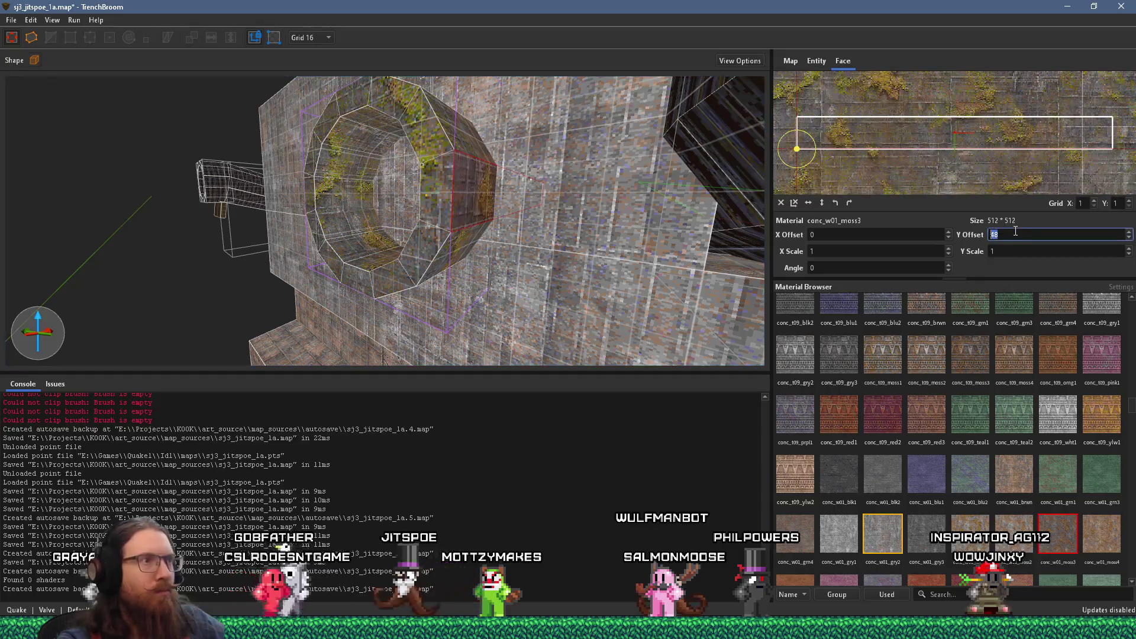
scroll(924, 237, "up", 4)
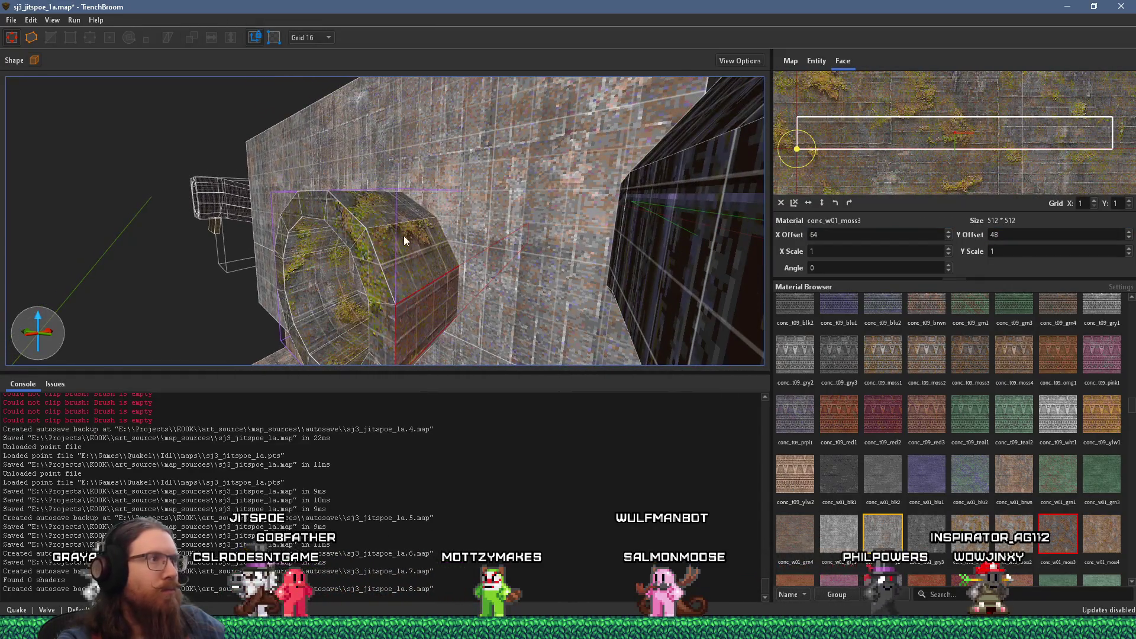
Step: Shift the mossy arch face's texture Y offset to 48 and inspect it around the pipe
mouse_move(394, 214)
left_mouse_down()
mouse_move(419, 278)
mouse_move(398, 290)
mouse_move(417, 329)
mouse_move(452, 258)
mouse_move(460, 79)
mouse_move(520, 180)
mouse_move(471, 105)
mouse_move(444, 129)
left_mouse_up()
mouse_move(414, 194)
left_mouse_down()
mouse_move(474, 73)
mouse_move(531, 58)
left_mouse_up()
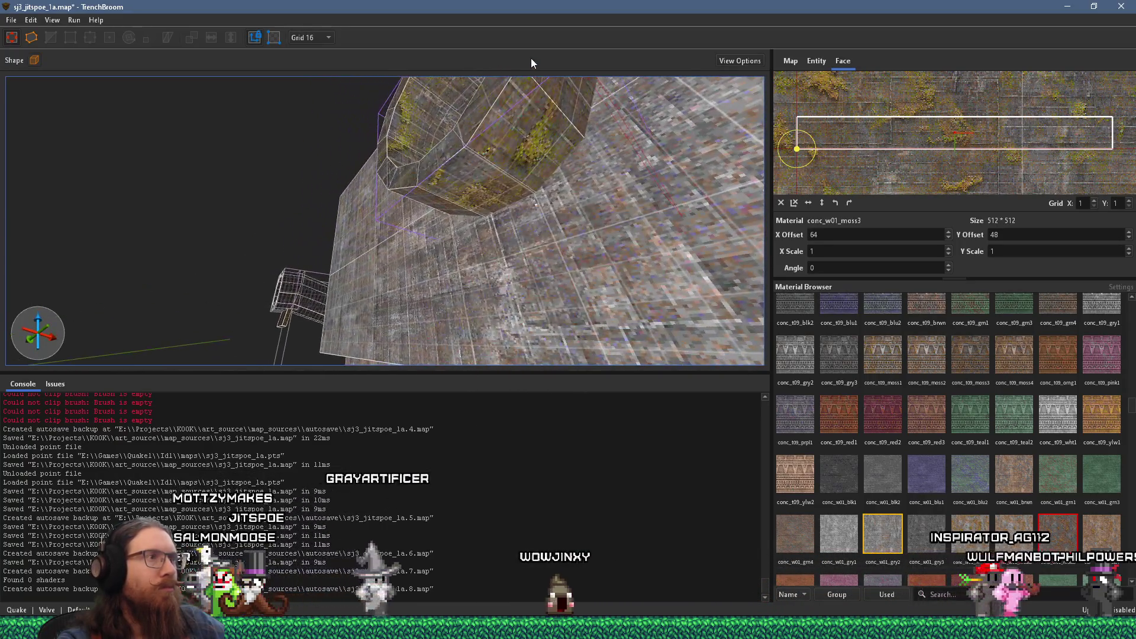
left_click(533, 144)
mouse_move(517, 178)
left_mouse_down()
mouse_move(569, 258)
mouse_move(533, 278)
mouse_move(482, 222)
mouse_move(550, 346)
left_mouse_up()
key("Escape")
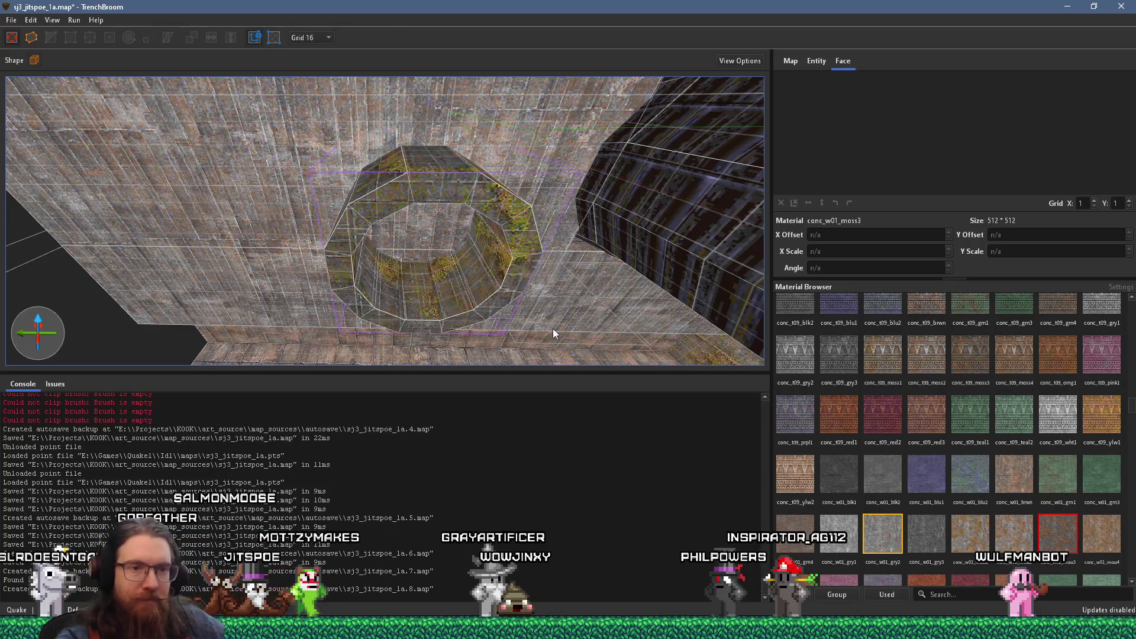
Step: Retexture the smaller_pipe_test pipe brush with conc_w01_orng1 instead of conc_w01_grn4
scroll(942, 492, "down", 3)
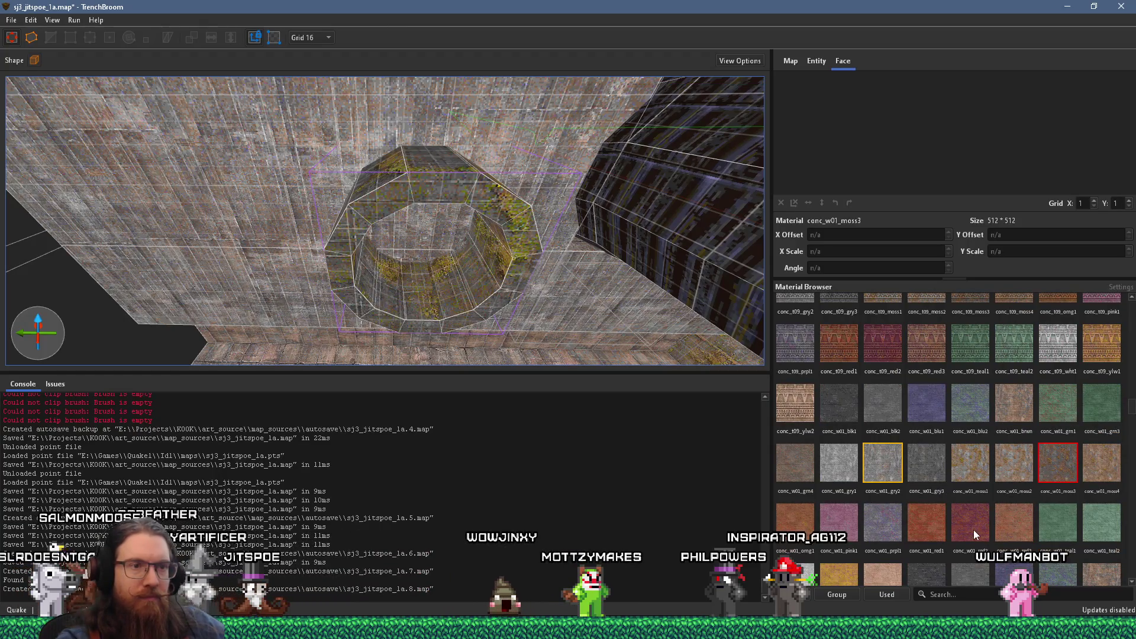
left_click(491, 283)
left_click(783, 470)
scroll(566, 312, "up", 5)
key("ctrl+u")
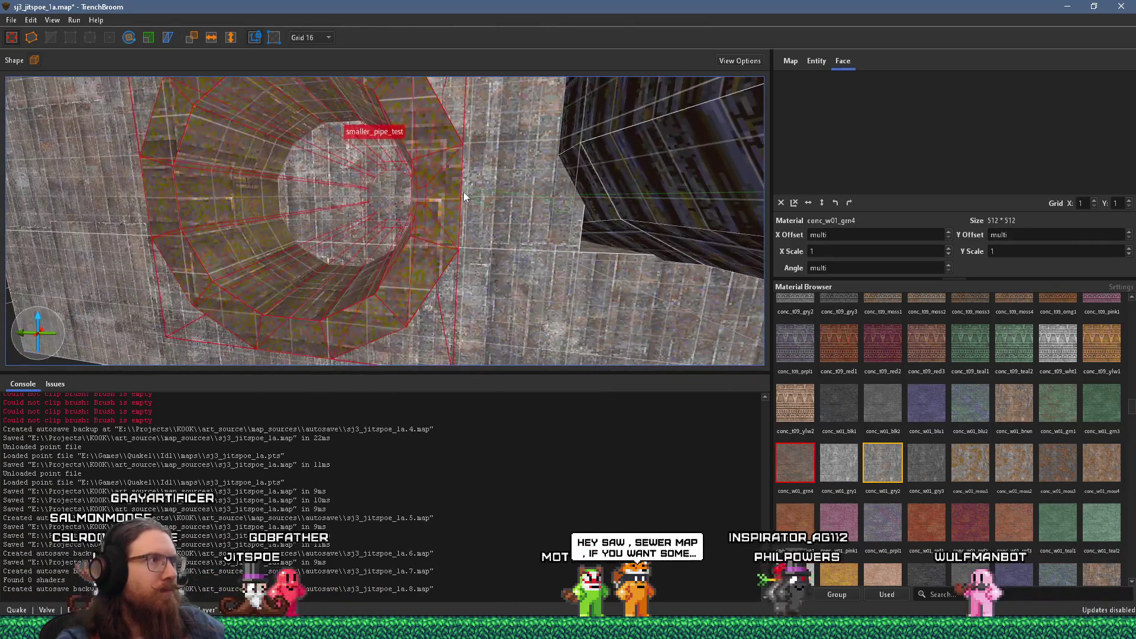
left_click(793, 519)
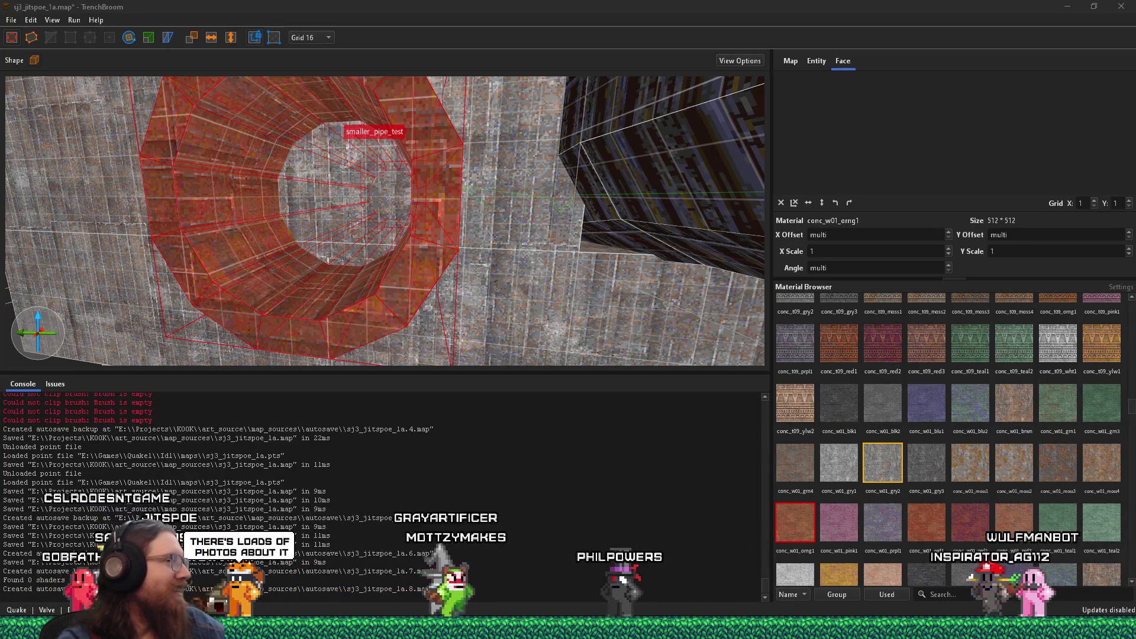
mouse_move(568, 629)
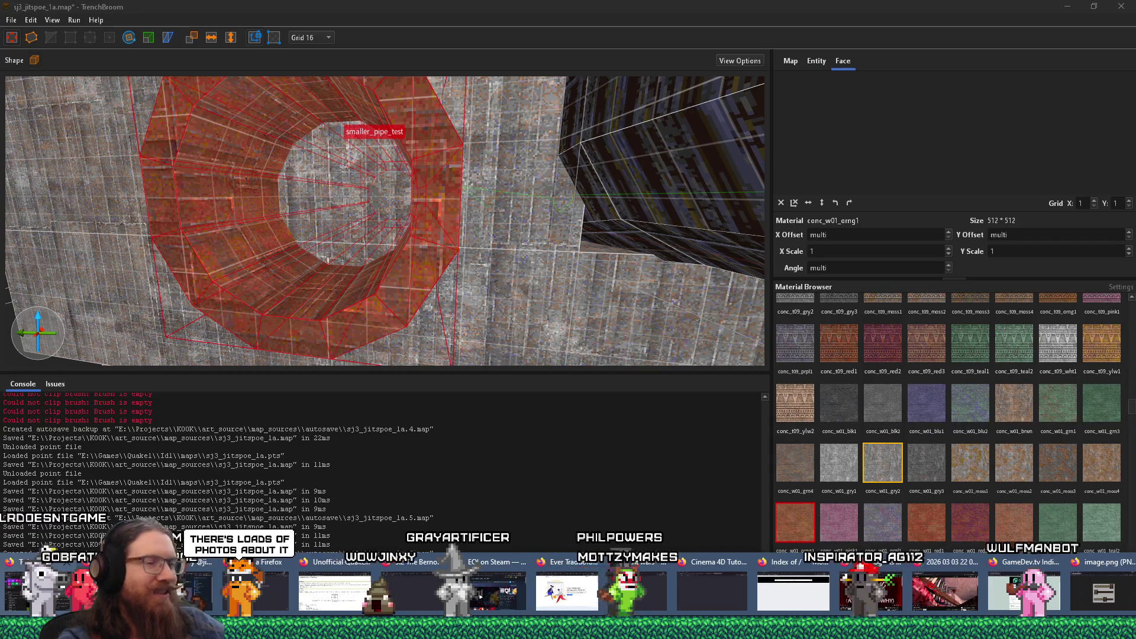
Step: Dismiss the Firefox image window and bring the web browser to the front
left_click(1088, 596)
key("alt+Tab")
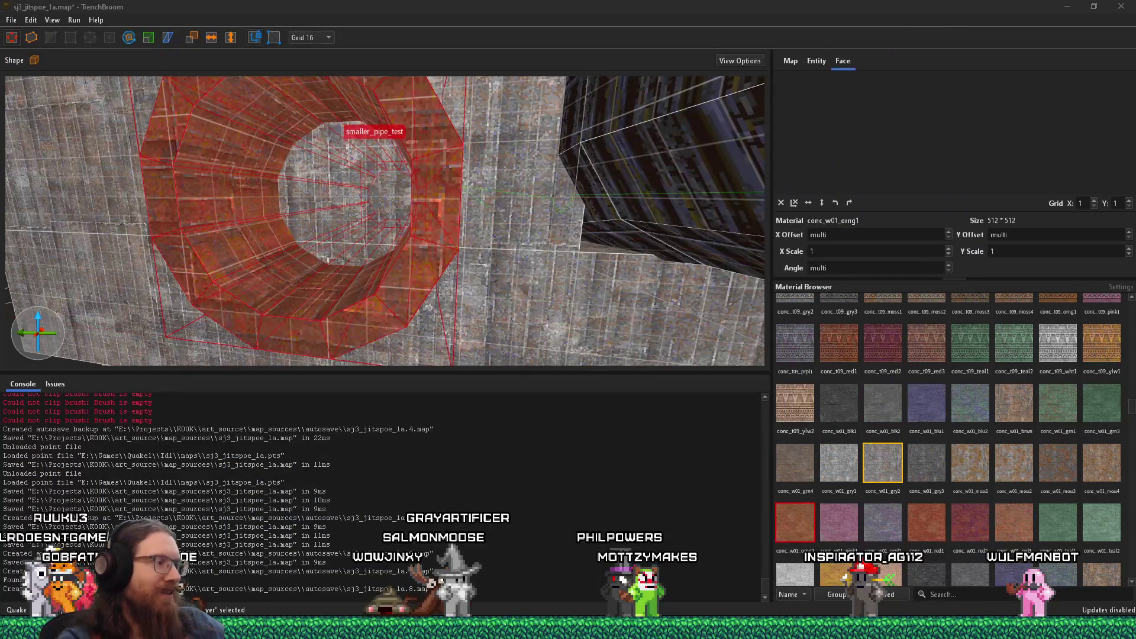
mouse_move(568, 629)
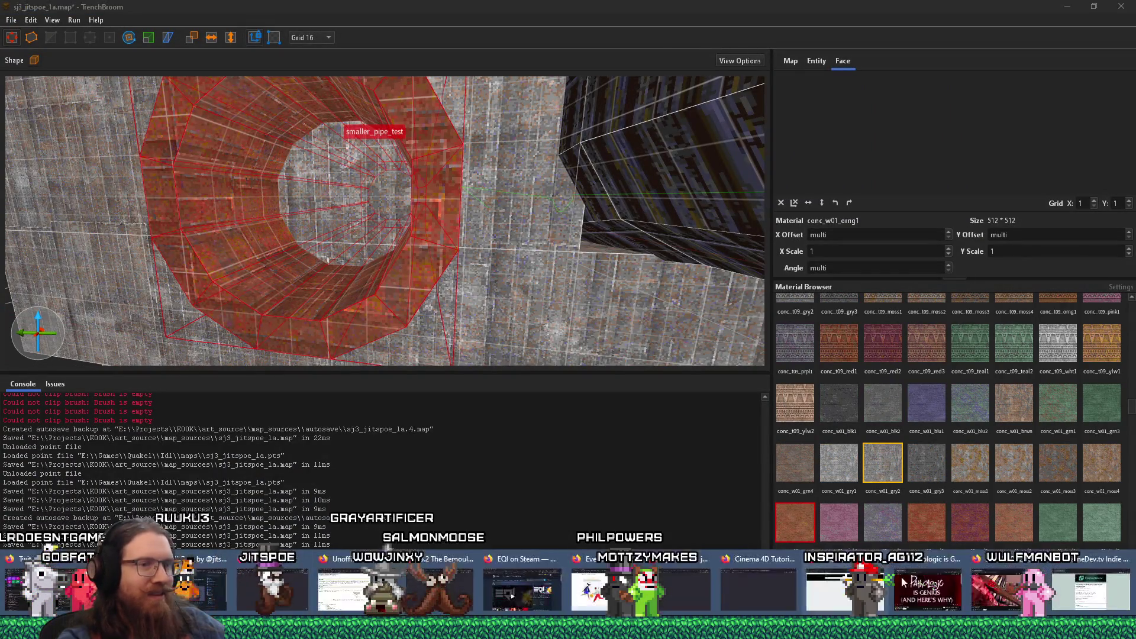
left_click(898, 604)
Step: Search 'london super sewer project' in a new tab and open the Tideway website result
key("ctrl+t")
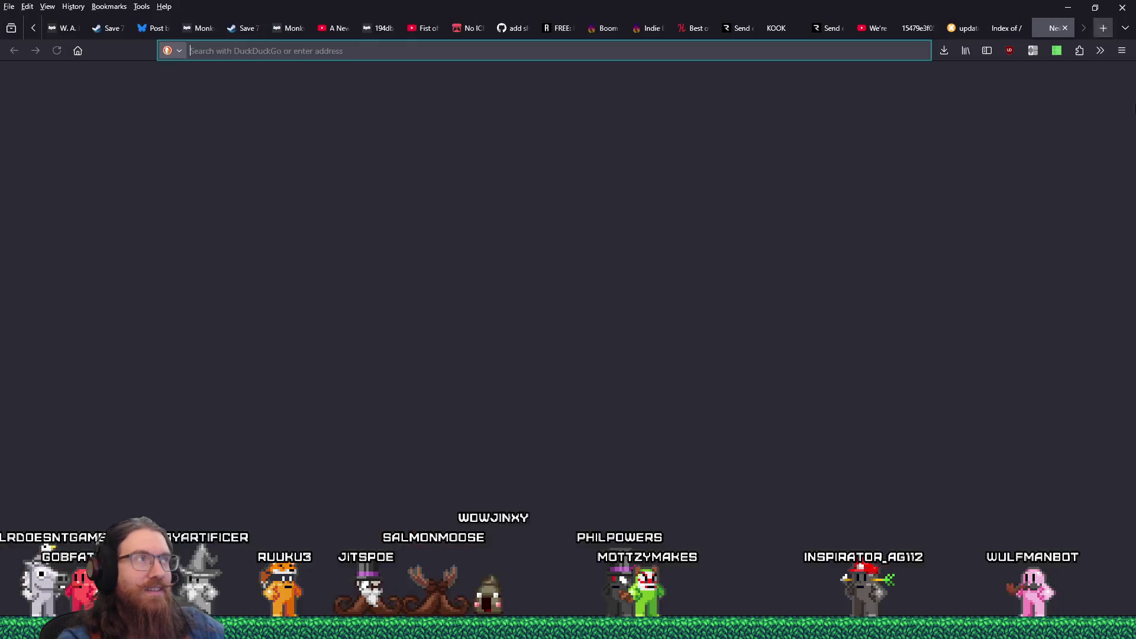
type("london sewe")
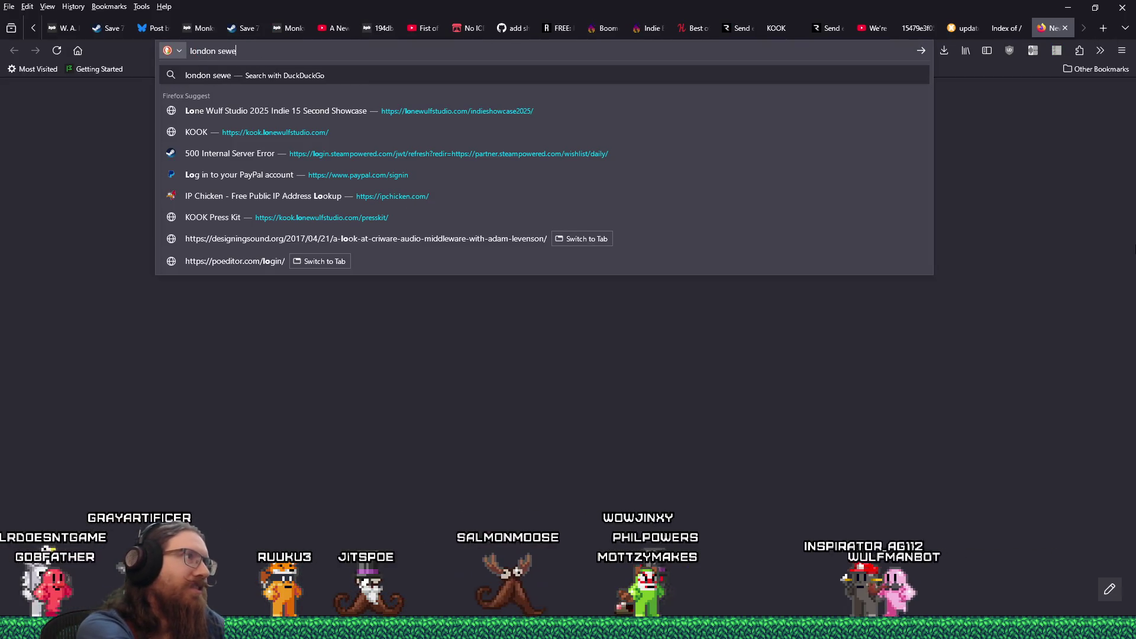
key("BackSpace")
key("BackSpace")
key("BackSpace")
type("uper sewer project")
key("Return")
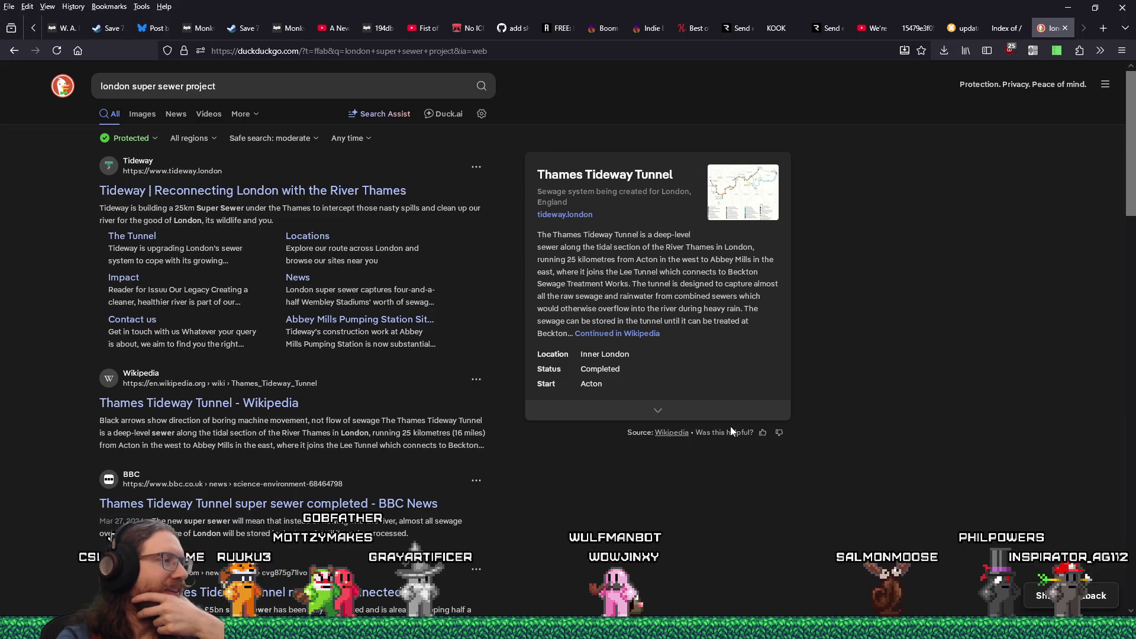
left_click(338, 193)
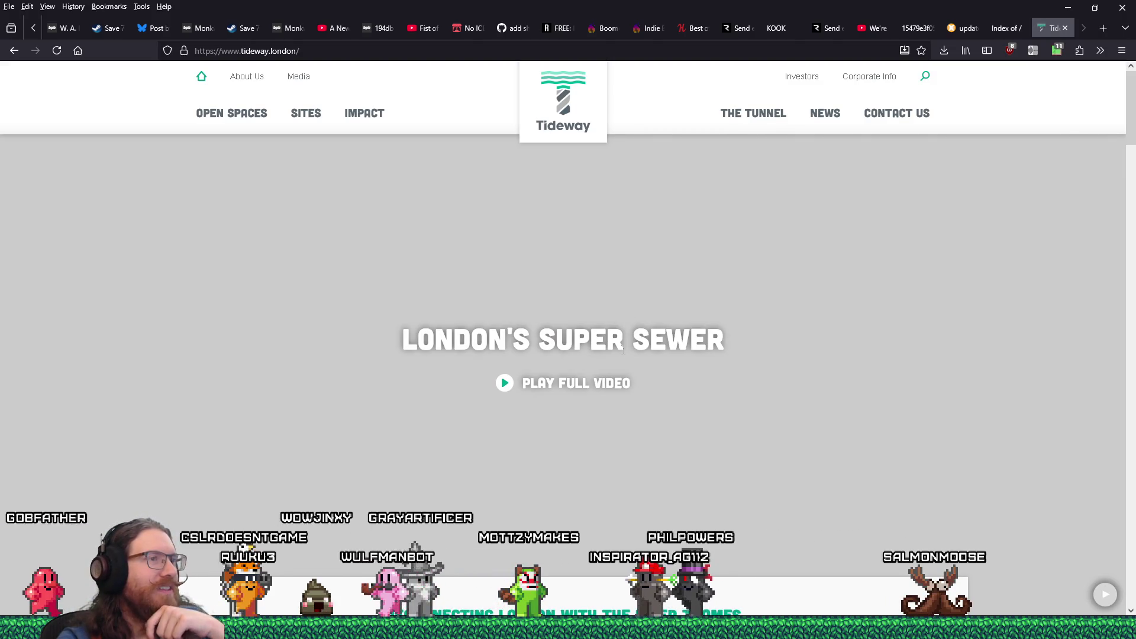
scroll(623, 349, "down", 10)
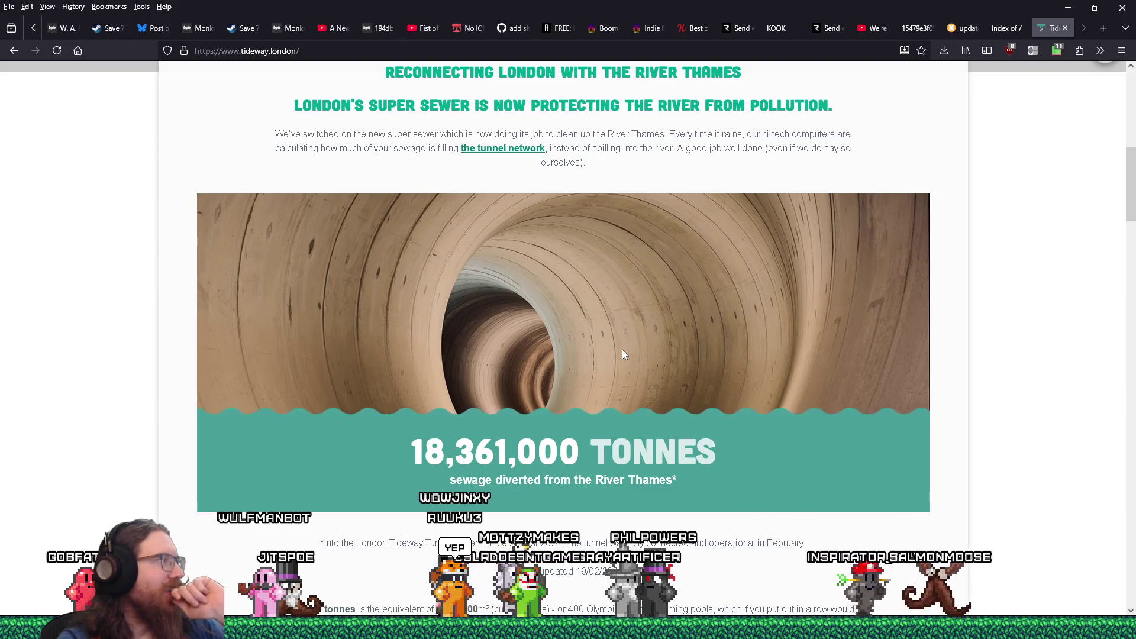
scroll(622, 350, "down", 10)
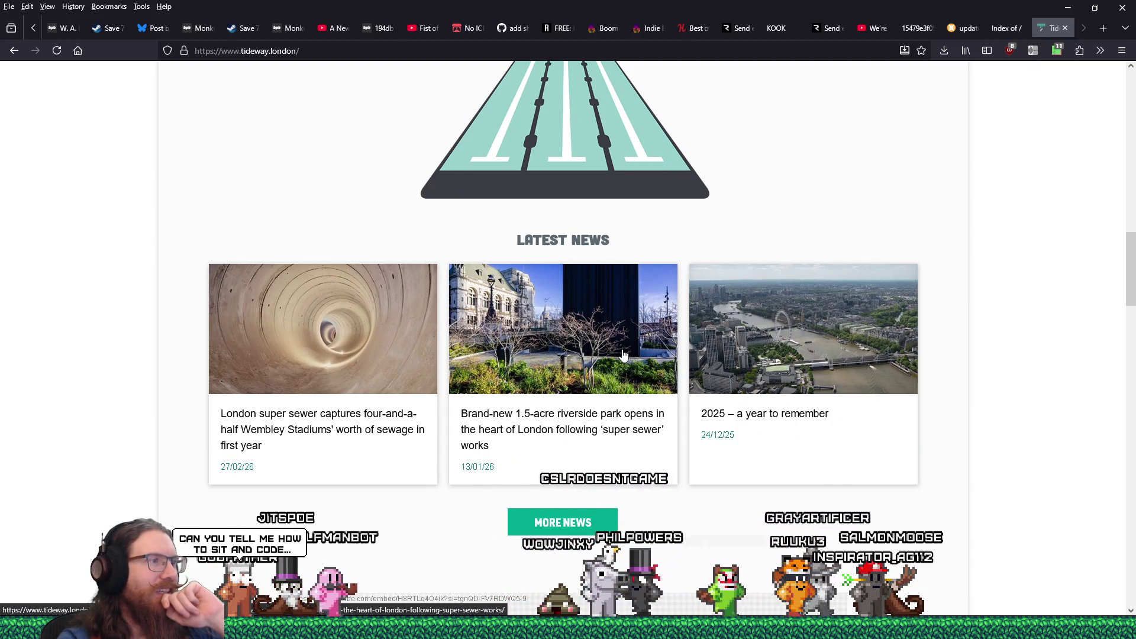
scroll(623, 353, "down", 12)
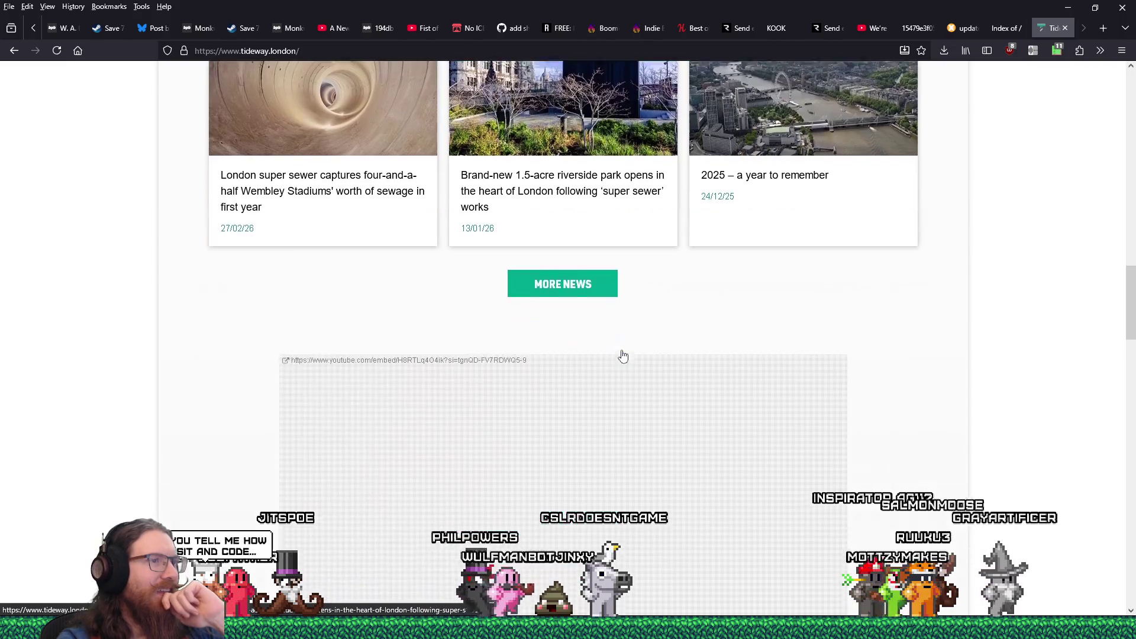
scroll(616, 360, "down", 15)
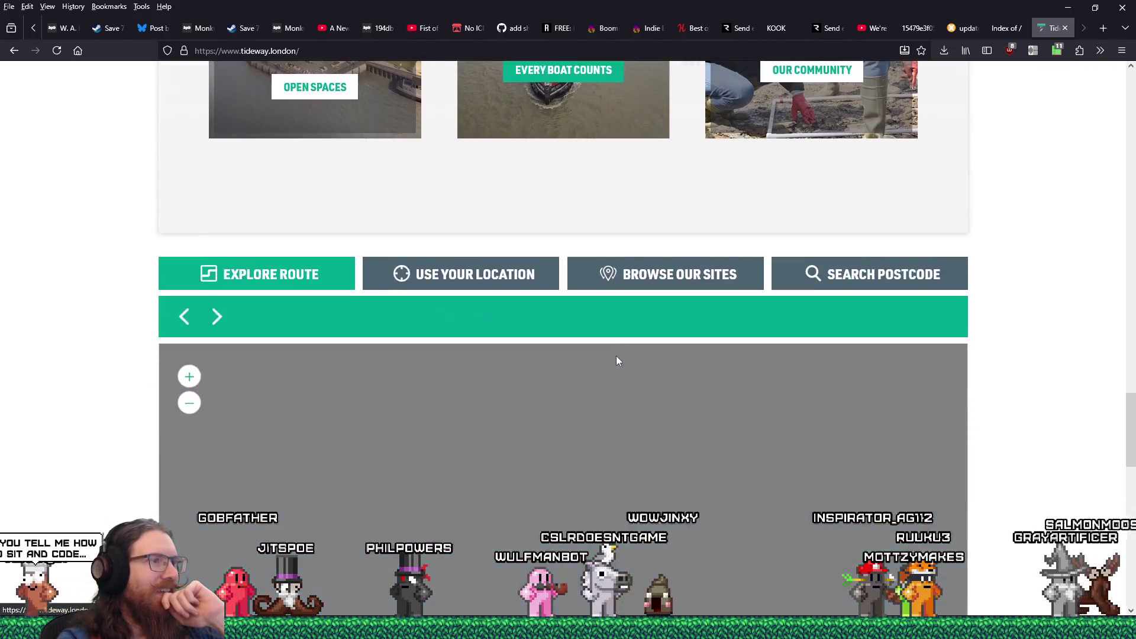
scroll(616, 357, "down", 5)
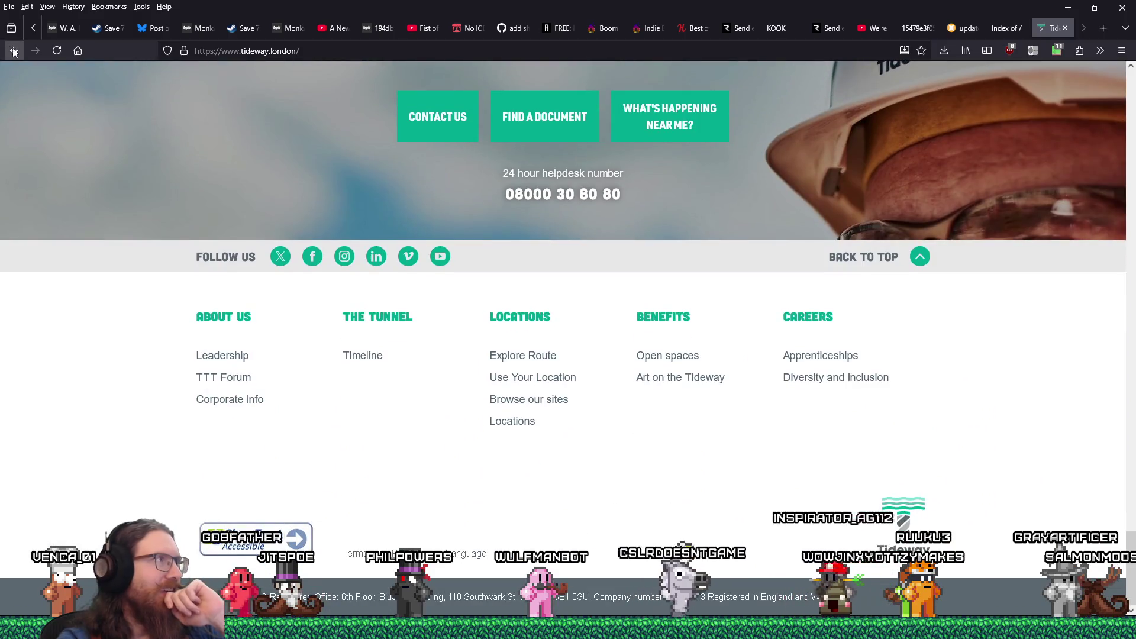
left_click(15, 52)
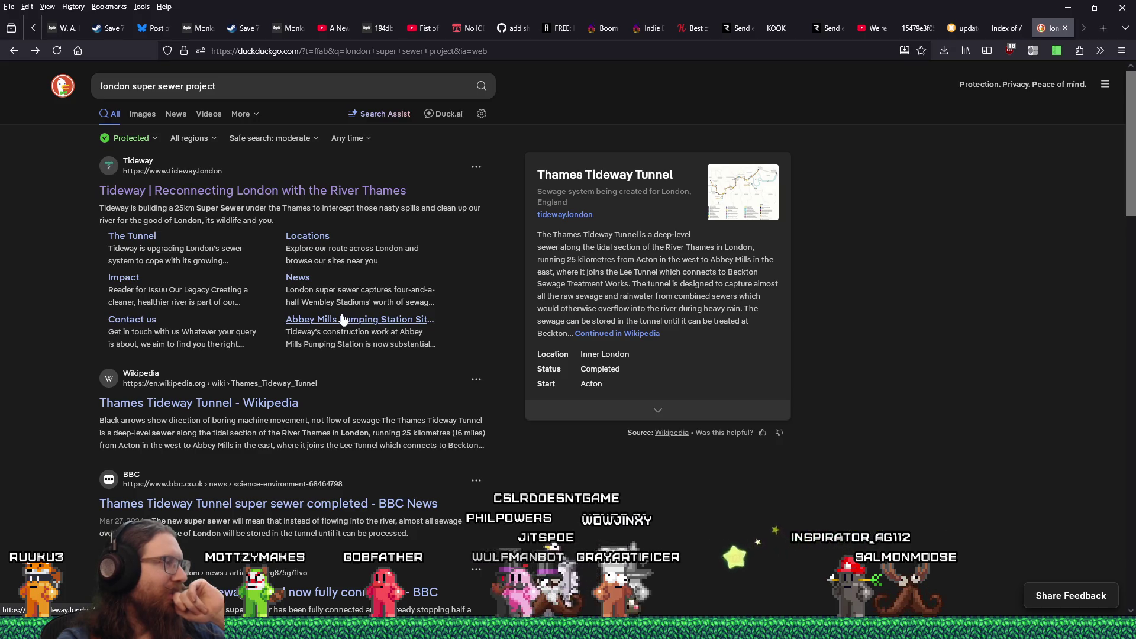
scroll(343, 319, "down", 6)
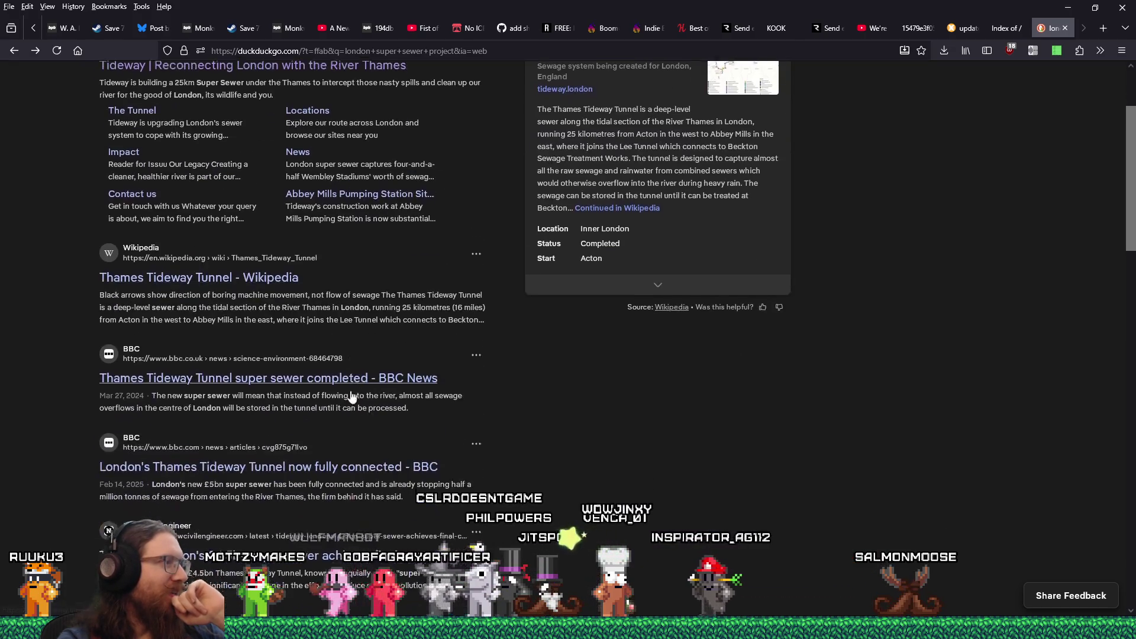
scroll(329, 428, "down", 8)
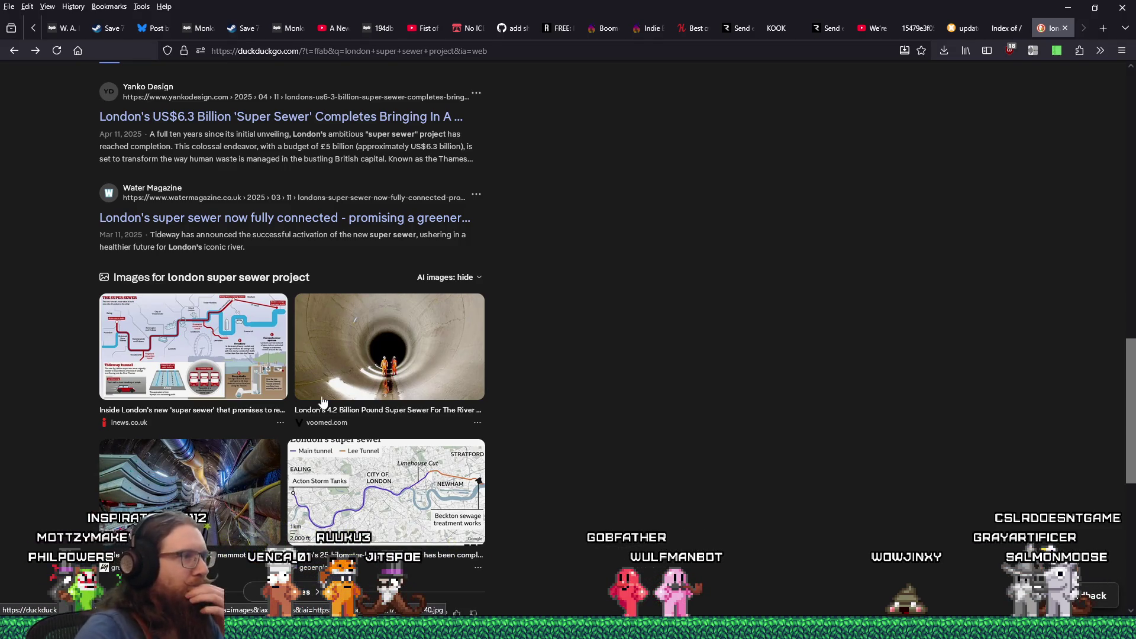
scroll(457, 362, "down", 4)
scroll(438, 332, "up", 5)
left_click(391, 278)
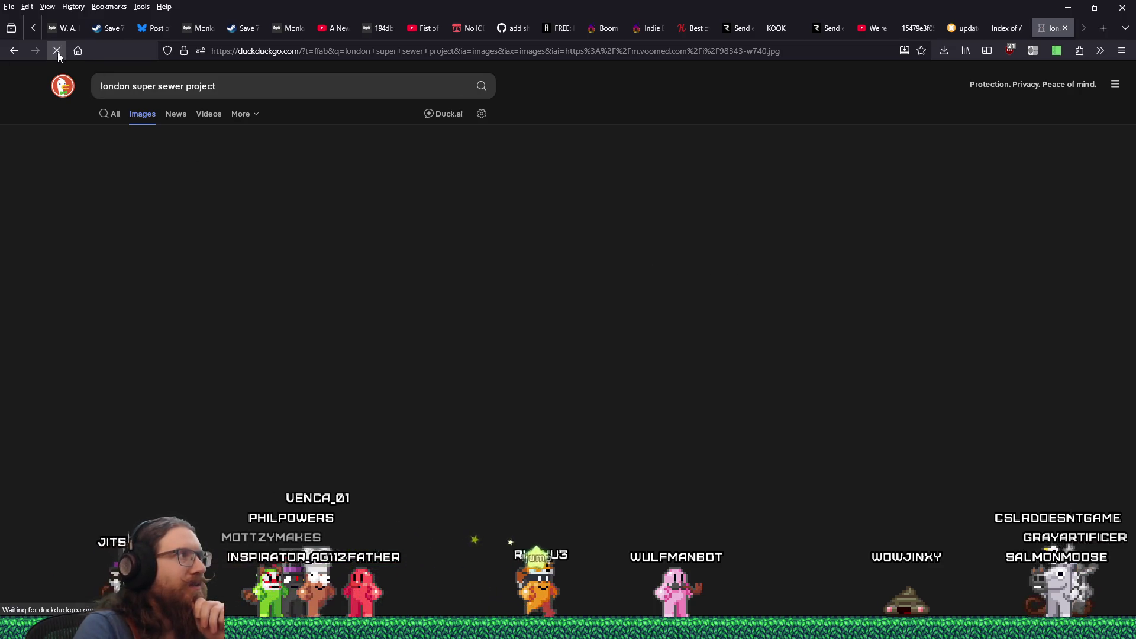
Step: Reload the image results, preview the inews brick sewer image and open its article
left_click(58, 52)
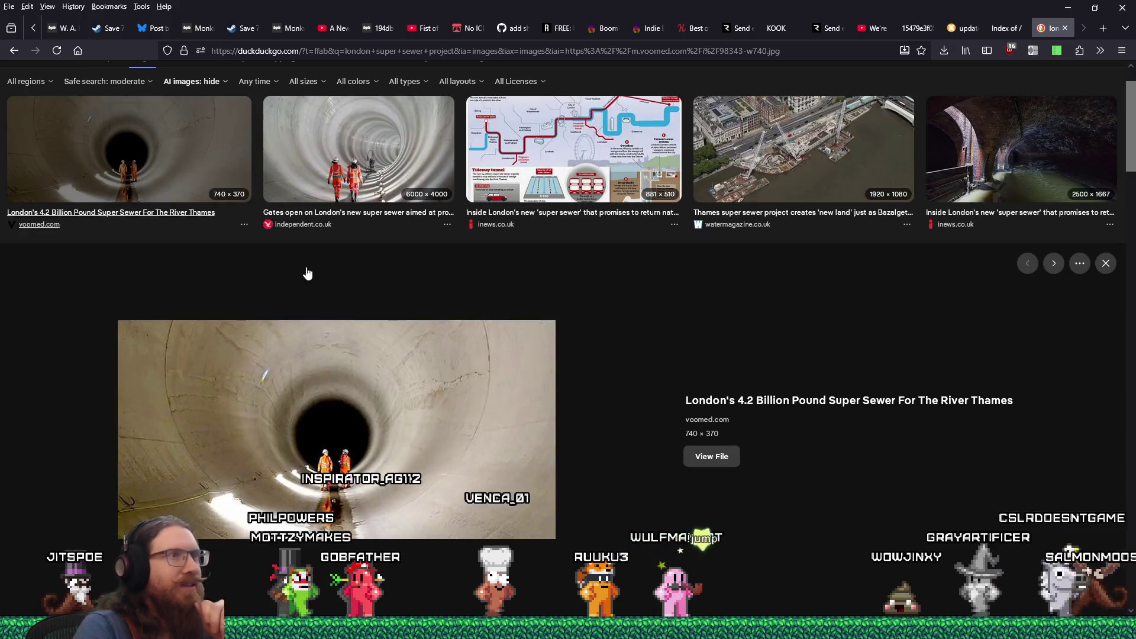
left_click(932, 217)
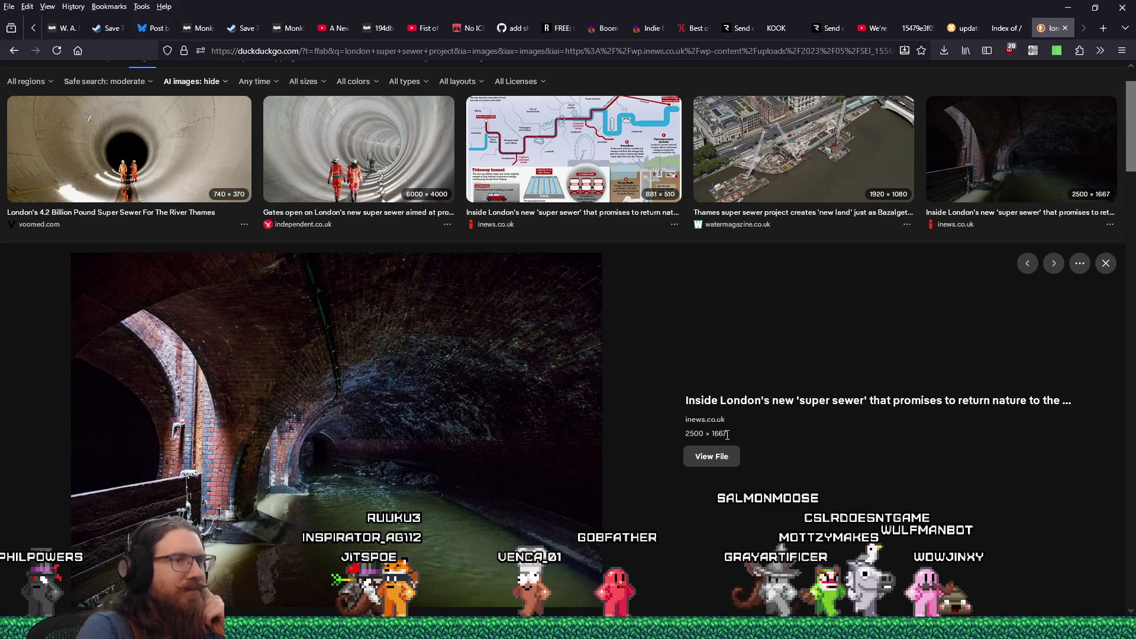
left_click(760, 402)
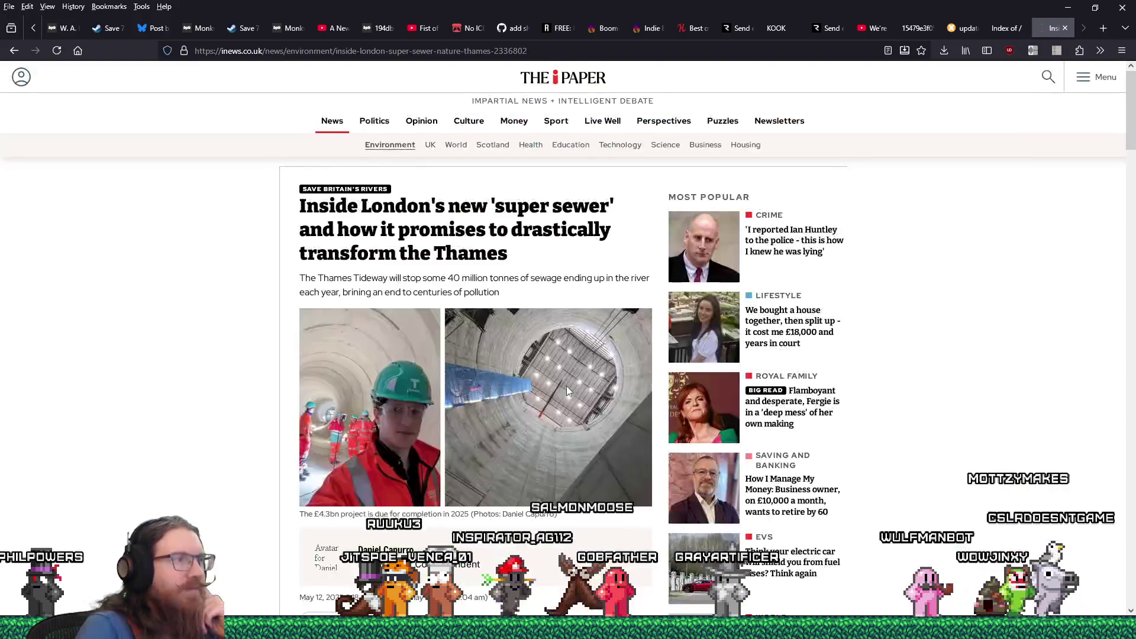
Step: Read the inews super sewer article down to its ending, then return to the image results
scroll(566, 385, "down", 5)
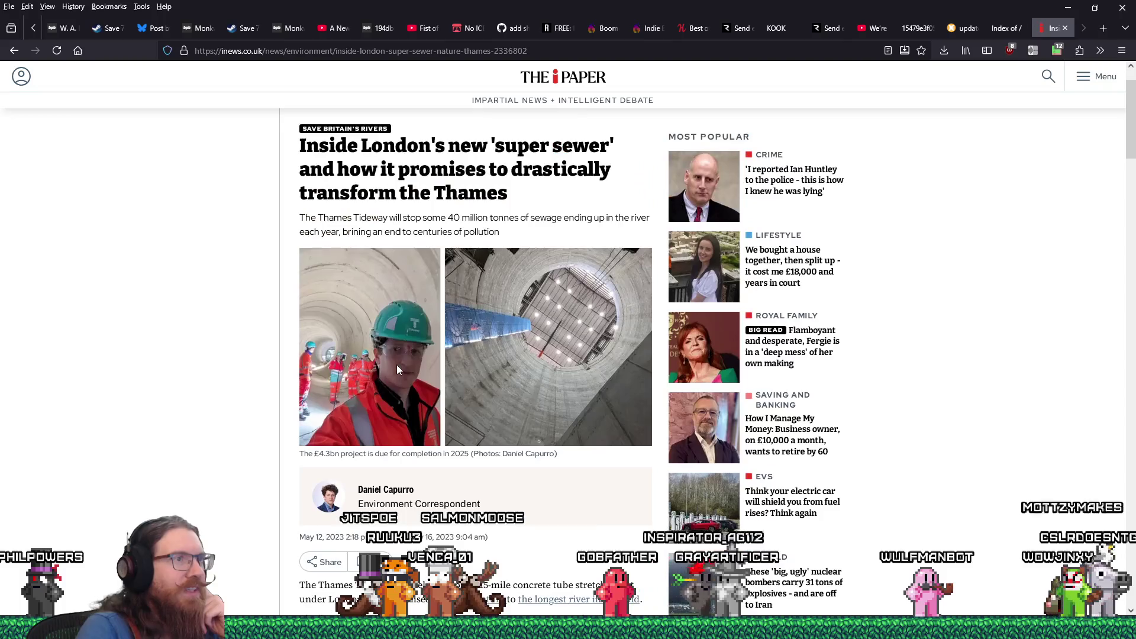
scroll(397, 364, "down", 12)
scroll(396, 356, "down", 3)
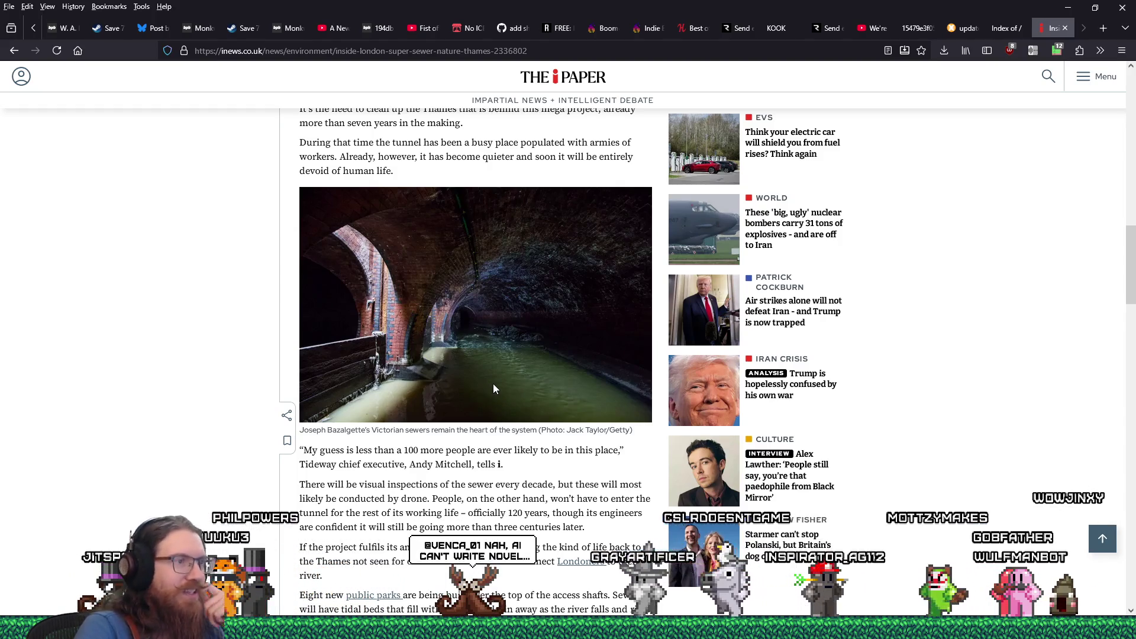
scroll(495, 389, "down", 4)
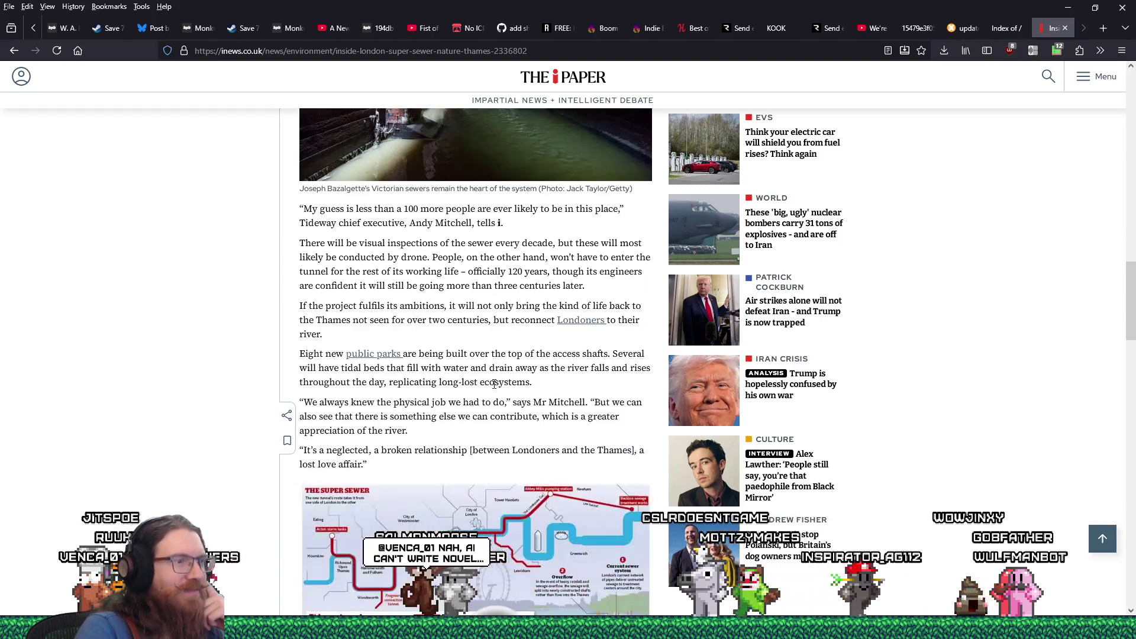
scroll(494, 389, "down", 5)
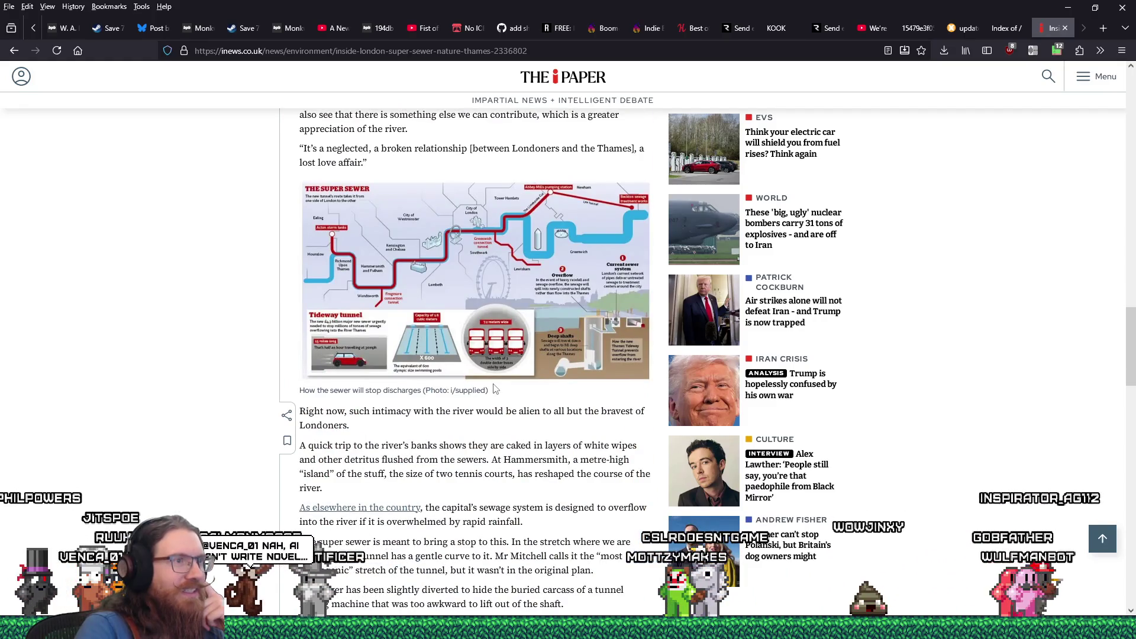
scroll(495, 389, "down", 9)
scroll(495, 388, "down", 10)
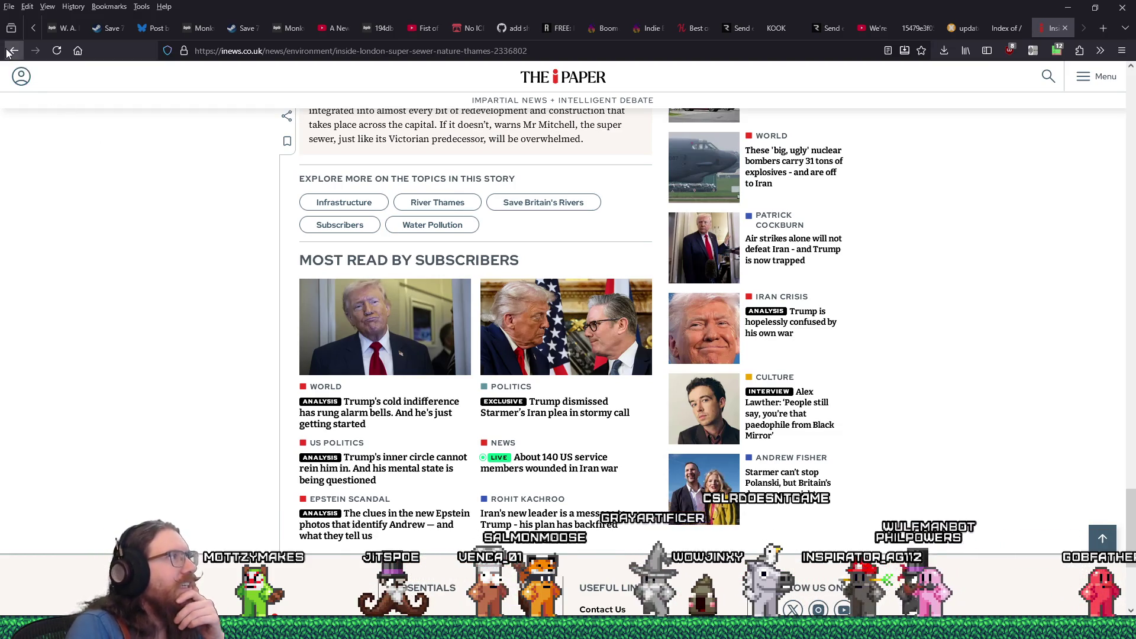
key("alt+Left")
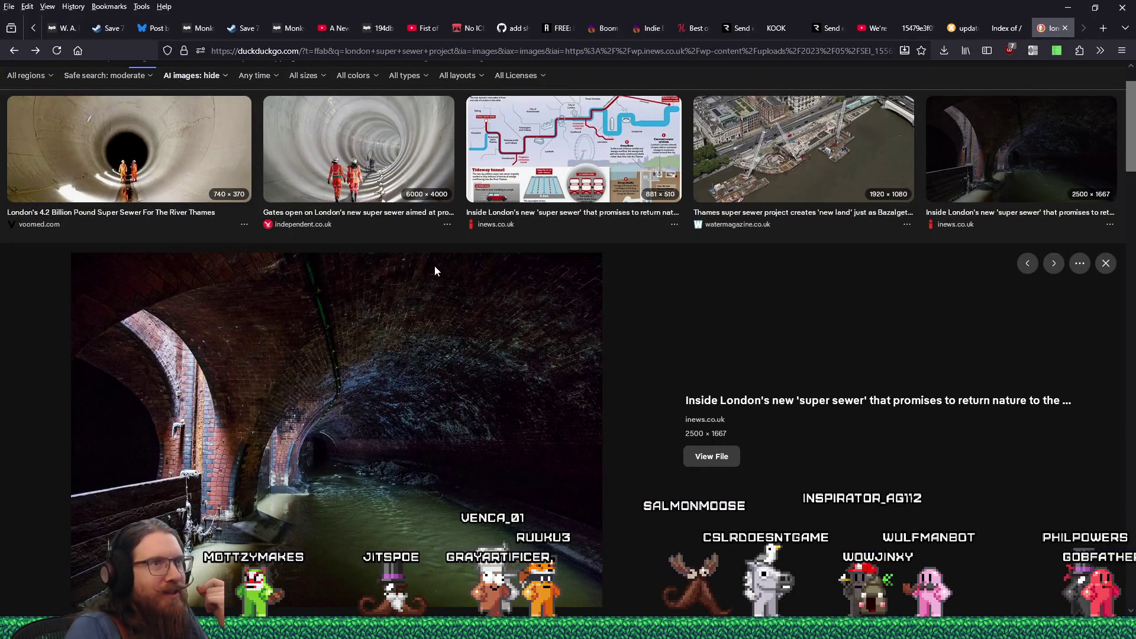
Step: Open the inews brick sewer photo at full resolution in its own tab and bring up its save options
scroll(436, 271, "down", 5)
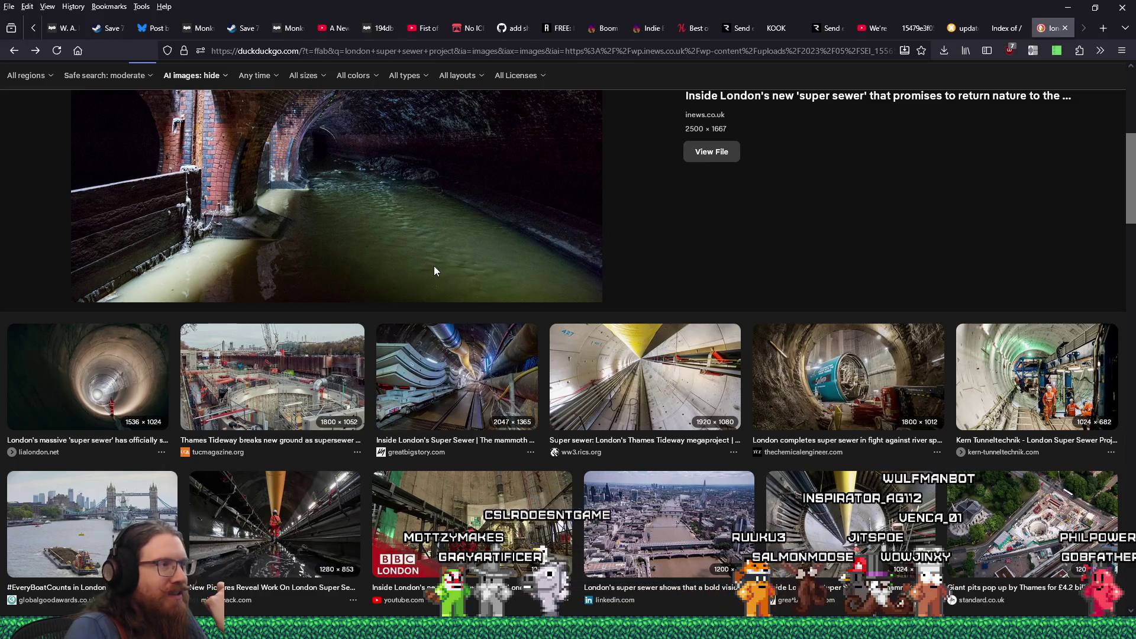
scroll(435, 271, "up", 2)
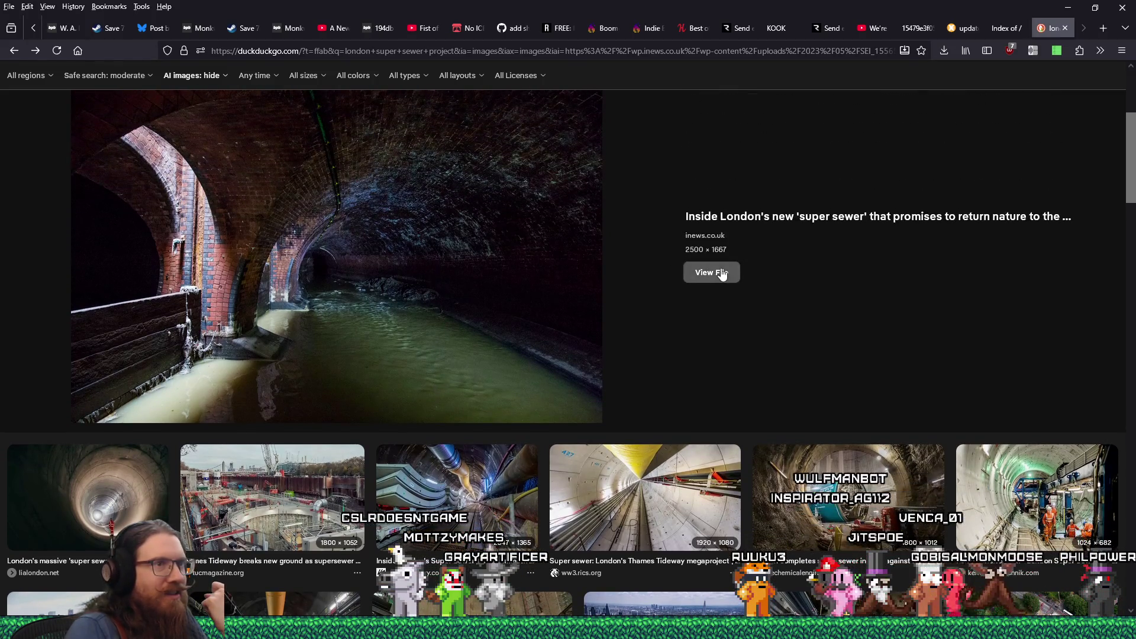
left_click(718, 272)
left_click(641, 245)
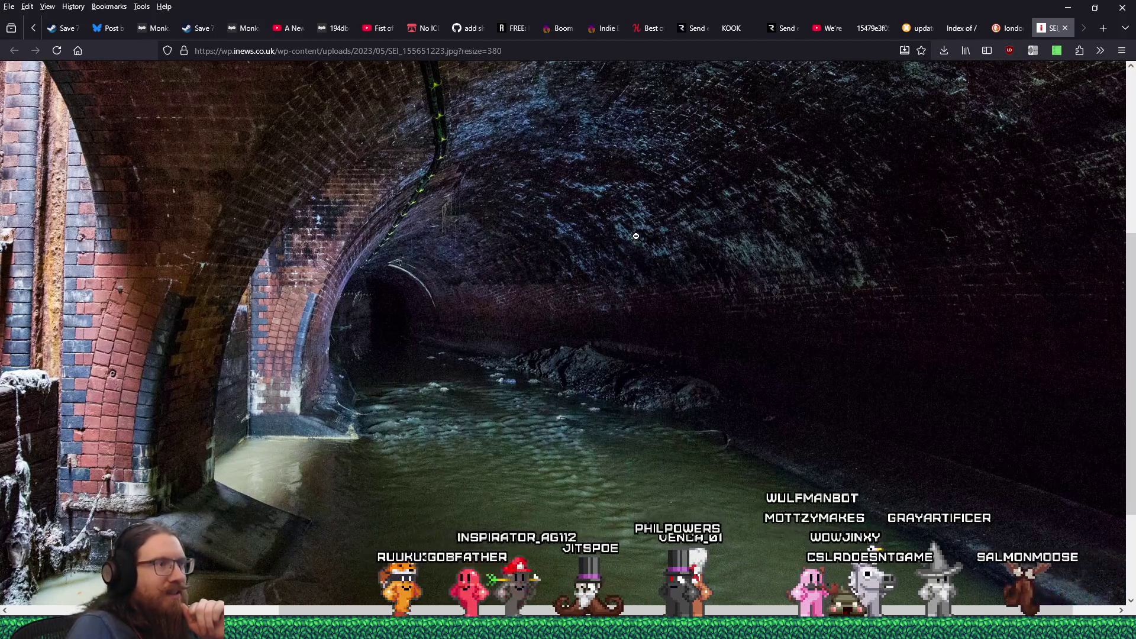
scroll(635, 236, "down", 3)
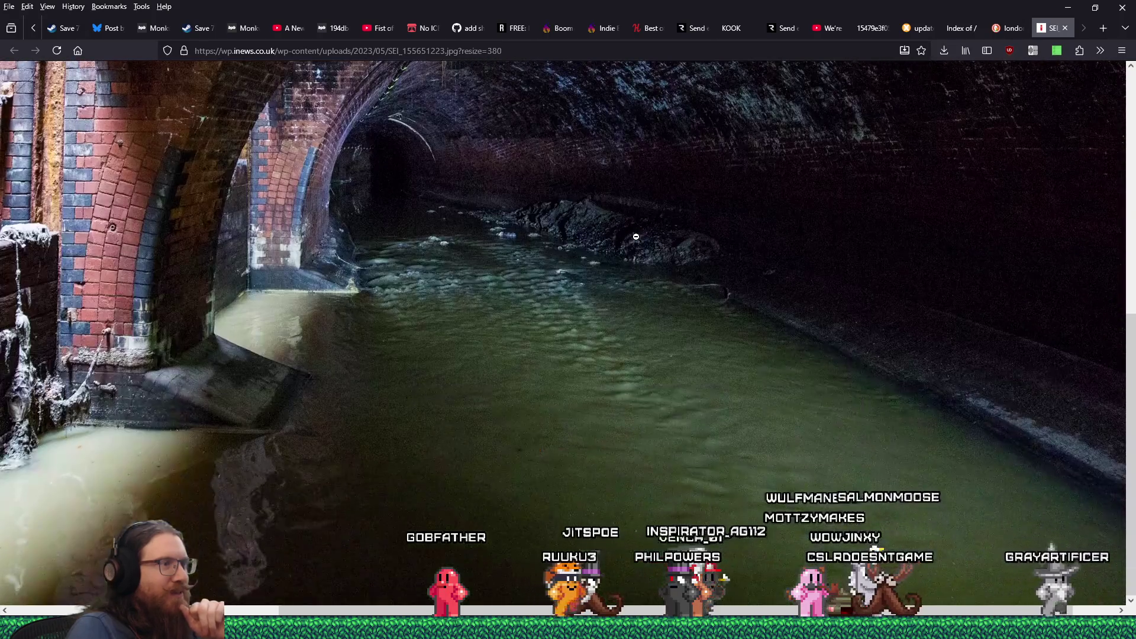
scroll(635, 236, "up", 3)
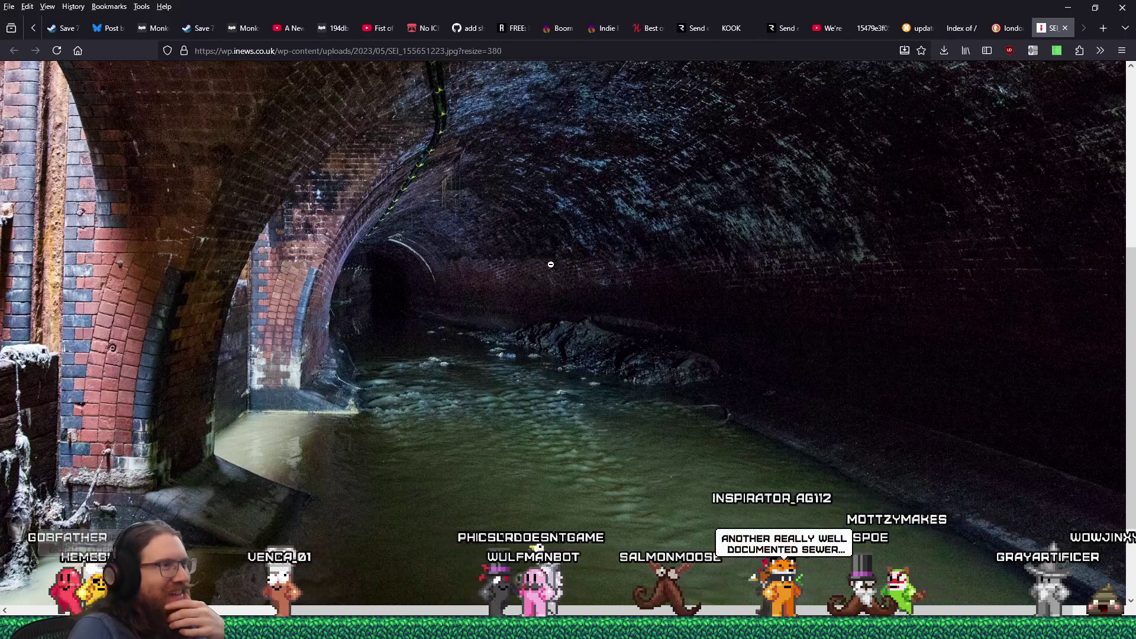
right_click(554, 268)
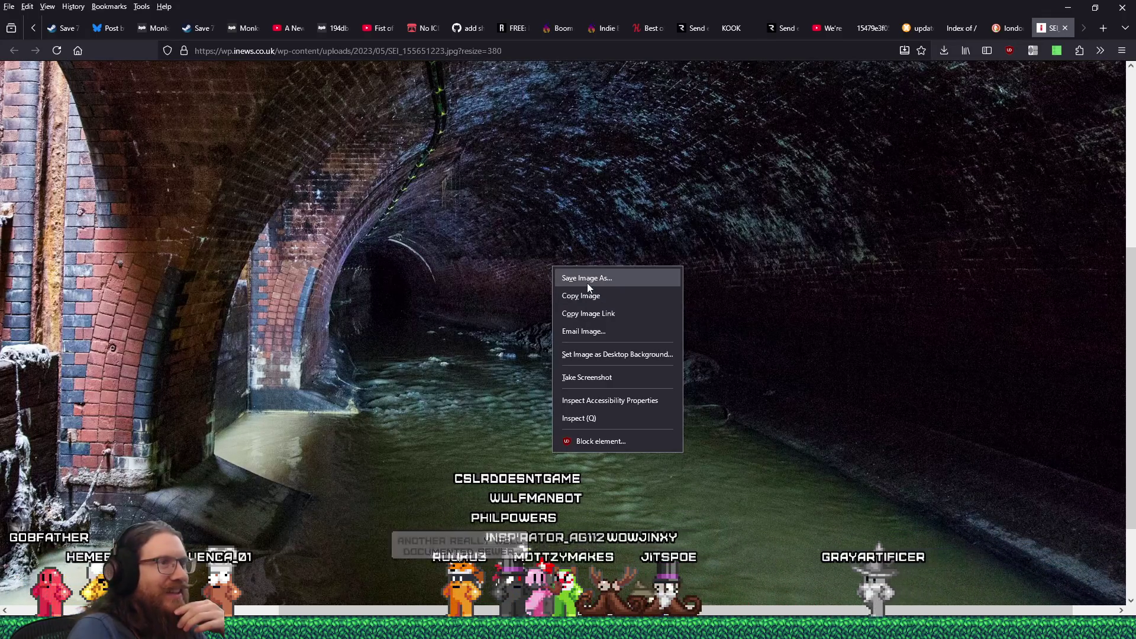
Step: Save the sewer photo into e:\images\inspiration\quakelike\levels\sewer
left_click(587, 283)
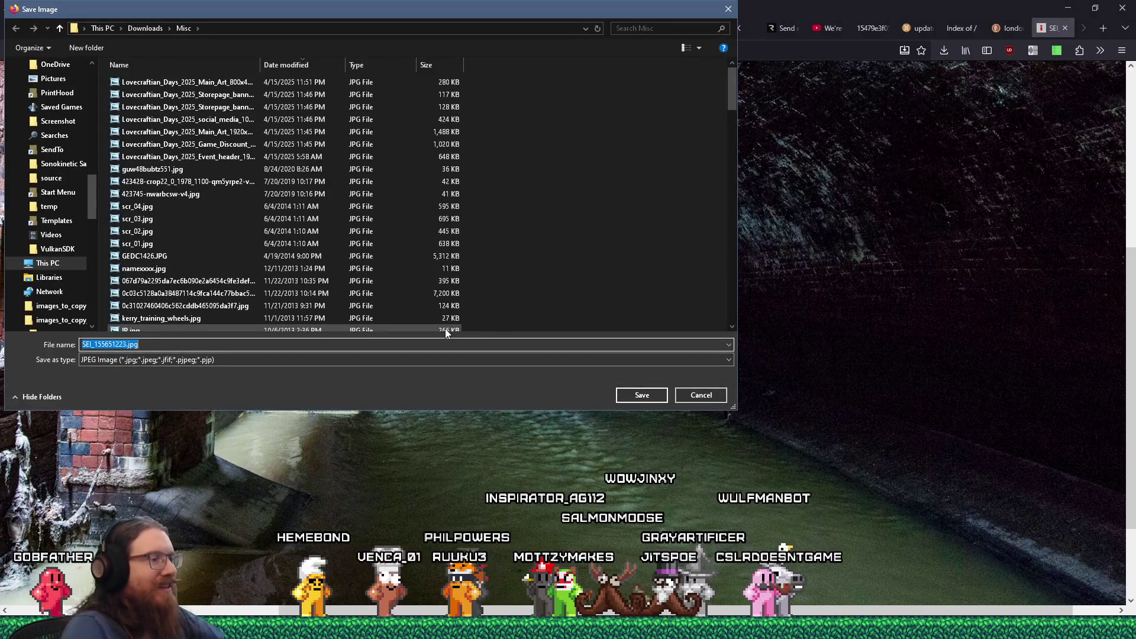
type("e:\\images\\i")
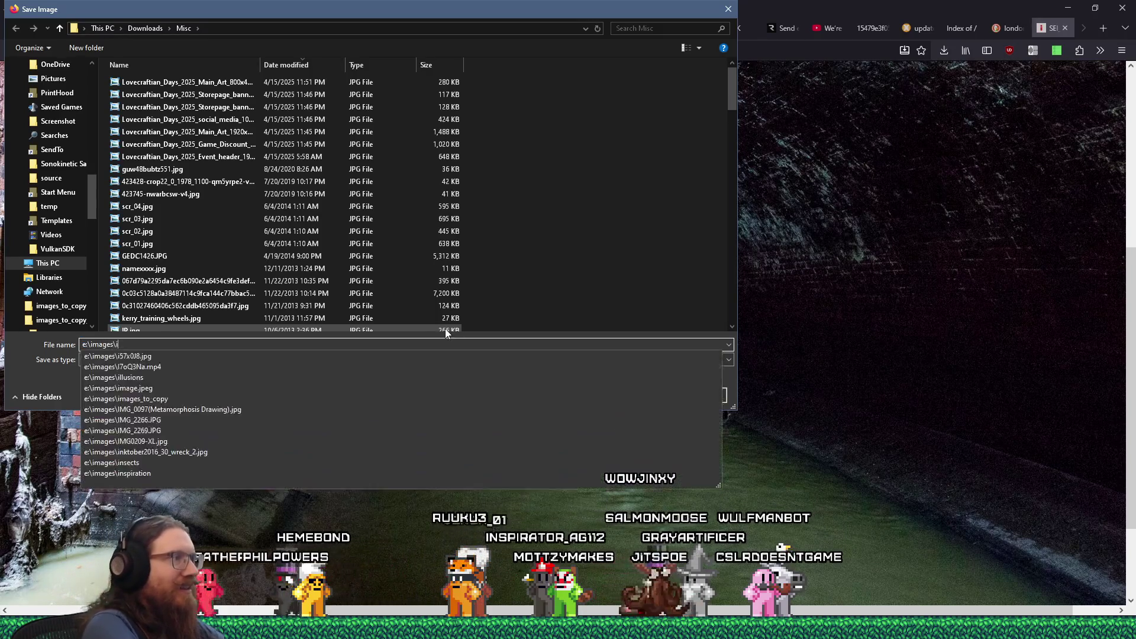
type("nspiration\\quakel")
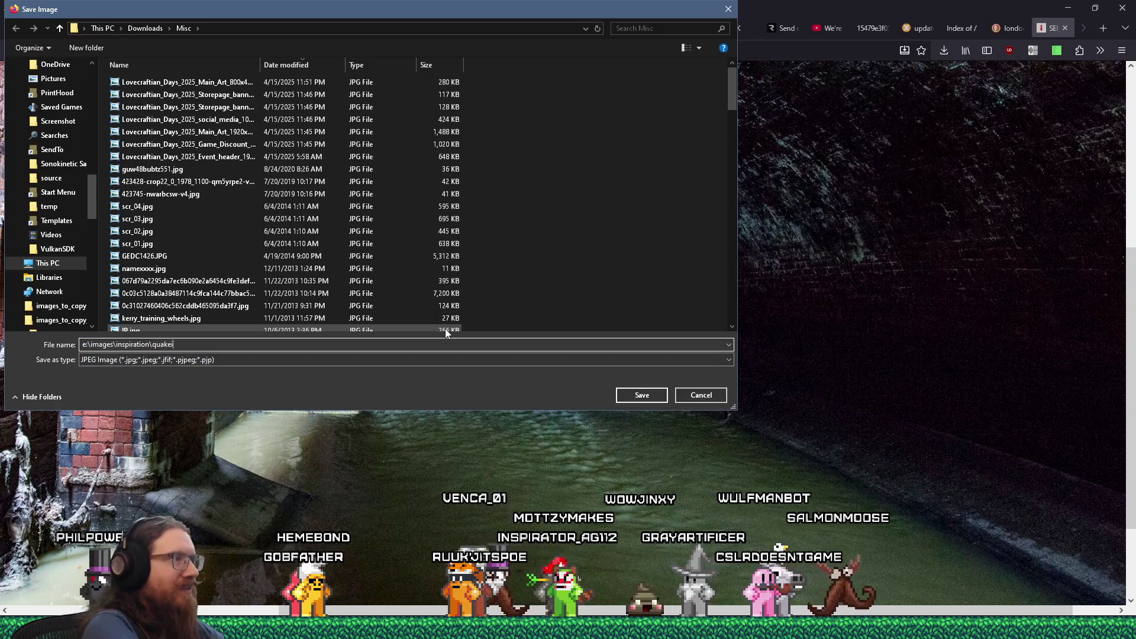
type("ike\\levels")
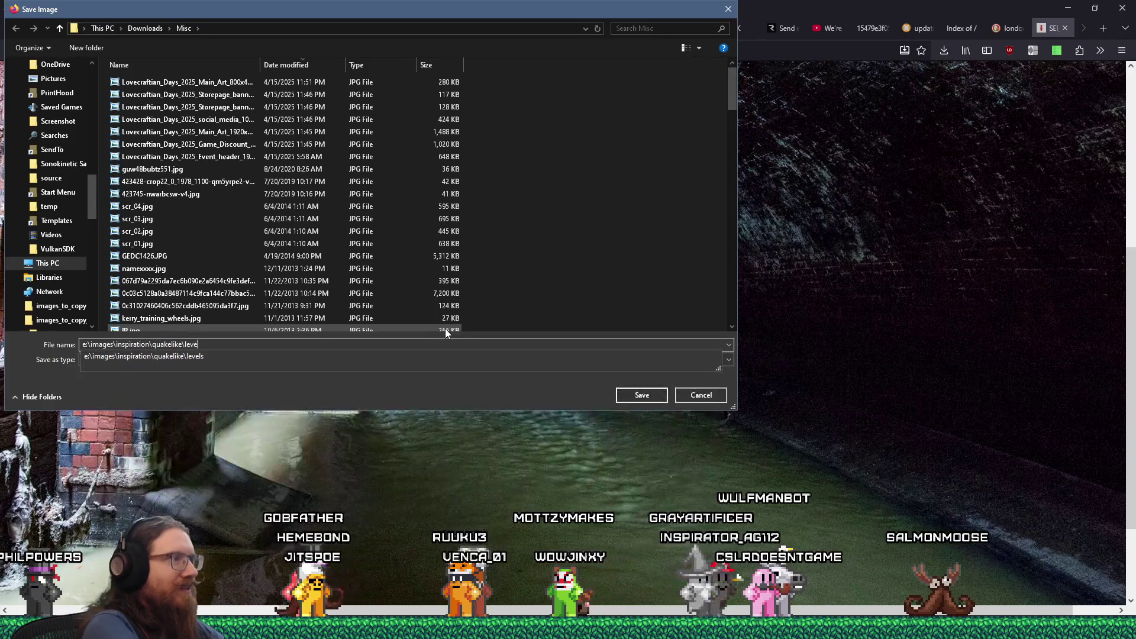
key("Return")
type("sewer\\")
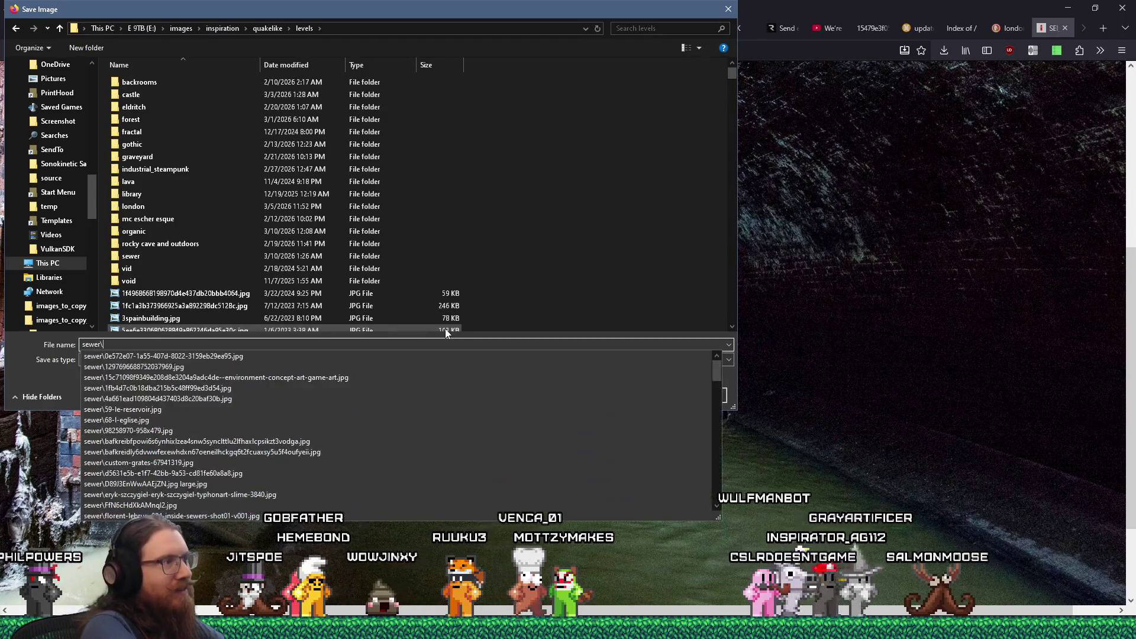
key("Return")
key("Return")
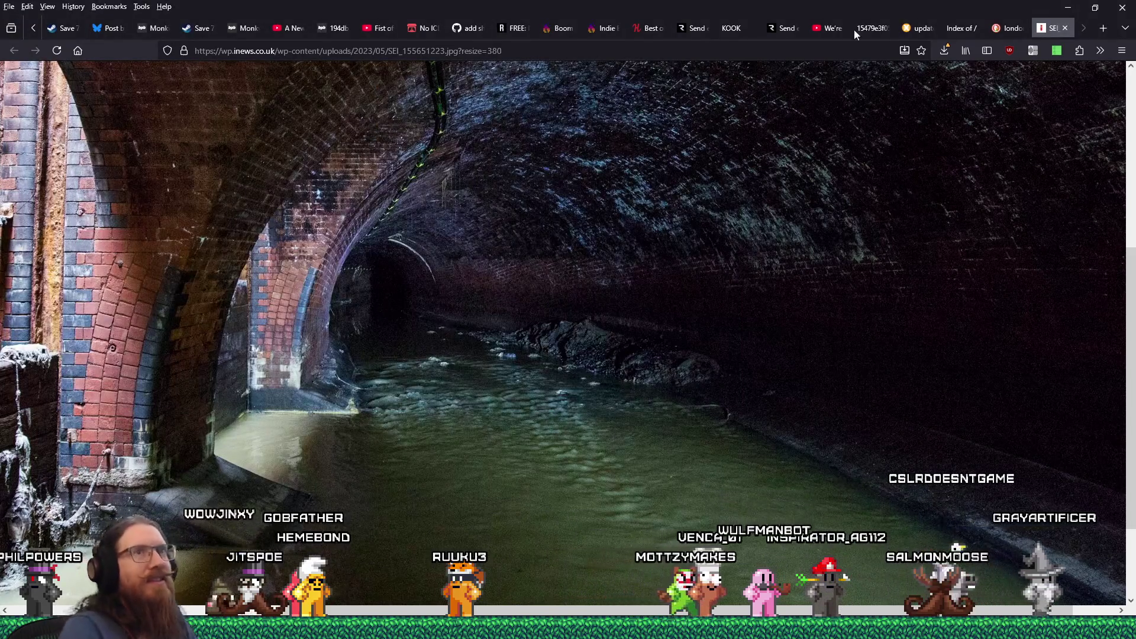
Step: Close the photo tab and preview Tideway's Loo Gardens subterranean garden image further down the results
middle_click(1050, 31)
scroll(694, 364, "down", 5)
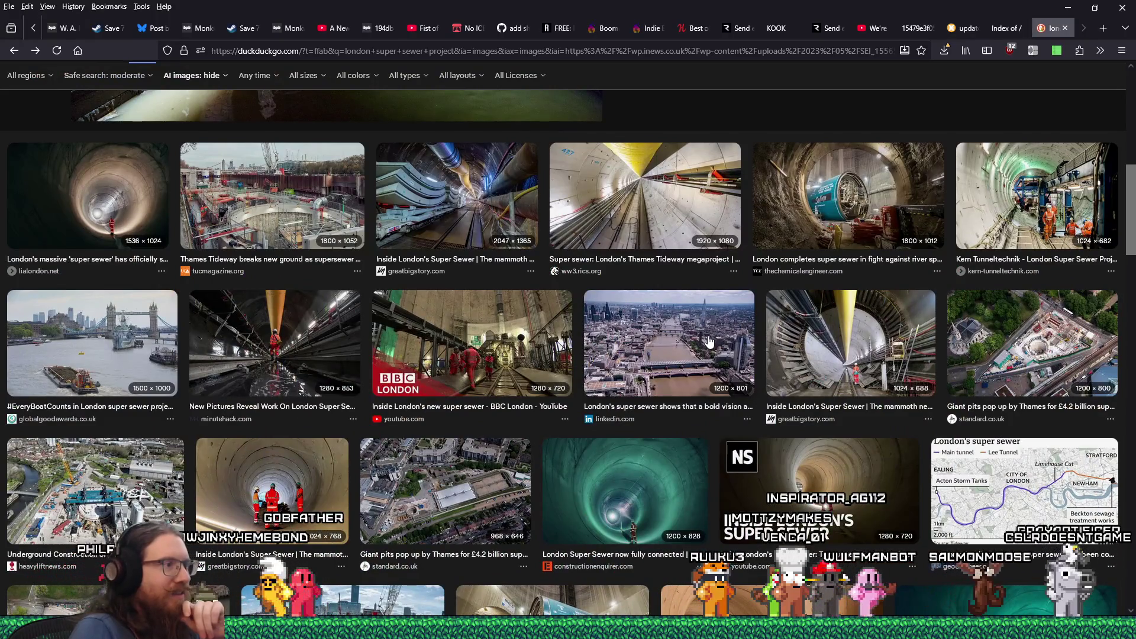
scroll(709, 342, "down", 10)
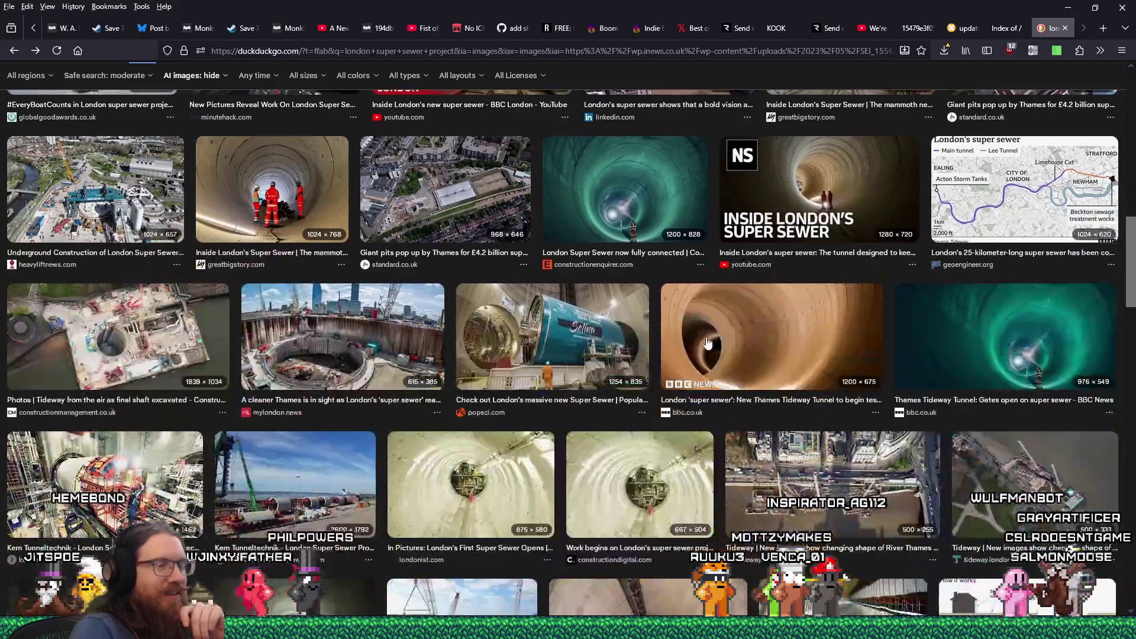
scroll(708, 343, "down", 3)
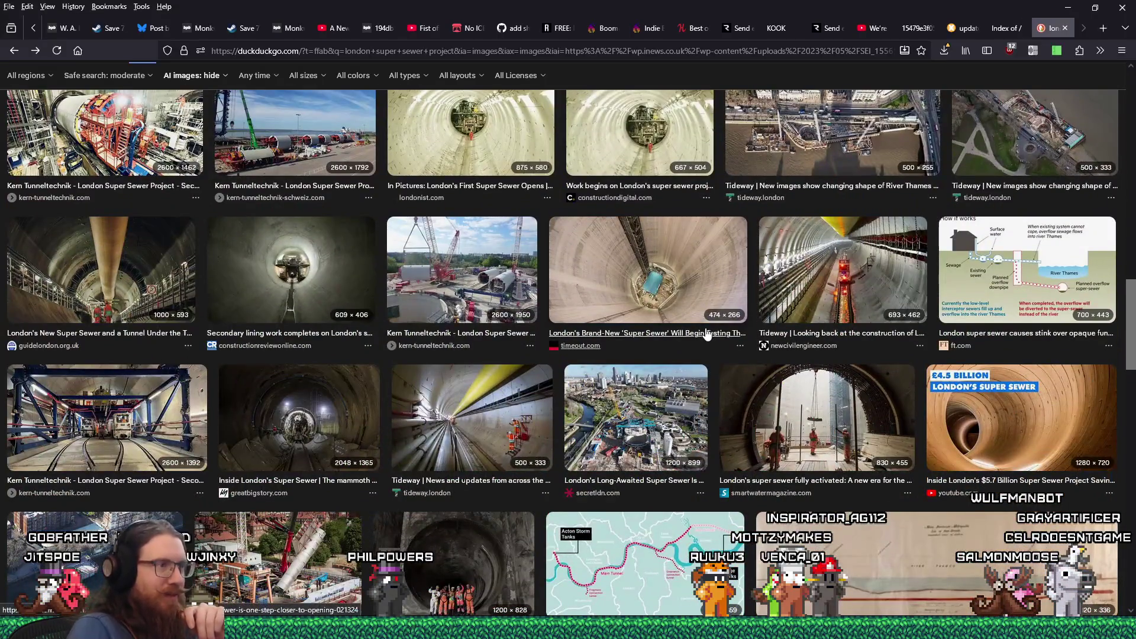
scroll(706, 335, "down", 4)
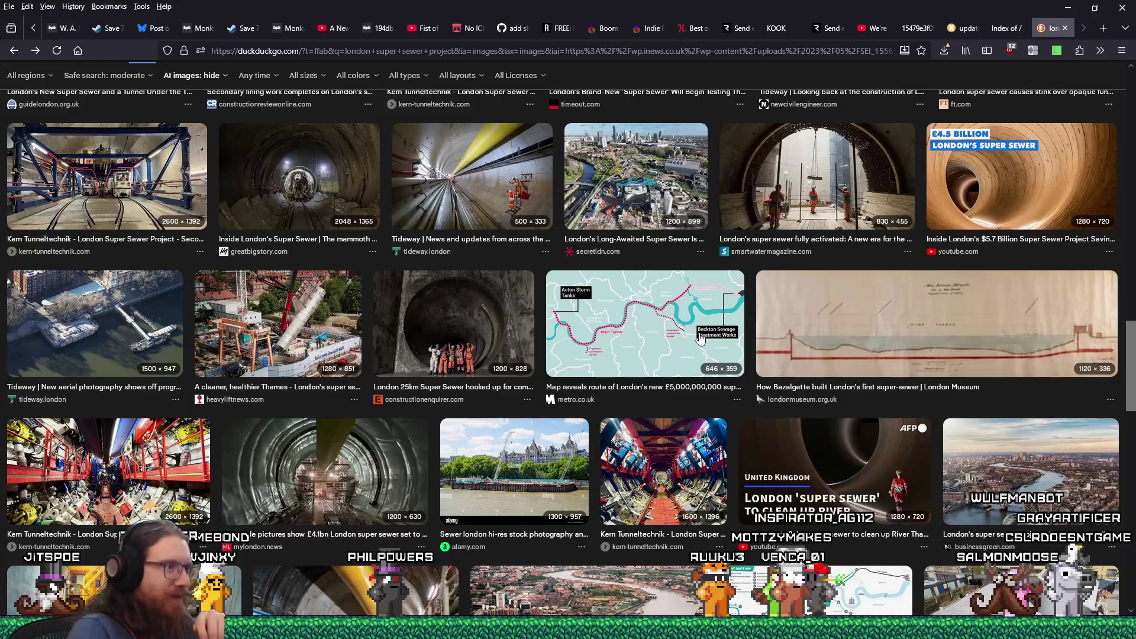
scroll(701, 338, "down", 5)
scroll(698, 341, "down", 4)
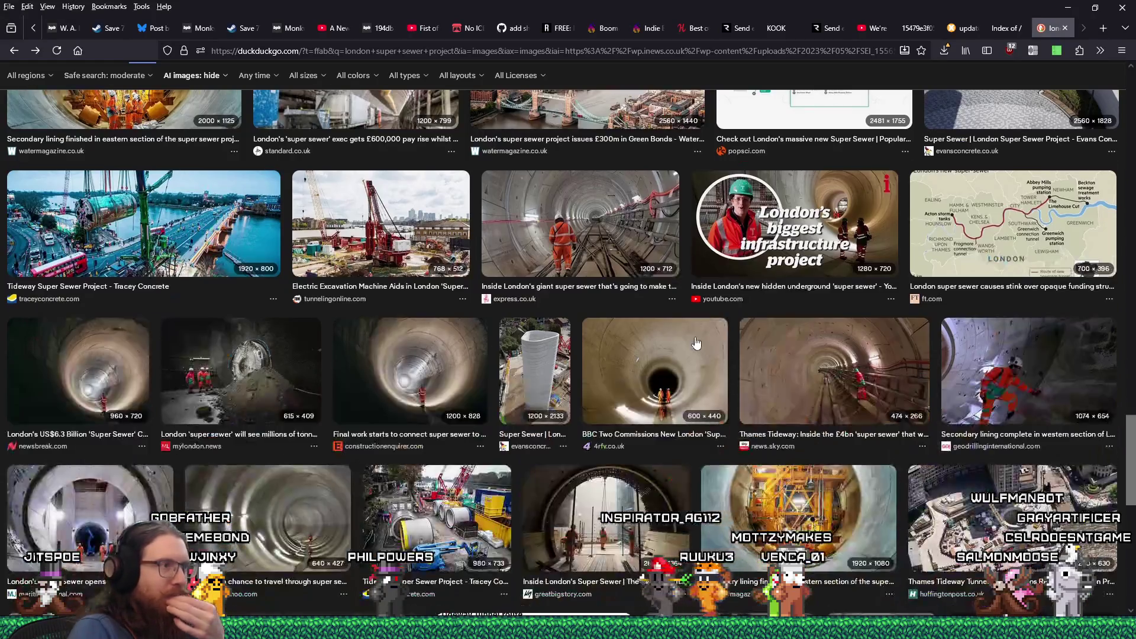
scroll(695, 337, "down", 5)
scroll(695, 337, "down", 4)
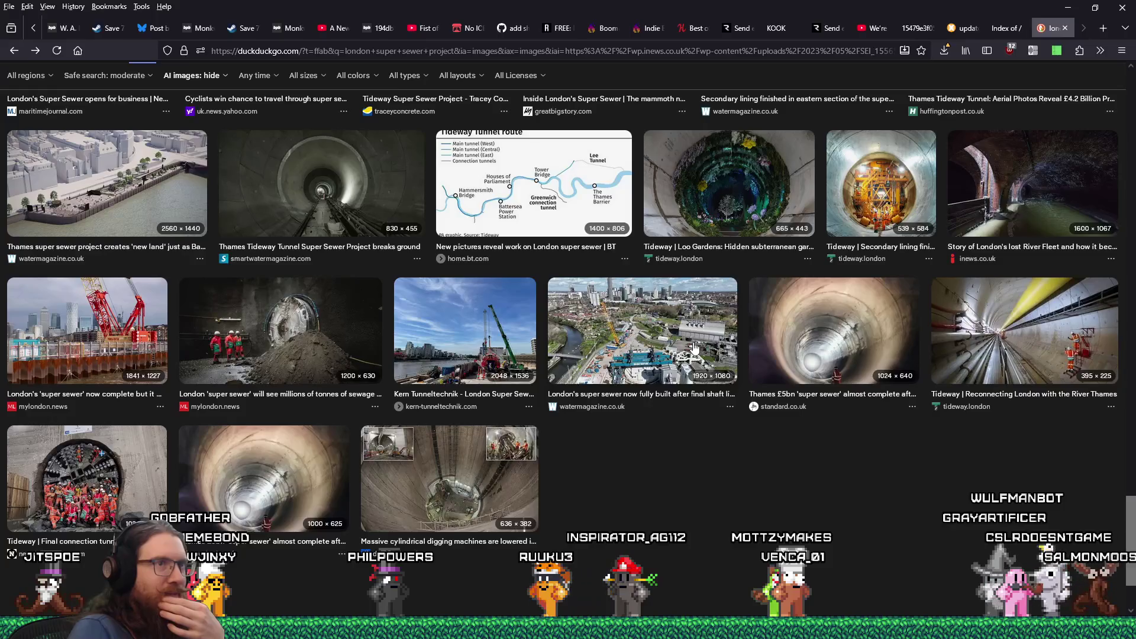
left_click(685, 261)
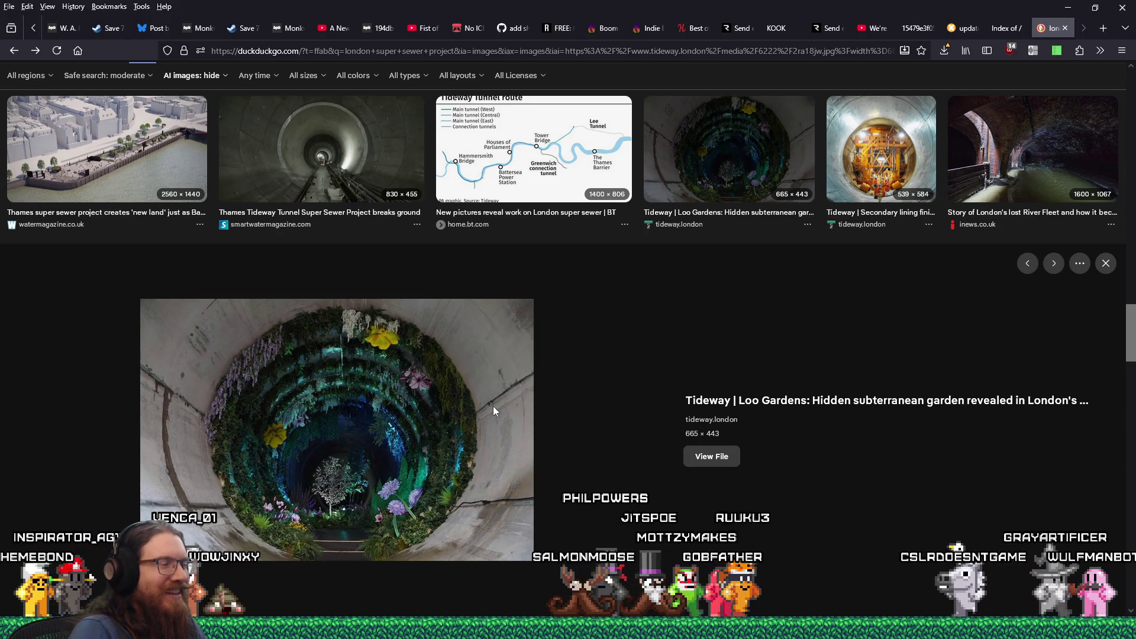
Step: View the Loo Gardens image full size, close it, and open Tideway's Loo Gardens press release
left_click(696, 460)
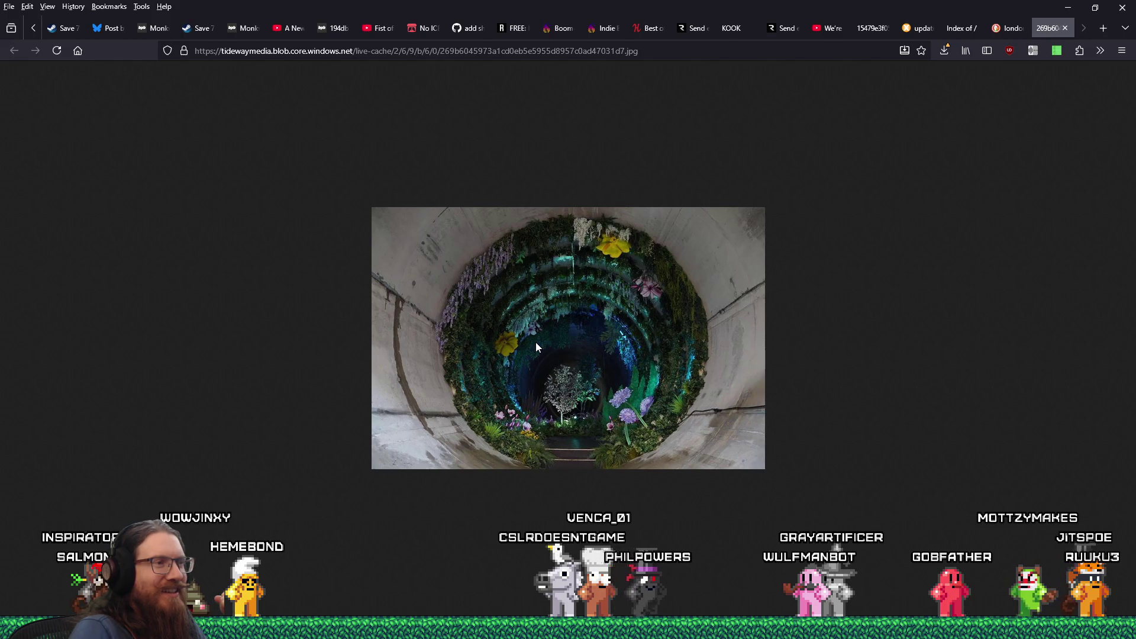
right_click(578, 327)
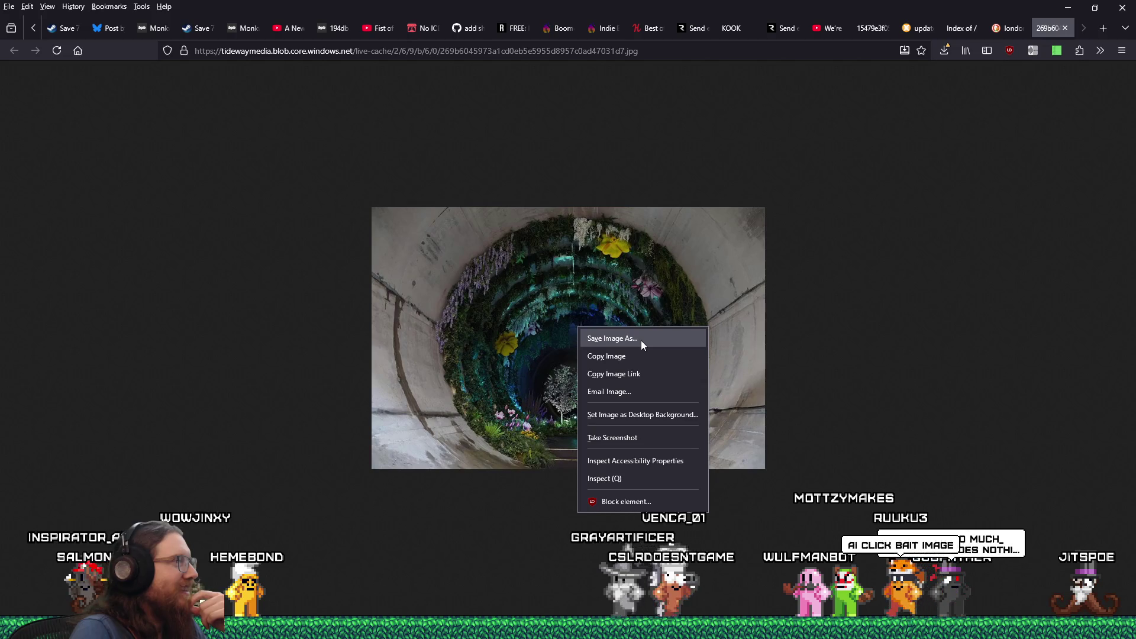
left_click(717, 267)
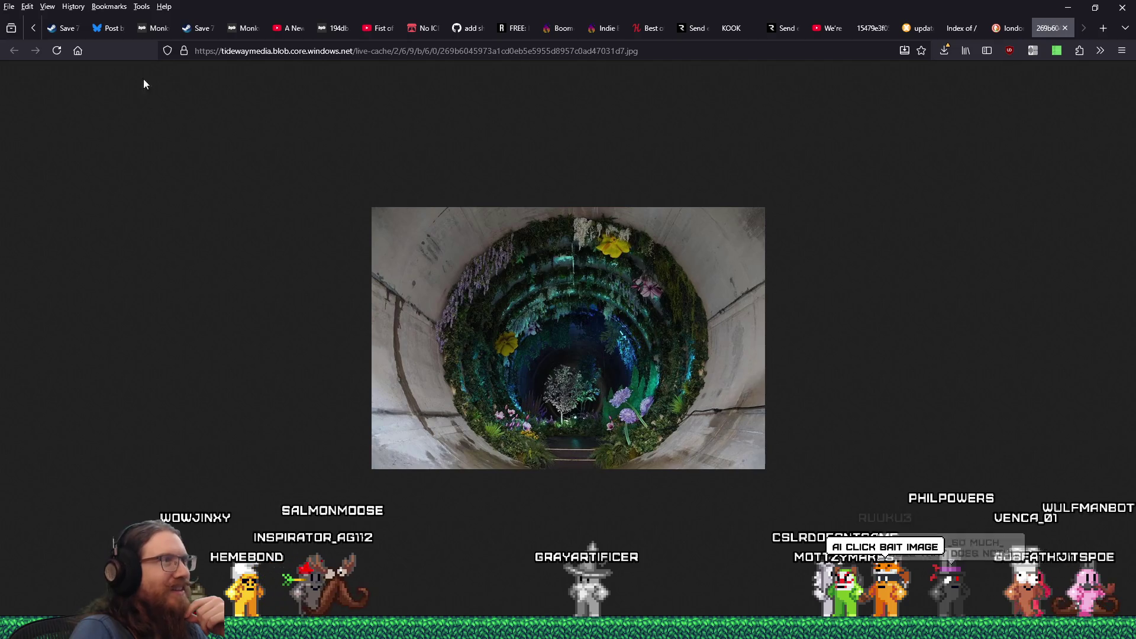
left_click(1066, 29)
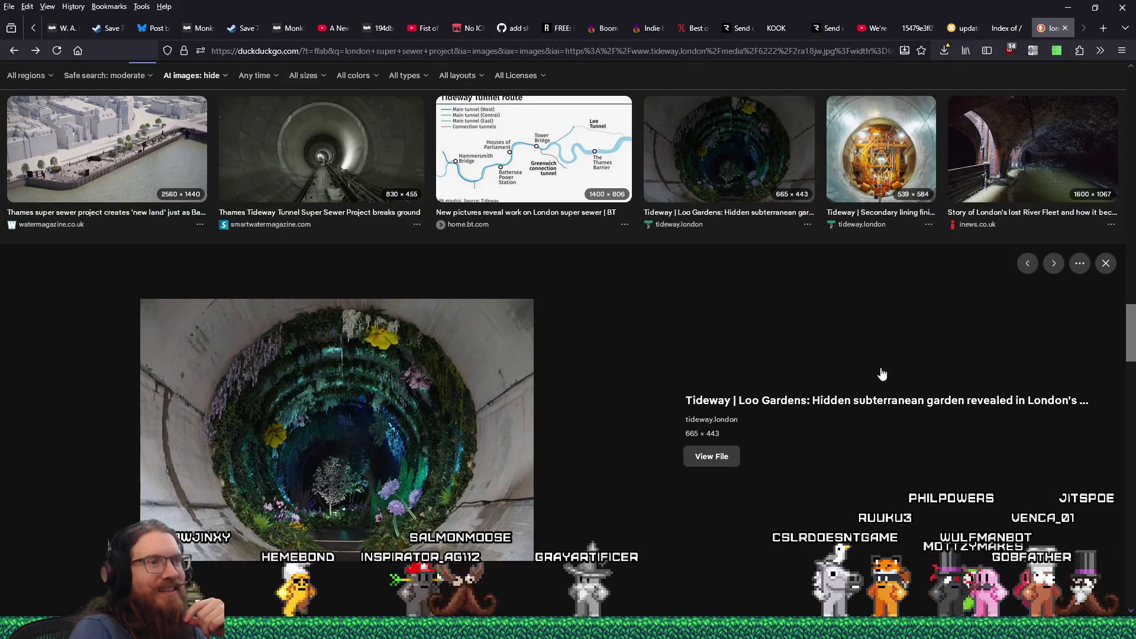
left_click(855, 399)
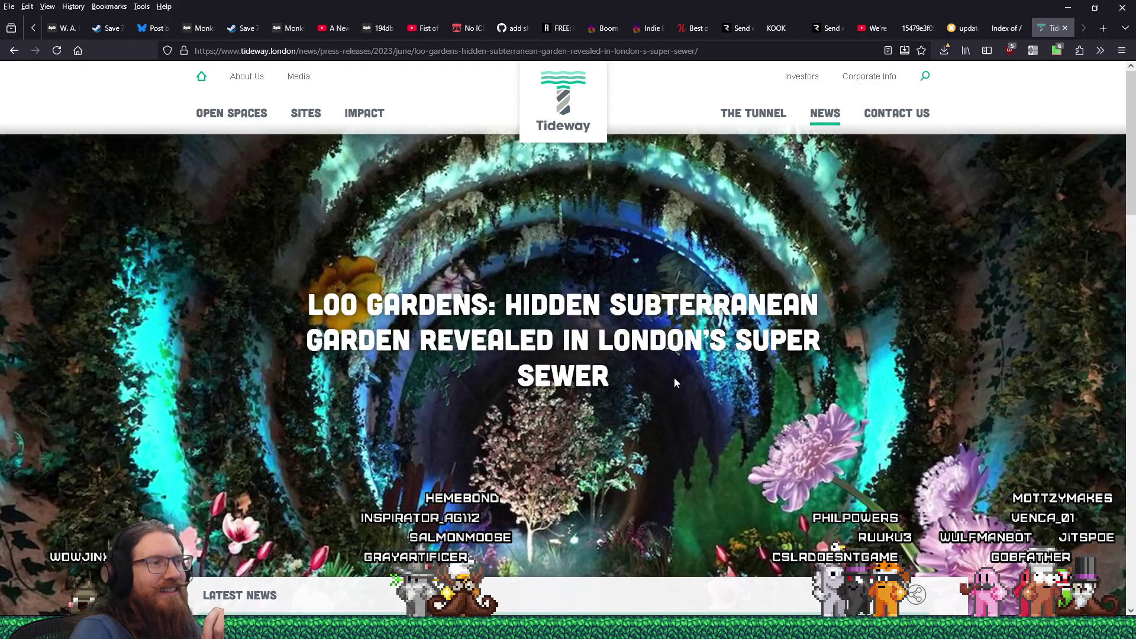
scroll(675, 379, "down", 8)
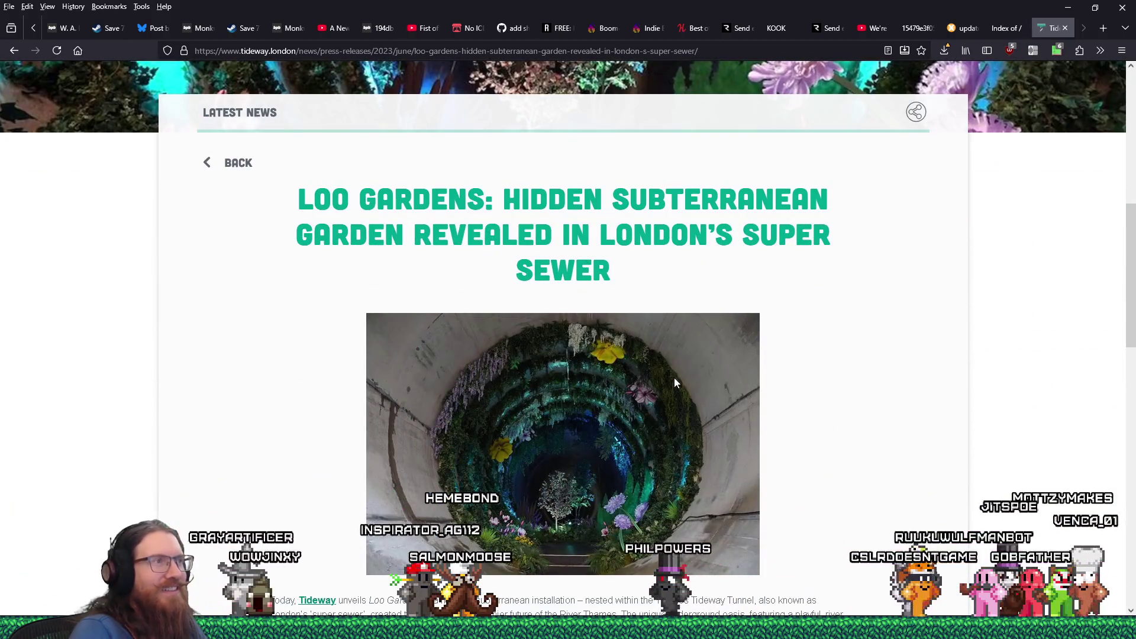
scroll(675, 383, "down", 4)
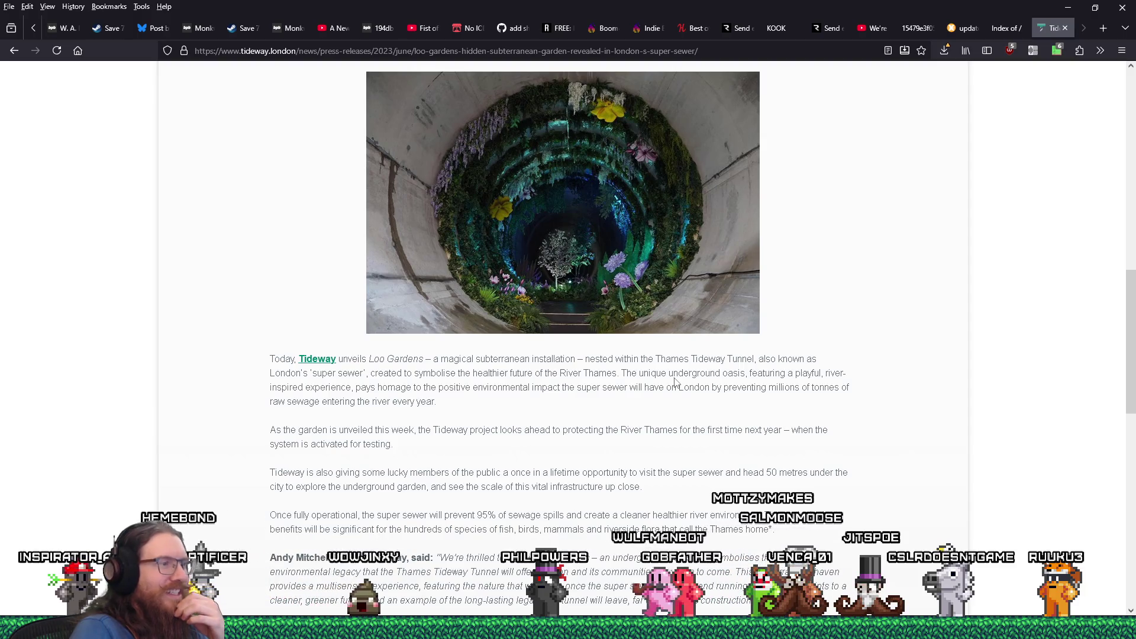
scroll(676, 382, "down", 1)
scroll(676, 382, "down", 1)
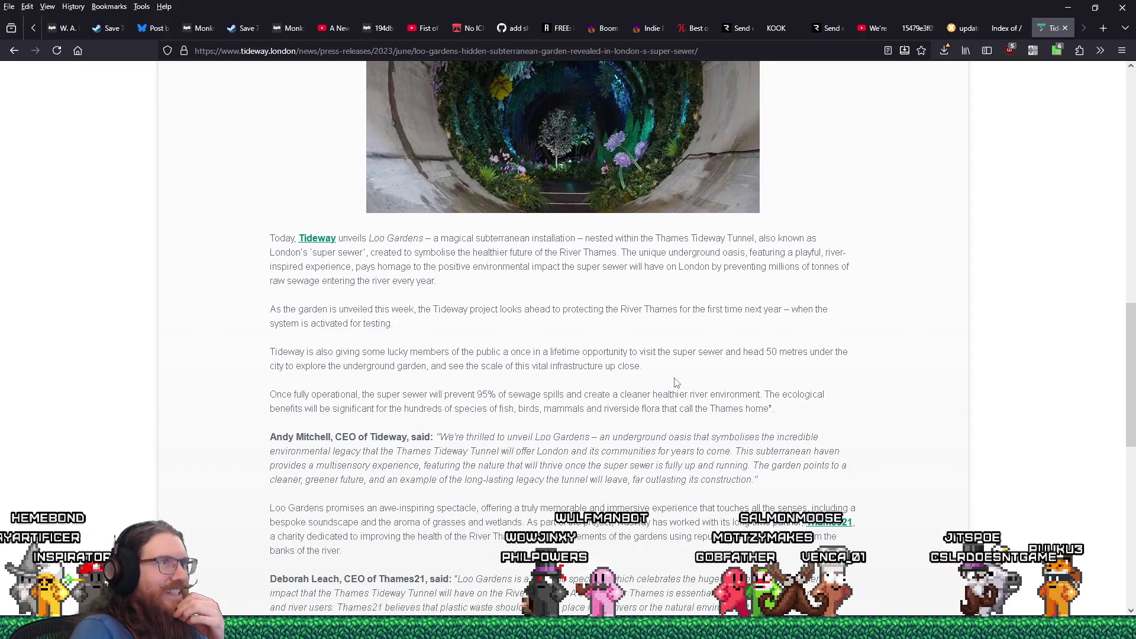
scroll(676, 383, "up", 4)
scroll(676, 382, "down", 7)
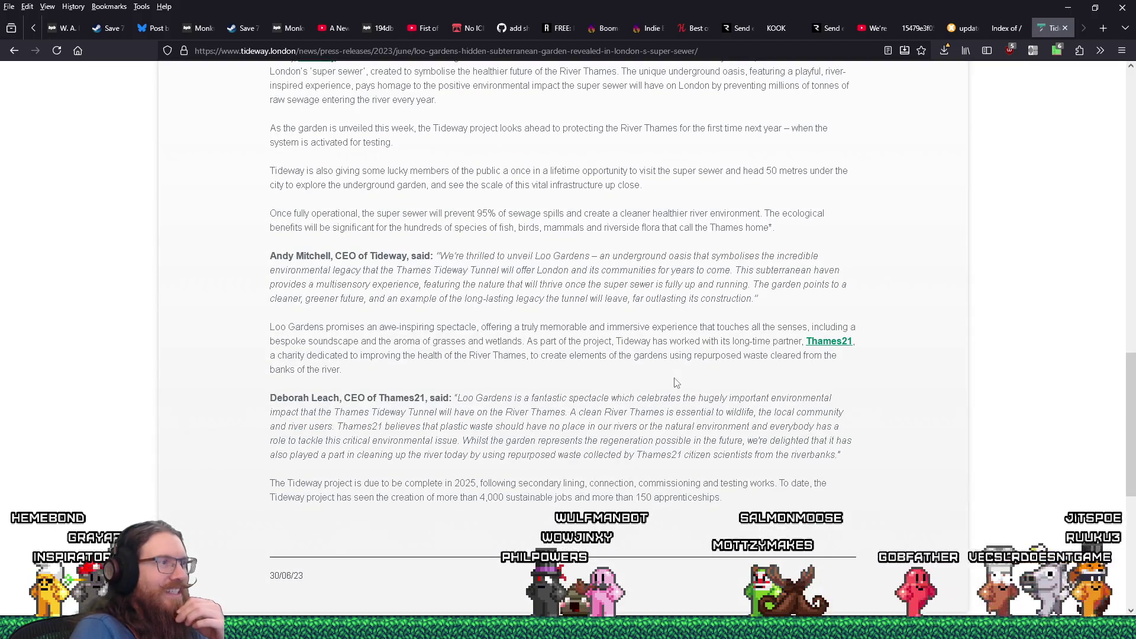
scroll(676, 383, "up", 9)
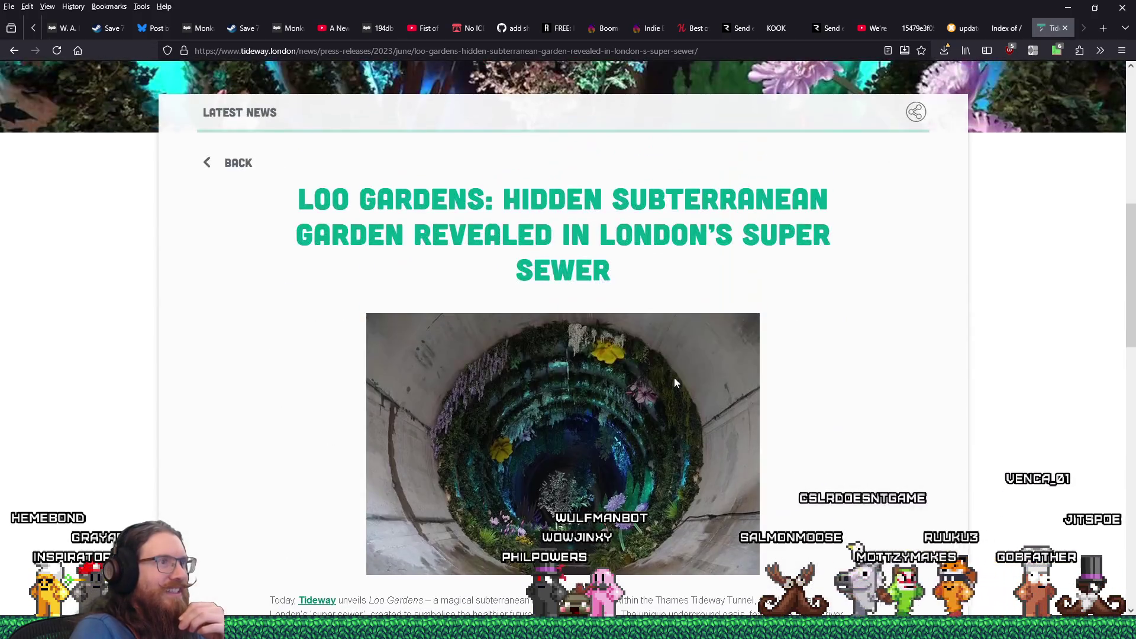
scroll(675, 382, "down", 1)
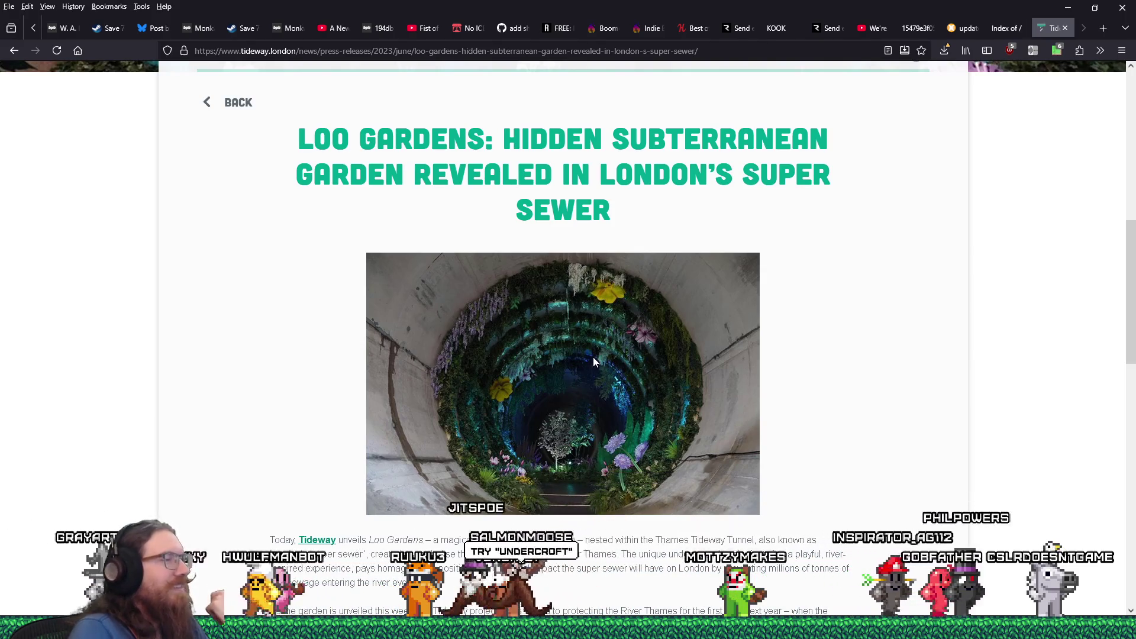
Step: Browse DuckDuckGo image results for 'undercroft' in a new tab, then close that tab
left_click(1103, 28)
type("undercroft")
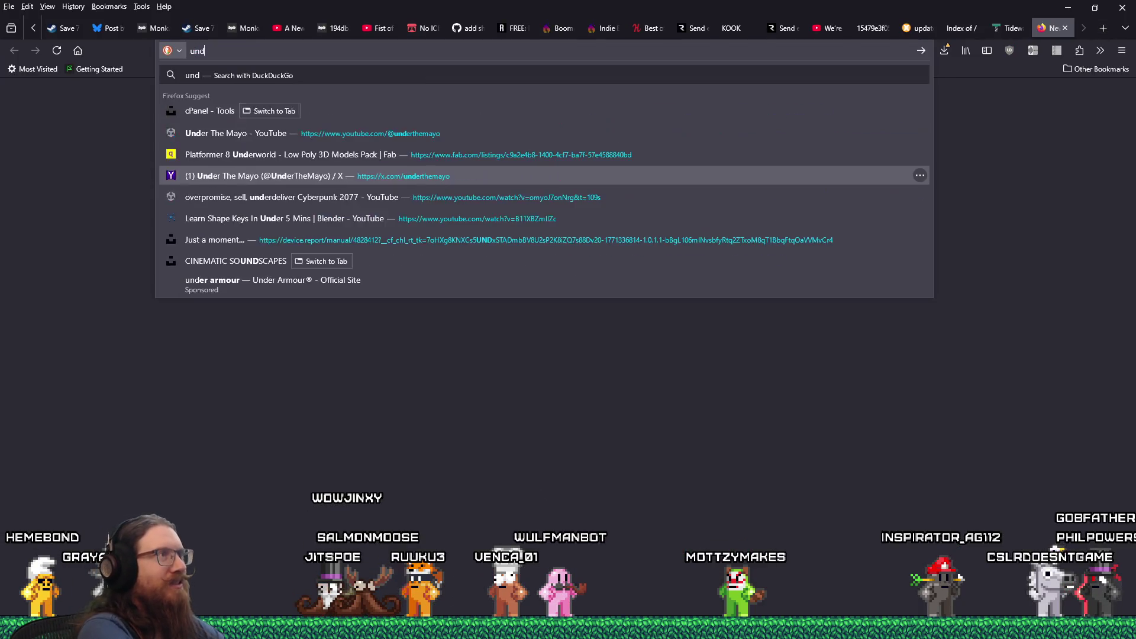
key("Return")
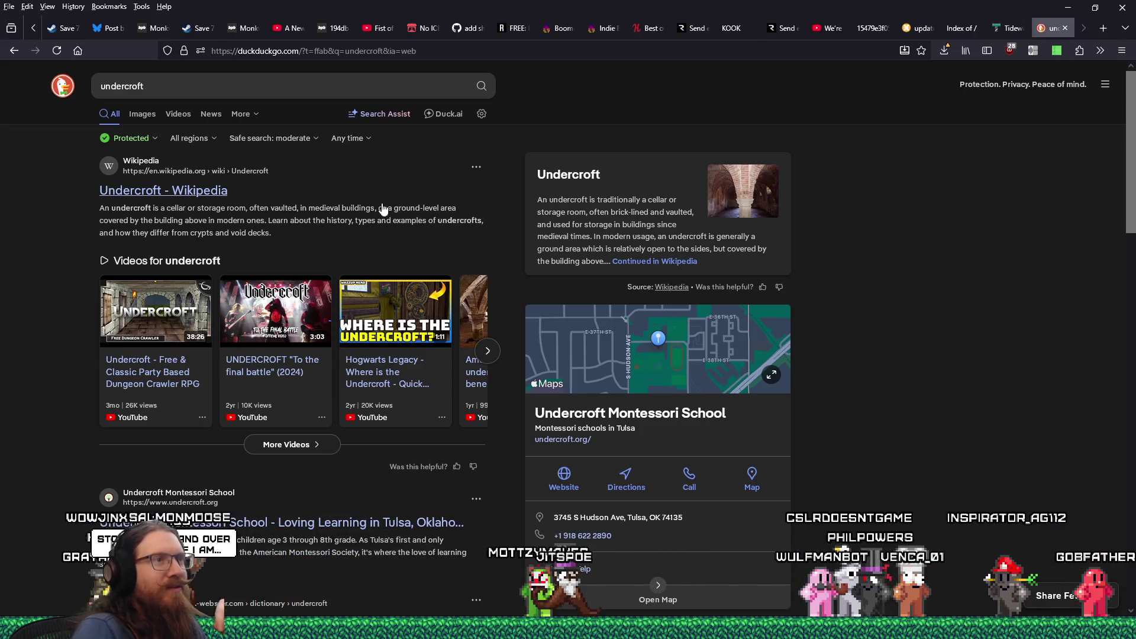
left_click(142, 114)
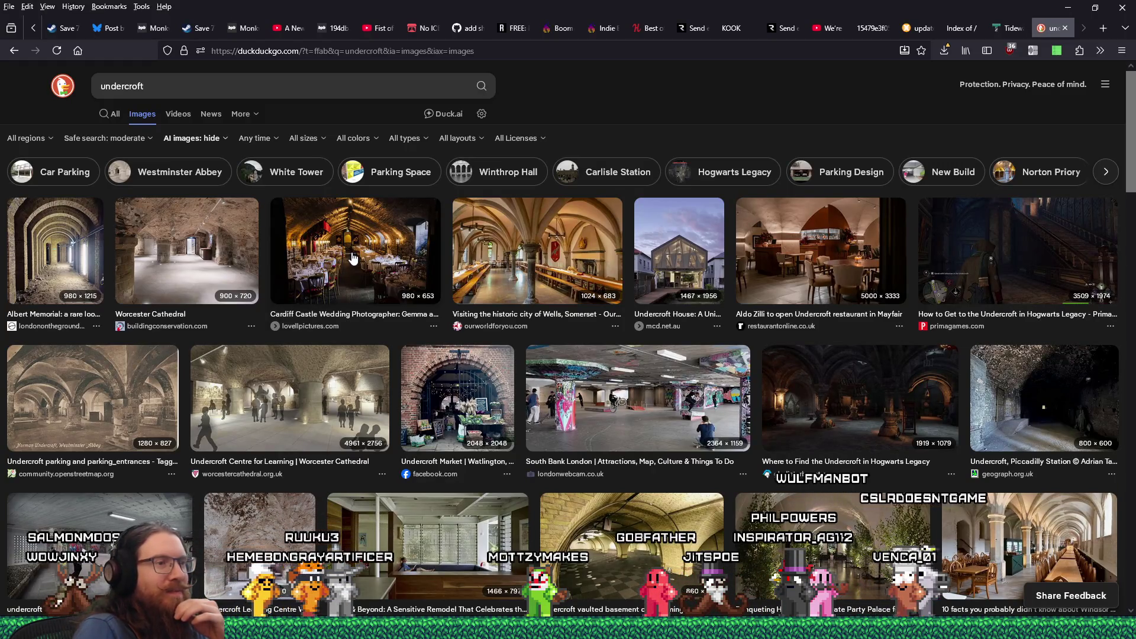
scroll(353, 258, "down", 3)
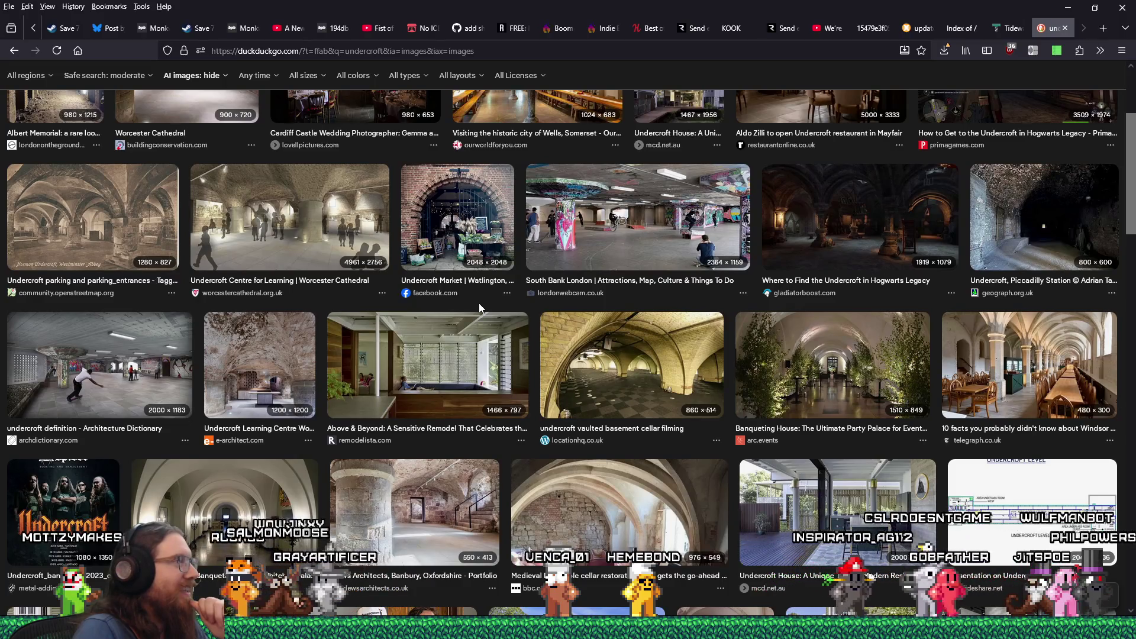
left_click(1065, 28)
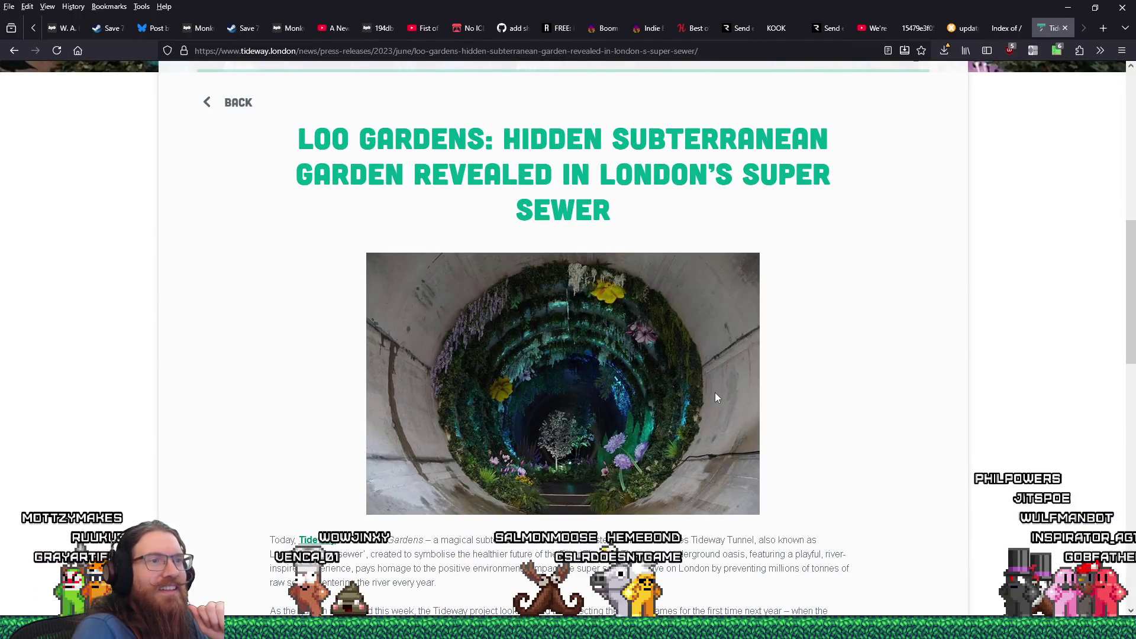
Step: Save the Loo Gardens tunnel photo into the sewer inspiration folder
right_click(712, 371)
left_click(750, 401)
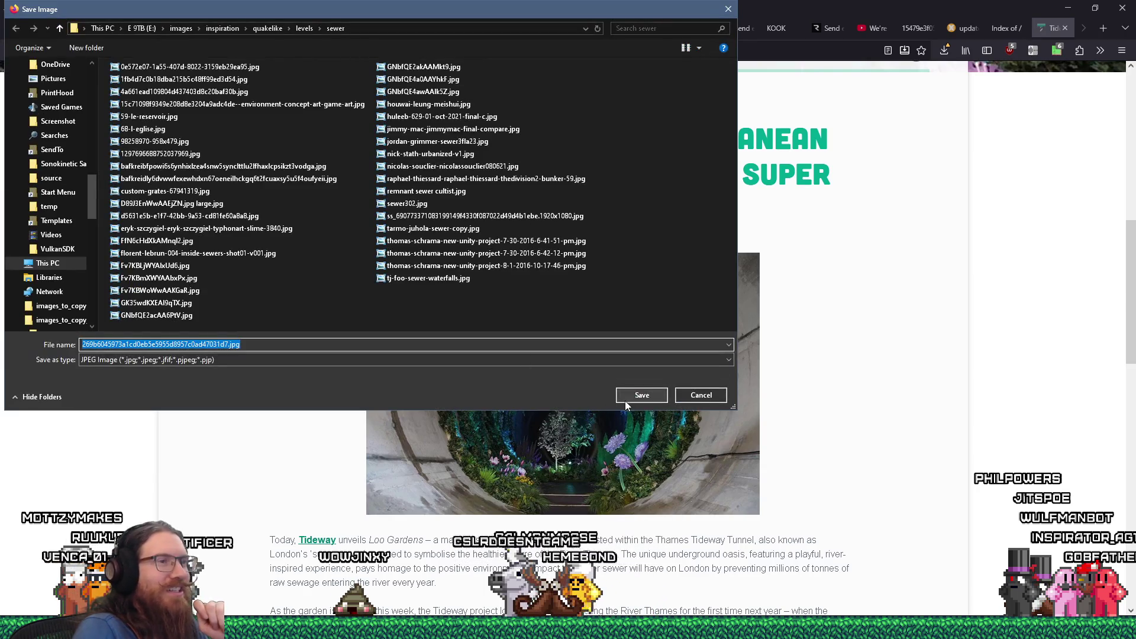
left_click(625, 401)
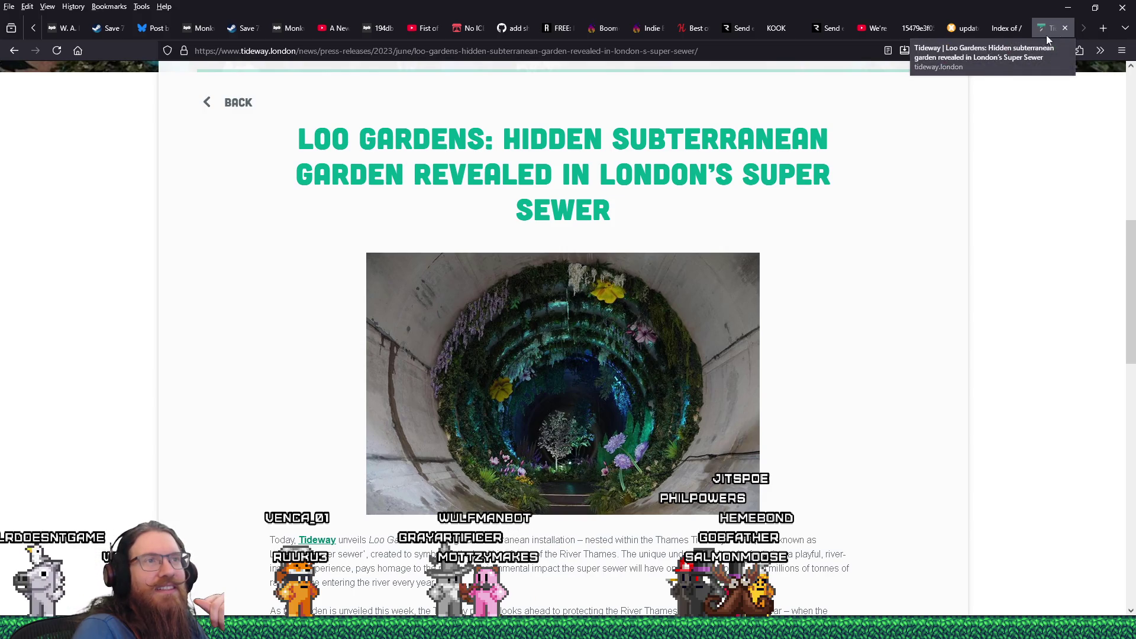
left_click(789, 48)
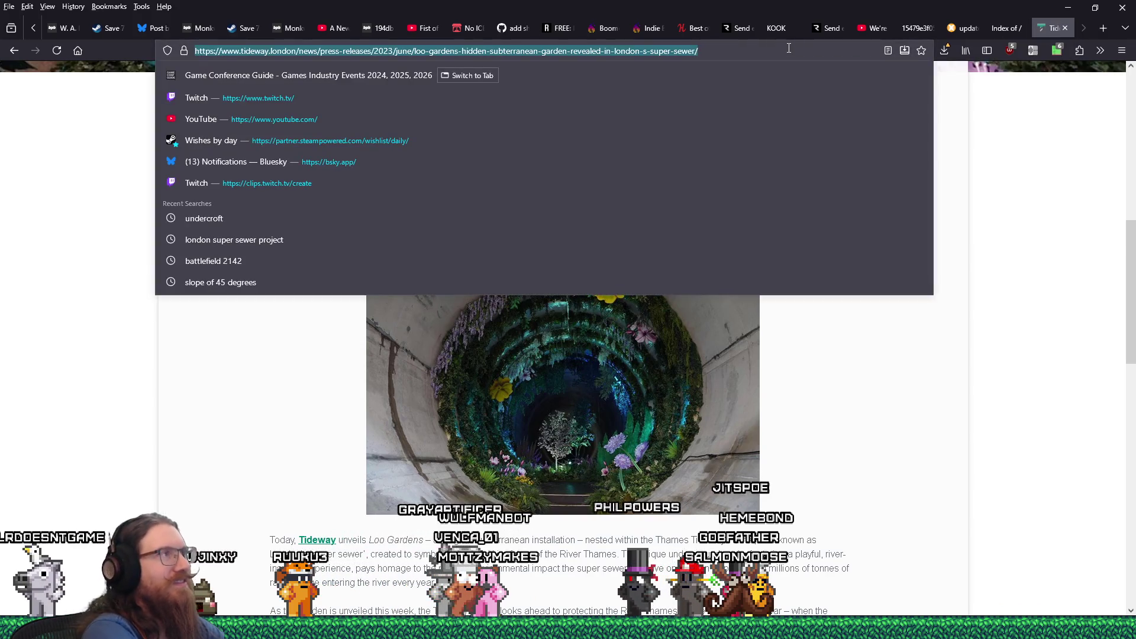
Step: Search DuckDuckGo for 'undercroft sewer' and show the image results
type("undecroft+sewer")
key("Return")
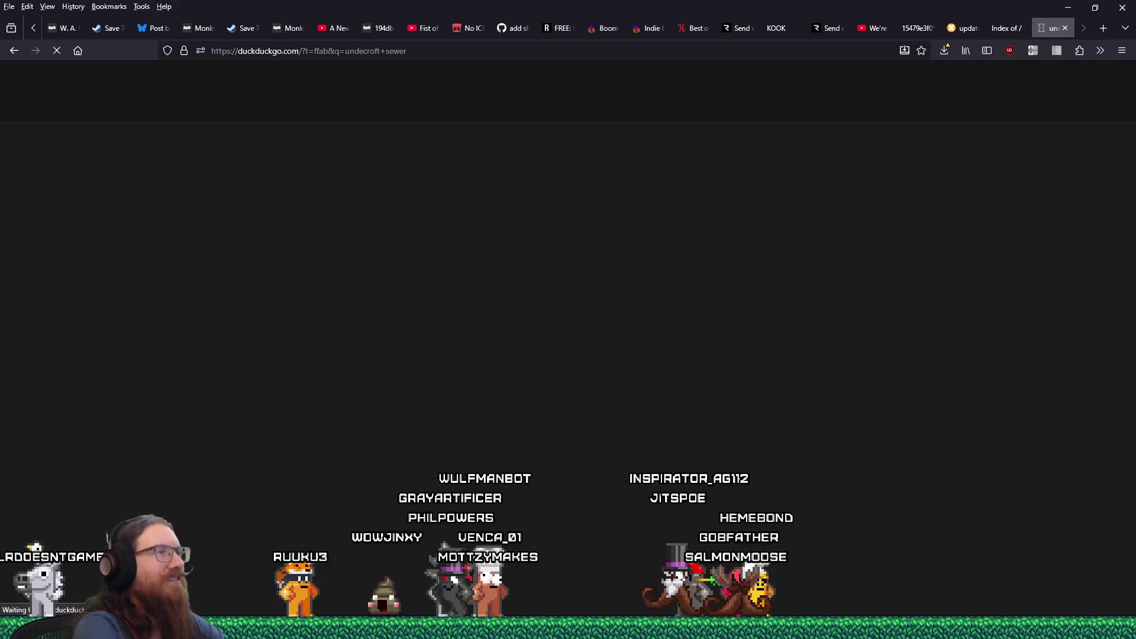
left_click(145, 116)
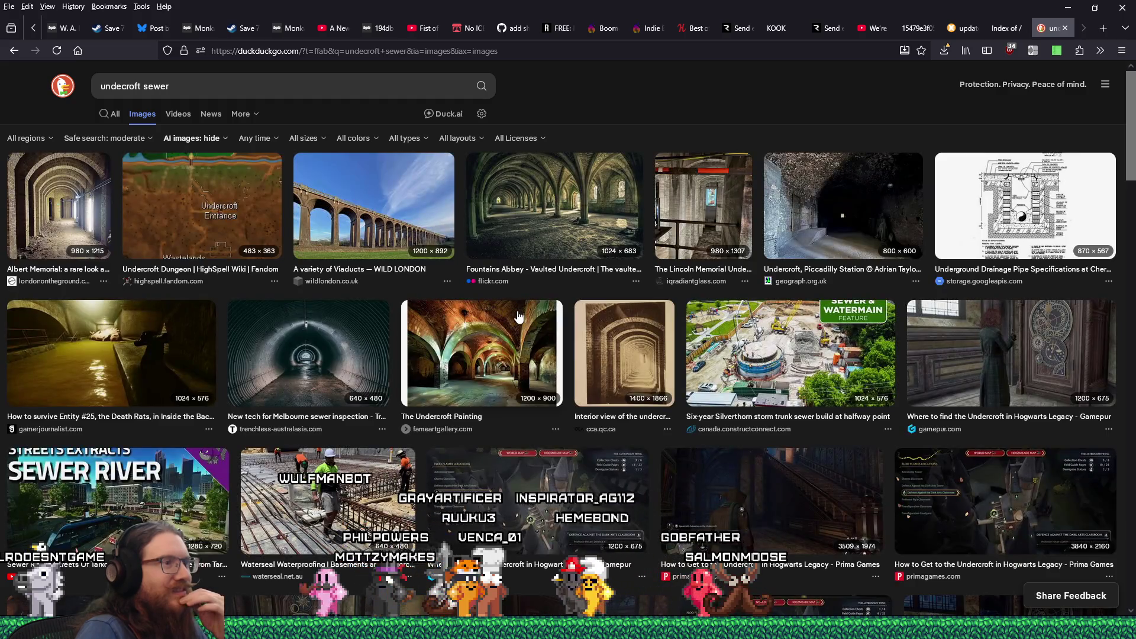
Step: Save The Undercroft Painting image as a reference picture
left_click(515, 345)
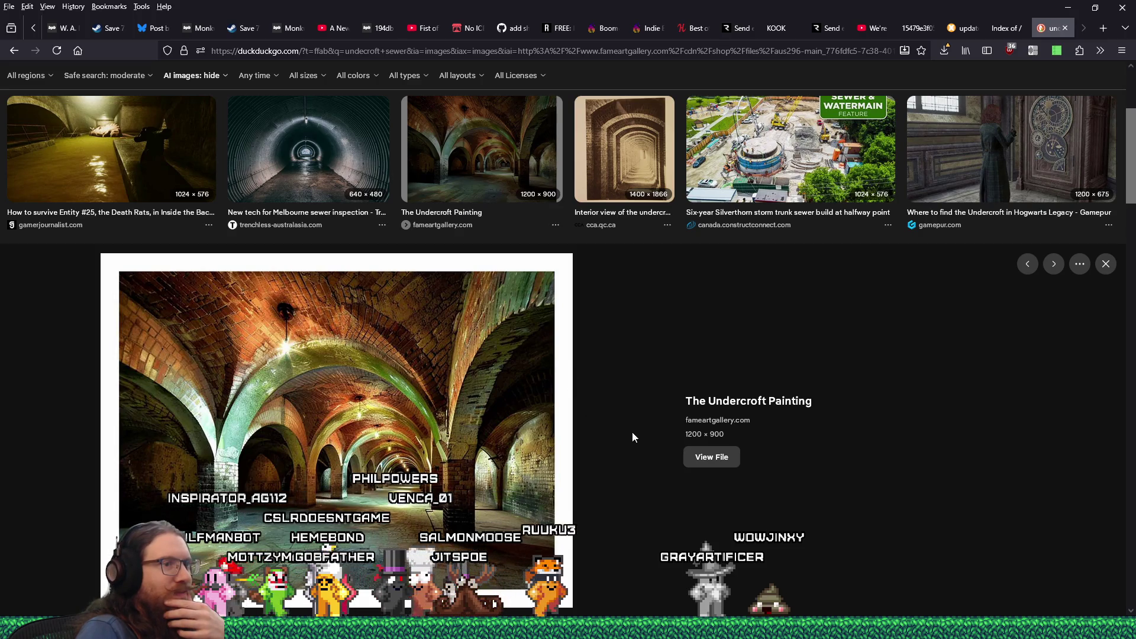
right_click(476, 403)
left_click(517, 435)
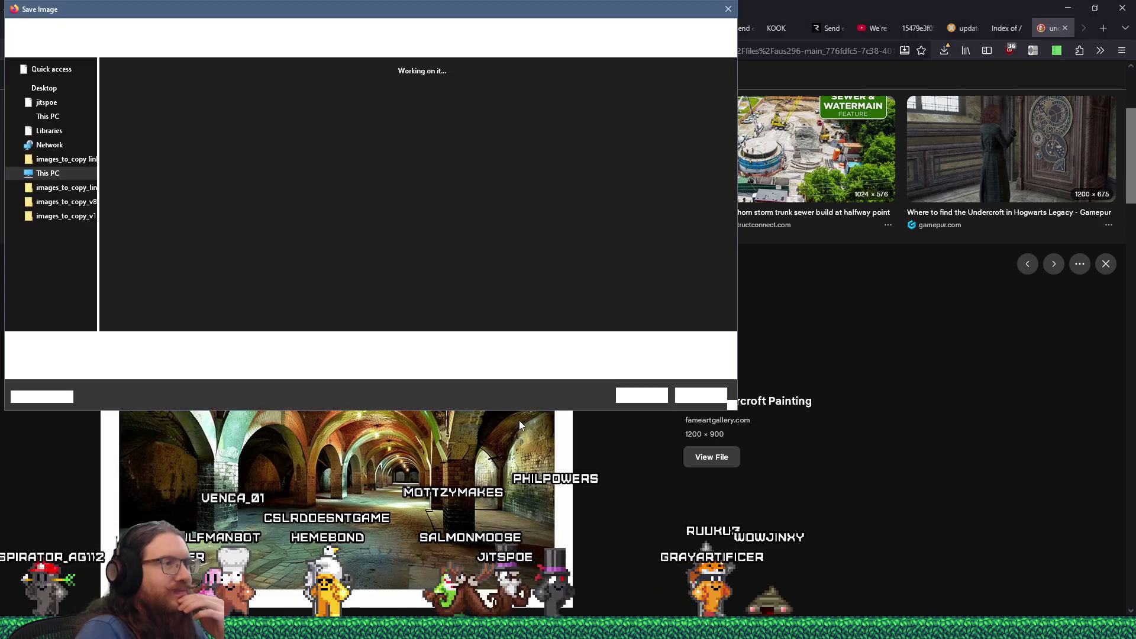
left_click(633, 391)
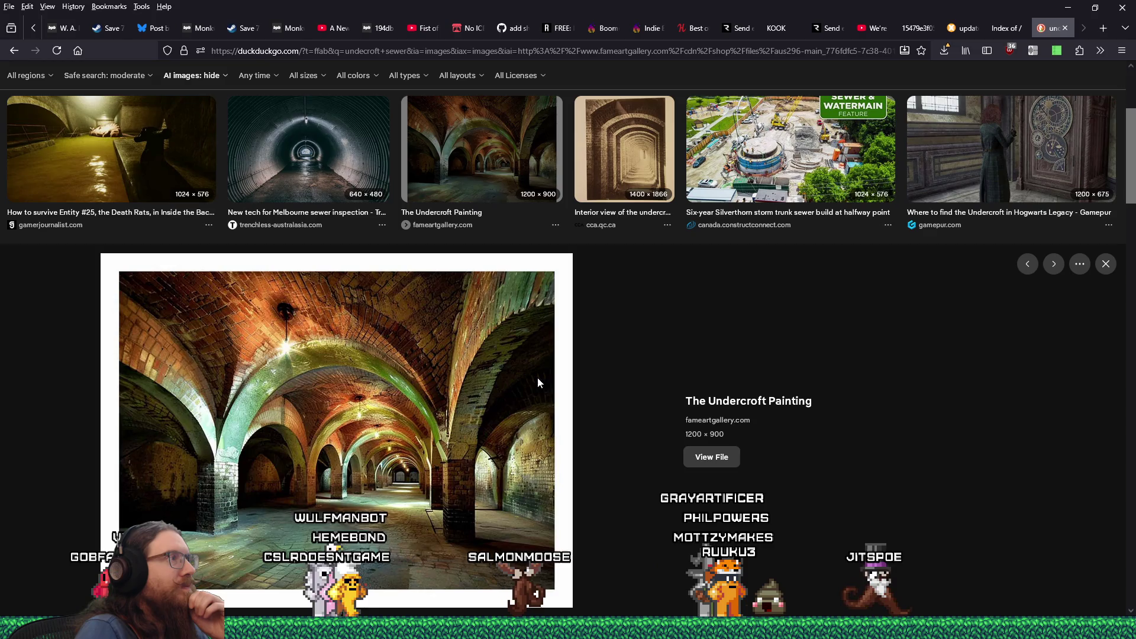
Step: Browse more undercroft image previews, including the Where to Find the Undercroft image
key("alt+Left")
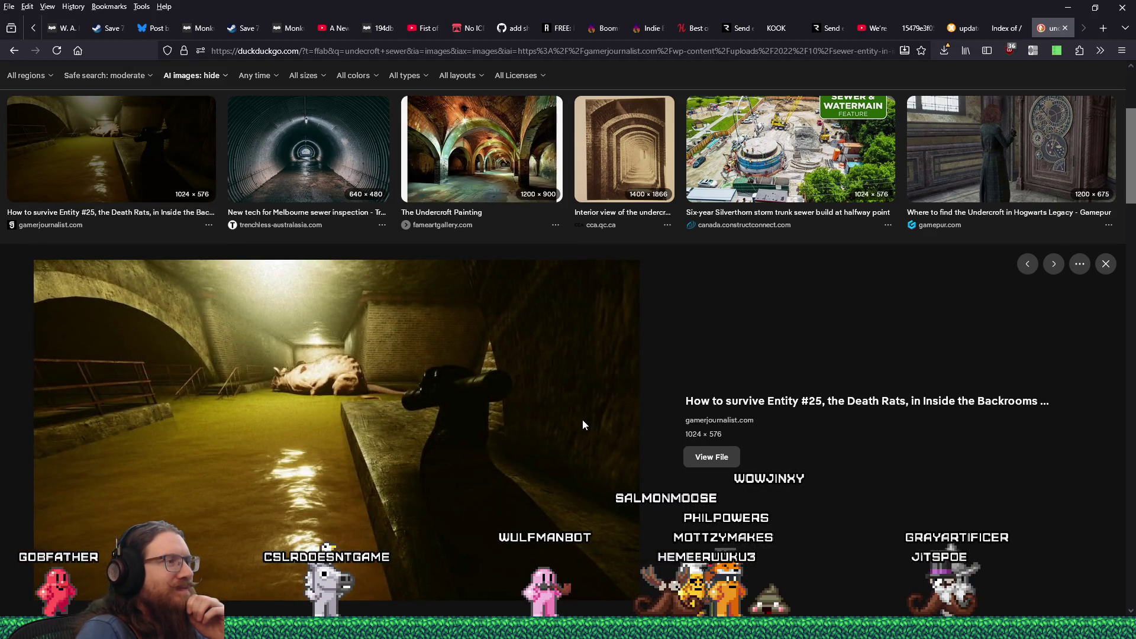
scroll(583, 424, "down", 15)
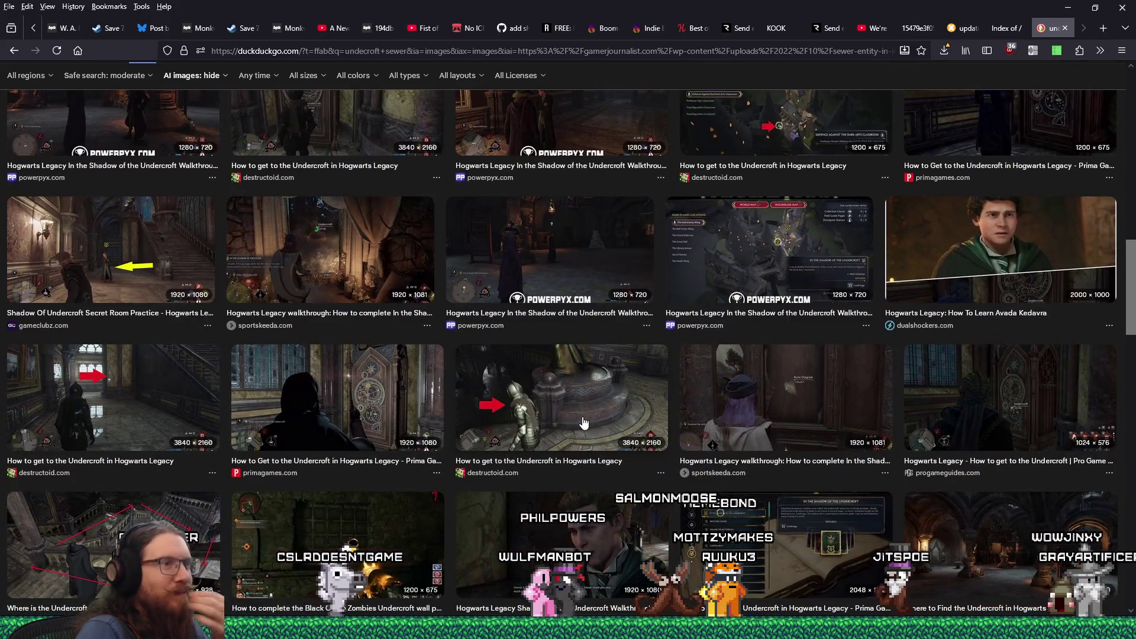
scroll(583, 422, "down", 3)
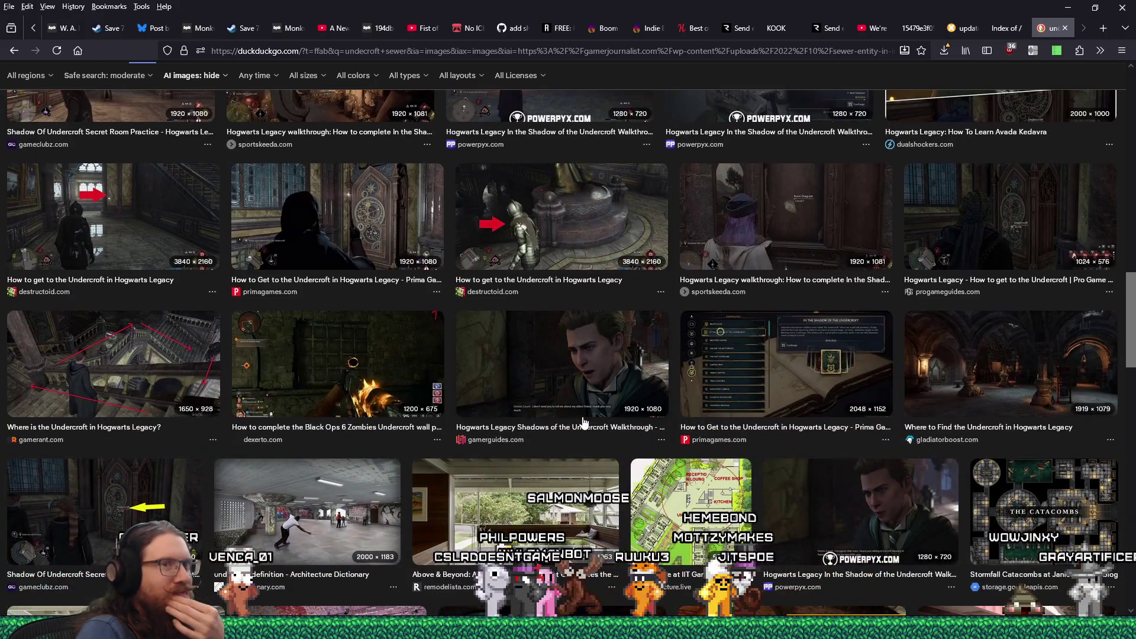
left_click(1004, 376)
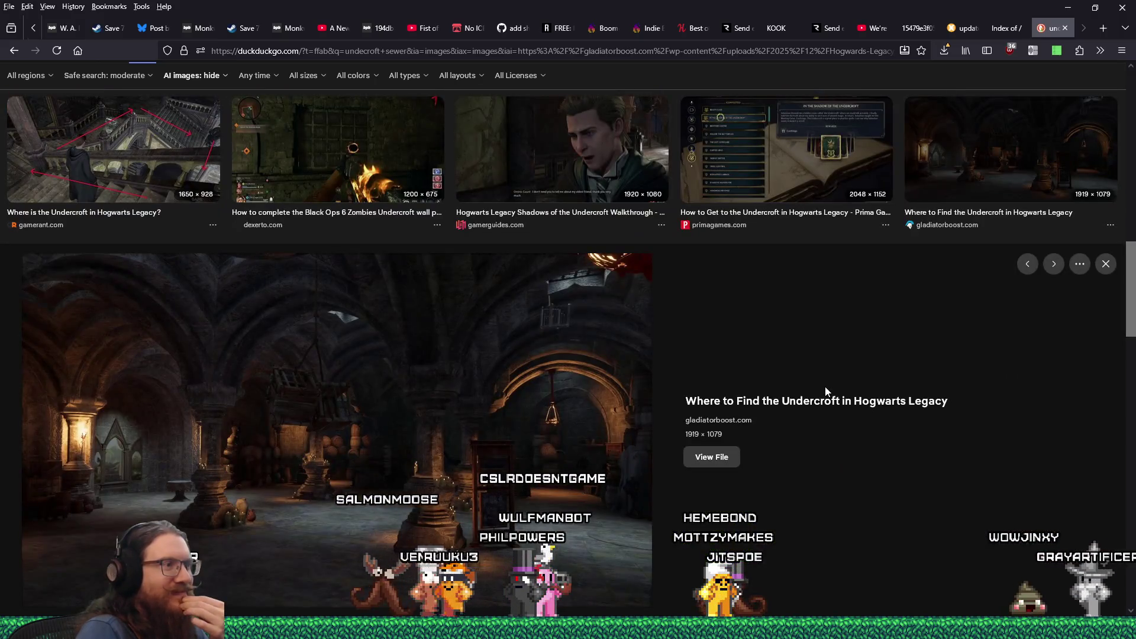
scroll(825, 386, "down", 10)
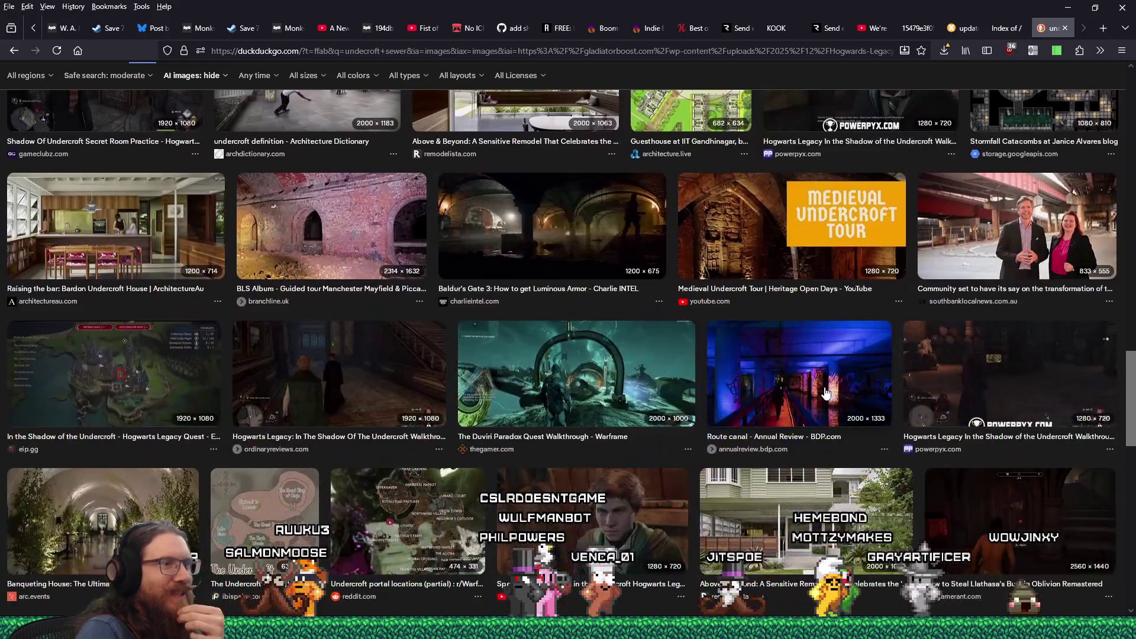
scroll(827, 392, "down", 4)
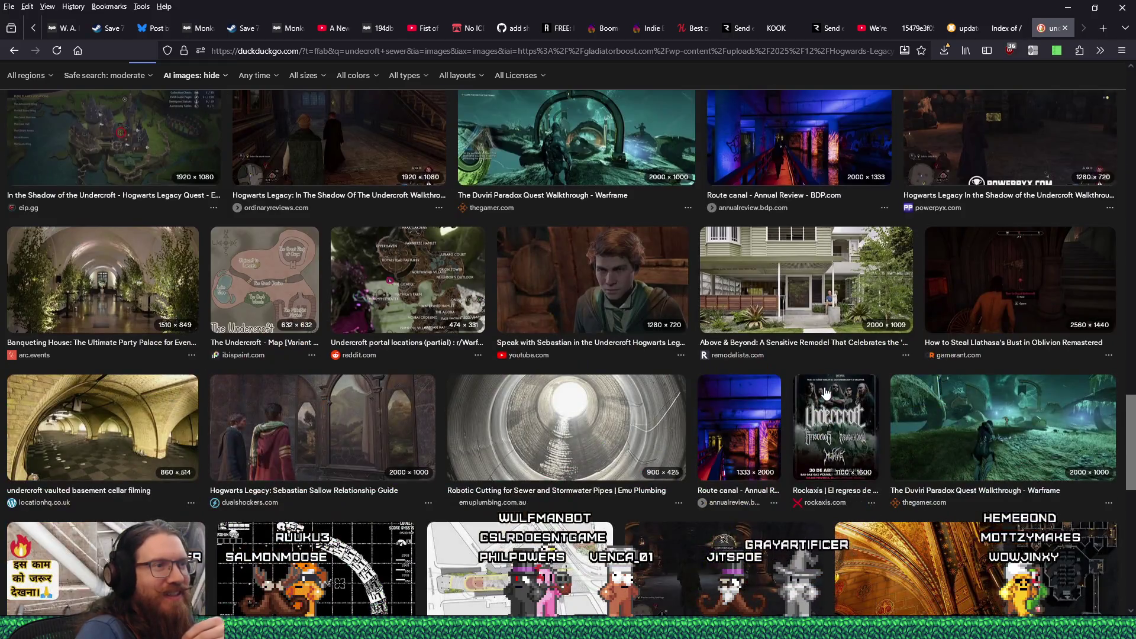
scroll(827, 393, "down", 7)
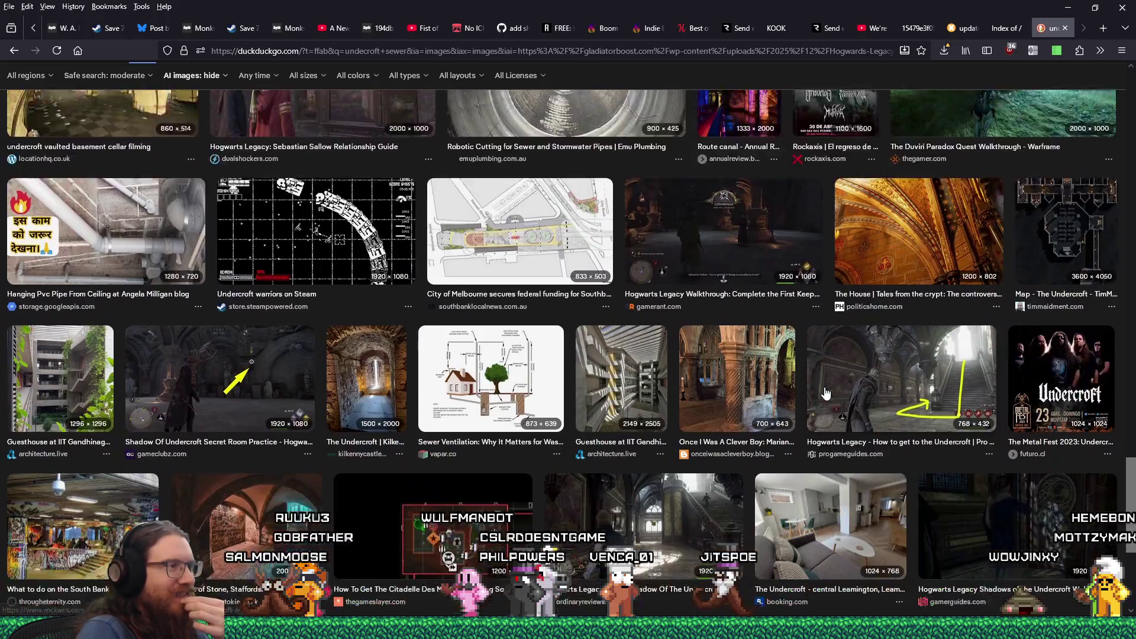
scroll(826, 392, "down", 2)
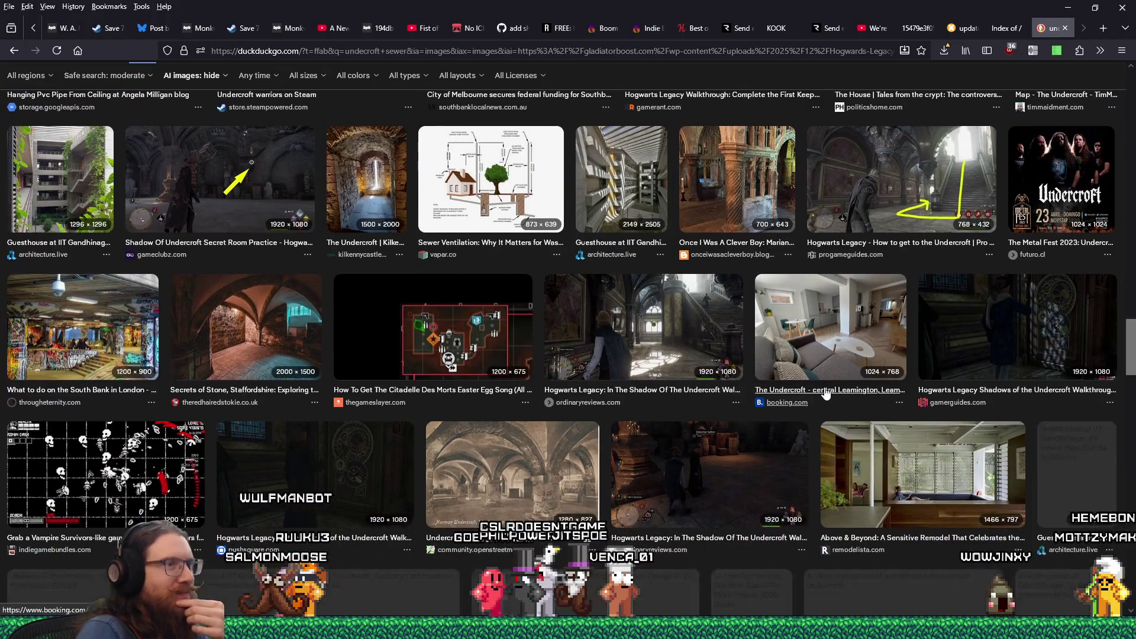
scroll(826, 393, "up", 15)
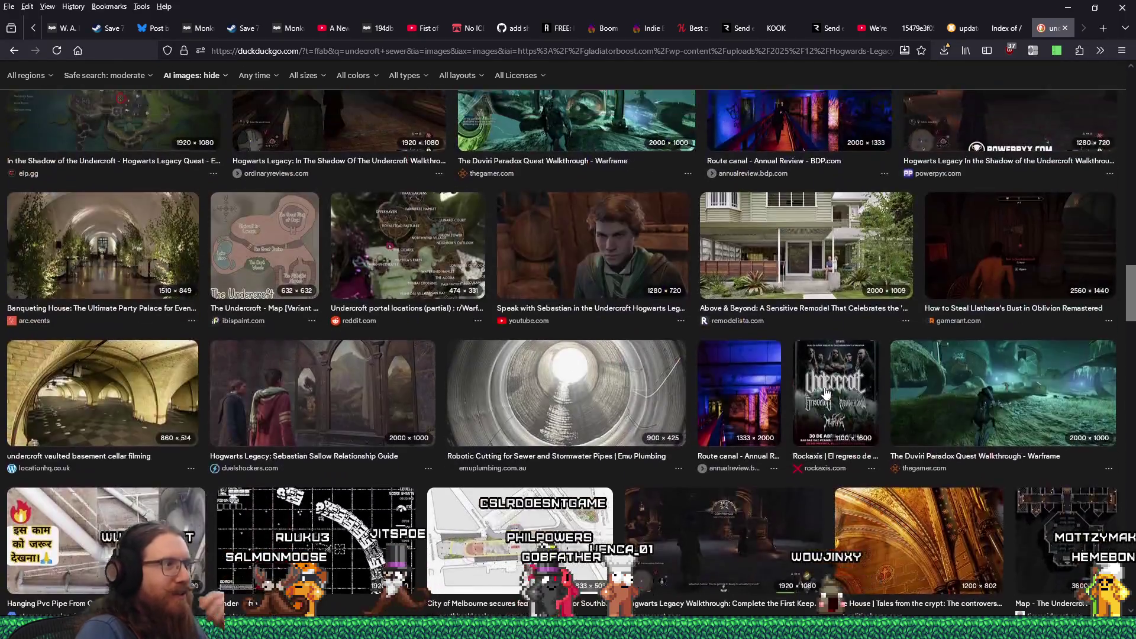
scroll(322, 243, "up", 15)
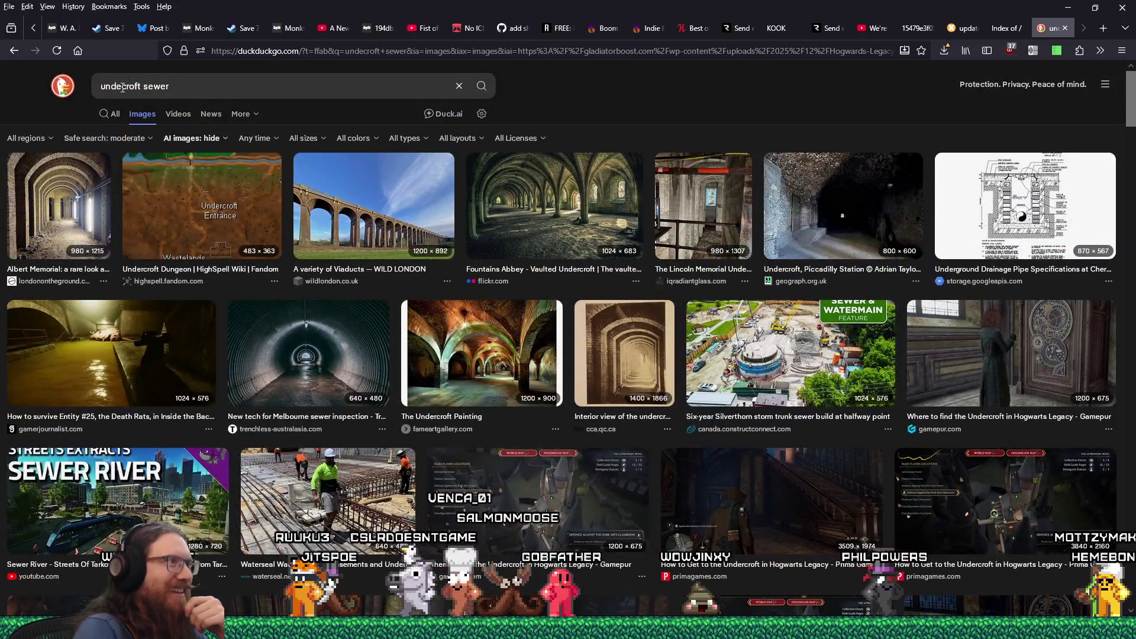
Step: Run an image search for 'laura croft sewer', then close those results
left_click_drag(123, 87, 57, 85)
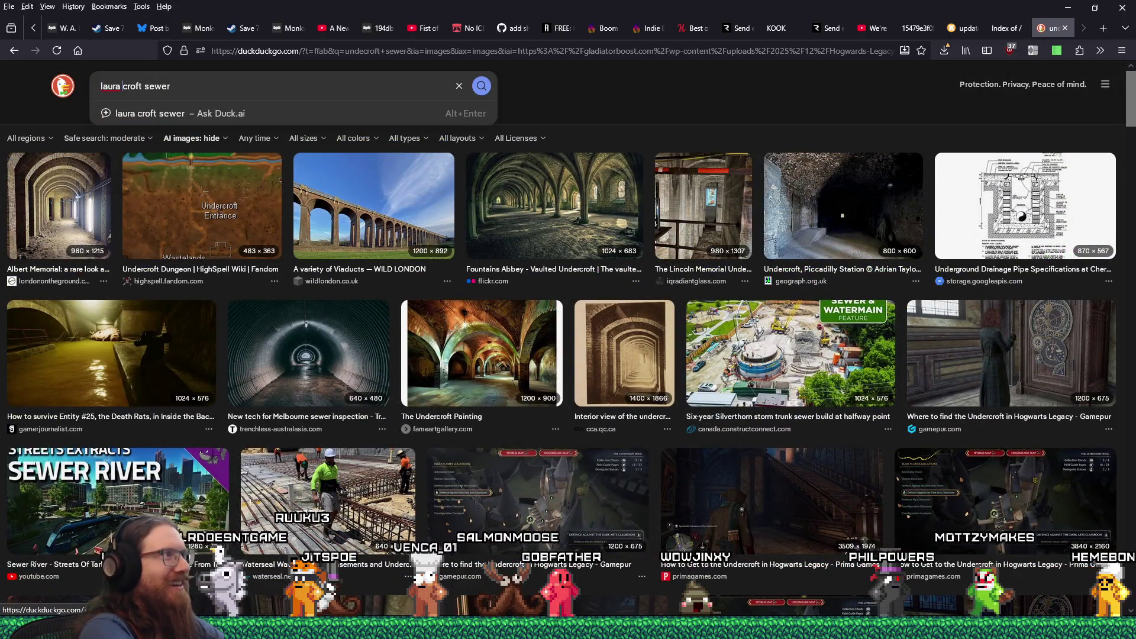
key("Return")
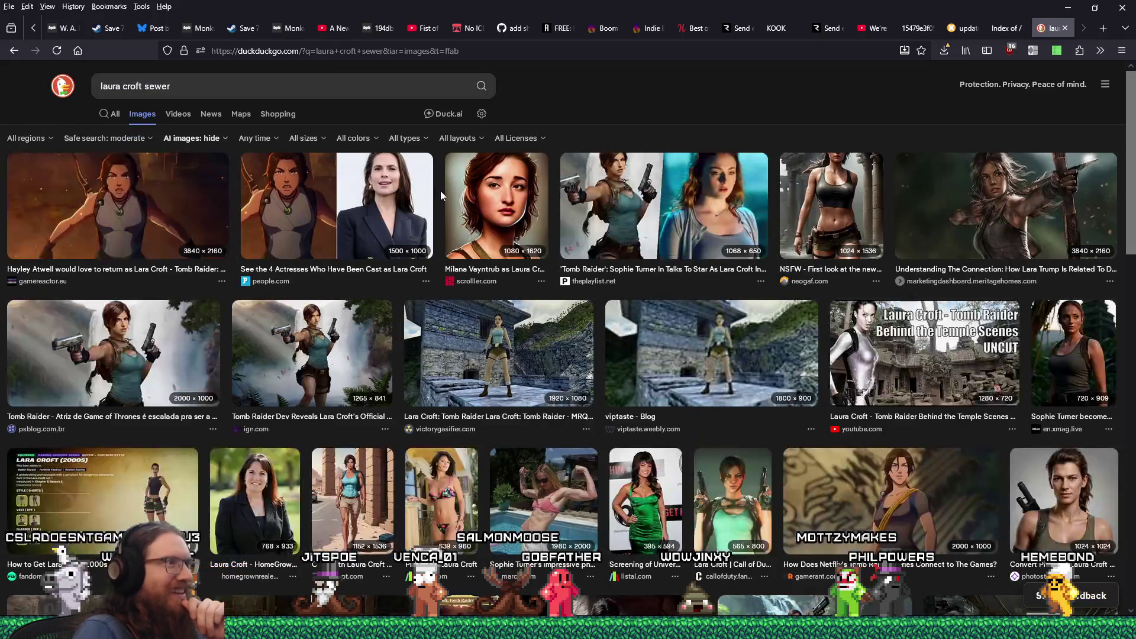
left_click(1063, 28)
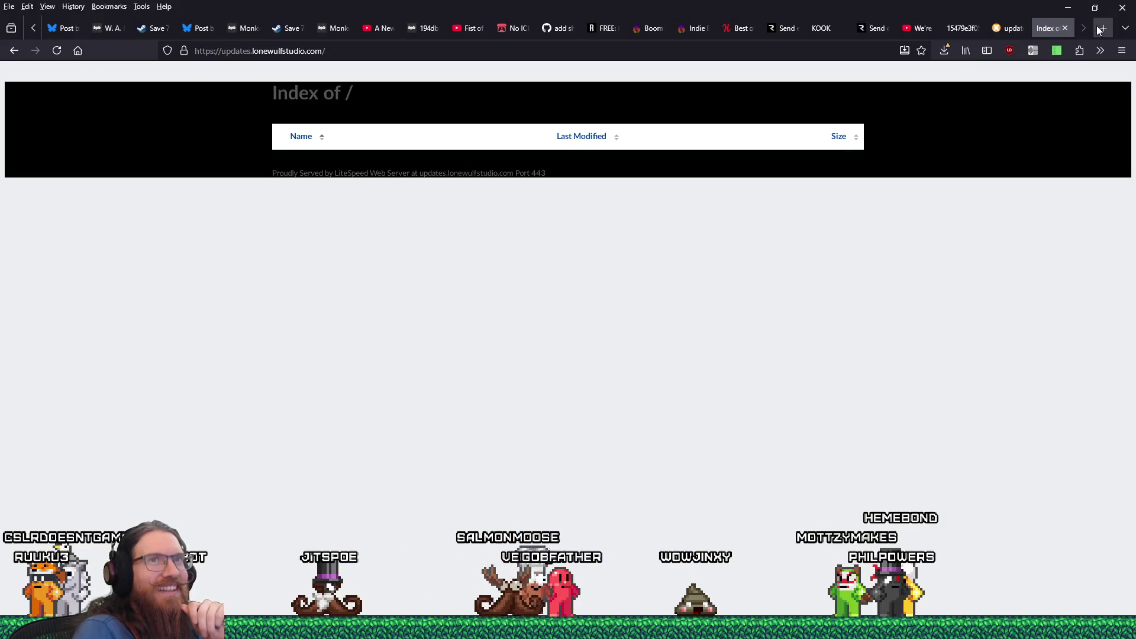
Step: Back in TrenchBroom, apply the mossy concrete conc_w02_moss4 texture to the pipe
left_click(1076, 10)
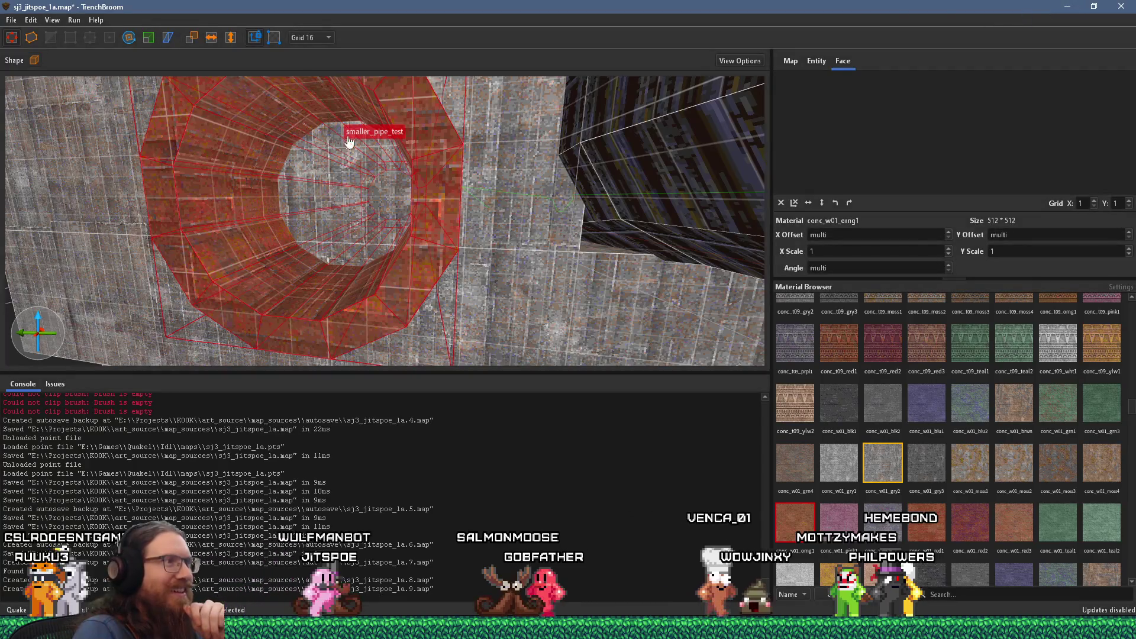
scroll(892, 462, "down", 3)
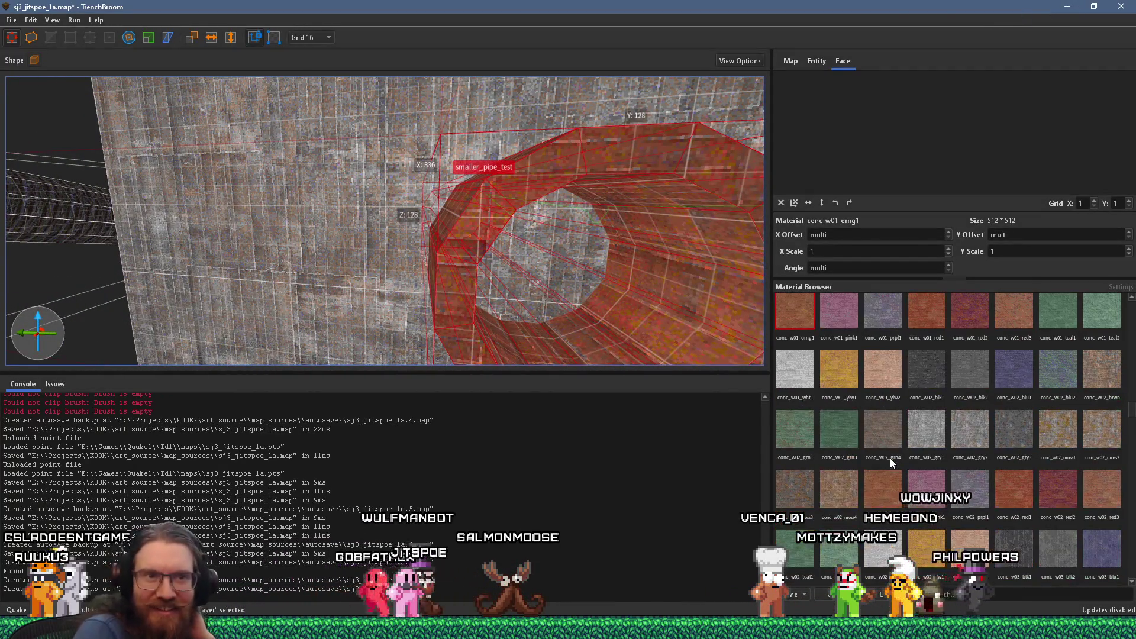
left_click(838, 488)
mouse_move(676, 287)
left_mouse_down()
mouse_move(589, 229)
mouse_move(600, 222)
mouse_move(521, 208)
left_mouse_up()
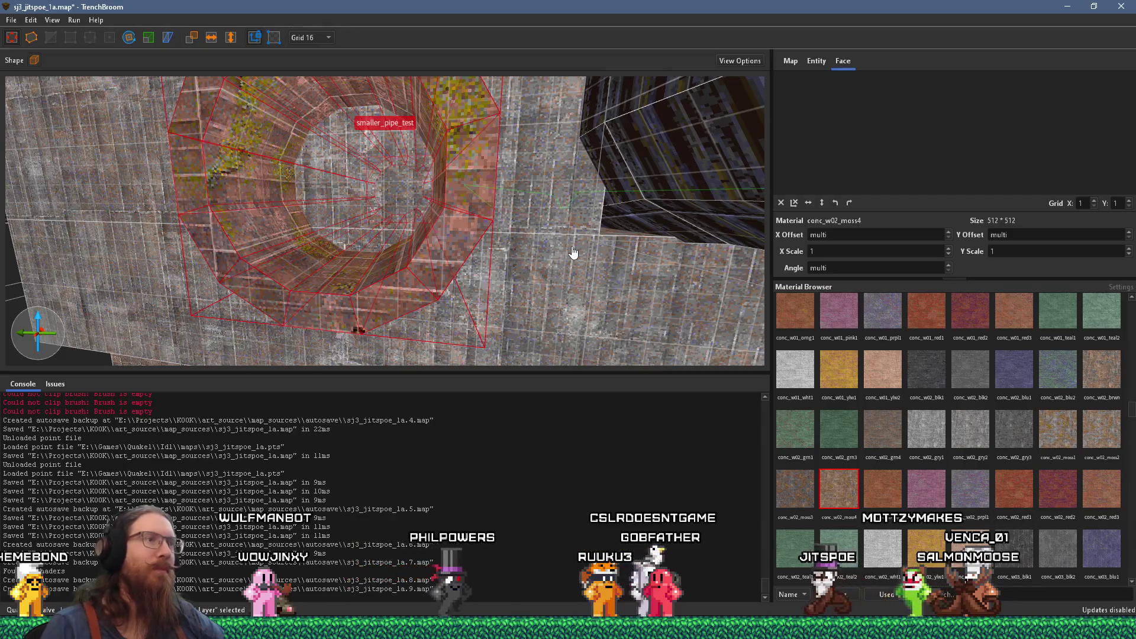
scroll(560, 228, "down", 10)
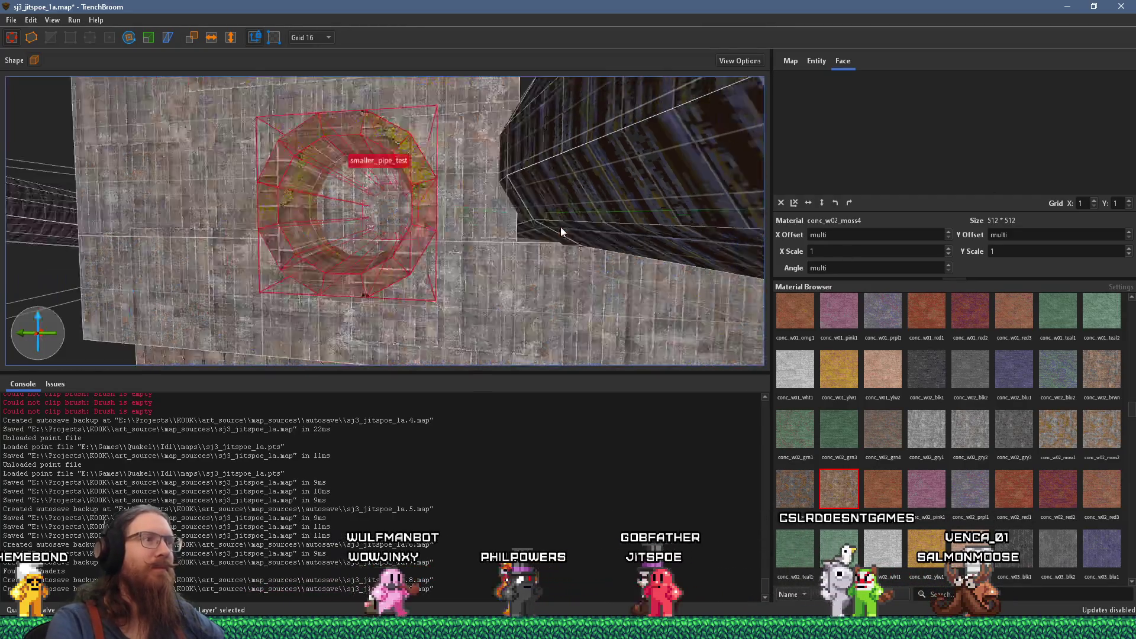
mouse_move(562, 263)
left_mouse_down()
mouse_move(589, 340)
mouse_move(529, 373)
left_mouse_up()
scroll(528, 271, "up", 3)
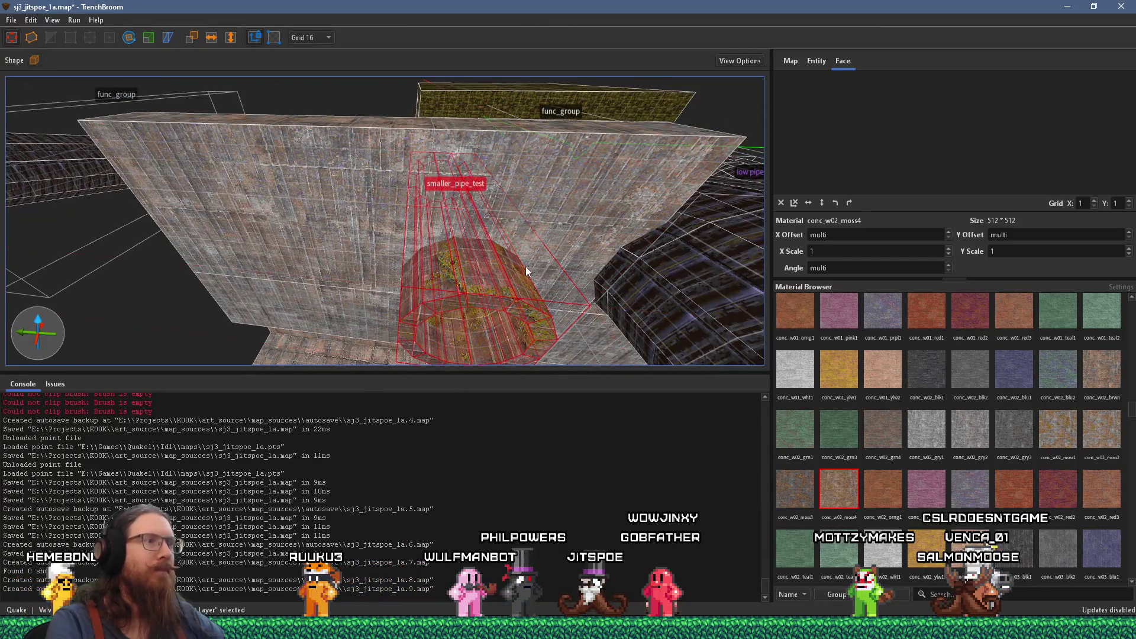
scroll(514, 261, "up", 3)
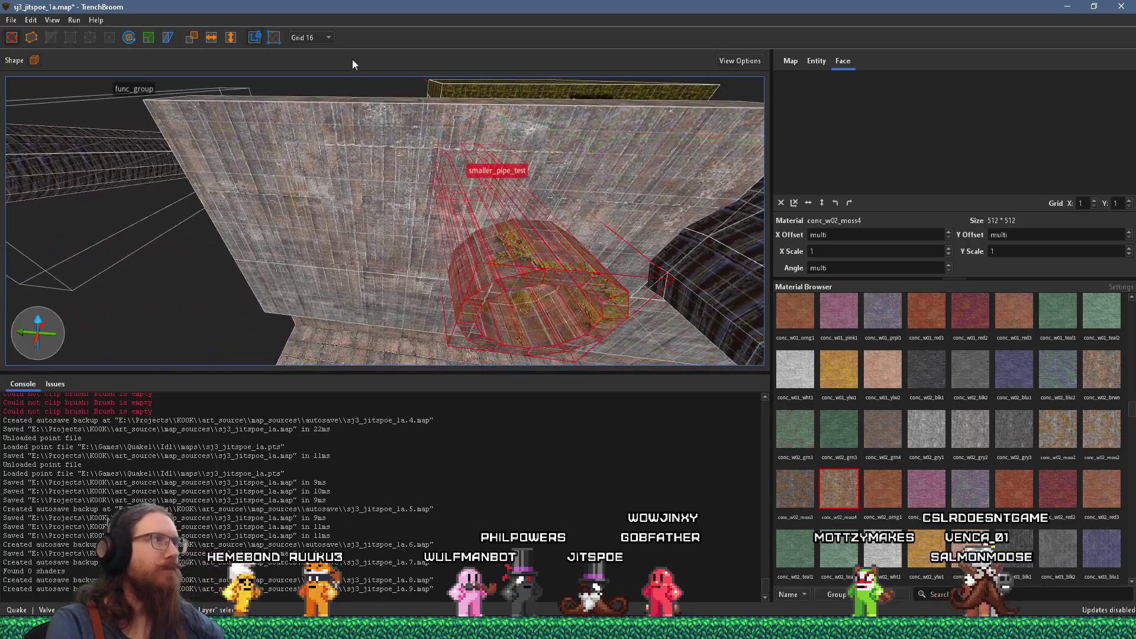
Step: On a 64-unit grid, move the smaller test pipe up and left, then reselect it
left_click(312, 37)
left_click(314, 135)
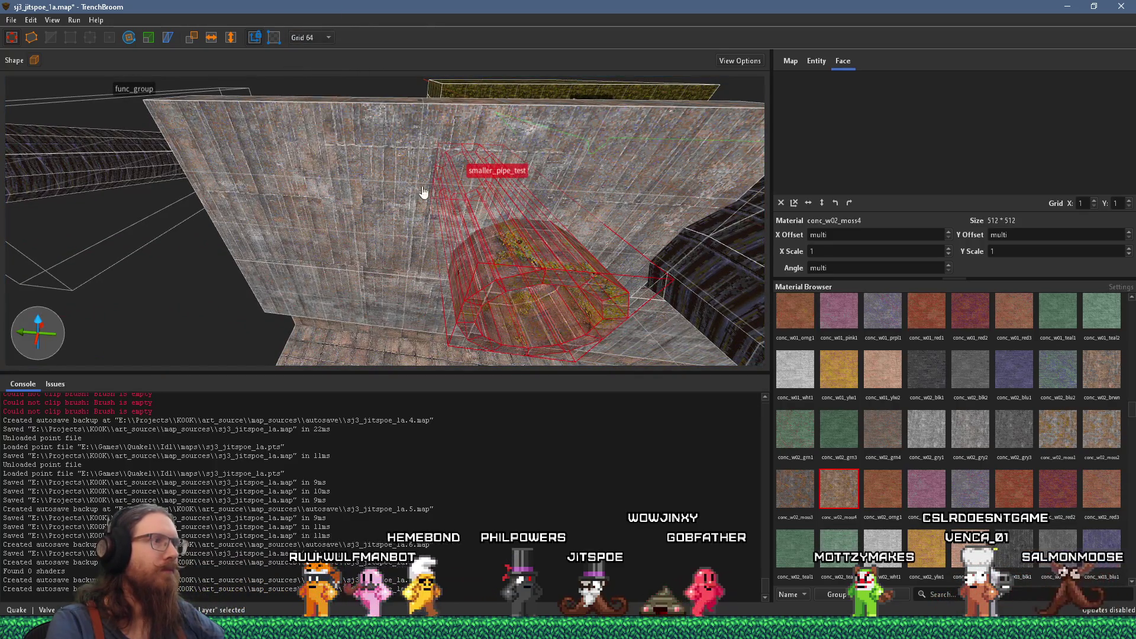
mouse_move(549, 273)
left_mouse_down()
mouse_move(386, 223)
mouse_move(335, 222)
left_mouse_up()
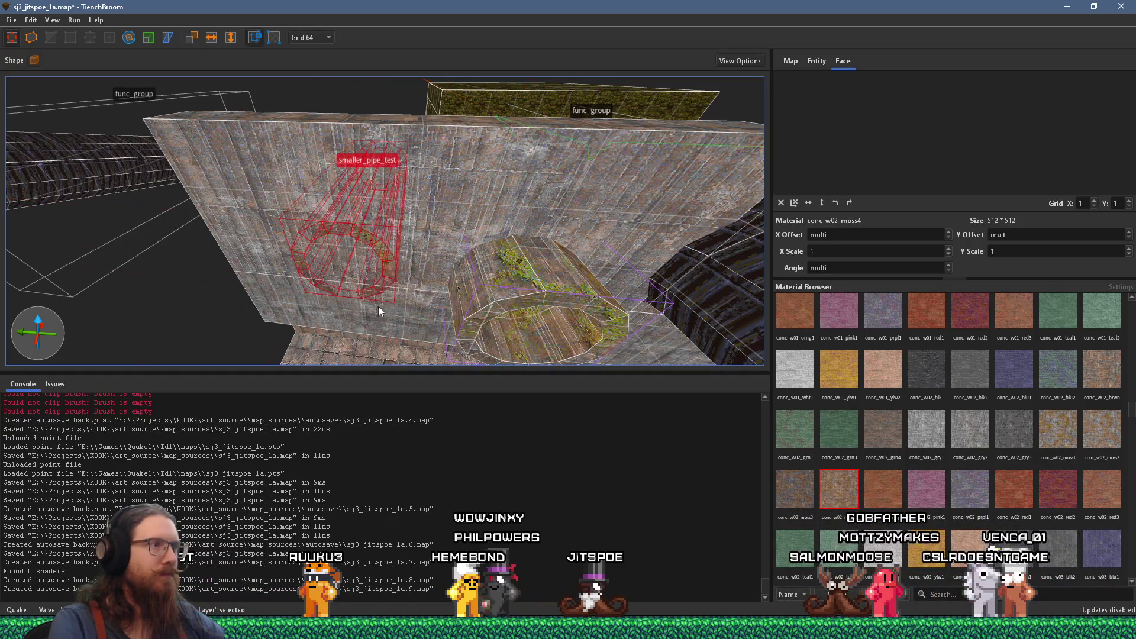
key("Escape")
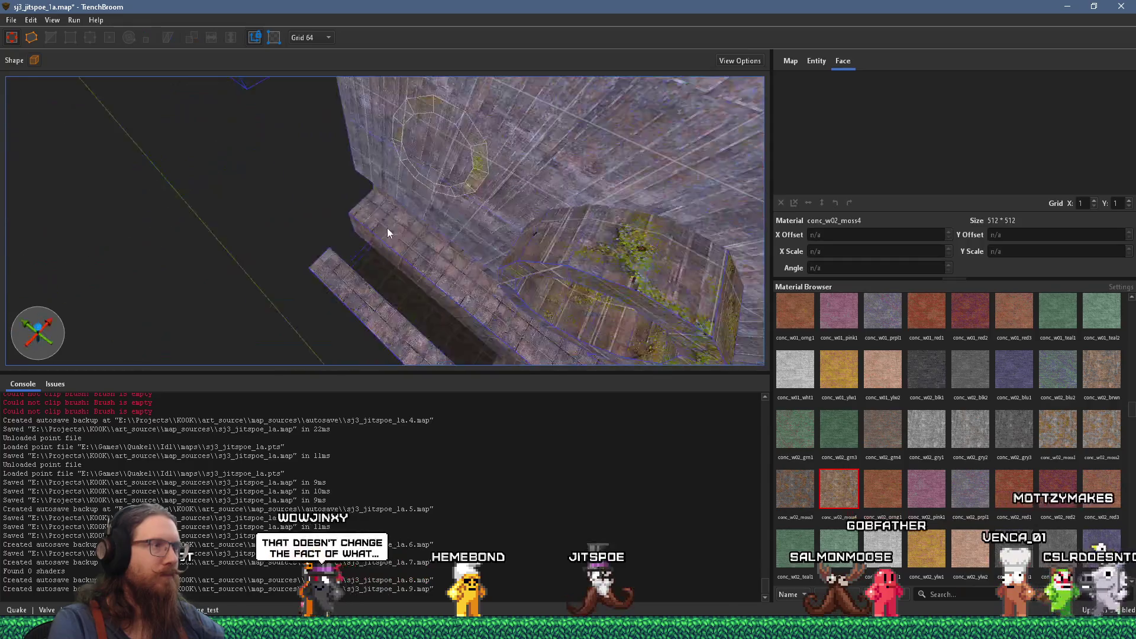
scroll(410, 207, "up", 5)
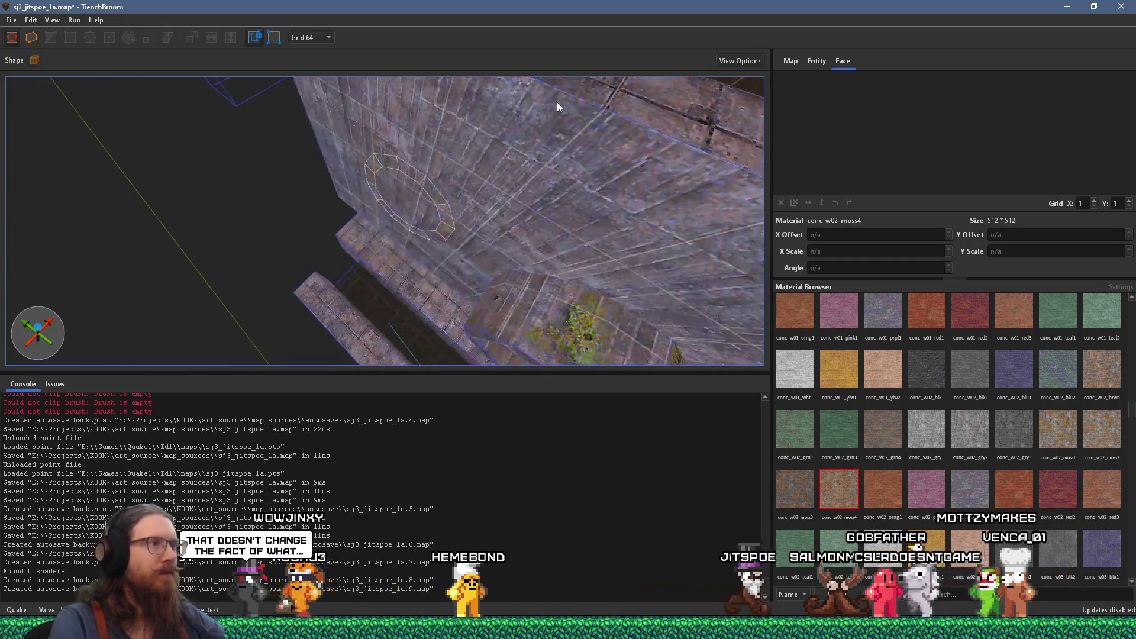
left_click(444, 229, "shift")
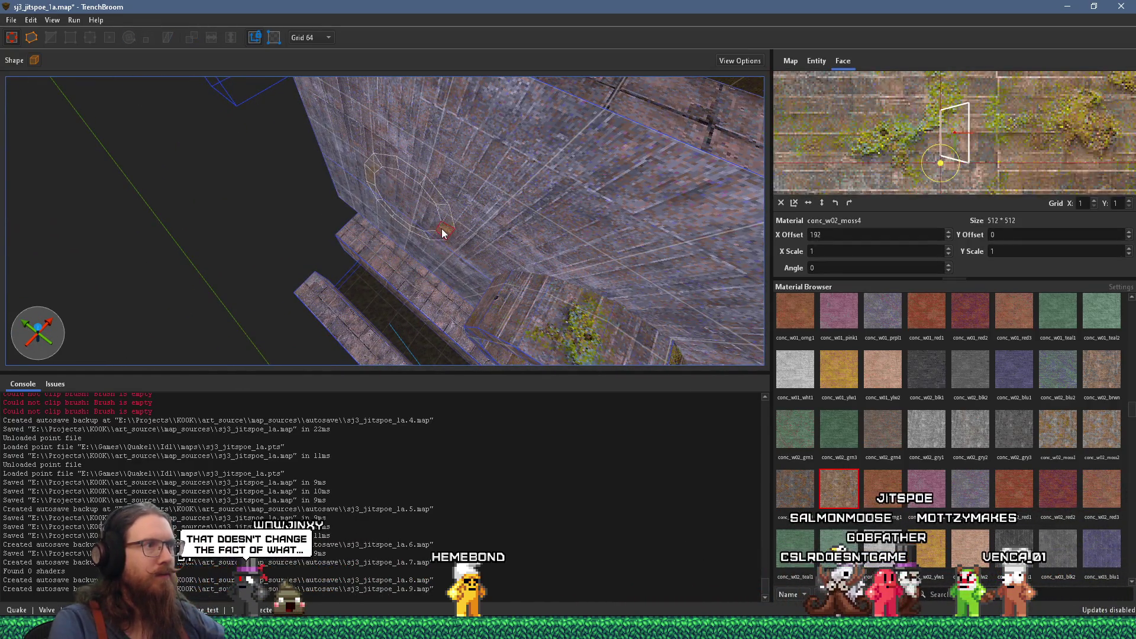
double_click(441, 228)
mouse_move(311, 178)
left_mouse_down()
mouse_move(271, 144)
mouse_move(212, 184)
mouse_move(338, 158)
mouse_move(282, 141)
mouse_move(330, 106)
left_mouse_up()
Step: Glance at the PureRef reference board, then select both pipe cylinders in the map
key("alt+Tab")
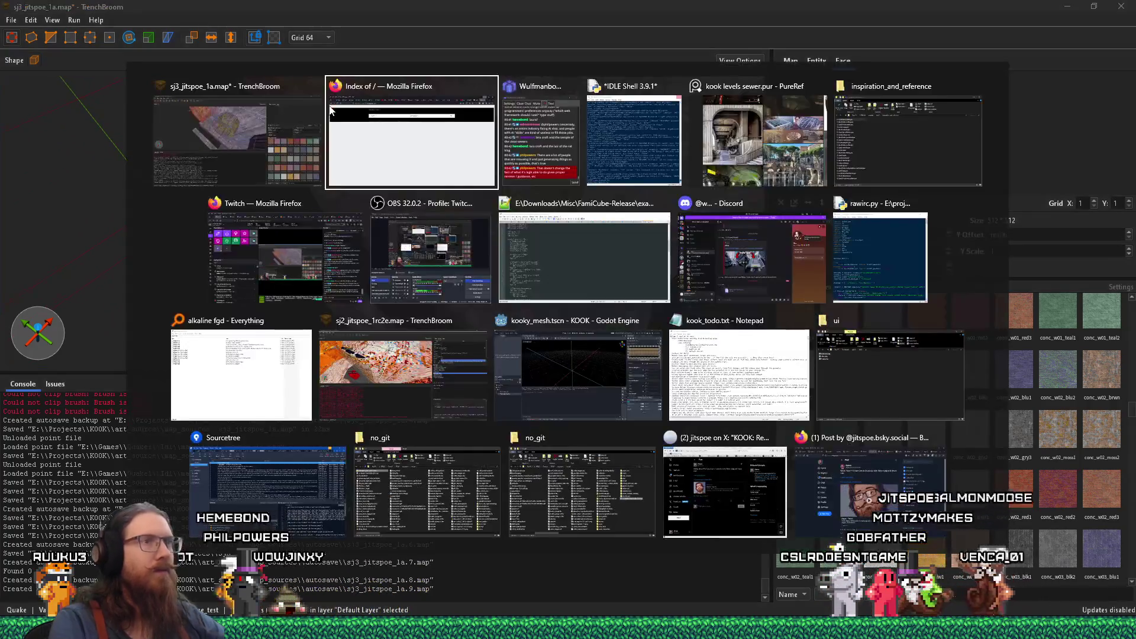
key("Tab")
key("alt+Tab")
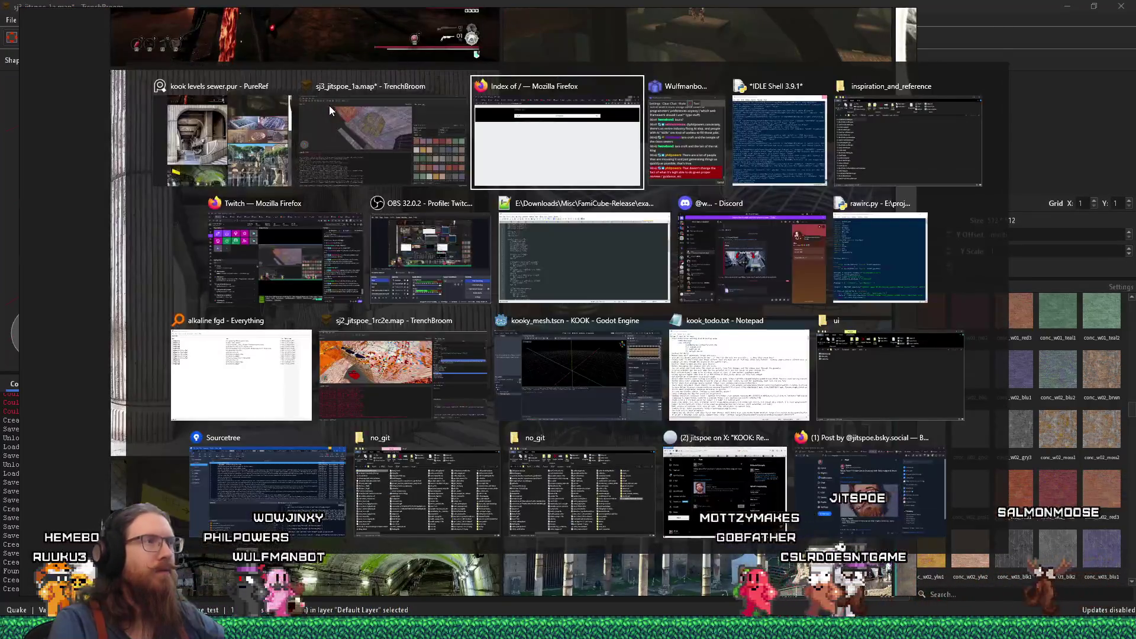
mouse_move(328, 107)
left_mouse_down()
mouse_move(367, 116)
mouse_move(495, 55)
mouse_move(374, 201)
mouse_move(516, 266)
mouse_move(584, 234)
mouse_move(629, 304)
mouse_move(406, 319)
mouse_move(368, 318)
mouse_move(370, 294)
left_mouse_up()
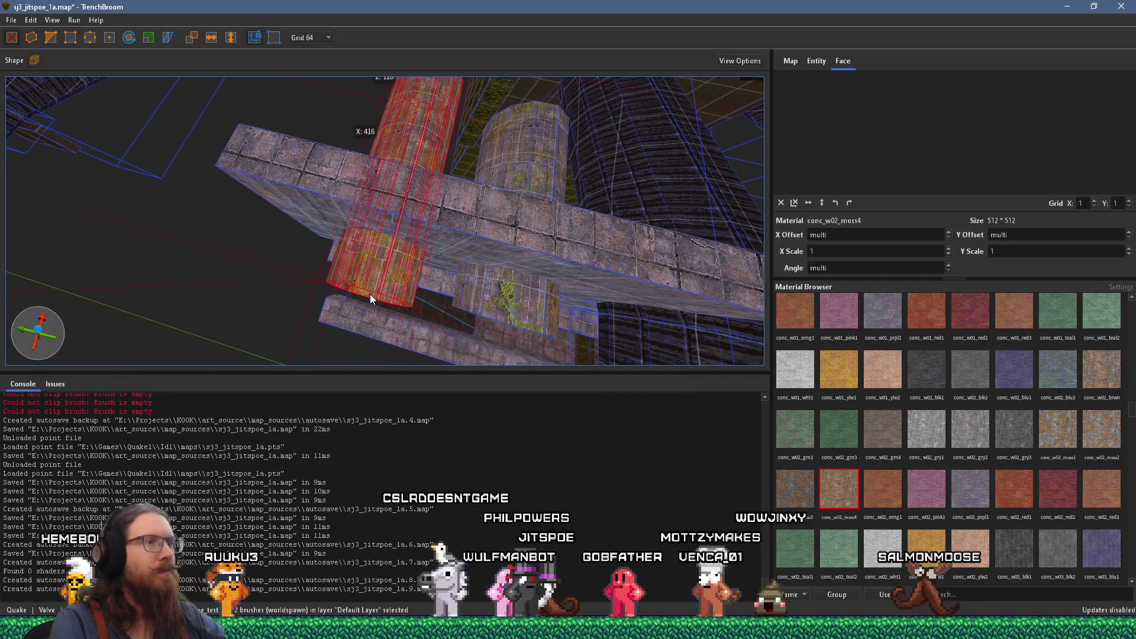
mouse_move(345, 230)
left_mouse_down()
mouse_move(406, 258)
mouse_move(416, 300)
mouse_move(406, 284)
mouse_move(400, 296)
mouse_move(345, 180)
mouse_move(283, 182)
mouse_move(240, 318)
mouse_move(291, 194)
mouse_move(288, 243)
mouse_move(421, 41)
mouse_move(311, 141)
mouse_move(283, 145)
left_mouse_up()
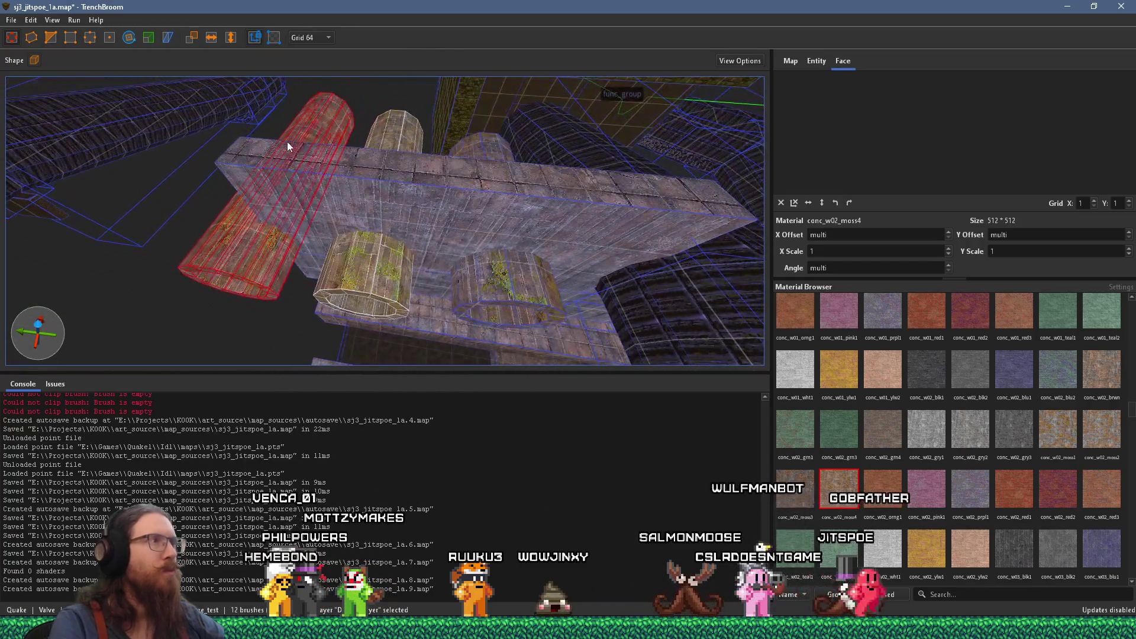
left_click(375, 270, "ctrl")
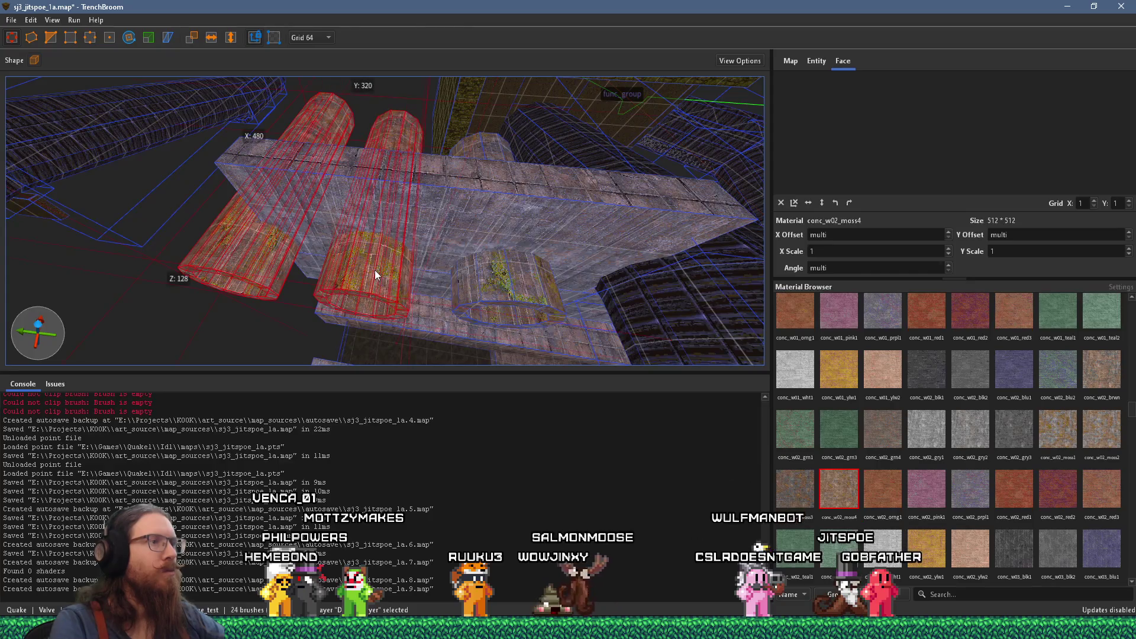
scroll(353, 219, "up", 3)
mouse_move(353, 217)
left_mouse_down()
mouse_move(432, 131)
mouse_move(394, 208)
left_mouse_up()
Step: Set the grid to 16 units and inspect the lower pipe cylinder from underneath
left_click(309, 38)
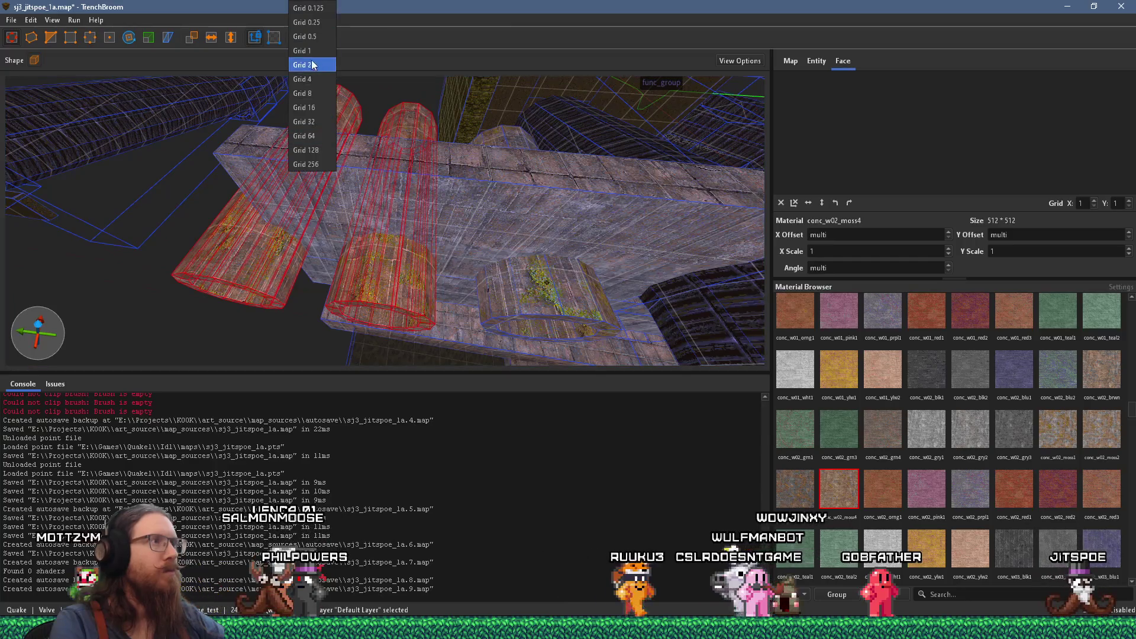
left_click(309, 107)
mouse_move(309, 107)
left_mouse_down()
mouse_move(368, 309)
mouse_move(398, 295)
mouse_move(353, 122)
mouse_move(359, 162)
mouse_move(215, 280)
mouse_move(254, 310)
mouse_move(347, 336)
mouse_move(441, 304)
left_mouse_up()
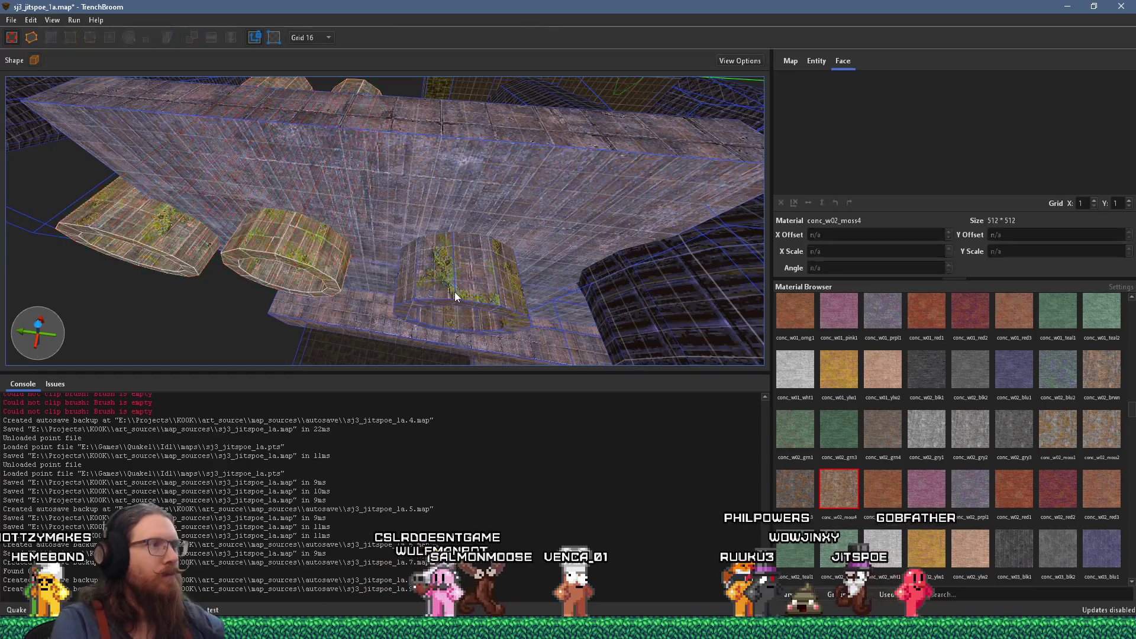
left_click(455, 293, "shift")
left_click(464, 305)
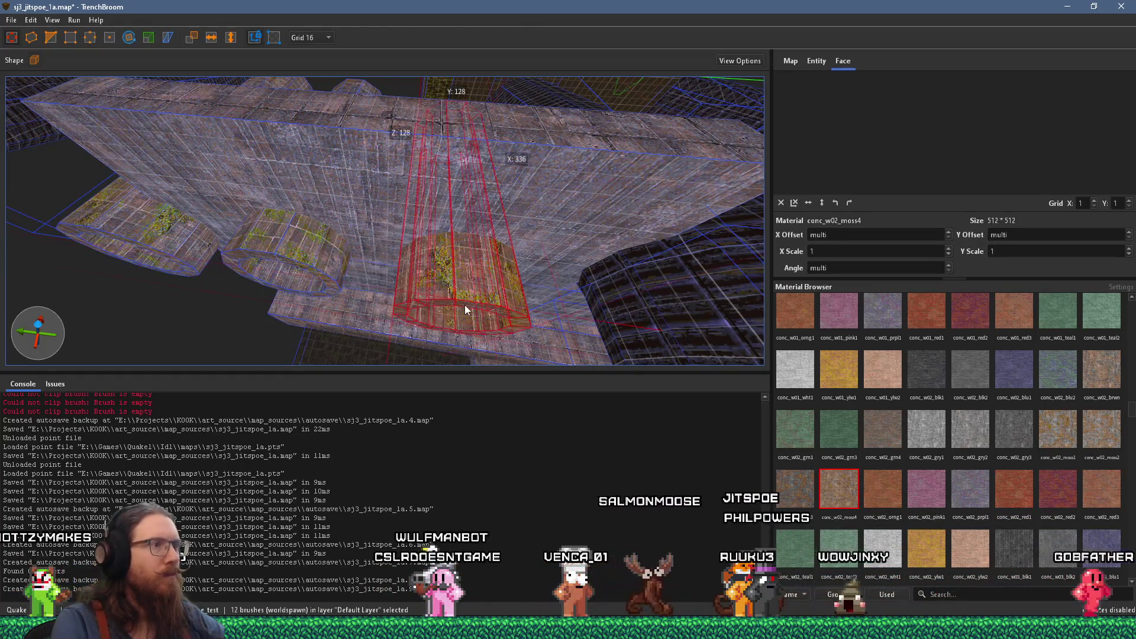
scroll(464, 304, "down", 3)
mouse_move(449, 306)
left_mouse_down()
mouse_move(545, 329)
mouse_move(533, 264)
mouse_move(551, 122)
mouse_move(468, 186)
mouse_move(486, 41)
mouse_move(485, 140)
mouse_move(516, 133)
mouse_move(574, 68)
mouse_move(576, 43)
mouse_move(544, 85)
left_mouse_up()
key("alt+Tab")
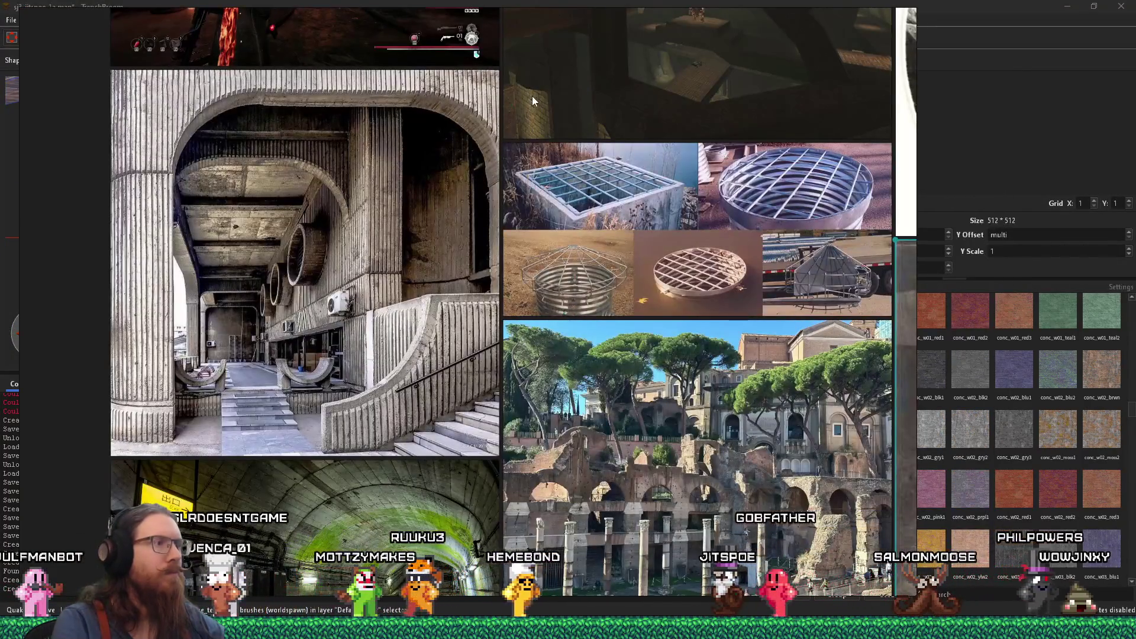
key("alt+Tab")
mouse_move(446, 172)
left_mouse_down()
mouse_move(421, 252)
mouse_move(432, 246)
mouse_move(408, 292)
mouse_move(405, 225)
mouse_move(385, 301)
mouse_move(375, 287)
mouse_move(257, 304)
mouse_move(293, 215)
left_mouse_up()
key("ctrl+a")
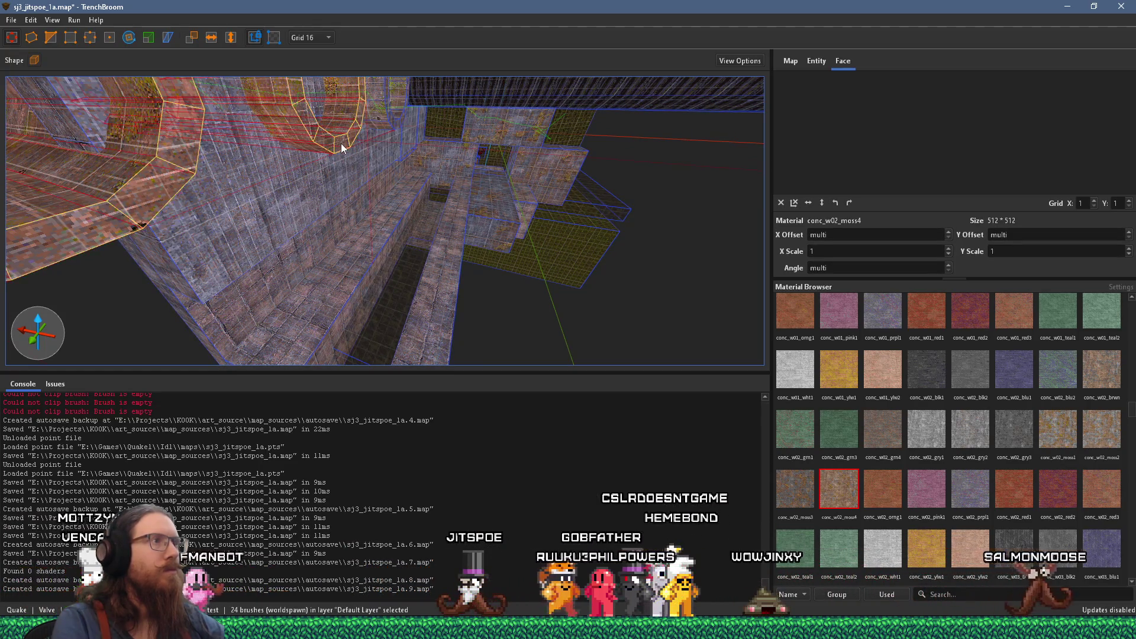
key("Escape")
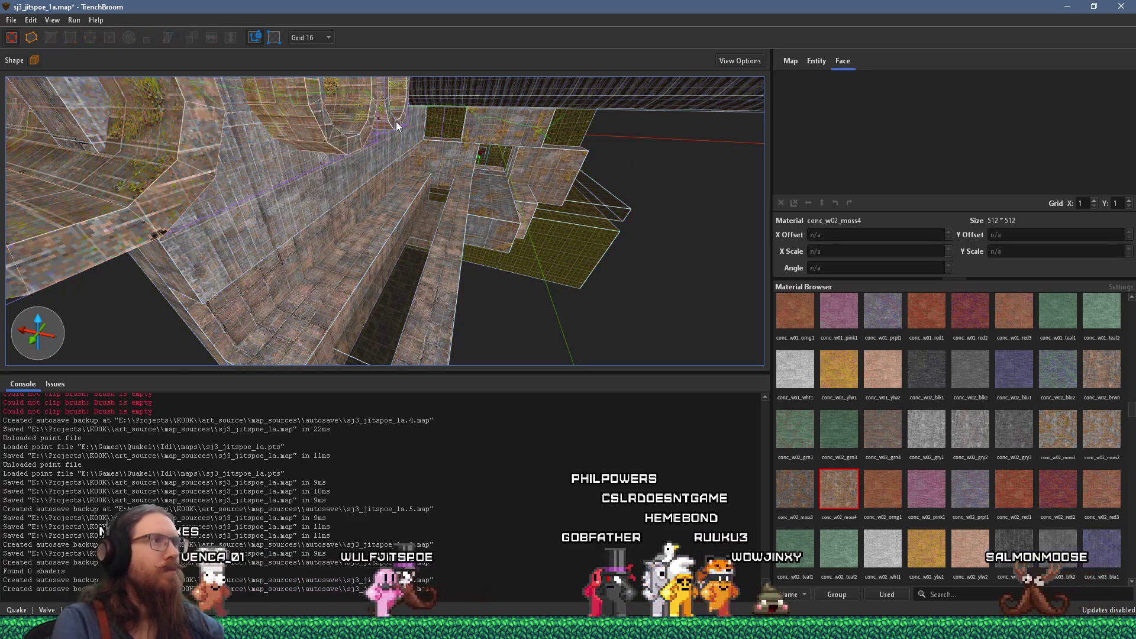
left_click(396, 122)
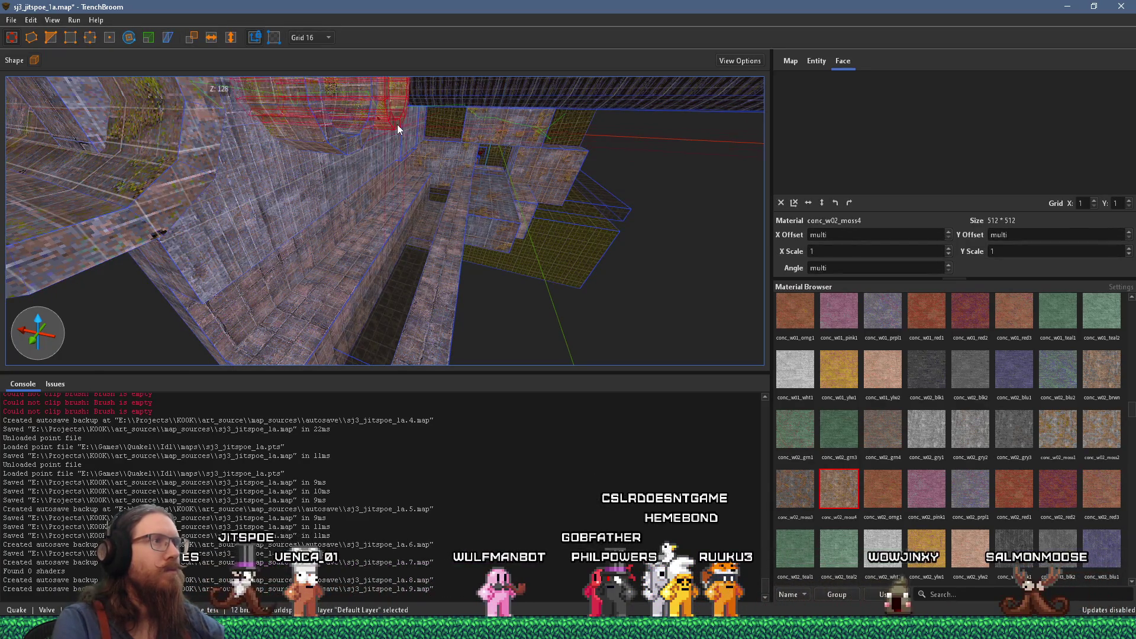
key("Escape")
mouse_move(386, 190)
left_mouse_down()
mouse_move(401, 135)
mouse_move(360, 152)
mouse_move(451, 189)
left_mouse_up()
left_click(437, 218)
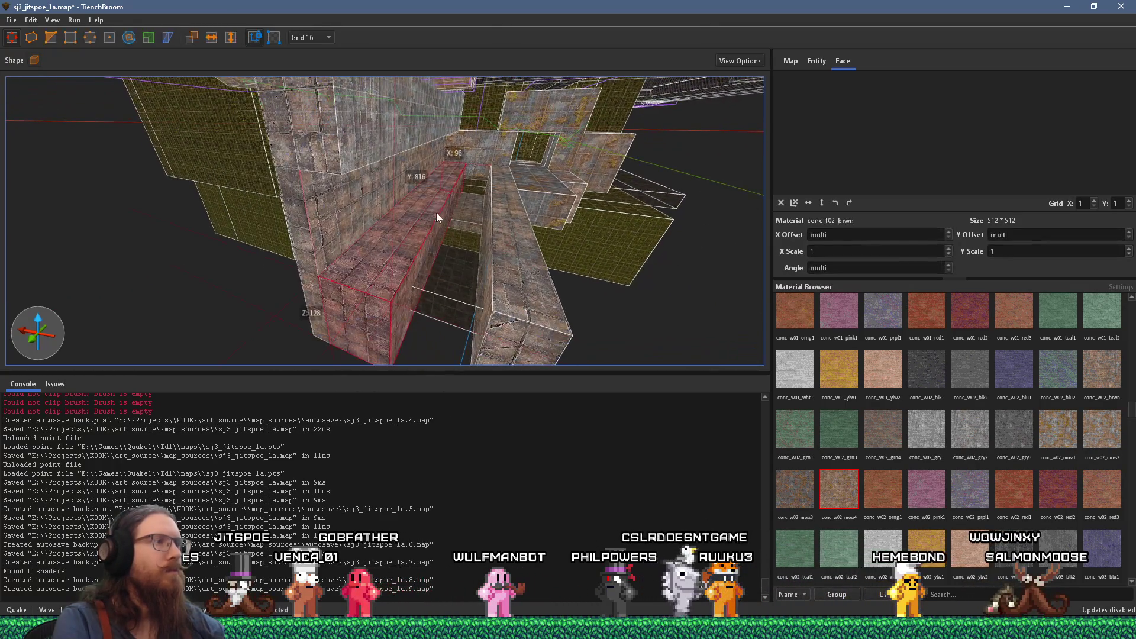
left_click_drag(417, 243, 513, 174)
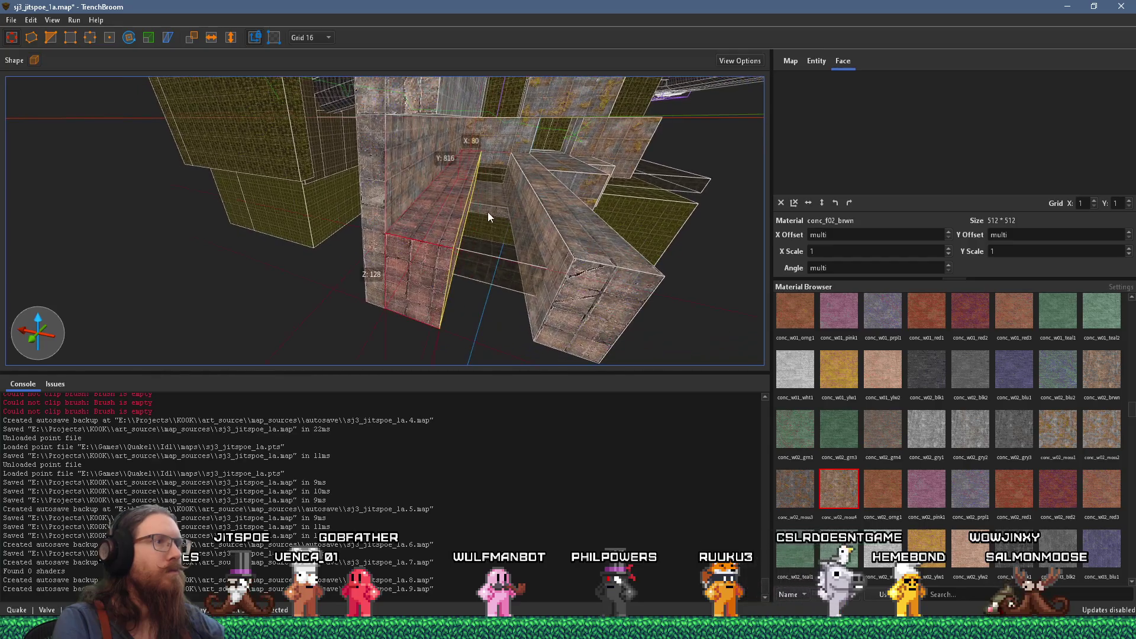
left_click(467, 100)
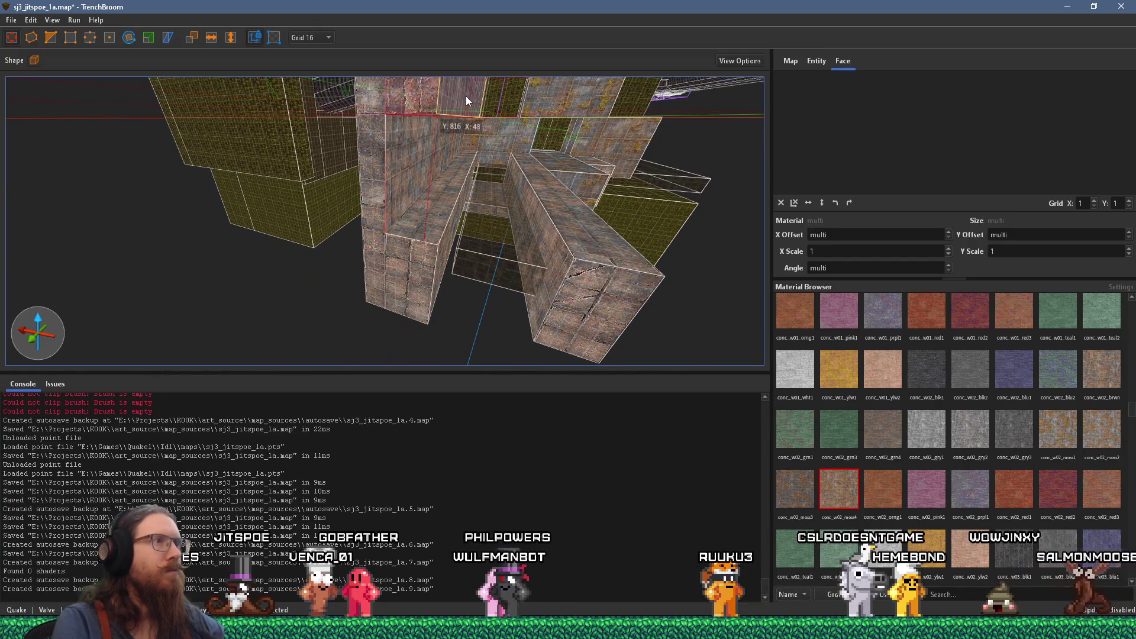
mouse_move(488, 94)
left_mouse_down()
mouse_move(509, 179)
mouse_move(472, 163)
mouse_move(321, 204)
mouse_move(286, 194)
mouse_move(262, 222)
mouse_move(266, 213)
mouse_move(343, 258)
mouse_move(383, 235)
left_mouse_up()
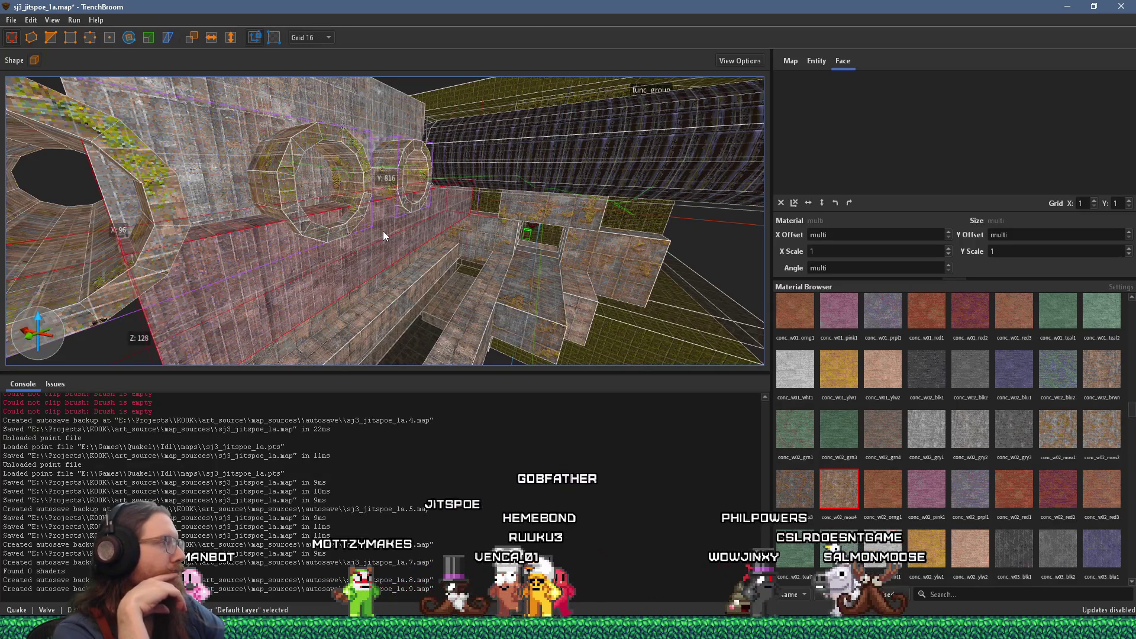
mouse_move(446, 186)
left_mouse_down()
mouse_move(317, 253)
mouse_move(346, 194)
mouse_move(461, 130)
mouse_move(533, 132)
mouse_move(447, 193)
mouse_move(431, 244)
mouse_move(479, 52)
mouse_move(446, 46)
left_mouse_up()
mouse_move(423, 232)
left_mouse_down()
mouse_move(411, 223)
mouse_move(383, 271)
mouse_move(390, 303)
mouse_move(361, 346)
left_mouse_up()
left_click(395, 264)
Step: Give the trench brush the *water1 texture and set its depth to 80 units
key("ctrl+z")
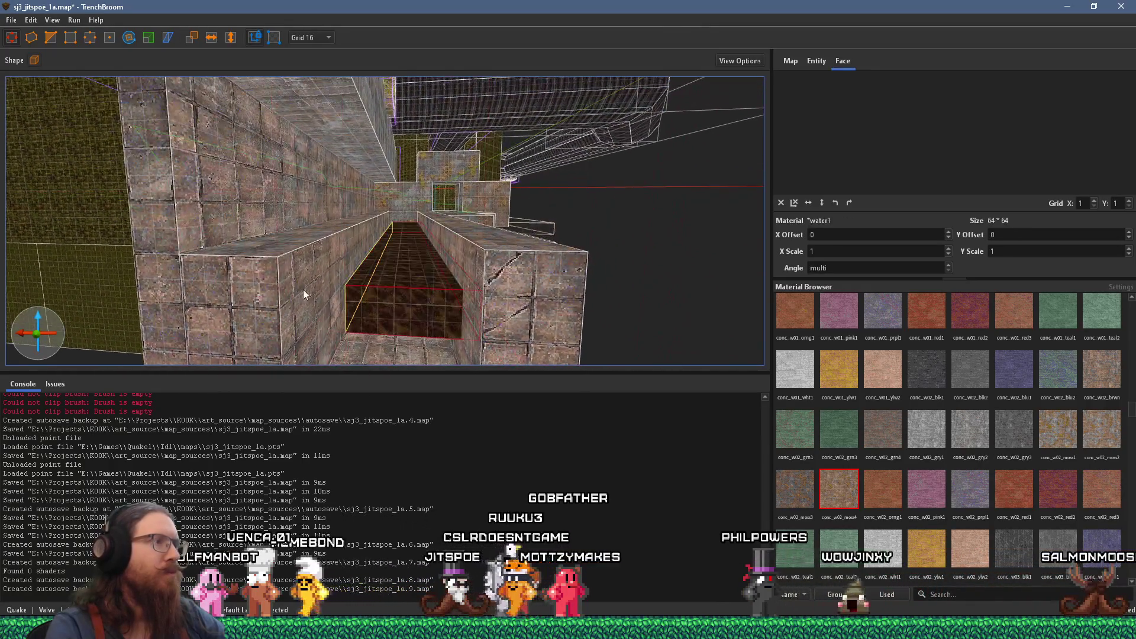
scroll(354, 196, "up", 3)
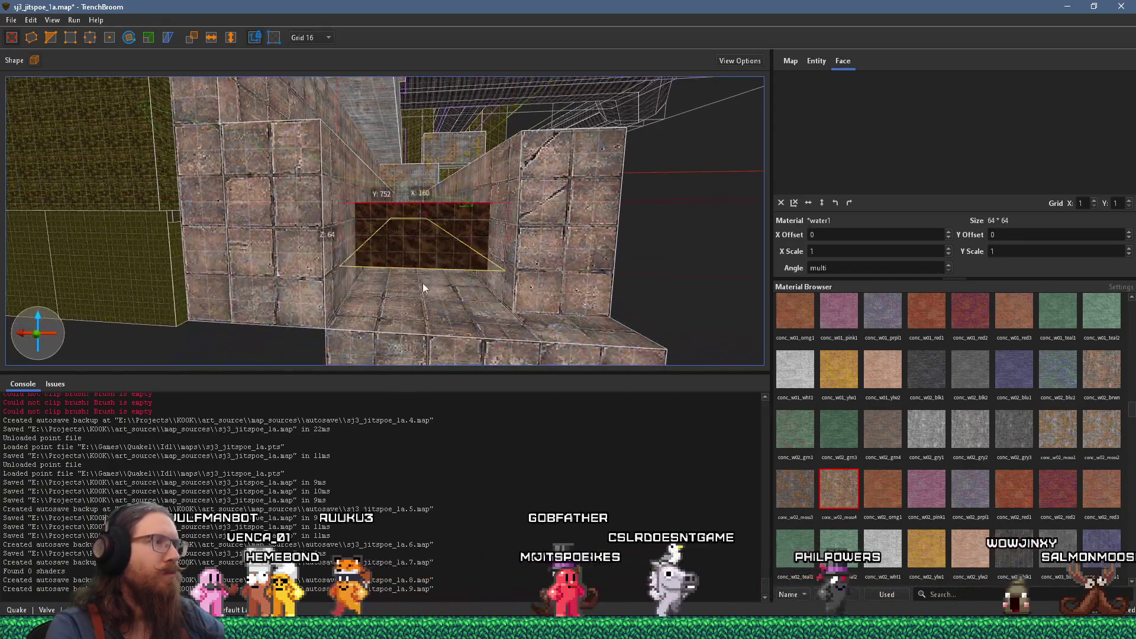
left_click_drag(420, 326, 424, 299)
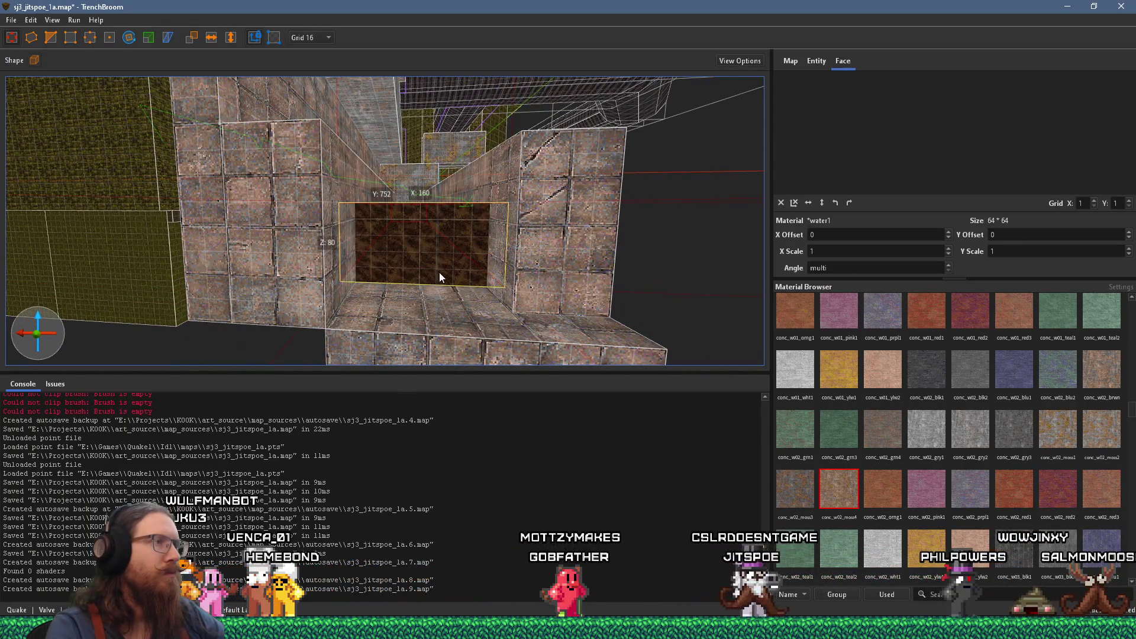
left_click_drag(485, 246, 414, 284)
mouse_move(399, 343)
left_mouse_down()
mouse_move(483, 232)
mouse_move(272, 321)
mouse_move(436, 229)
mouse_move(176, 297)
left_mouse_up()
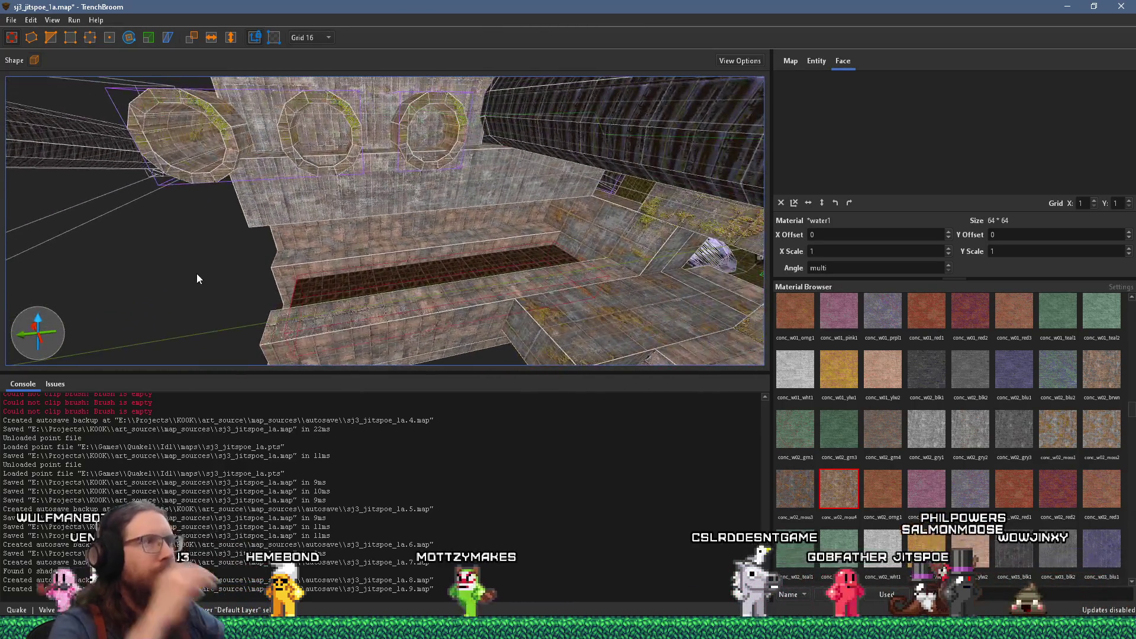
mouse_move(214, 264)
left_mouse_down()
mouse_move(464, 343)
mouse_move(442, 249)
mouse_move(198, 258)
mouse_move(369, 191)
mouse_move(400, 239)
mouse_move(382, 207)
mouse_move(539, 232)
mouse_move(406, 314)
mouse_move(432, 276)
left_mouse_up()
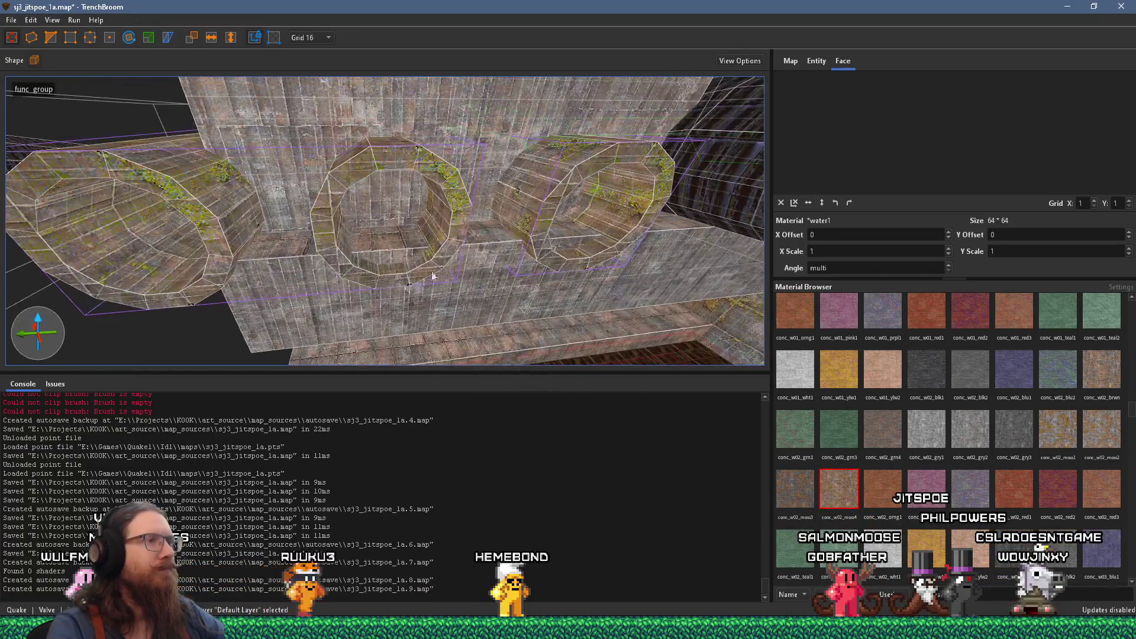
Step: Select the wall faces around the pipes and survey the corridor and ring wall
left_click(487, 178, "shift")
scroll(498, 197, "up", 3)
mouse_move(463, 221)
left_mouse_down()
mouse_move(274, 6)
mouse_move(359, 167)
mouse_move(264, 303)
mouse_move(346, 198)
left_mouse_up()
left_click(364, 244, "ctrl+shift")
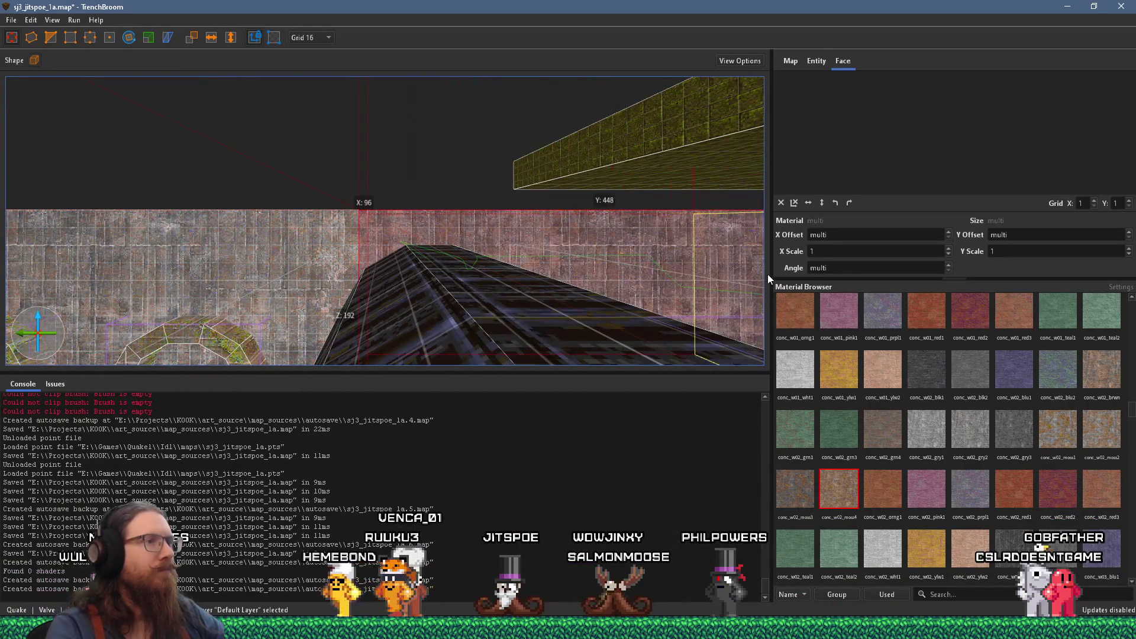
mouse_move(688, 271)
left_mouse_down()
mouse_move(534, 230)
mouse_move(328, 212)
mouse_move(375, 277)
mouse_move(364, 244)
mouse_move(427, 153)
mouse_move(607, 137)
mouse_move(483, 224)
mouse_move(504, 243)
mouse_move(482, 248)
mouse_move(436, 136)
mouse_move(311, 112)
mouse_move(236, 134)
mouse_move(386, 379)
mouse_move(450, 409)
mouse_move(420, 398)
left_mouse_up()
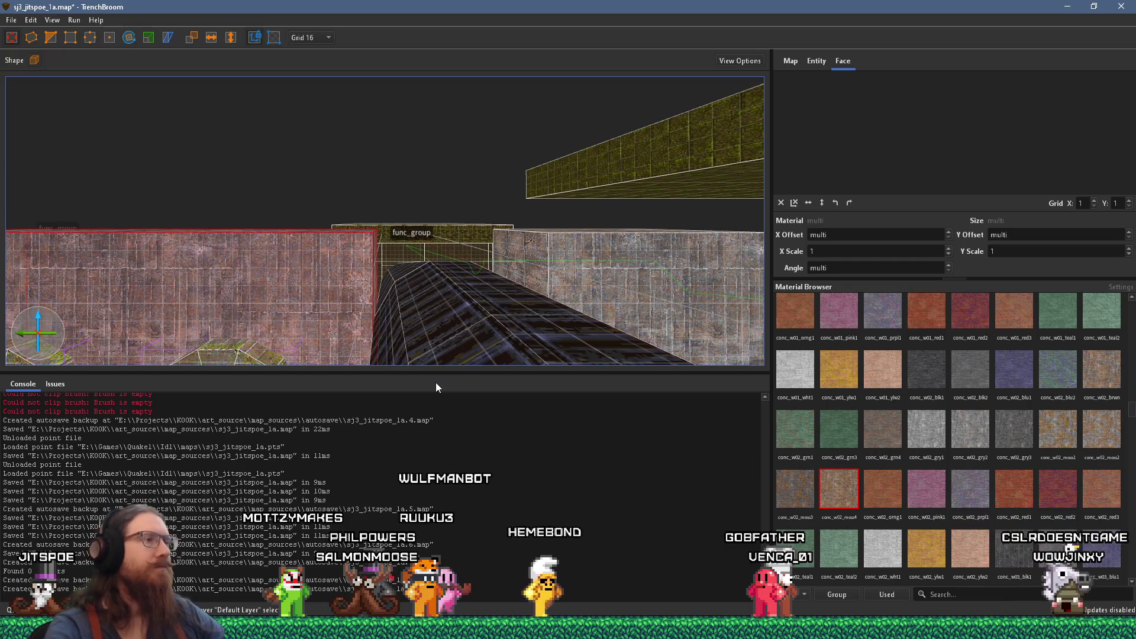
scroll(563, 236, "up", 5)
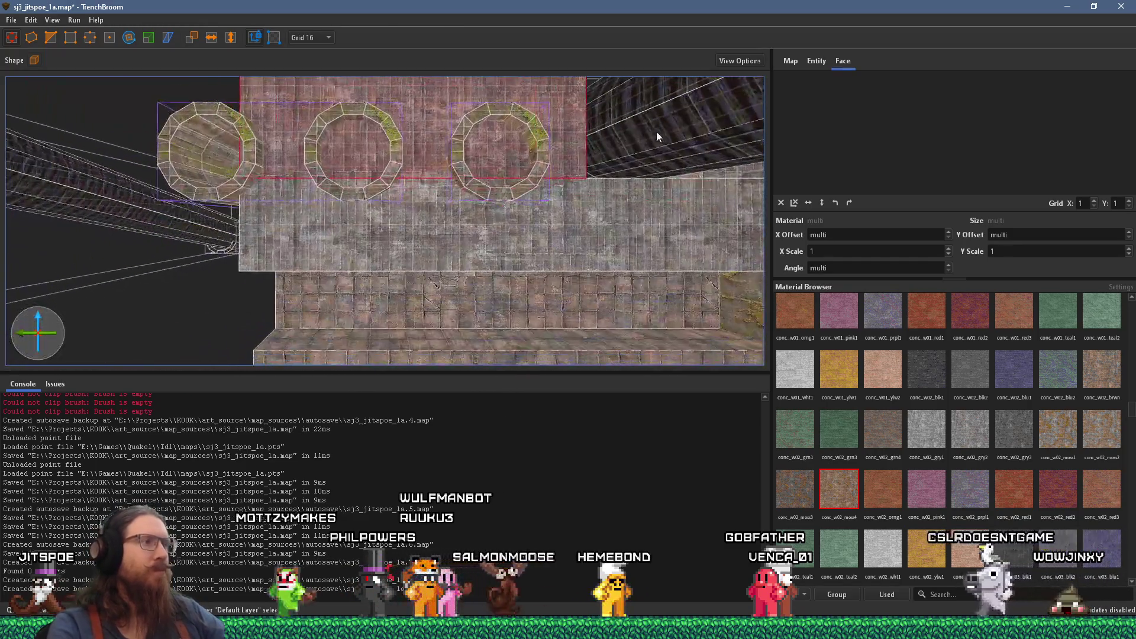
mouse_move(425, 253)
left_mouse_down()
mouse_move(580, 260)
mouse_move(724, 356)
mouse_move(487, 284)
mouse_move(687, 173)
mouse_move(603, 239)
mouse_move(502, 193)
mouse_move(505, 217)
mouse_move(508, 124)
mouse_move(486, 91)
mouse_move(369, 193)
mouse_move(386, 204)
mouse_move(446, 184)
mouse_move(481, 191)
mouse_move(410, 181)
mouse_move(447, 139)
left_mouse_up()
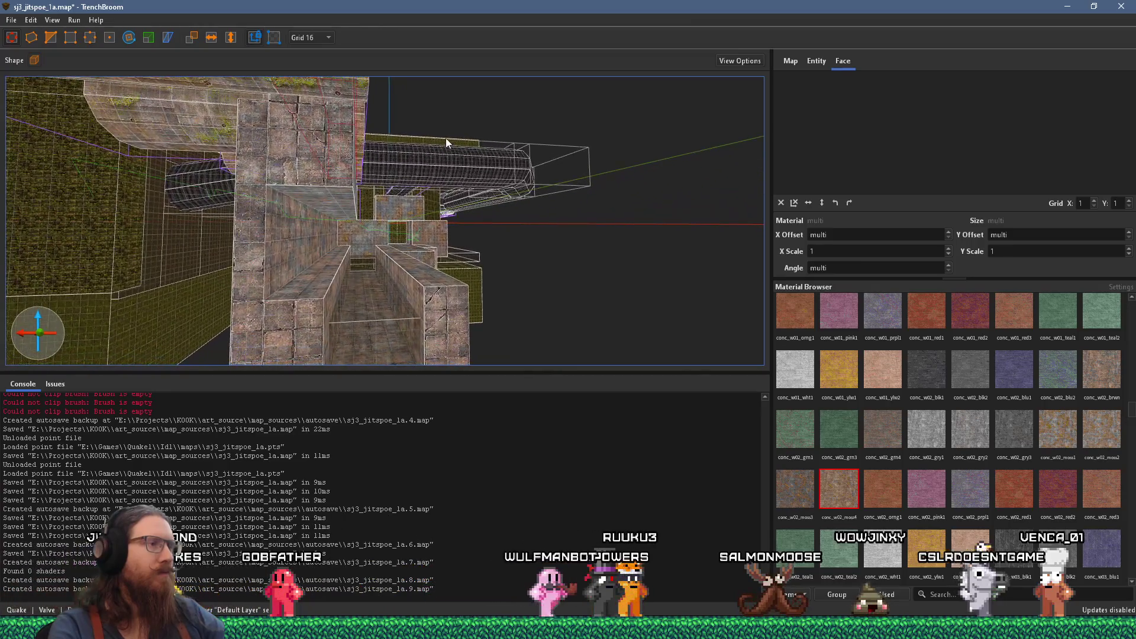
mouse_move(439, 208)
left_mouse_down()
mouse_move(407, 230)
mouse_move(453, 247)
mouse_move(340, 311)
mouse_move(308, 365)
mouse_move(496, 314)
mouse_move(529, 340)
mouse_move(544, 318)
mouse_move(723, 268)
mouse_move(580, 271)
left_mouse_up()
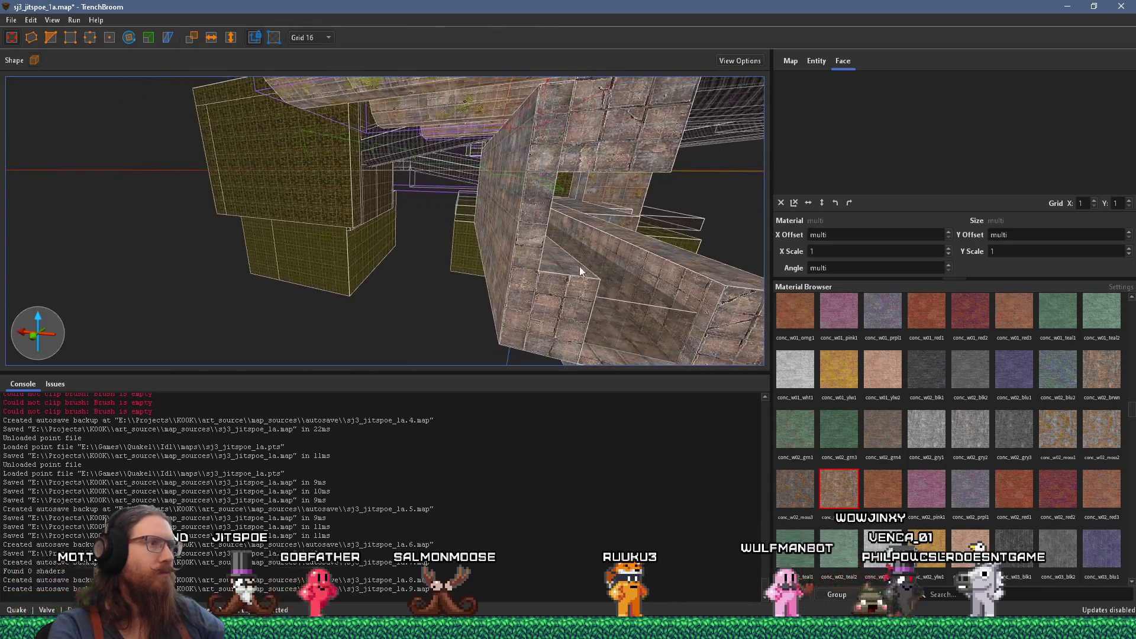
Step: Reshape a stone wall brush into a thin 32-unit wedge slab
left_click(531, 236)
mouse_move(510, 220)
left_mouse_down()
mouse_move(458, 215)
mouse_move(578, 225)
mouse_move(513, 219)
mouse_move(616, 197)
mouse_move(400, 219)
mouse_move(413, 285)
mouse_move(386, 279)
mouse_move(375, 328)
mouse_move(347, 320)
mouse_move(410, 263)
mouse_move(240, 259)
mouse_move(350, 227)
mouse_move(309, 238)
left_mouse_up()
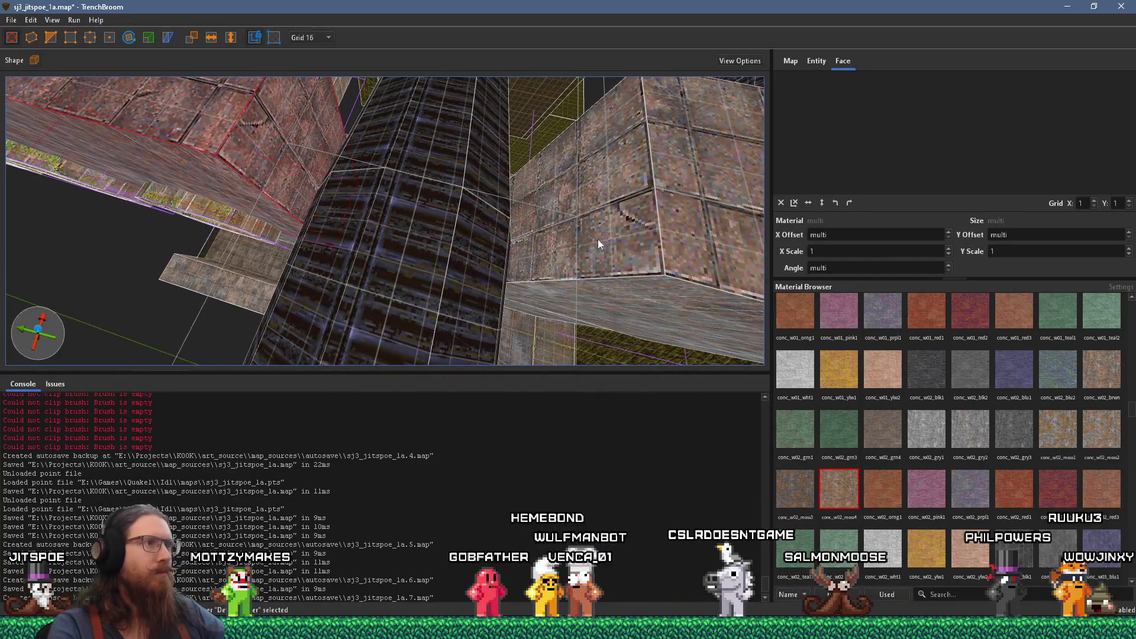
mouse_move(595, 286)
left_mouse_down()
mouse_move(429, 237)
mouse_move(470, 291)
mouse_move(513, 308)
mouse_move(520, 261)
mouse_move(306, 269)
mouse_move(605, 279)
left_mouse_up()
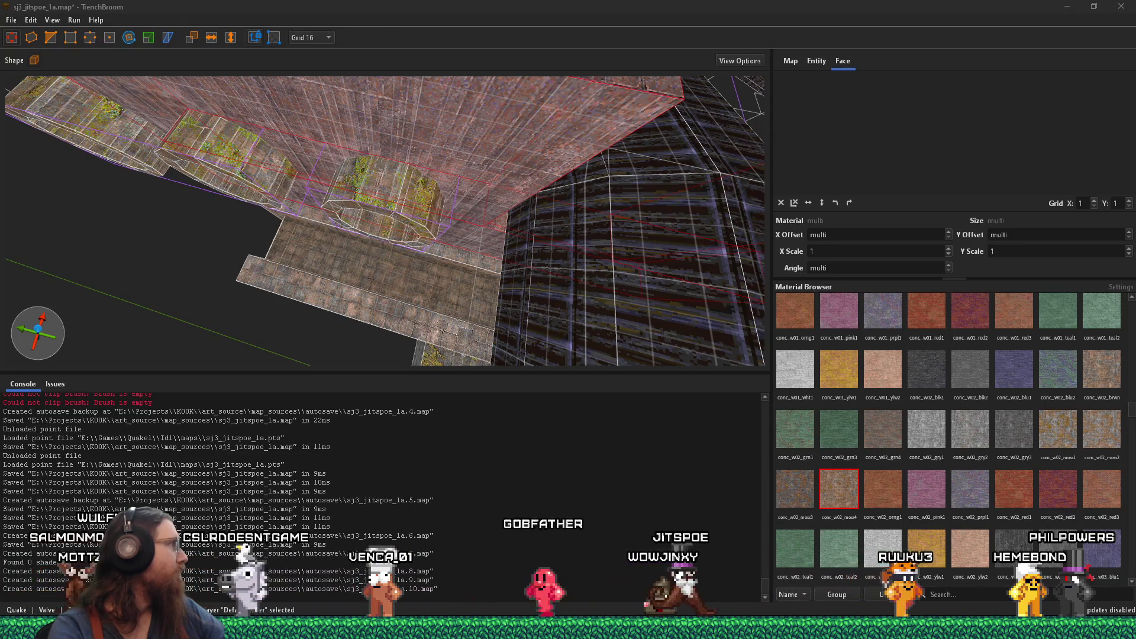
key("alt+Tab")
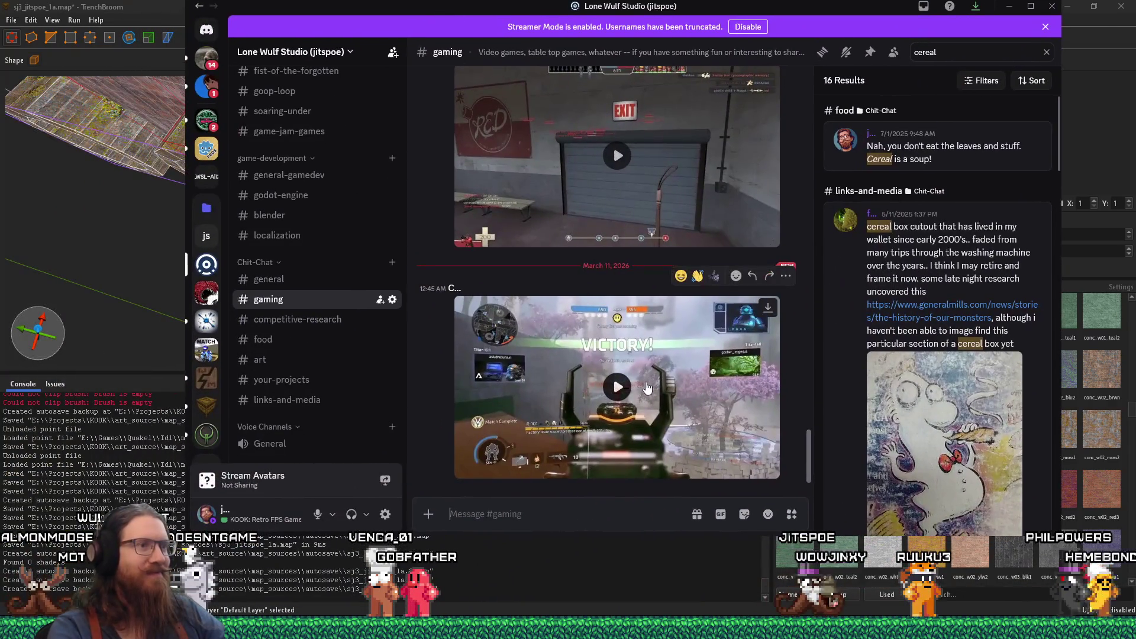
left_click(635, 391)
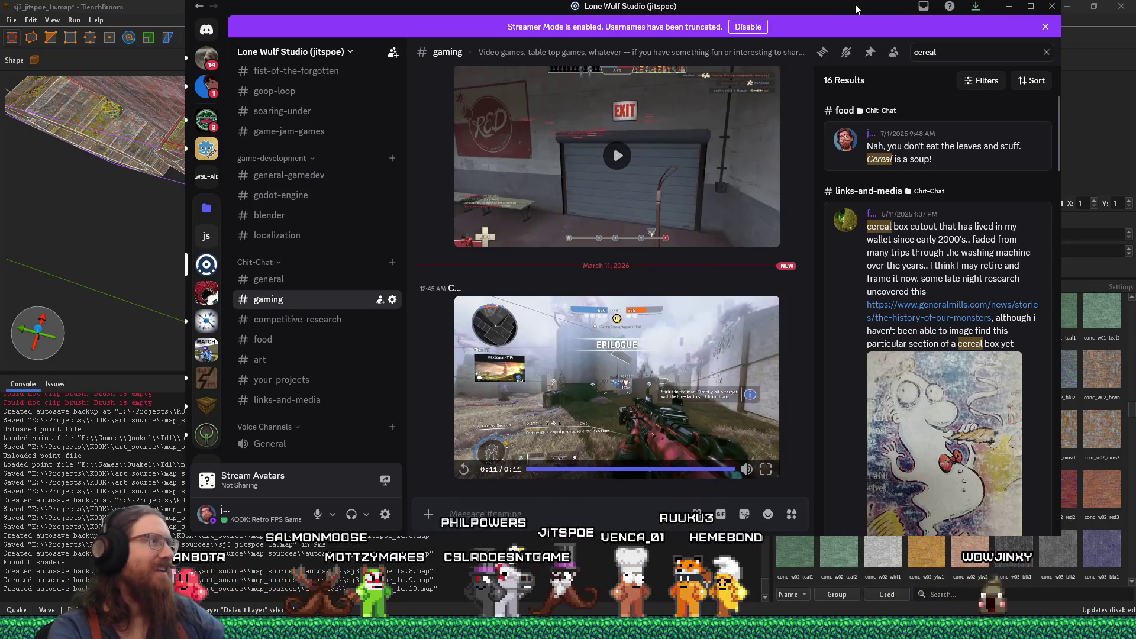
key("super+shift+Left")
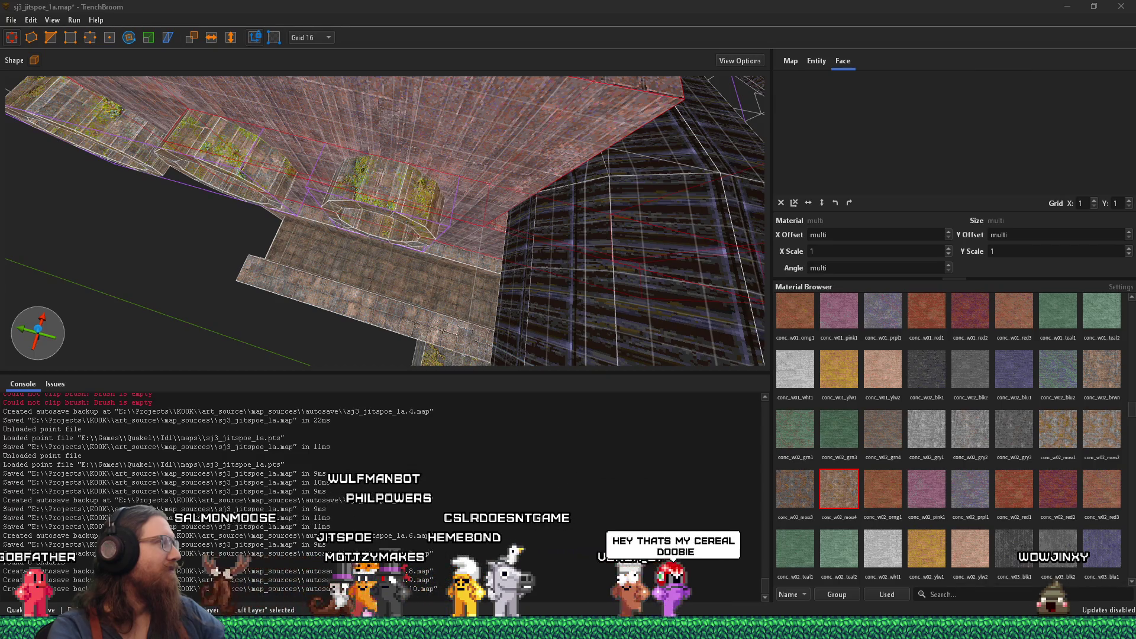
Step: Drag the stone wall brush's left face out, widening it from 64 to 96 units
mouse_move(51, 237)
left_mouse_down()
mouse_move(631, 253)
mouse_move(513, 321)
mouse_move(492, 289)
mouse_move(531, 345)
mouse_move(365, 368)
mouse_move(532, 321)
left_mouse_up()
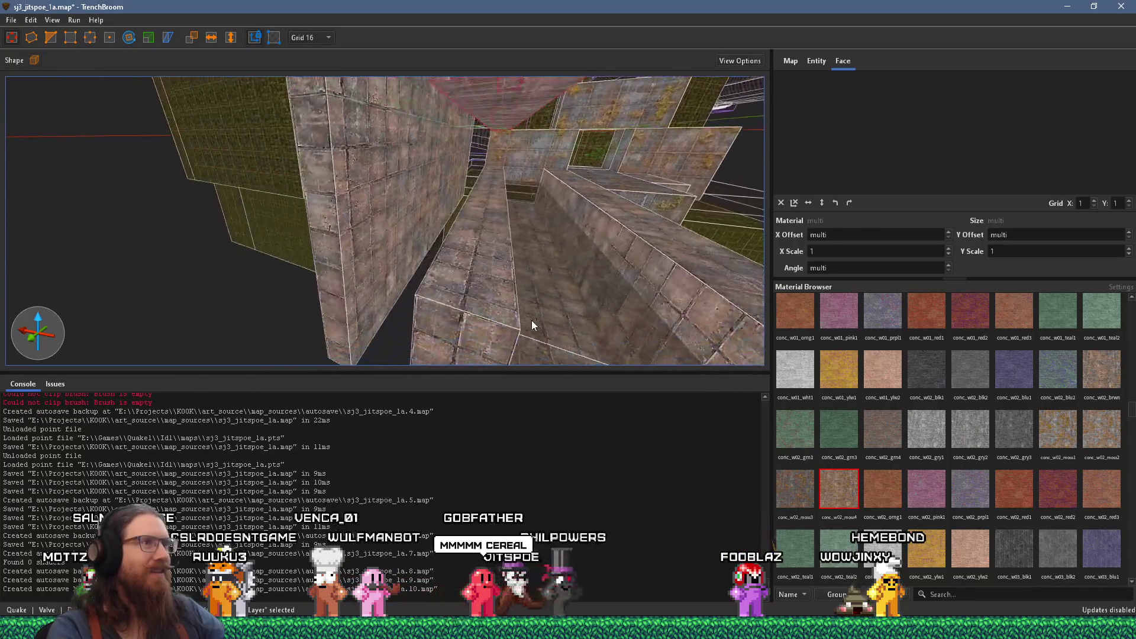
left_click(500, 274)
mouse_move(535, 268)
left_mouse_down()
mouse_move(342, 227)
mouse_move(463, 271)
mouse_move(461, 366)
mouse_move(463, 293)
left_mouse_up()
mouse_move(490, 225)
left_mouse_down()
mouse_move(510, 214)
mouse_move(521, 160)
mouse_move(497, 151)
mouse_move(423, 178)
mouse_move(428, 198)
mouse_move(217, 352)
mouse_move(155, 316)
mouse_move(123, 267)
mouse_move(264, 286)
left_mouse_up()
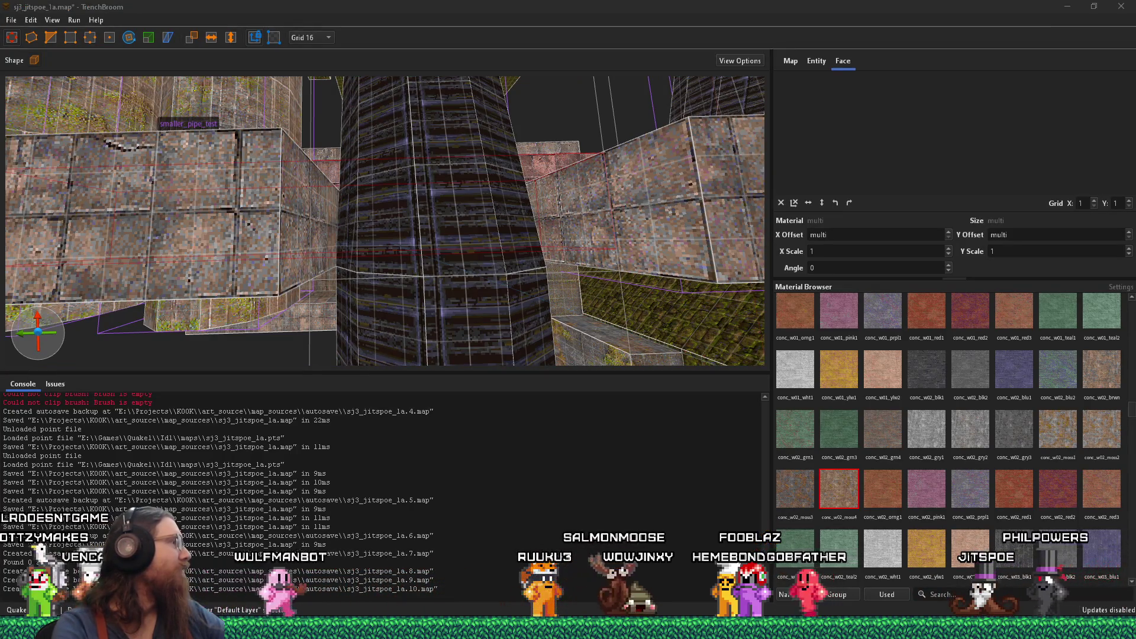
key("alt+Tab")
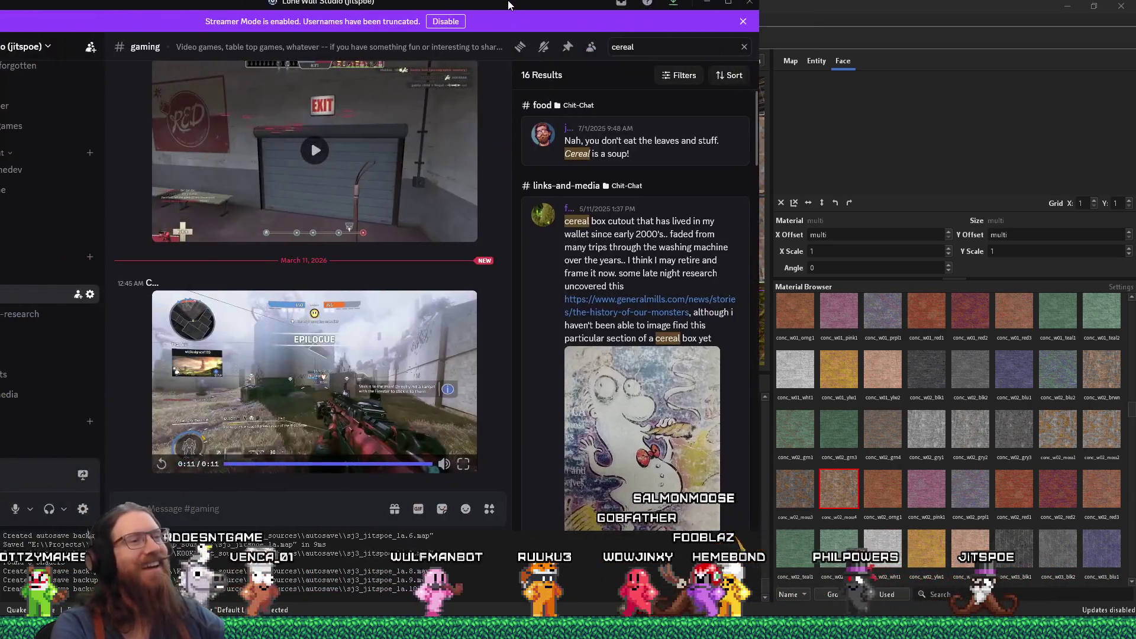
key("alt+Tab")
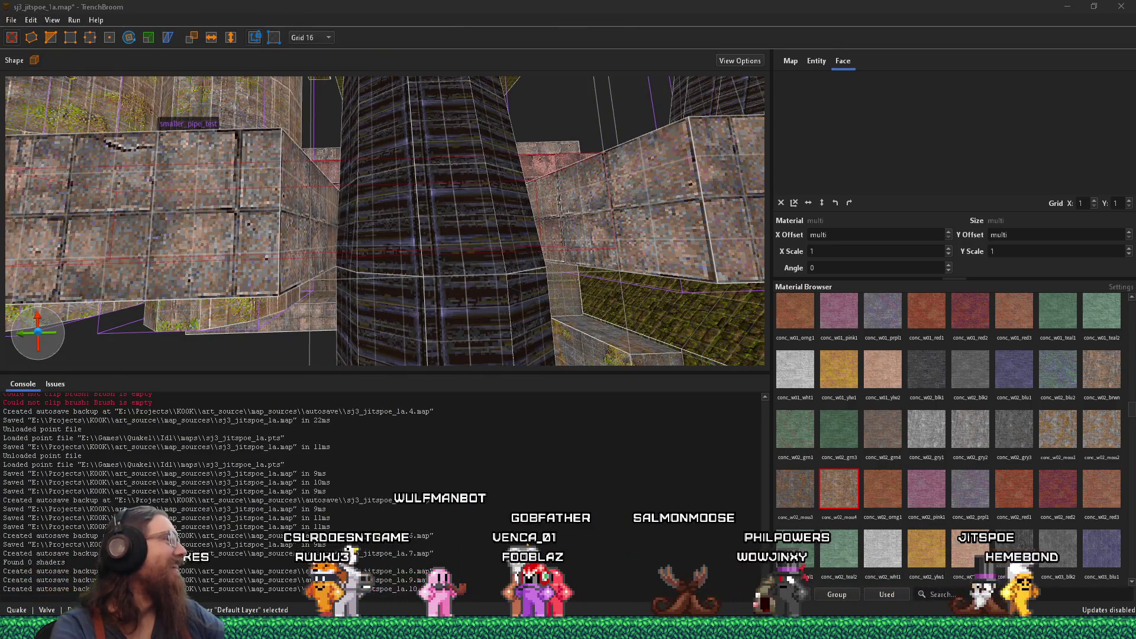
key("alt+Tab")
scroll(818, 312, "up", 5)
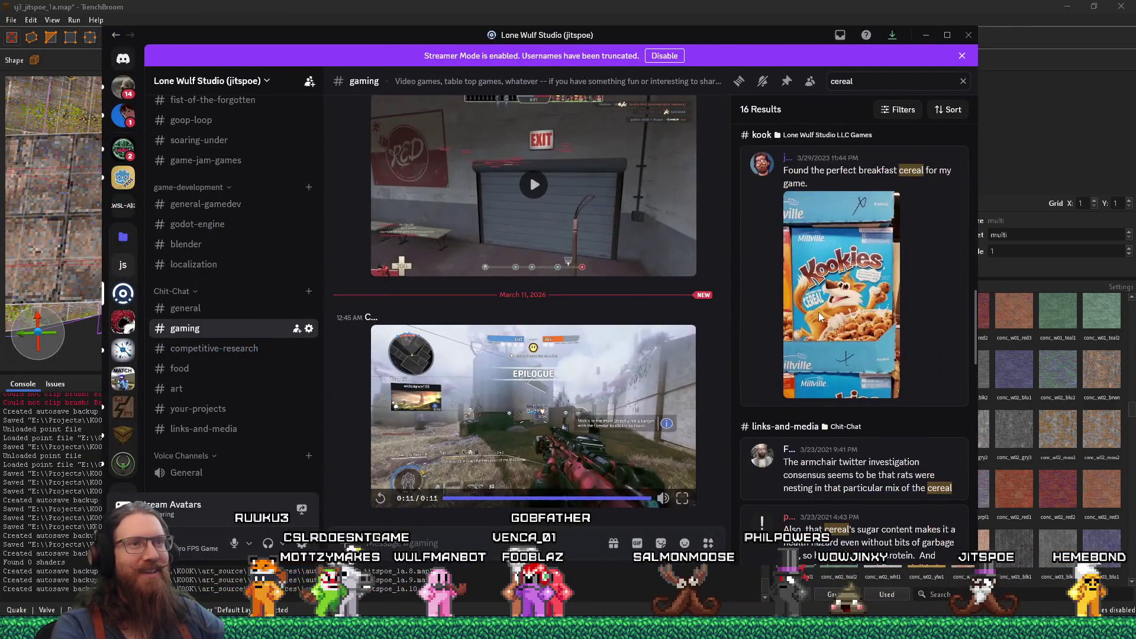
left_click(819, 311)
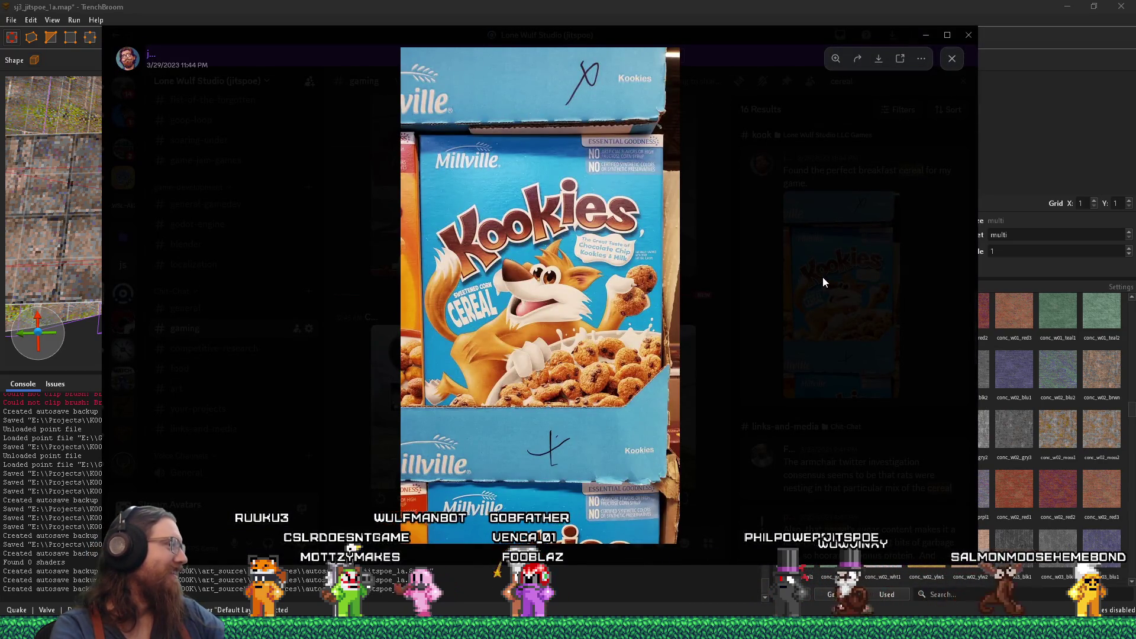
left_click(732, 310)
scroll(759, 316, "up", 5)
scroll(763, 324, "up", 5)
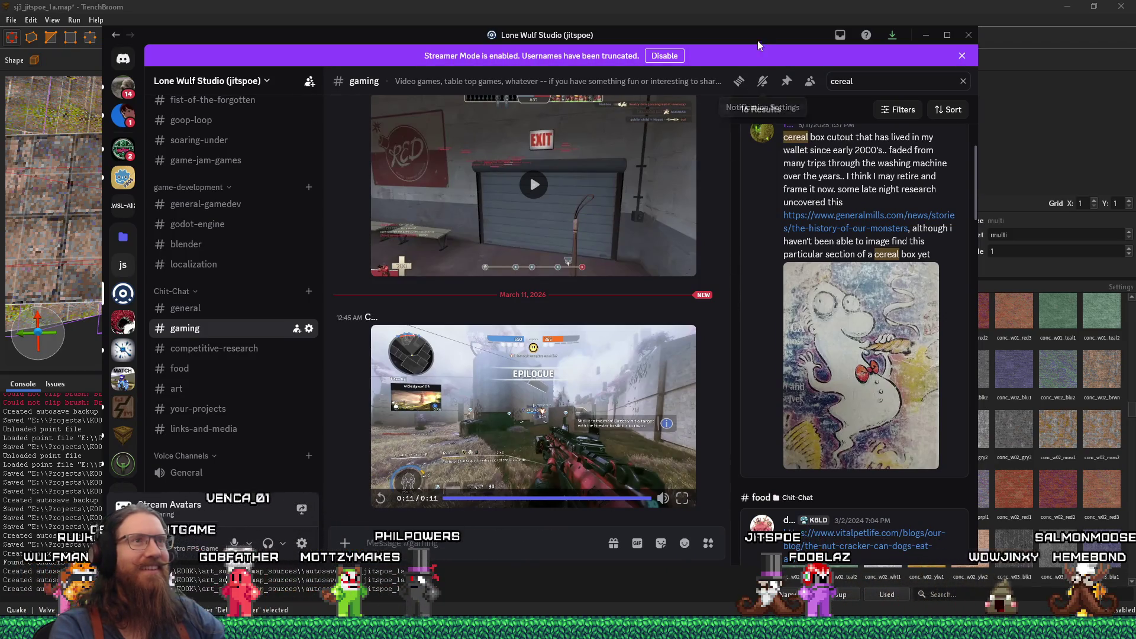
key("alt+Tab")
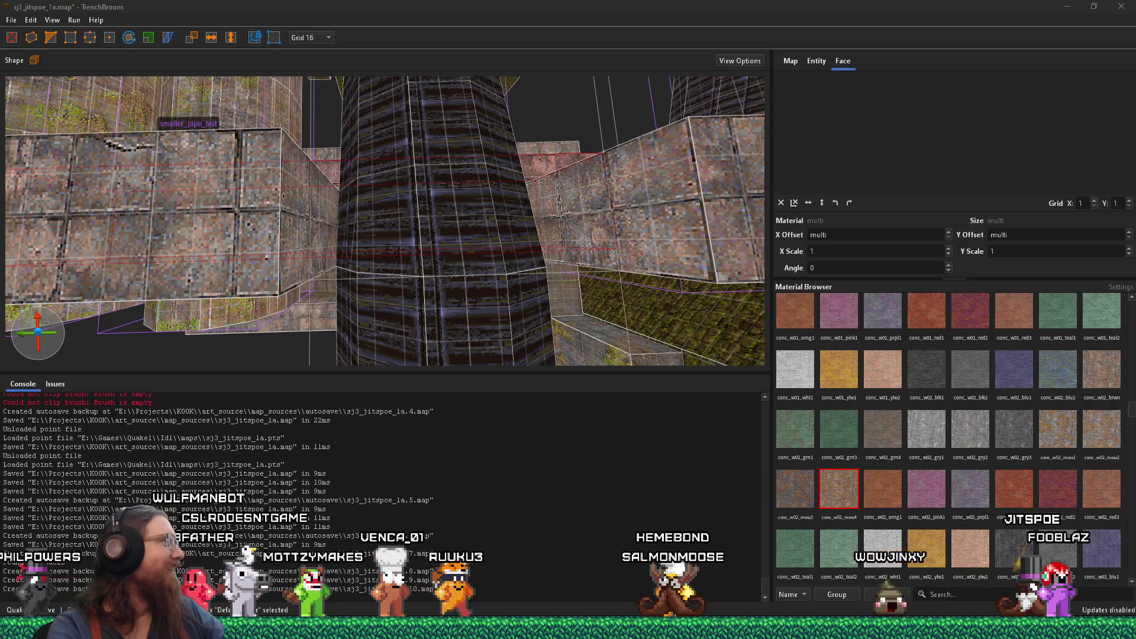
Step: Move the pink wall block left so it sits beside the long tube
key("alt+Tab")
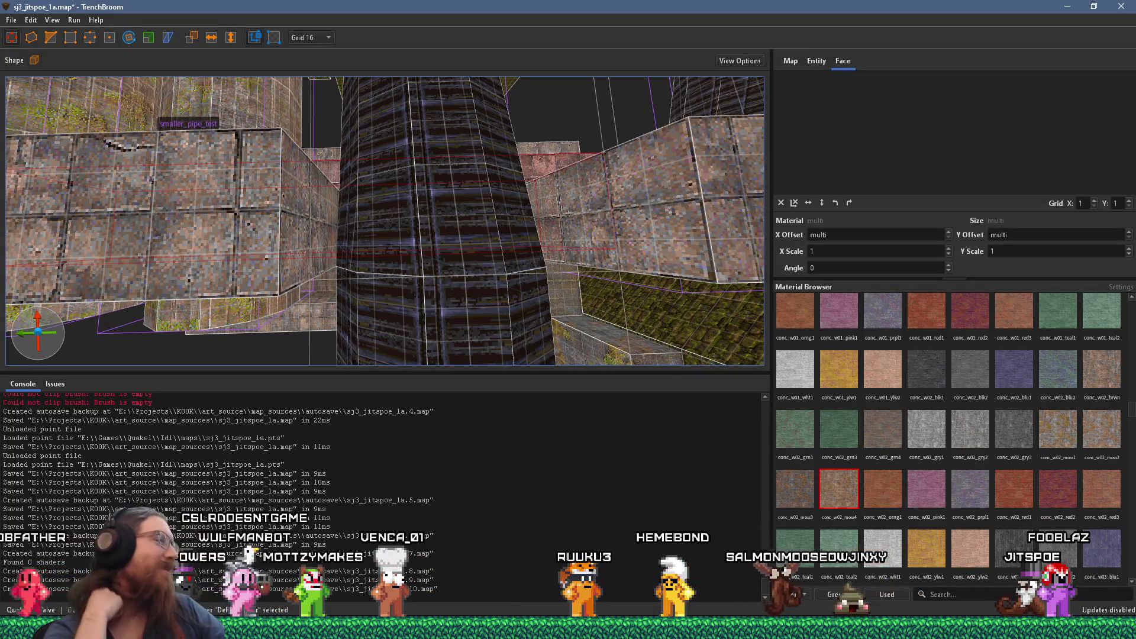
mouse_move(379, 225)
left_mouse_down()
mouse_move(343, 279)
mouse_move(346, 218)
mouse_move(450, 182)
mouse_move(407, 223)
mouse_move(371, 362)
mouse_move(368, 291)
mouse_move(370, 336)
mouse_move(415, 308)
left_mouse_up()
left_click(473, 263)
mouse_move(472, 263)
left_mouse_down()
mouse_move(334, 285)
mouse_move(517, 148)
mouse_move(479, 335)
left_mouse_up()
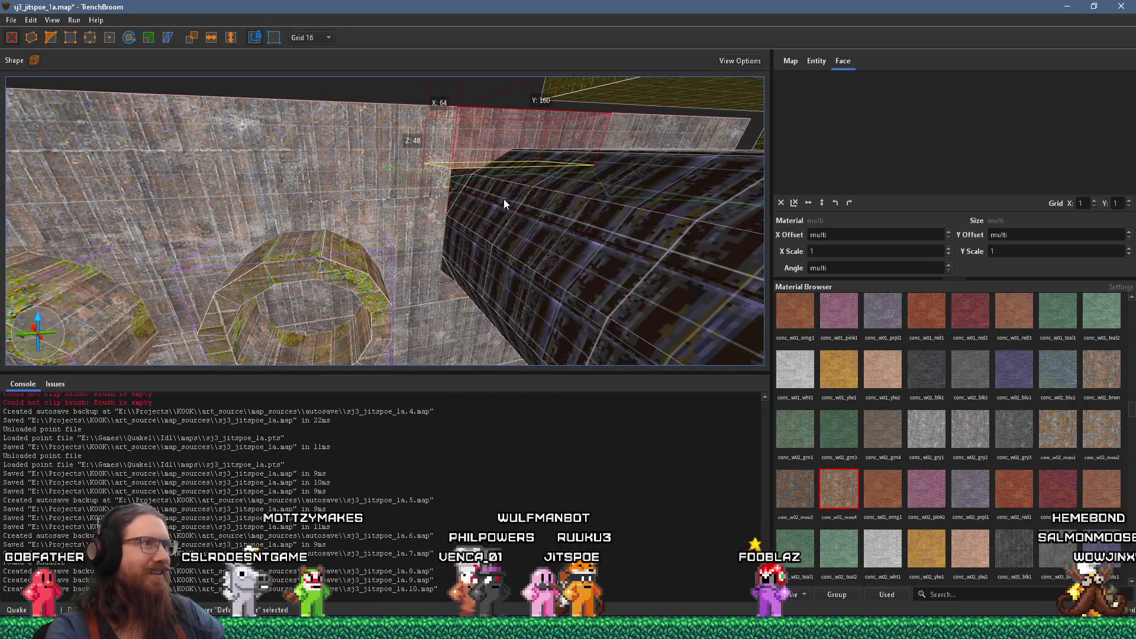
Step: Select the smaller_pipe_test pipe and the second pipe brush to inspect them
mouse_move(506, 176)
left_mouse_down()
mouse_move(456, 273)
mouse_move(207, 251)
mouse_move(489, 107)
mouse_move(524, 105)
left_mouse_up()
mouse_move(459, 90)
left_mouse_down()
mouse_move(441, 237)
mouse_move(395, 168)
mouse_move(608, 167)
mouse_move(559, 169)
left_mouse_up()
left_click(530, 174)
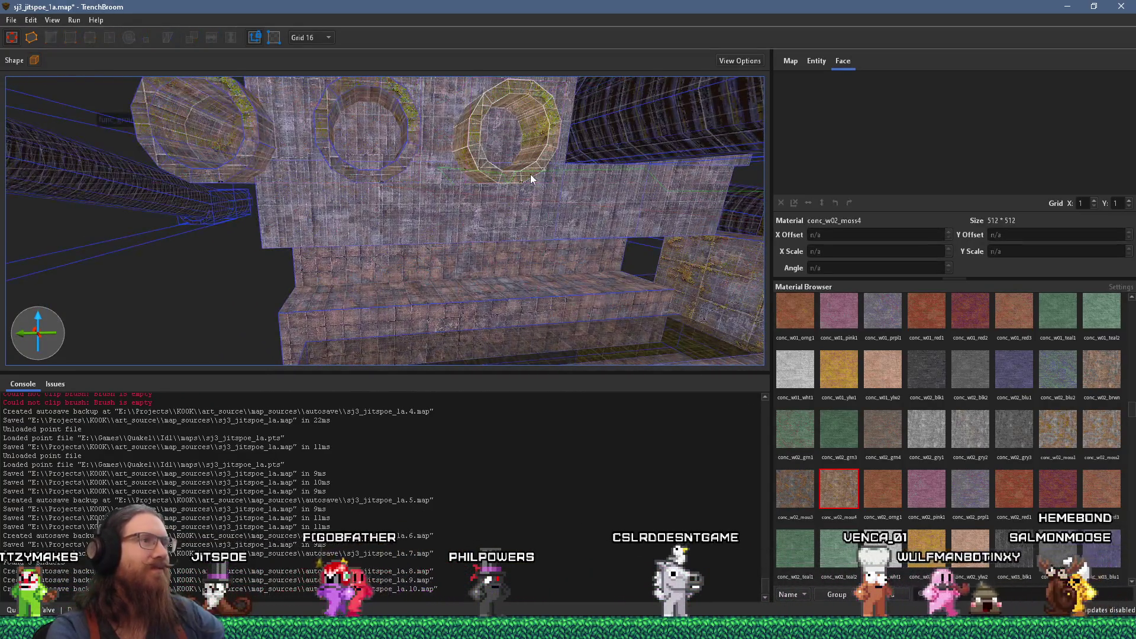
left_click(505, 179)
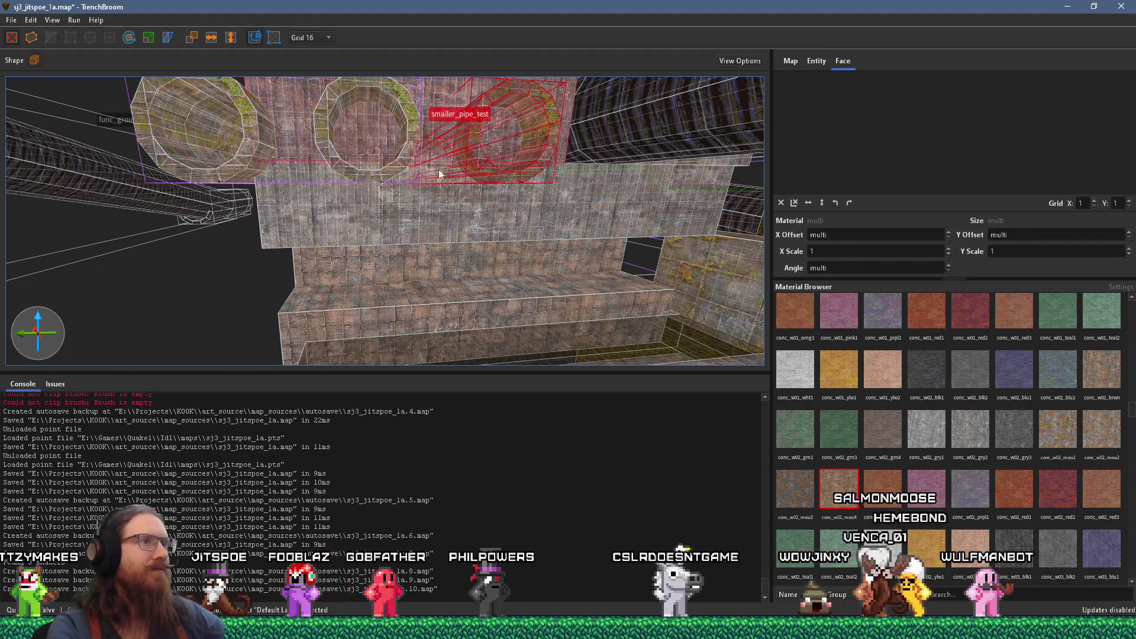
left_click(397, 165, "ctrl")
mouse_move(395, 152)
left_mouse_down()
mouse_move(399, 169)
mouse_move(303, 207)
mouse_move(442, 231)
mouse_move(444, 198)
mouse_move(499, 208)
mouse_move(299, 213)
mouse_move(578, 203)
mouse_move(282, 287)
mouse_move(355, 248)
mouse_move(504, 243)
mouse_move(316, 289)
left_mouse_up()
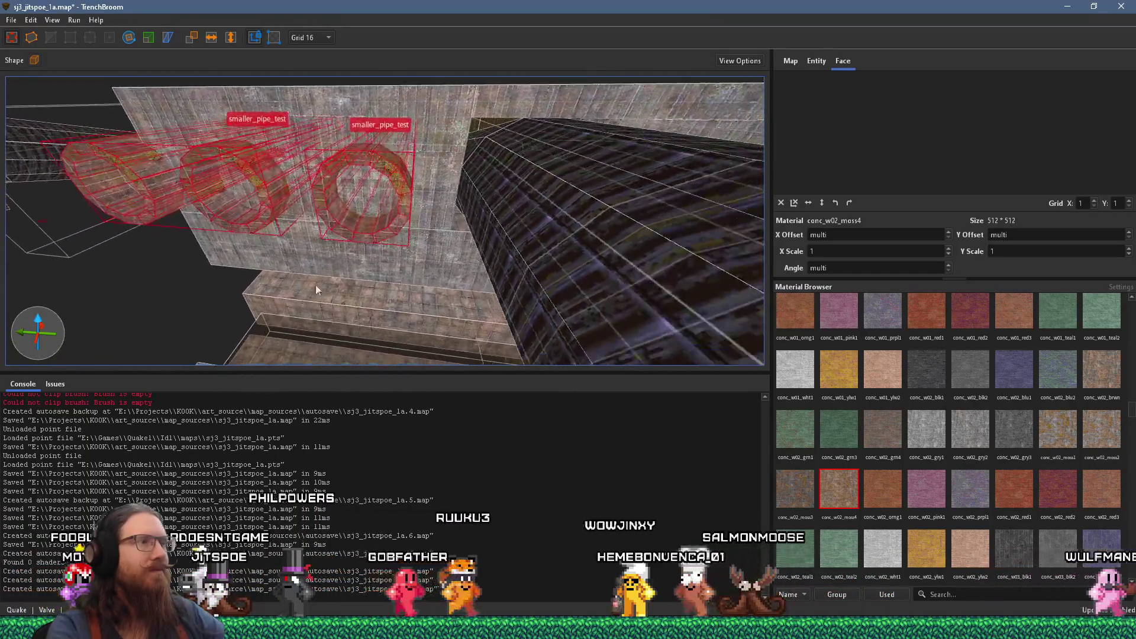
Step: Select the large wall brush, inspect the pipe openings, then pick the water brush
left_click(446, 190)
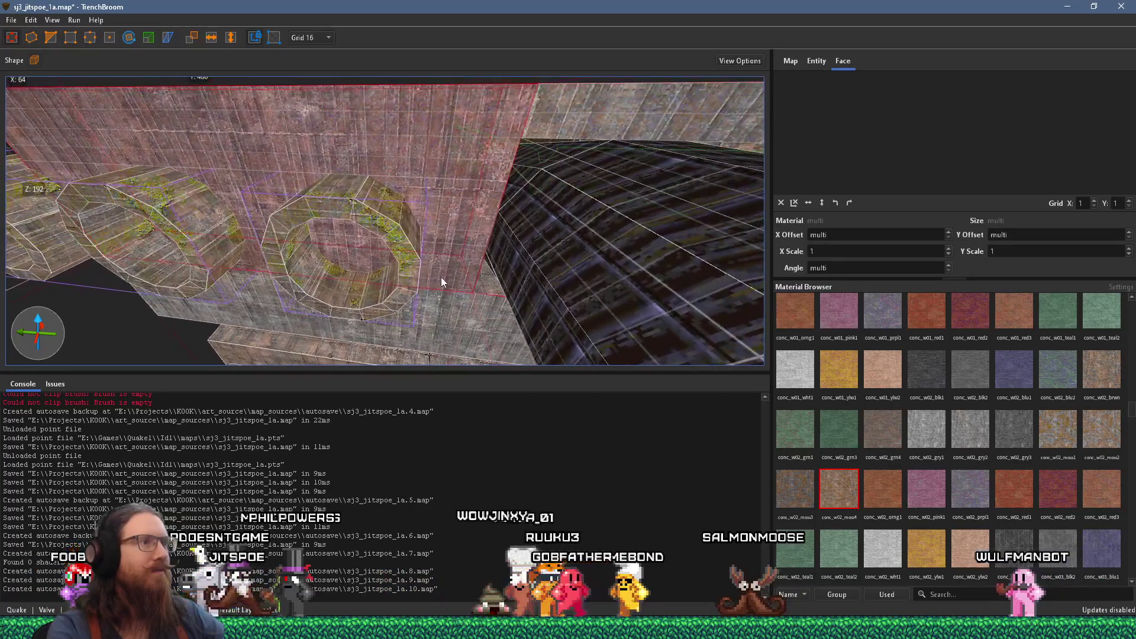
mouse_move(441, 277)
left_mouse_down()
mouse_move(451, 179)
mouse_move(427, 47)
mouse_move(647, 243)
mouse_move(560, 270)
mouse_move(541, 255)
left_mouse_up()
mouse_move(510, 202)
left_mouse_down()
mouse_move(542, 192)
mouse_move(474, 178)
mouse_move(432, 139)
mouse_move(520, 22)
mouse_move(315, 178)
mouse_move(335, 183)
mouse_move(120, 198)
left_mouse_up()
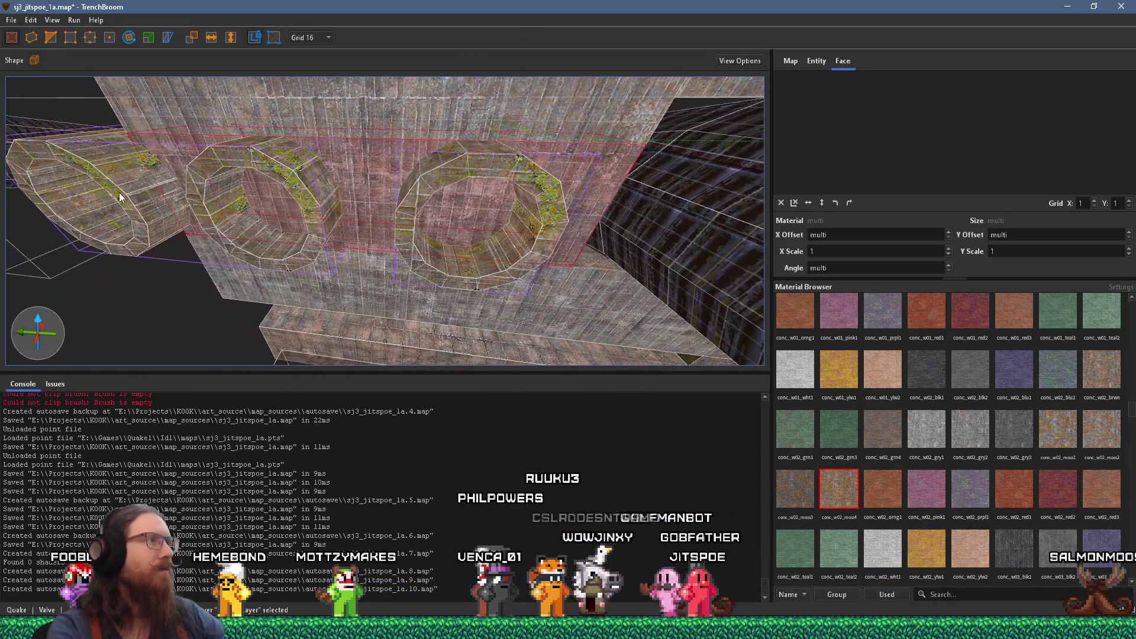
mouse_move(527, 229)
left_mouse_down()
mouse_move(396, 240)
mouse_move(351, 212)
mouse_move(566, 207)
left_mouse_up()
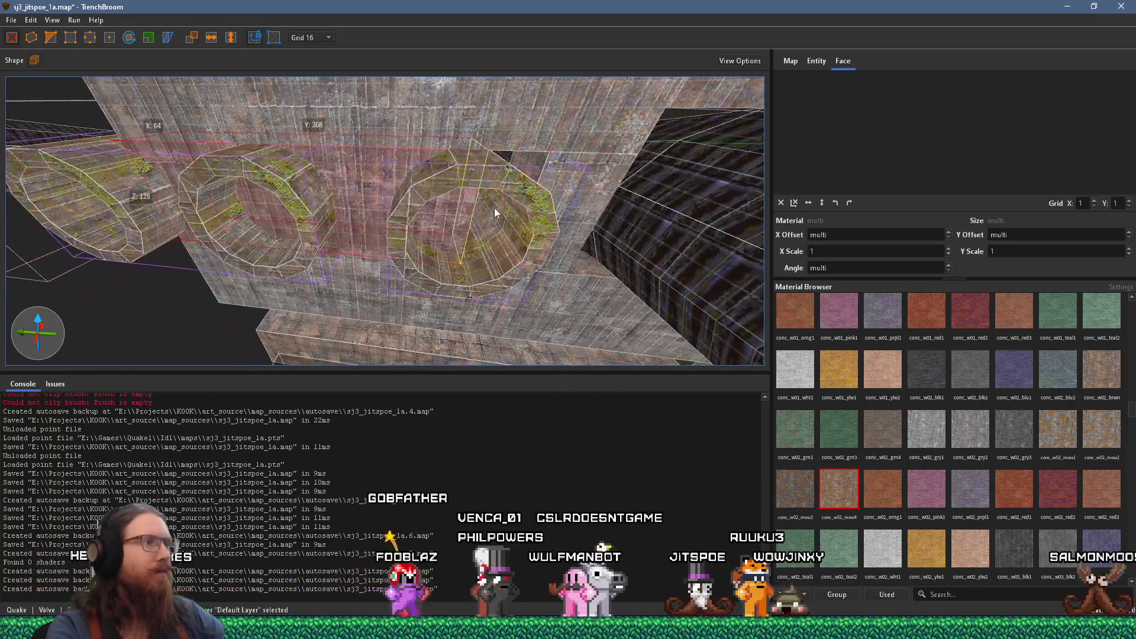
mouse_move(420, 207)
left_mouse_down()
mouse_move(451, 220)
mouse_move(619, 196)
left_mouse_up()
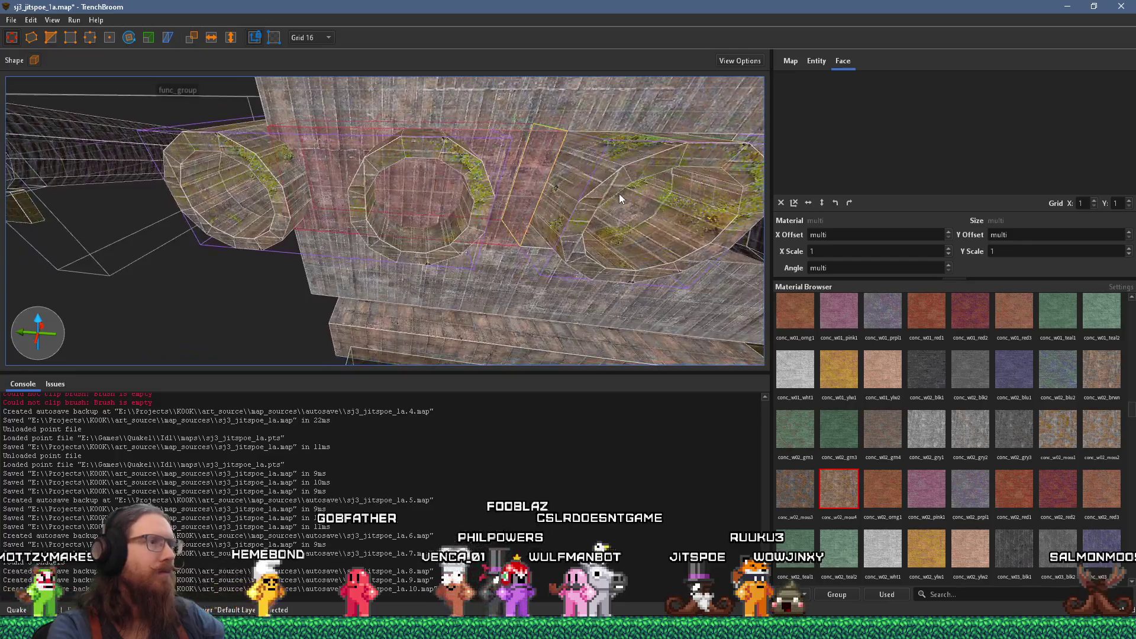
mouse_move(528, 201)
left_mouse_down()
mouse_move(406, 185)
mouse_move(385, 140)
mouse_move(318, 164)
mouse_move(291, 201)
mouse_move(285, 157)
mouse_move(300, 127)
mouse_move(512, 199)
mouse_move(584, 151)
mouse_move(456, 183)
mouse_move(392, 116)
mouse_move(536, 89)
mouse_move(469, 221)
mouse_move(632, 195)
mouse_move(478, 236)
mouse_move(558, 240)
mouse_move(619, 197)
mouse_move(582, 330)
left_mouse_up()
left_click(537, 252)
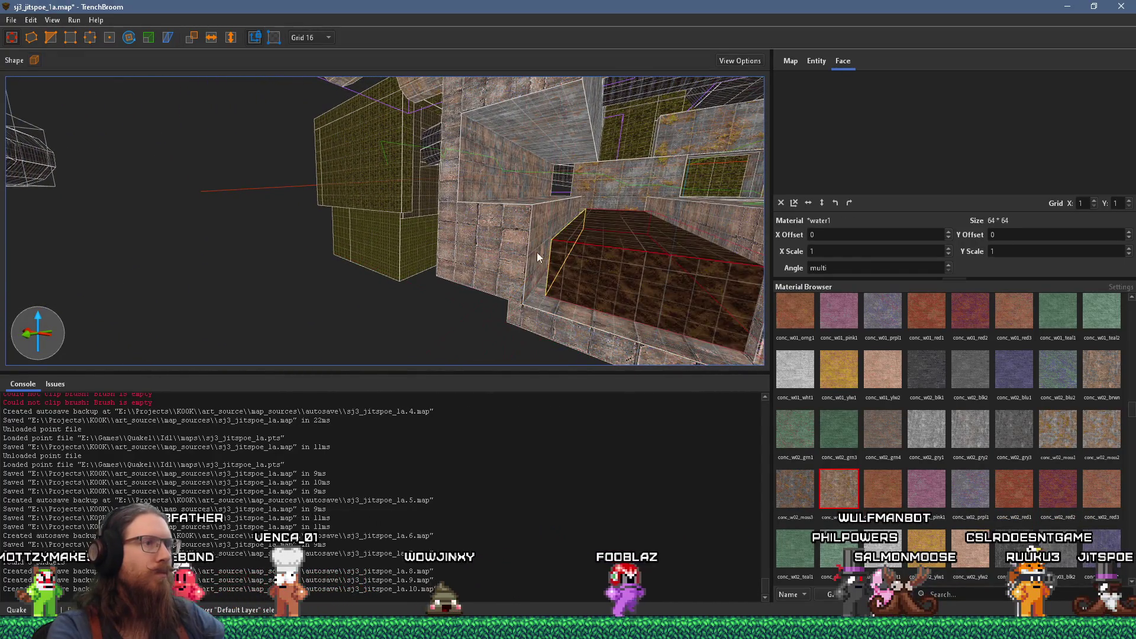
Step: Place info_player_start_test just behind the ledge and save the map
key("Escape")
mouse_move(500, 244)
left_mouse_down()
mouse_move(472, 280)
mouse_move(507, 267)
mouse_move(492, 279)
mouse_move(501, 287)
mouse_move(567, 300)
left_mouse_up()
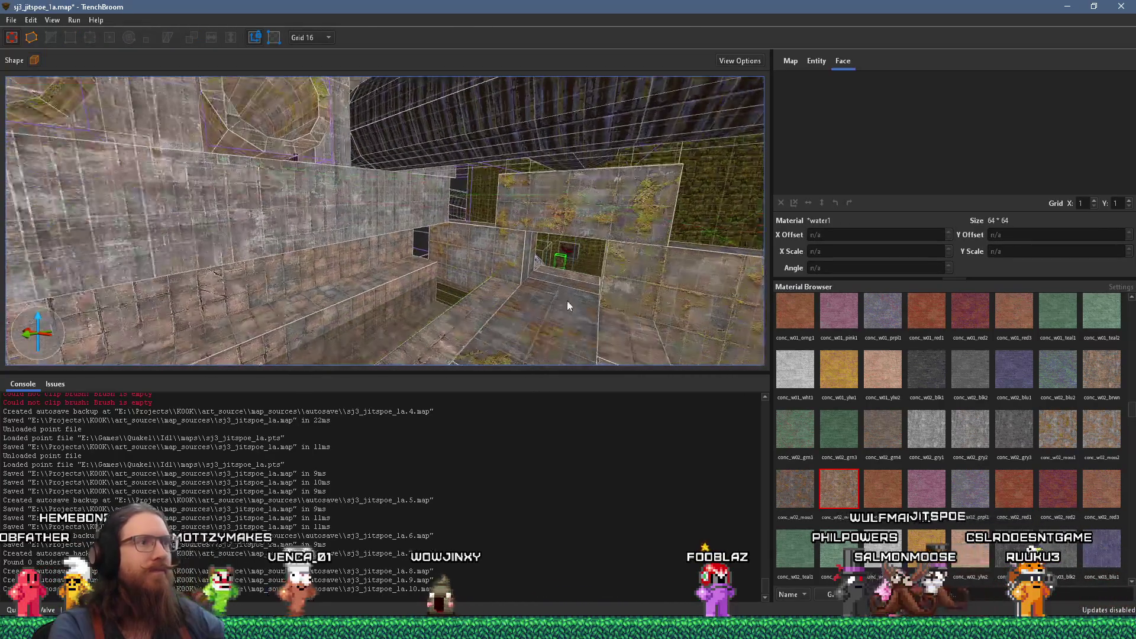
left_click(560, 258)
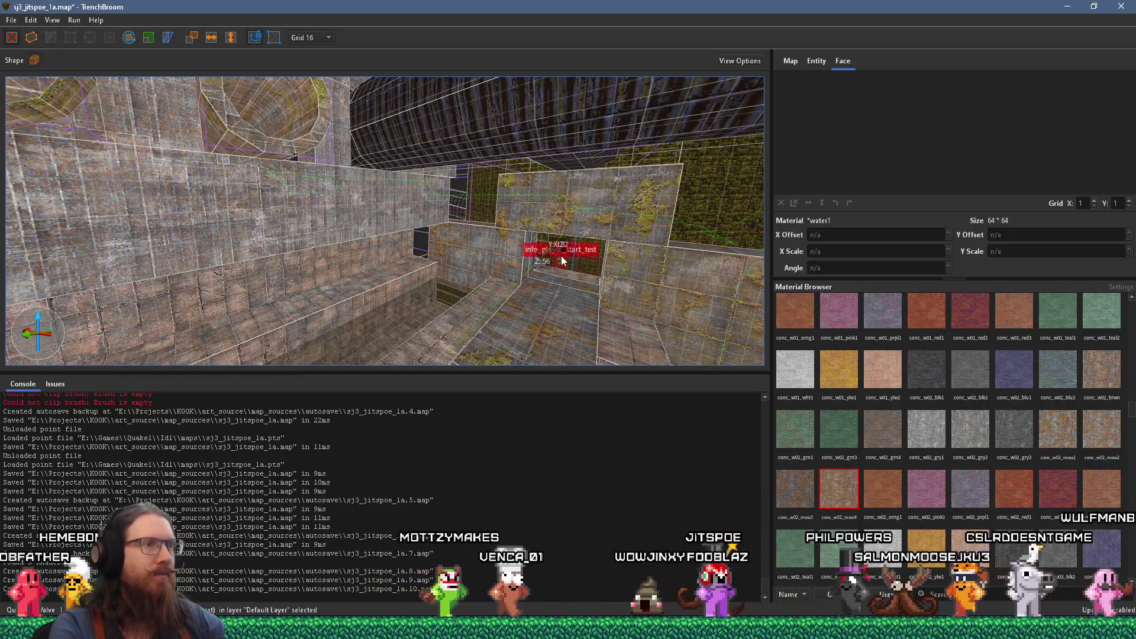
mouse_move(562, 255)
left_mouse_down()
mouse_move(524, 356)
mouse_move(499, 373)
left_mouse_up()
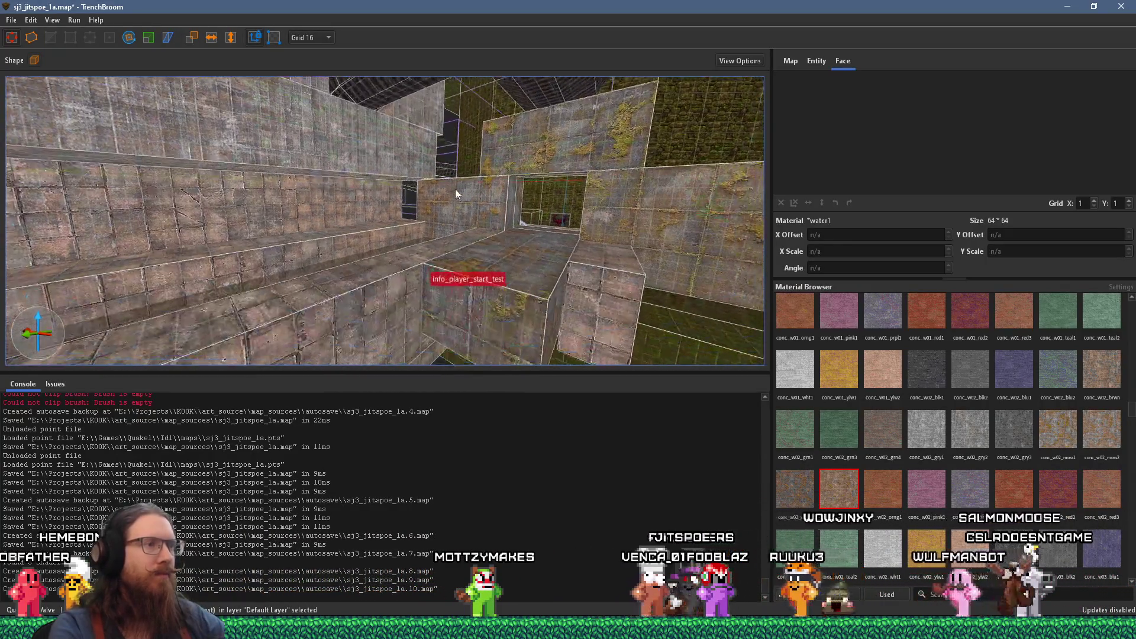
mouse_move(471, 283)
left_mouse_down()
mouse_move(474, 223)
mouse_move(487, 267)
left_mouse_up()
left_click(12, 21)
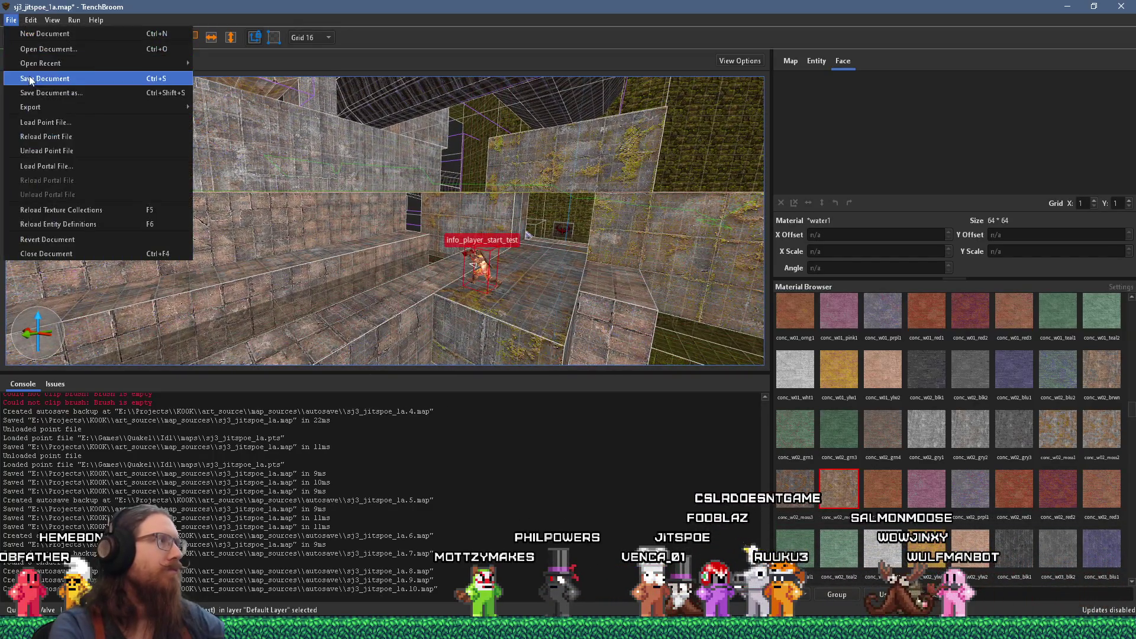
left_click(29, 76)
left_click(83, 34)
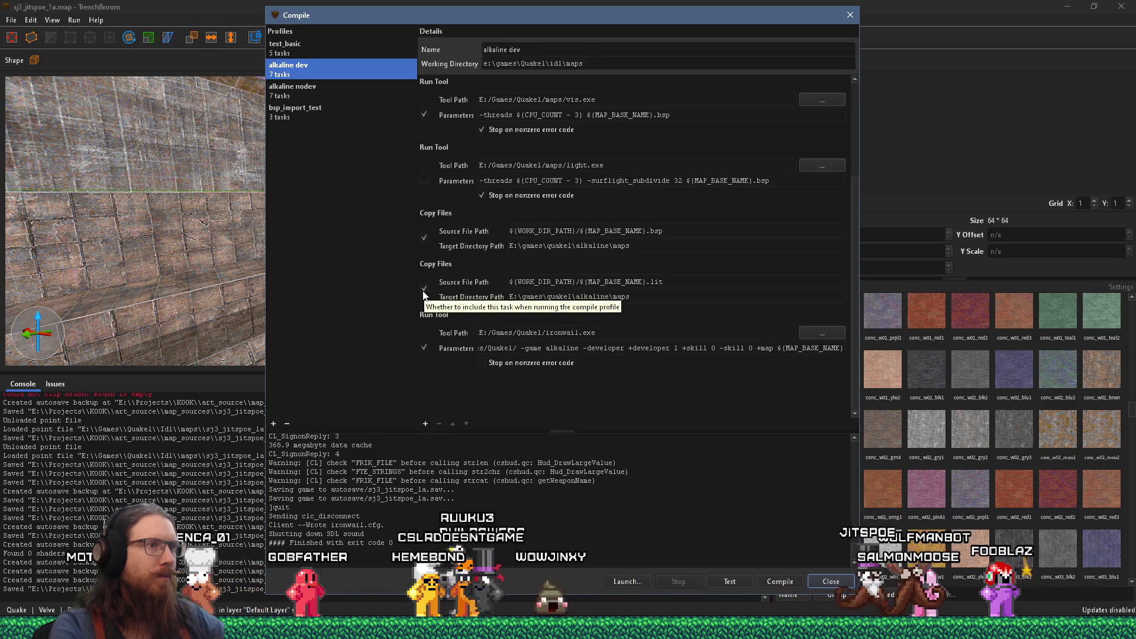
Step: Compile with the alkaline dev profile to launch sj3_jitspoe_1a in Ironwail
scroll(463, 288, "up", 3)
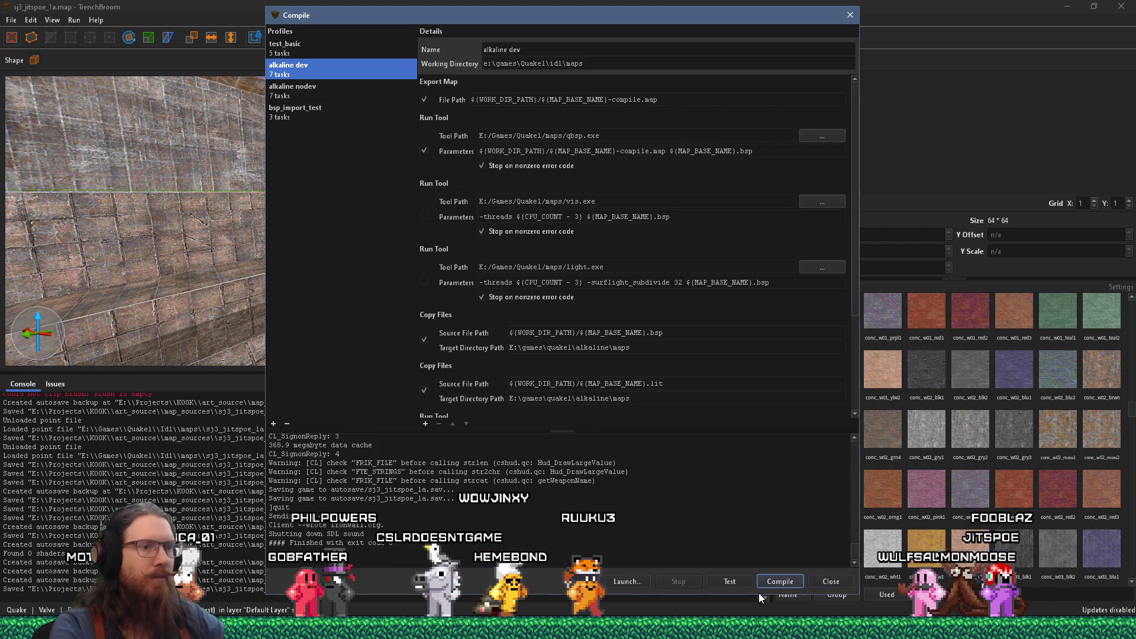
left_click(796, 579)
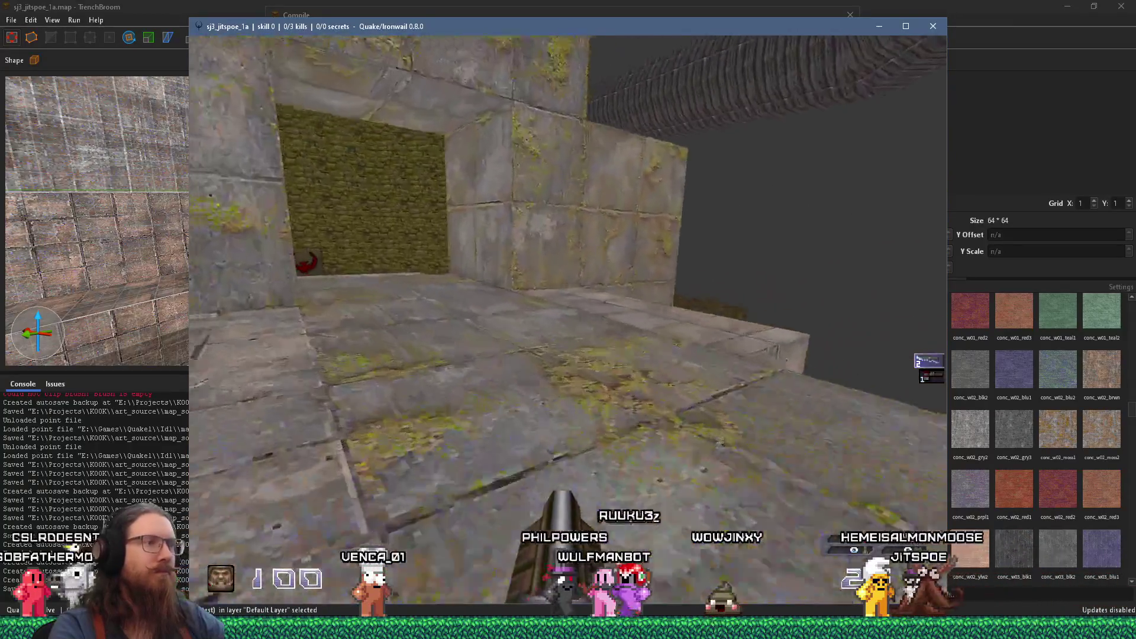
Step: Walk through the compiled map in Ironwail to look at the mossy stone ledges
key("w")
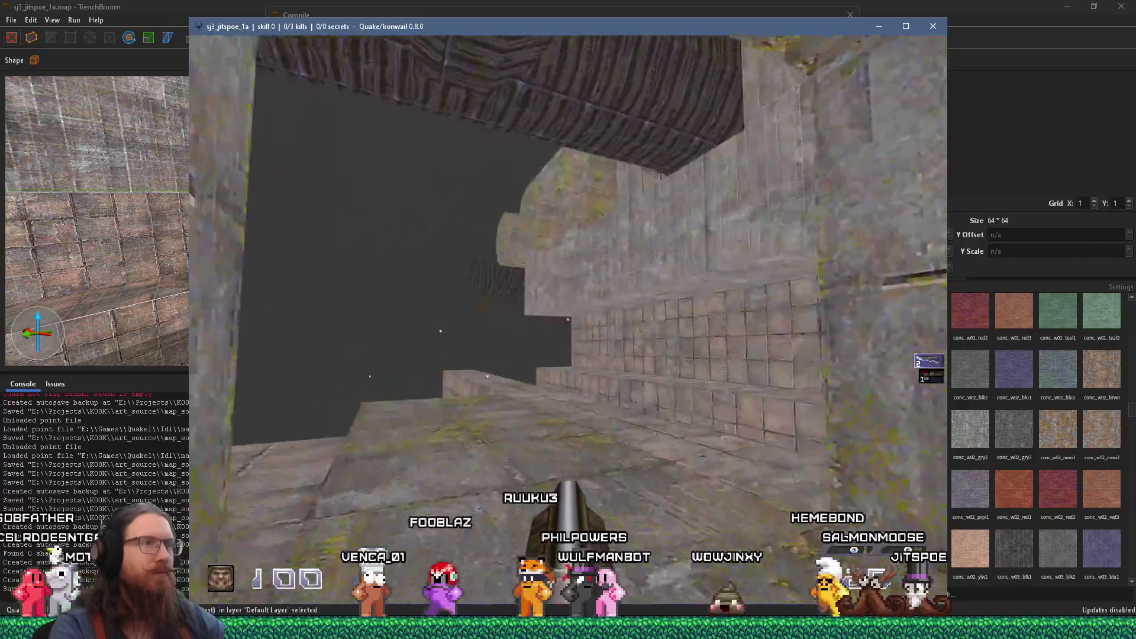
key("w")
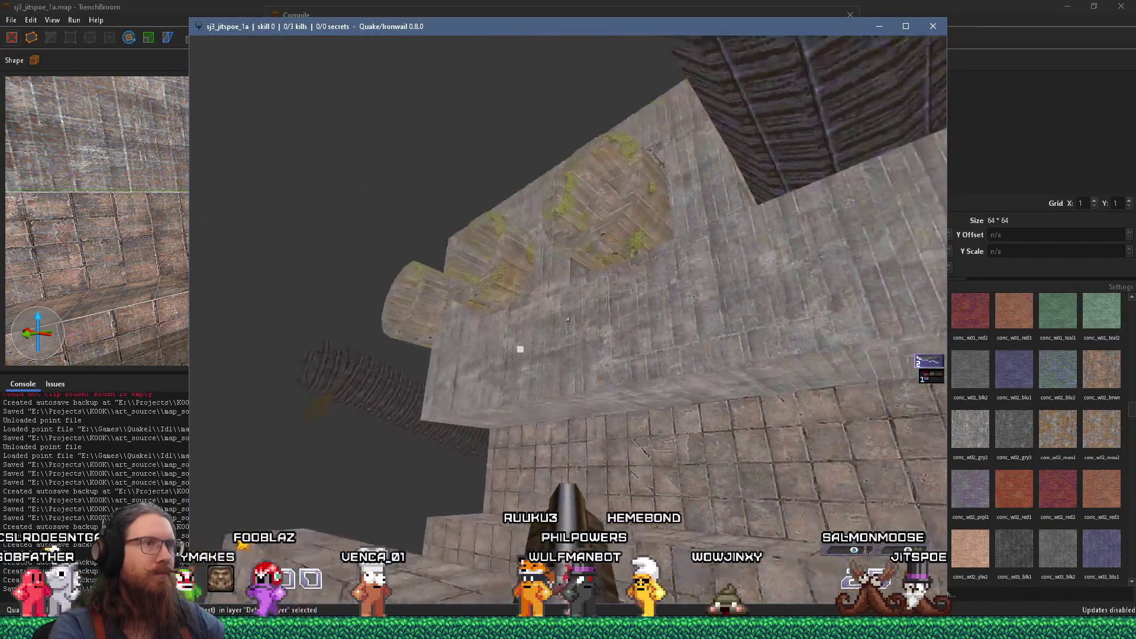
key("w")
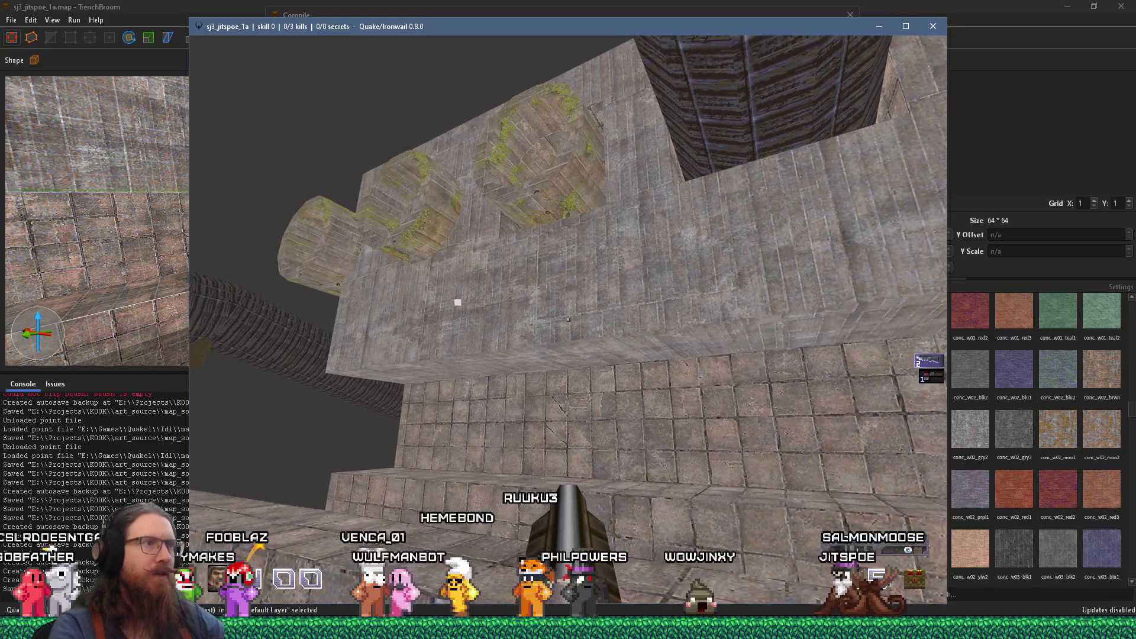
key("alt+Tab")
key("alt+Tab")
key("alt+Tab")
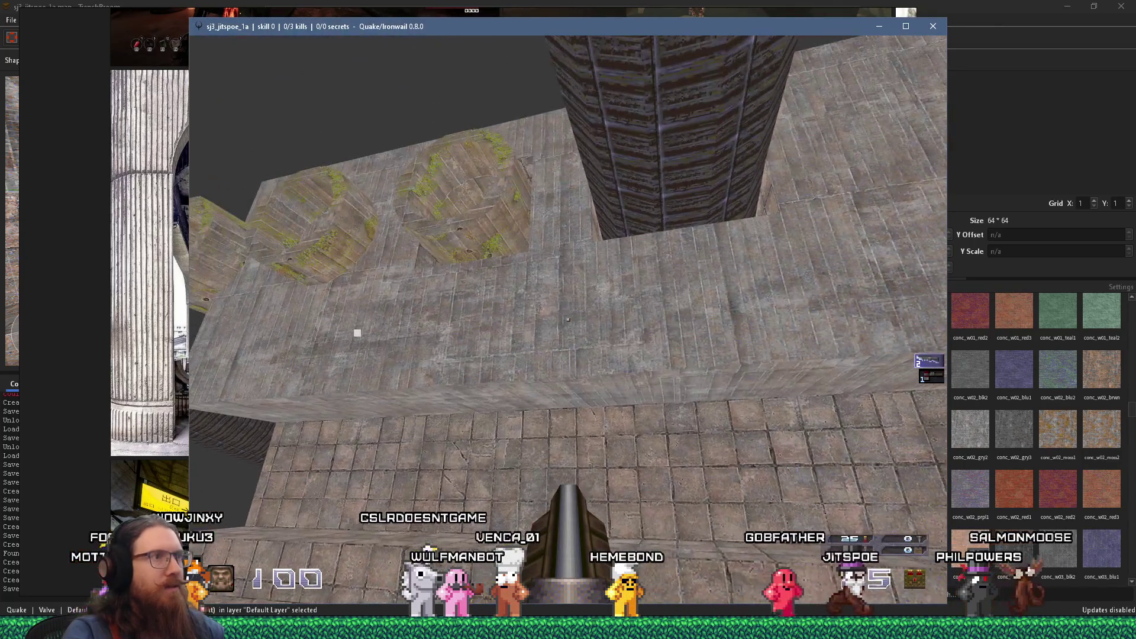
Step: Quit Ironwail and close TrenchBroom's Compile dialog
key("Escape")
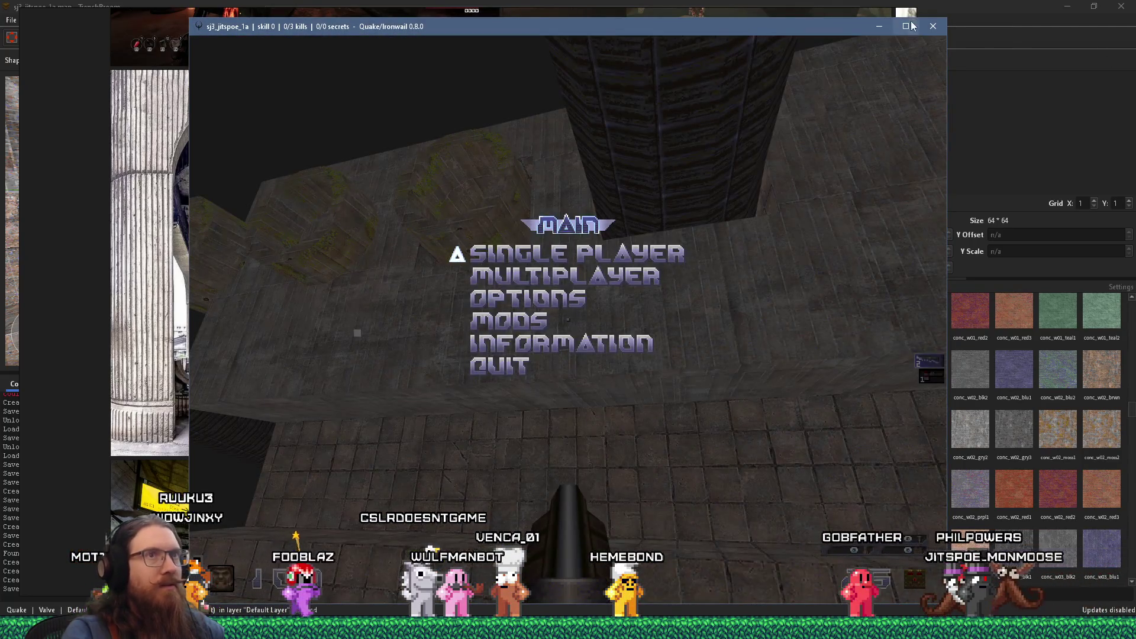
left_click(912, 26)
key("alt+Tab")
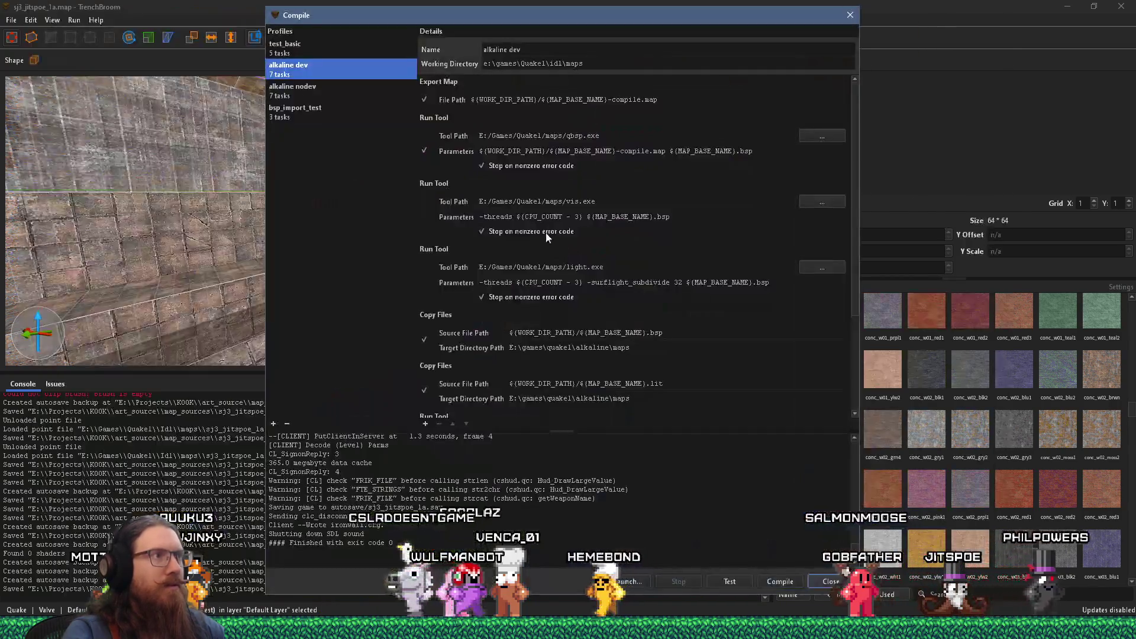
left_click(532, 236)
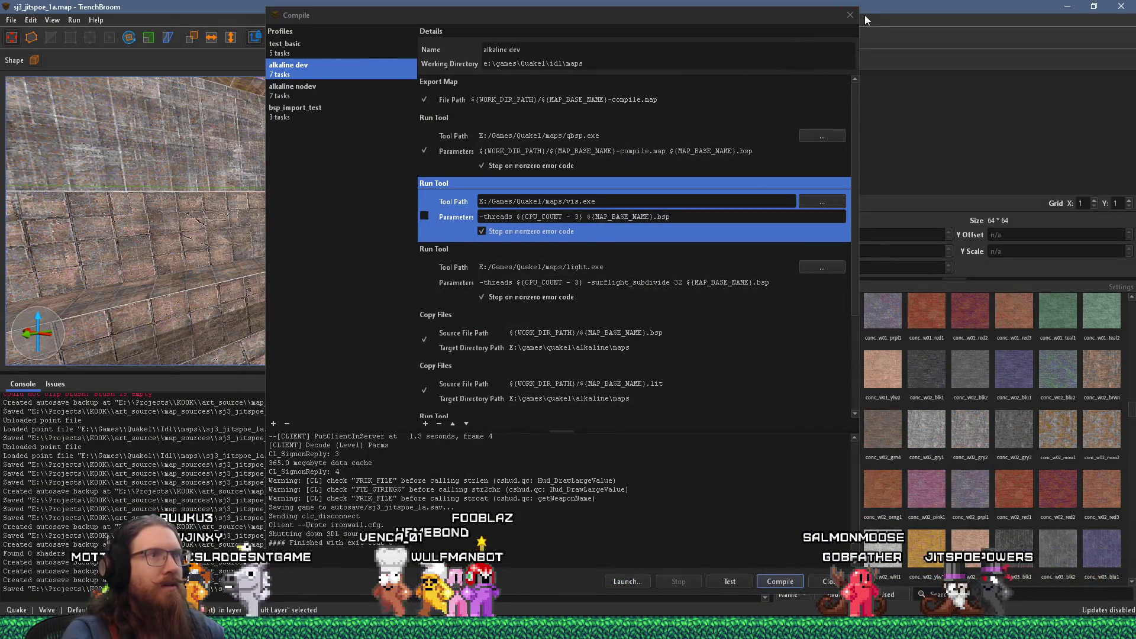
left_click(851, 14)
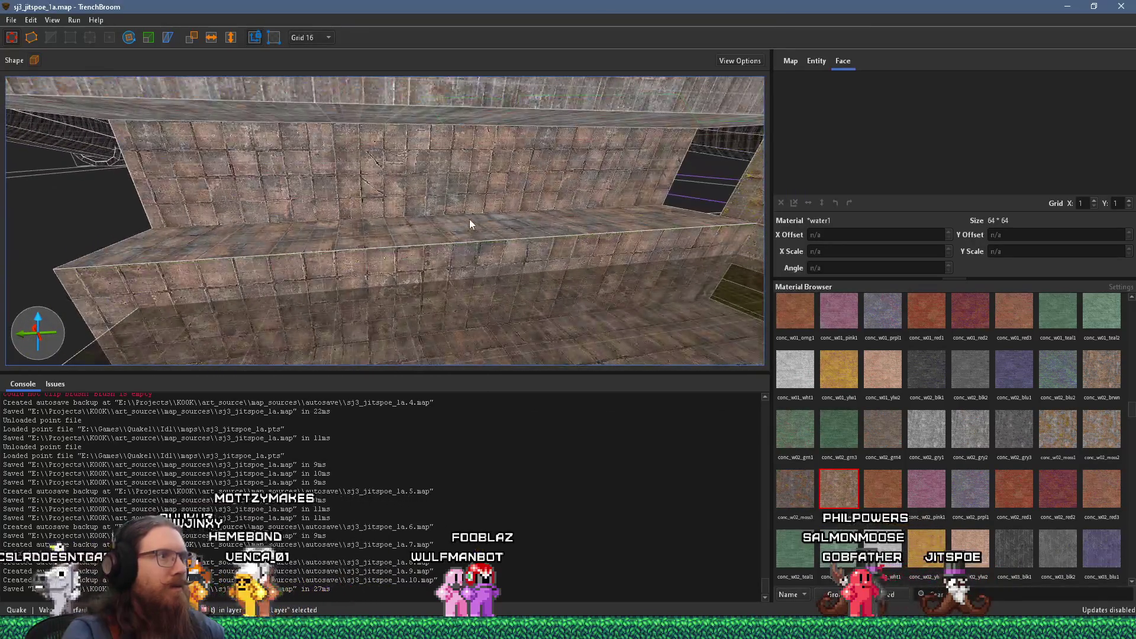
Step: Draw a 96-unit-tall box brush on the ledge and reframe the view around it
left_click_drag(463, 224, 478, 154)
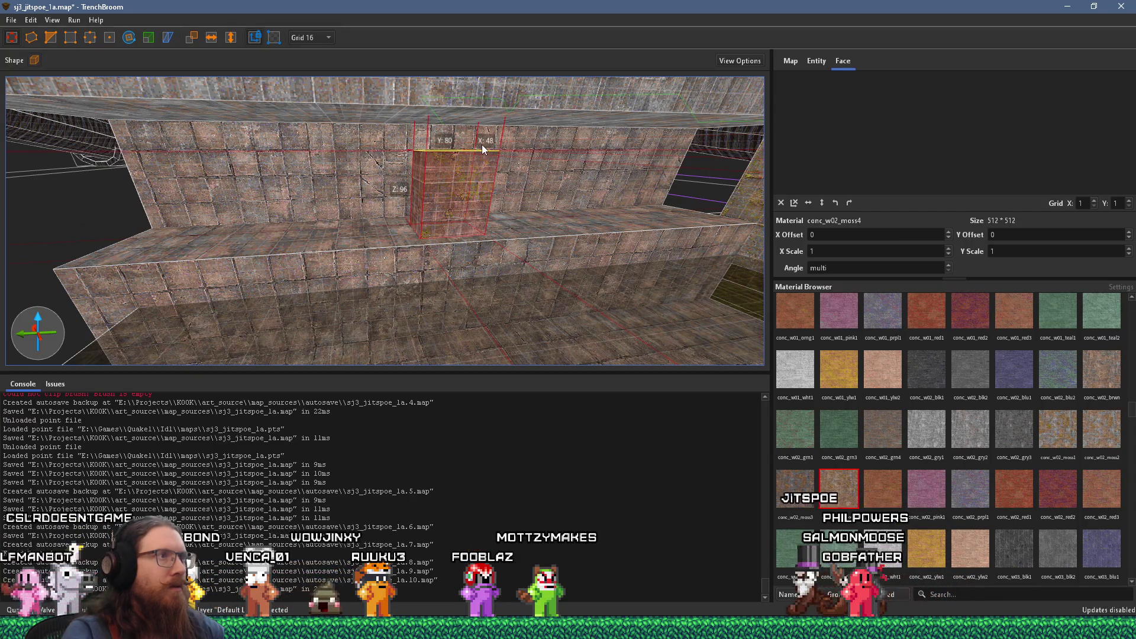
left_click_drag(481, 145, 471, 204)
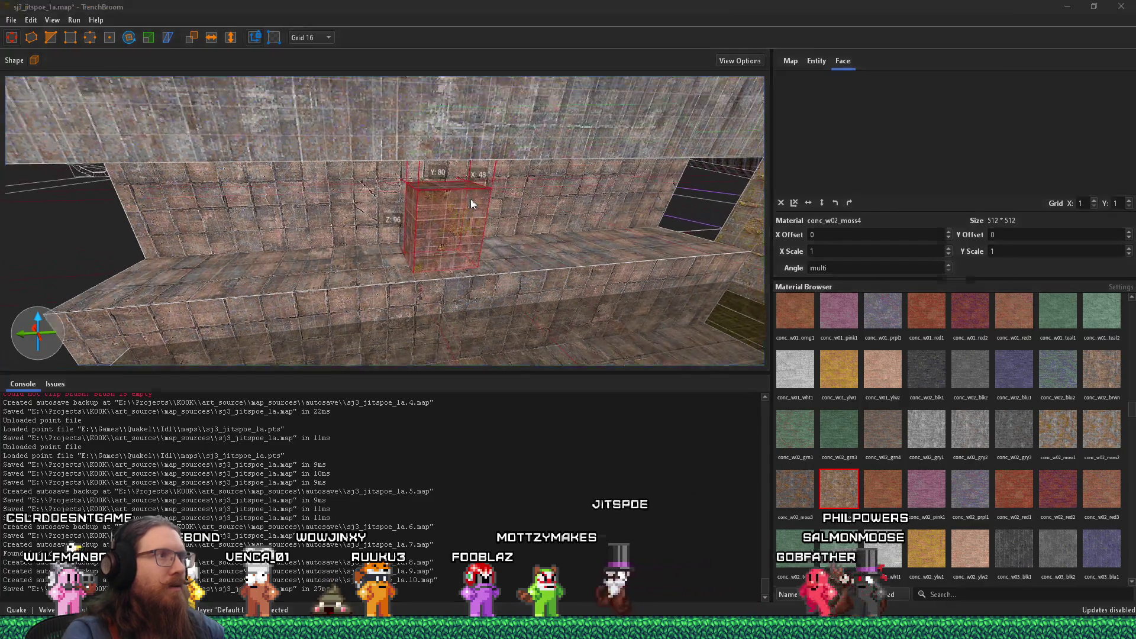
key("alt+Tab")
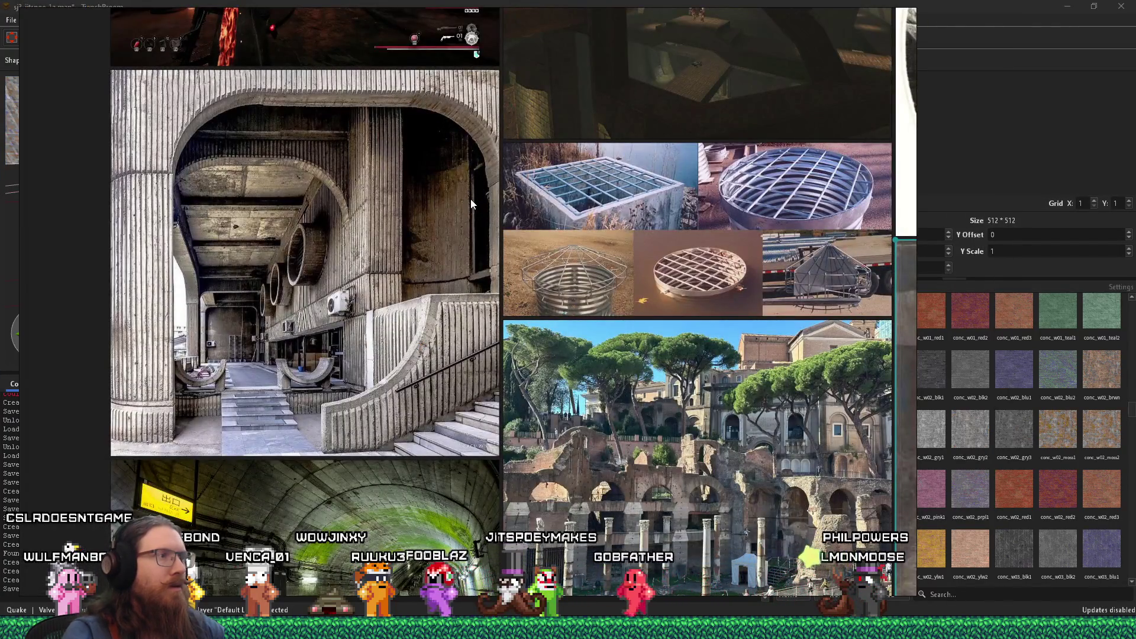
key("alt+Tab")
mouse_move(471, 203)
left_mouse_down()
mouse_move(442, 181)
mouse_move(458, 232)
mouse_move(493, 168)
mouse_move(243, 258)
mouse_move(296, 125)
mouse_move(516, 91)
left_mouse_up()
key("alt+Tab")
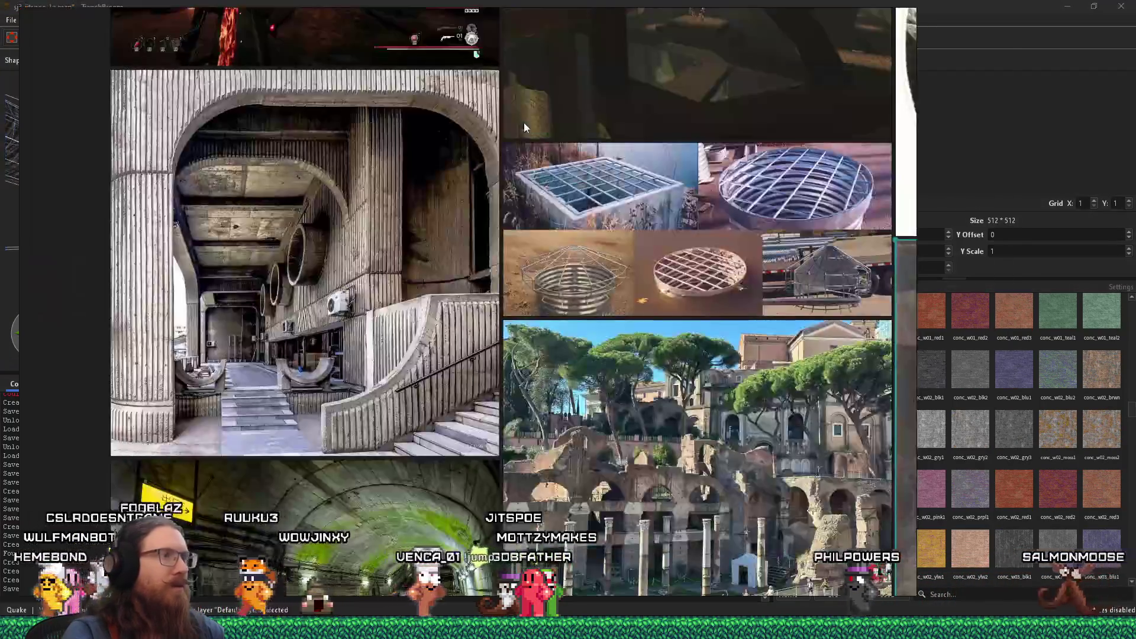
key("alt+Tab")
mouse_move(541, 172)
left_mouse_down()
mouse_move(284, 279)
mouse_move(399, 291)
mouse_move(251, 223)
mouse_move(447, 230)
left_mouse_up()
mouse_move(515, 154)
left_mouse_down()
mouse_move(481, 119)
mouse_move(474, 189)
mouse_move(492, 142)
mouse_move(574, 369)
mouse_move(585, 315)
mouse_move(492, 316)
mouse_move(621, 268)
mouse_move(531, 310)
mouse_move(538, 284)
left_mouse_up()
left_click(474, 189)
left_click_drag(554, 171, 325, 176)
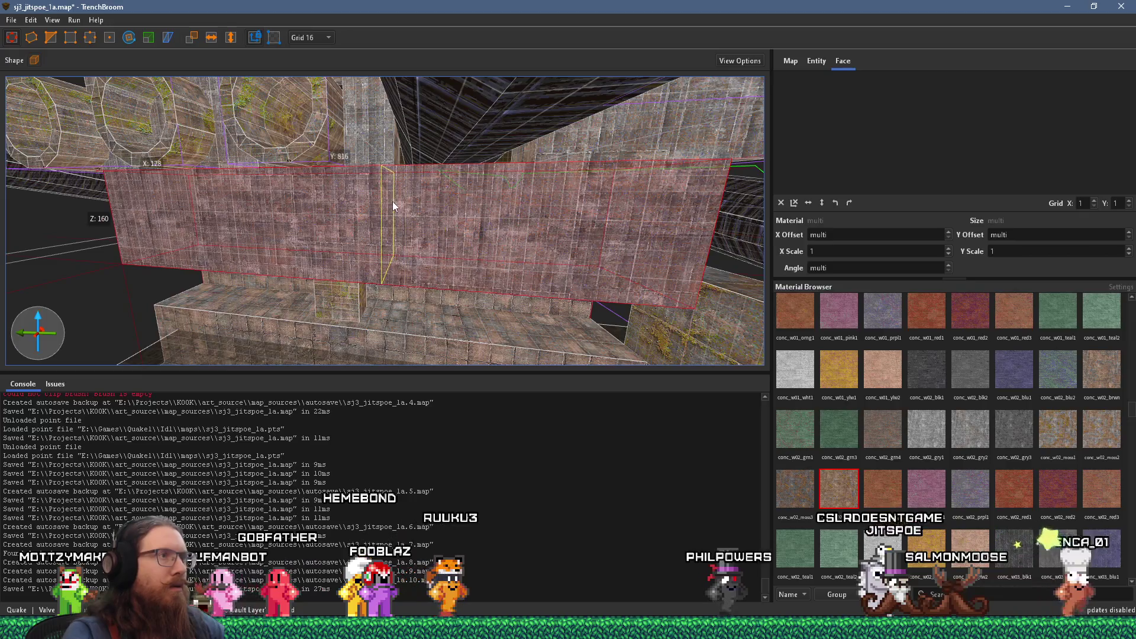
mouse_move(336, 197)
left_mouse_down()
mouse_move(584, 195)
mouse_move(524, 129)
left_mouse_up()
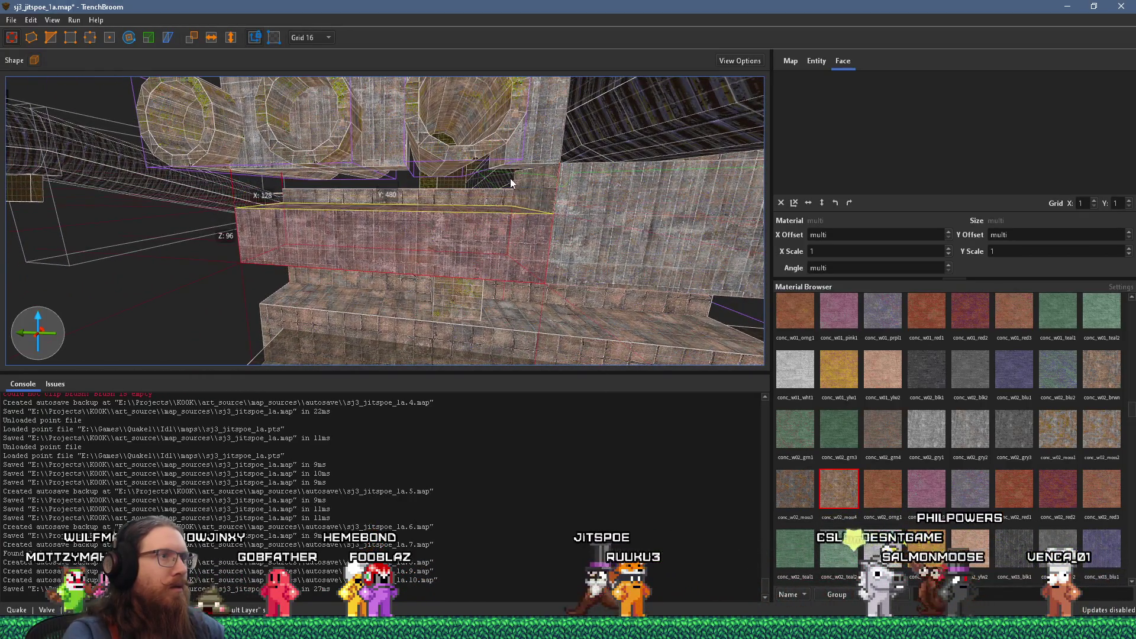
scroll(517, 185, "up", 2)
key("alt+Tab")
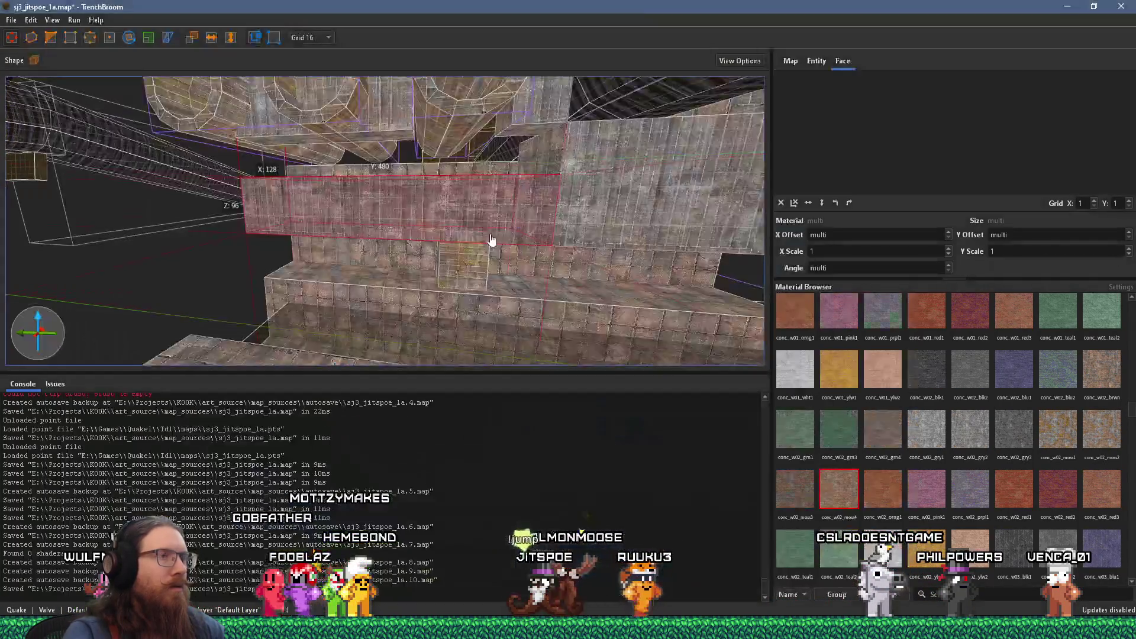
key("alt+Tab")
left_click(470, 258)
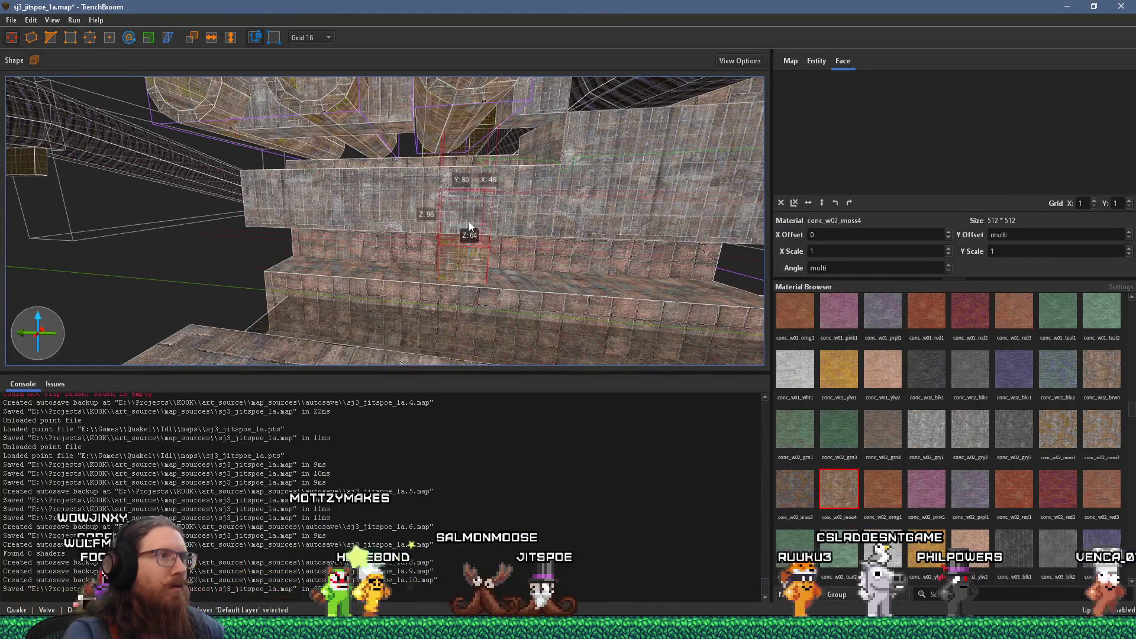
scroll(470, 207, "down", 2)
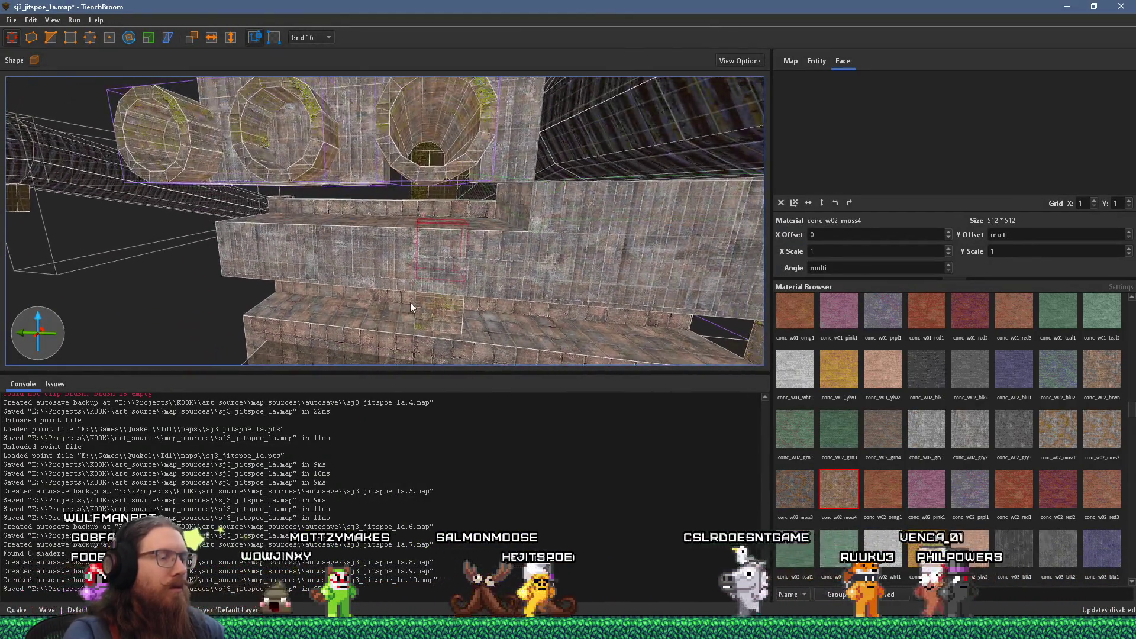
key("Escape")
left_click(426, 127)
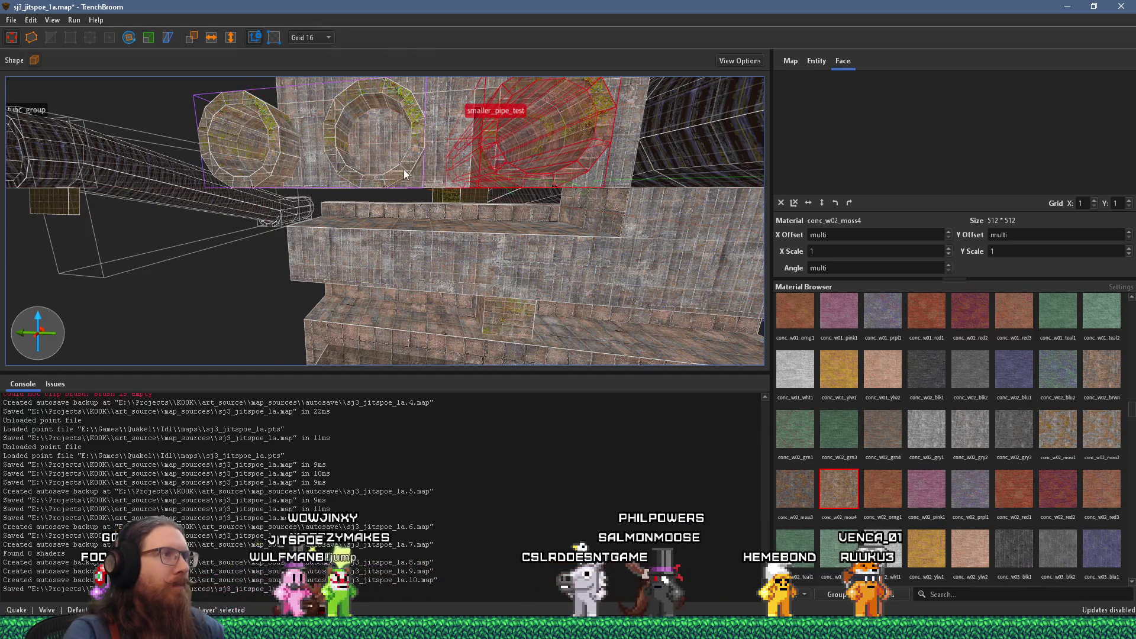
Step: Select the middle pipe, the small box brush and the pillar beside the hole
left_click(330, 178, "ctrl")
scroll(404, 193, "up", 5)
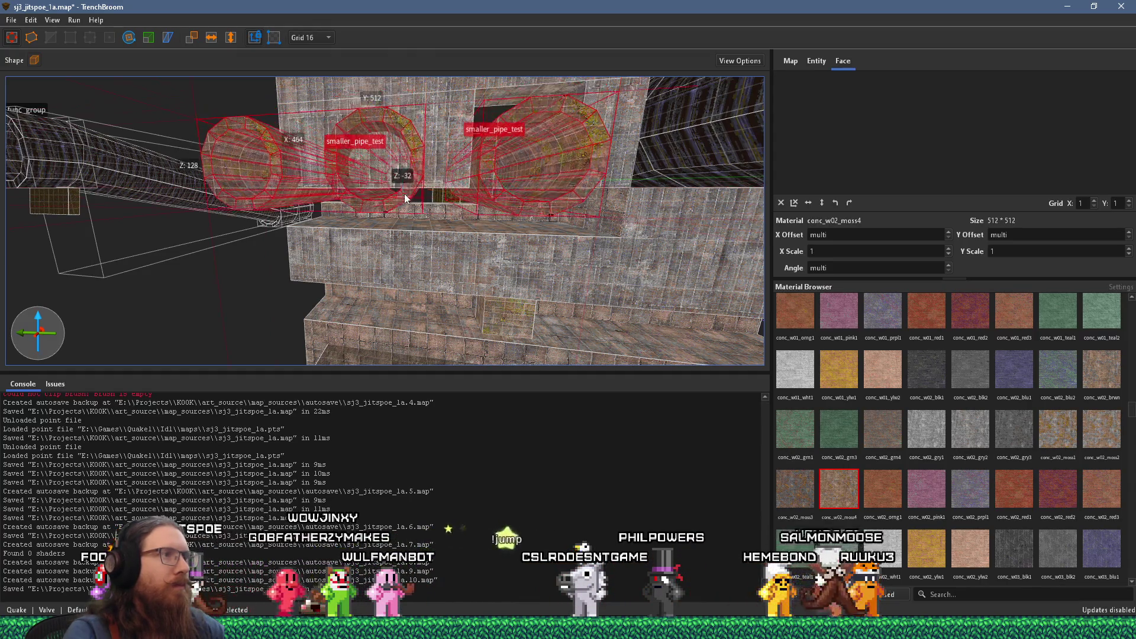
scroll(362, 154, "up", 5)
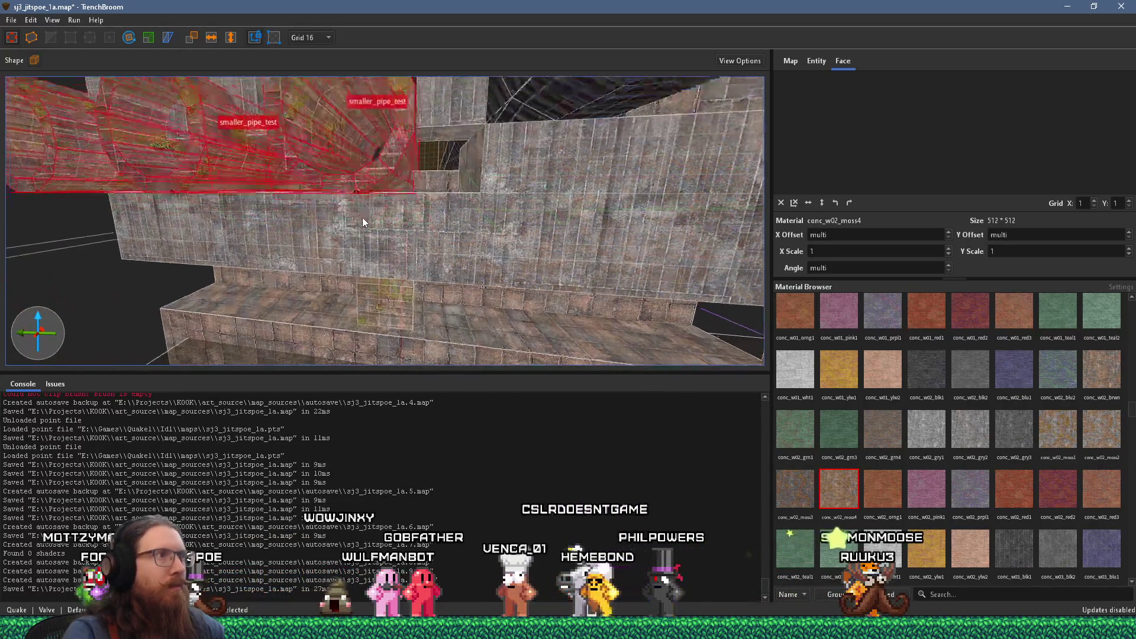
left_click(484, 179)
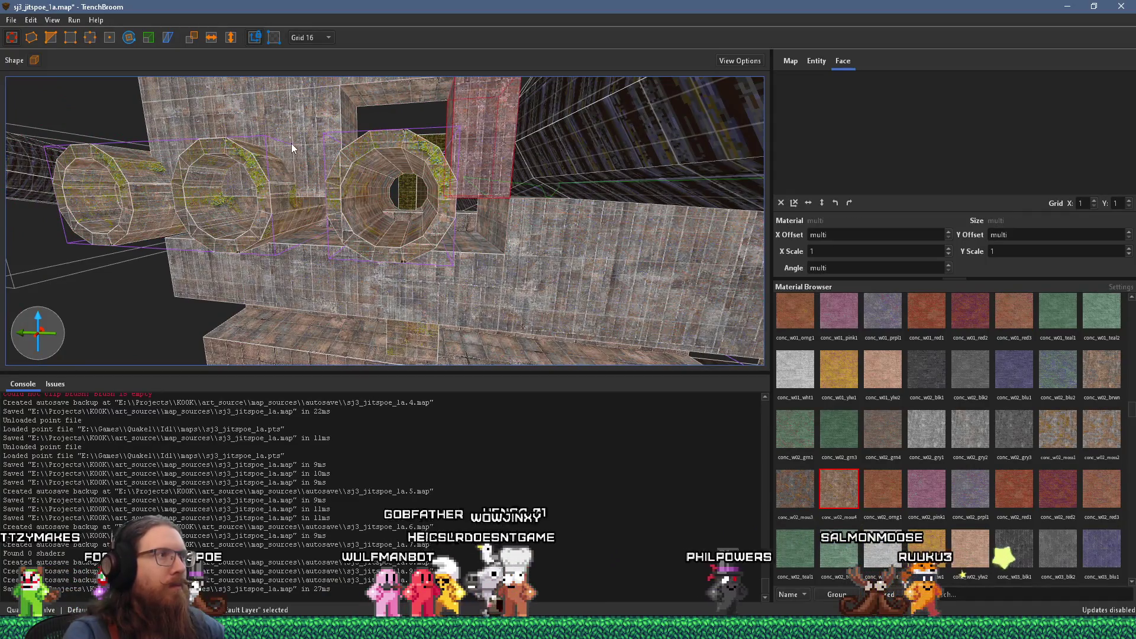
left_click(293, 142, "ctrl")
mouse_move(307, 271)
left_mouse_down()
mouse_move(450, 307)
mouse_move(567, 359)
mouse_move(360, 205)
left_mouse_up()
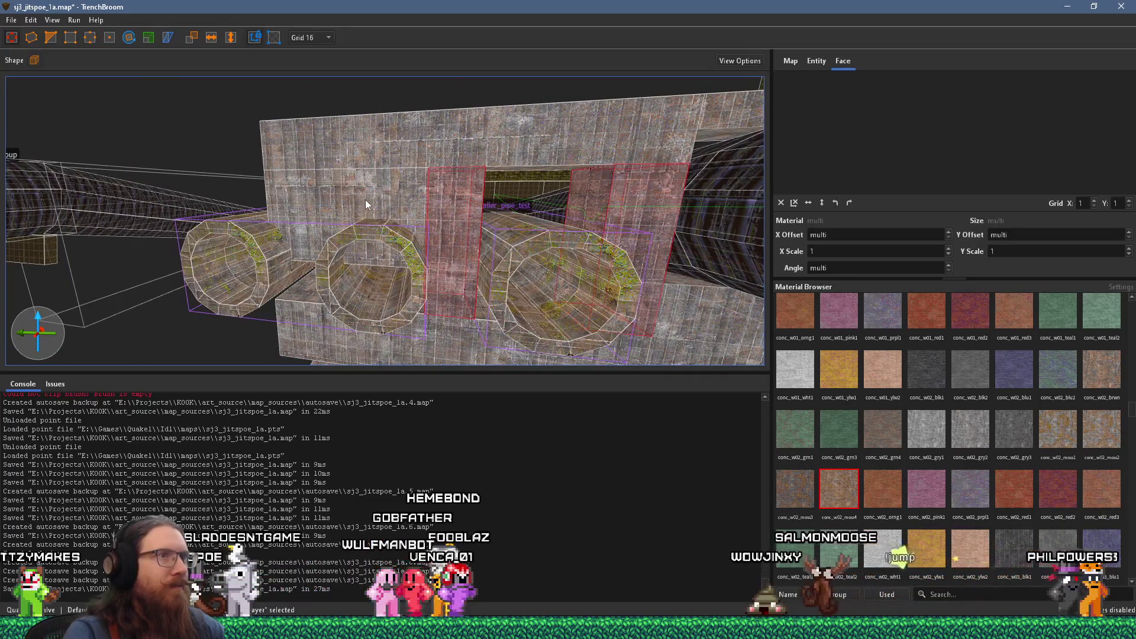
Step: Shrink the wall over the pipes into a narrow pillar and extend the top beam down to 64 units
left_click(375, 190)
mouse_move(346, 344)
left_mouse_down()
mouse_move(351, 260)
mouse_move(331, 265)
left_mouse_up()
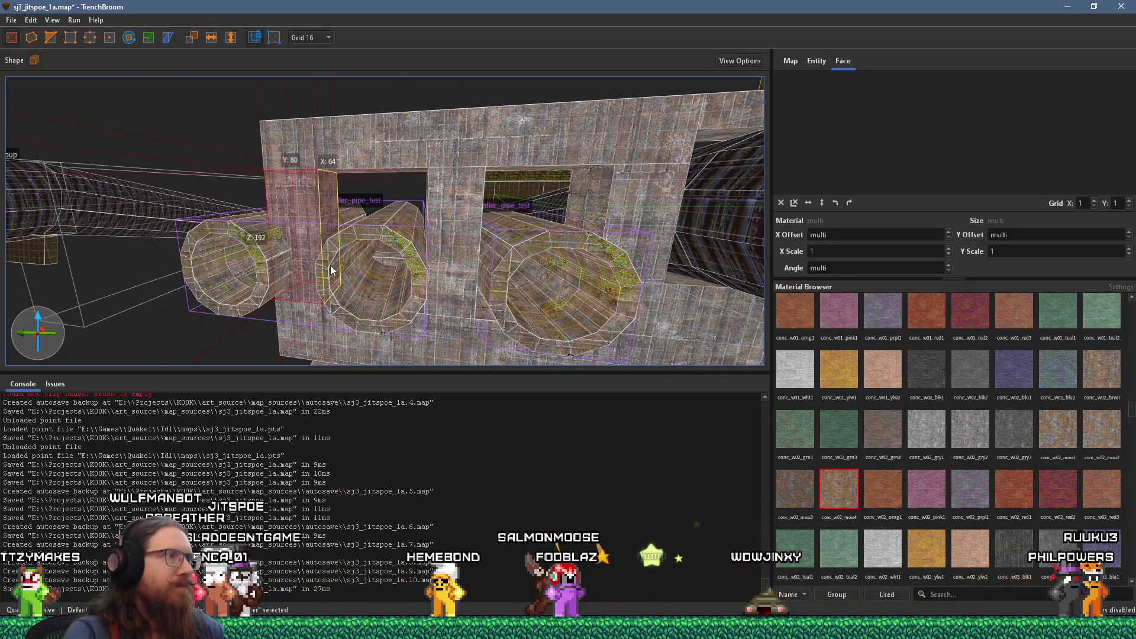
left_click(453, 190, "ctrl")
left_click(648, 197, "ctrl")
left_click(605, 155)
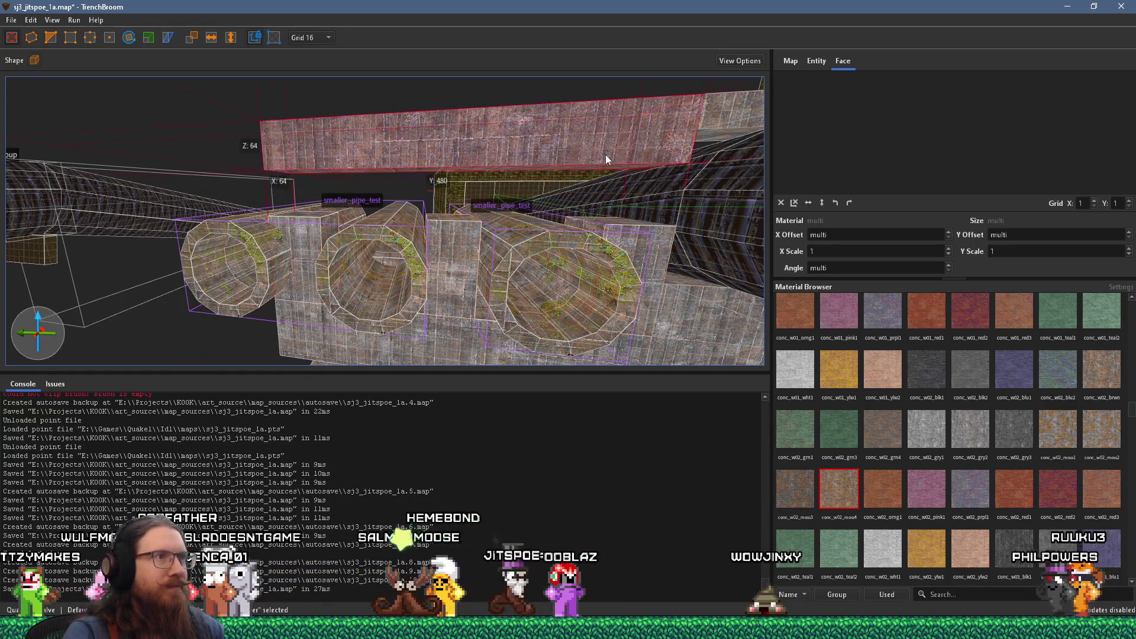
left_click_drag(584, 168, 584, 218)
Step: Inspect the pipe tubes and the mossy and brown concrete floor brushes
mouse_move(472, 234)
left_mouse_down()
mouse_move(625, 265)
mouse_move(467, 267)
mouse_move(309, 244)
mouse_move(323, 208)
mouse_move(516, 223)
left_mouse_up()
left_click(358, 212)
left_click(385, 207)
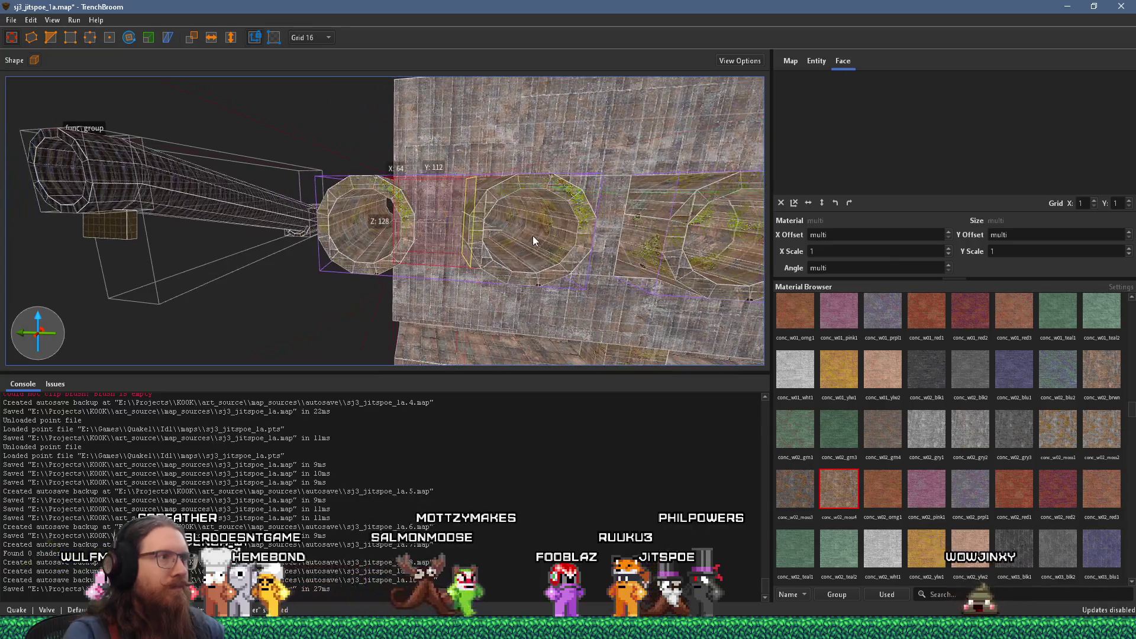
mouse_move(431, 229)
left_mouse_down()
mouse_move(219, 234)
mouse_move(146, 208)
mouse_move(446, 219)
mouse_move(190, 187)
mouse_move(491, 227)
mouse_move(489, 265)
mouse_move(673, 245)
mouse_move(578, 197)
left_mouse_up()
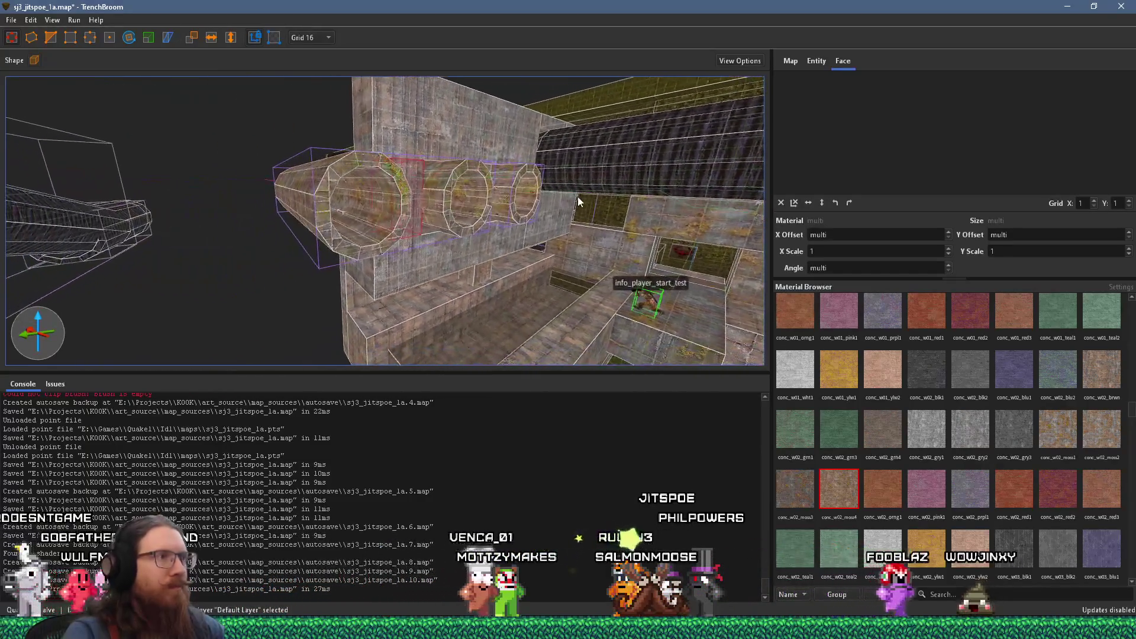
mouse_move(479, 229)
left_mouse_down()
mouse_move(580, 166)
mouse_move(595, 135)
mouse_move(538, 287)
left_mouse_up()
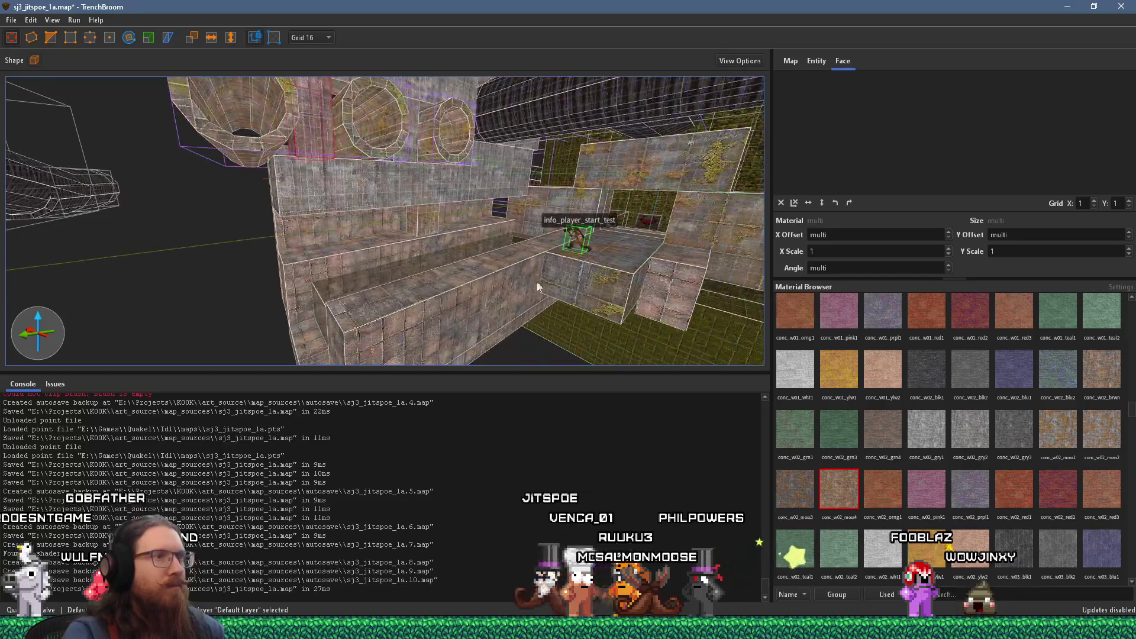
left_click(359, 353)
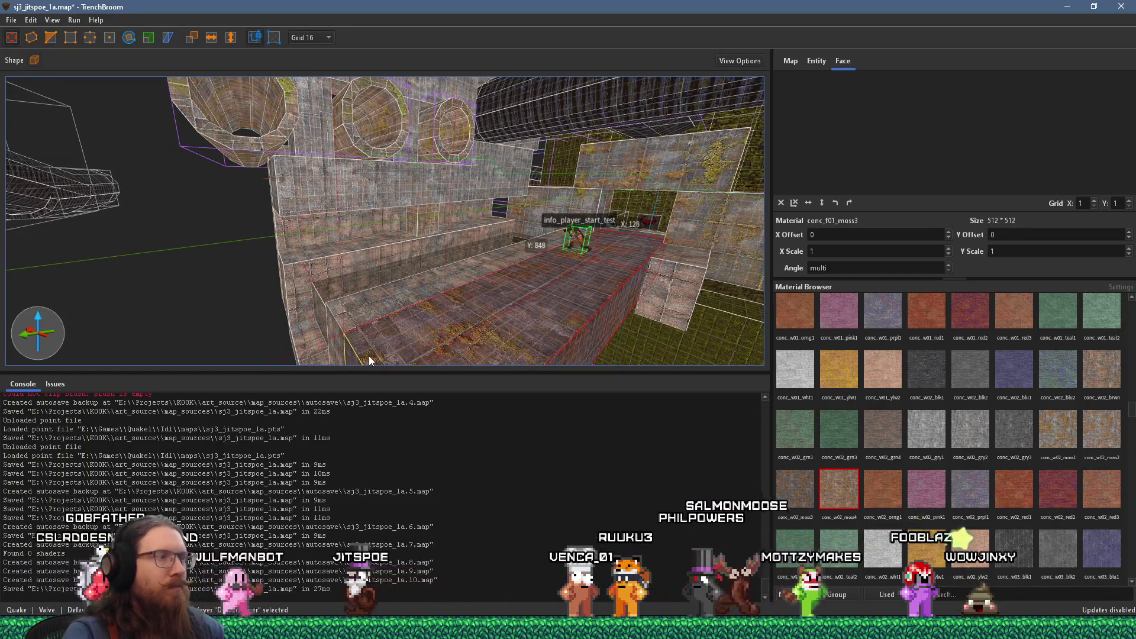
left_click(658, 290)
mouse_move(658, 290)
left_mouse_down()
mouse_move(162, 208)
mouse_move(322, 200)
mouse_move(320, 183)
mouse_move(388, 260)
mouse_move(585, 163)
mouse_move(687, 240)
left_mouse_up()
Step: Compare the reference board's concrete arch and tunnel photos against the pipe wall
key("alt+Tab")
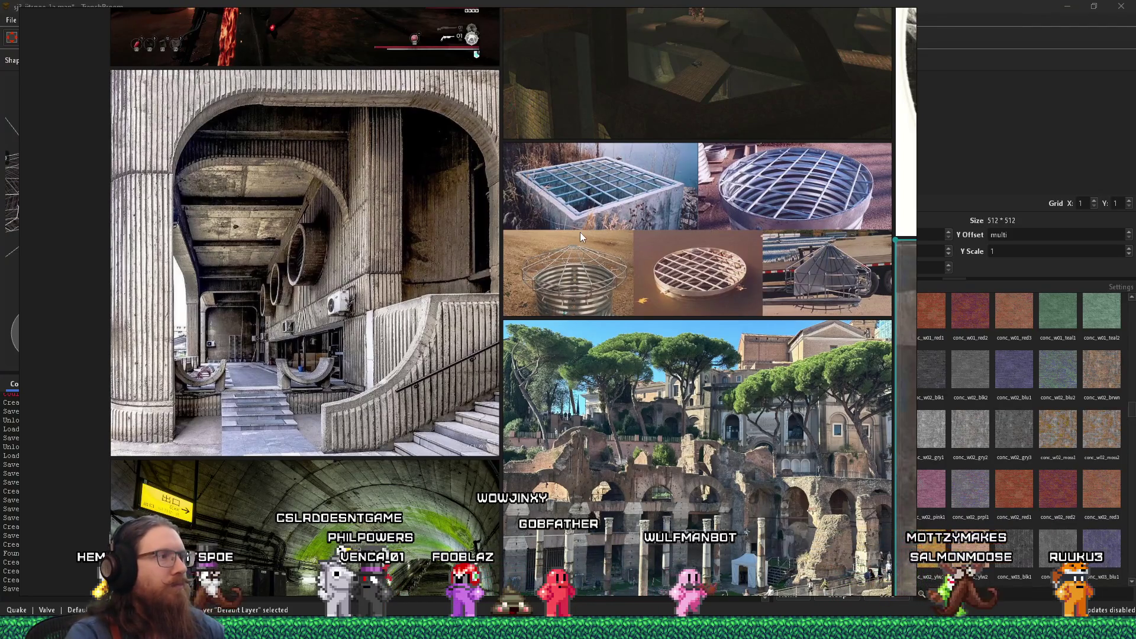
key("alt+Tab")
mouse_move(586, 216)
left_mouse_down()
mouse_move(487, 223)
mouse_move(493, 113)
left_mouse_up()
key("alt+Tab")
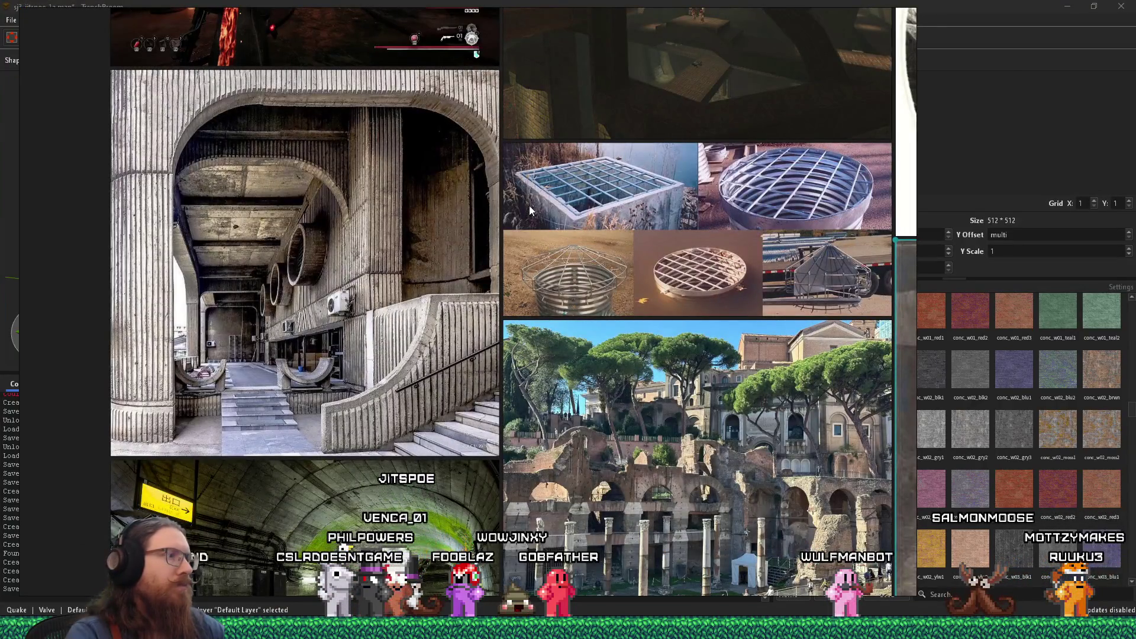
key("alt+Tab")
mouse_move(534, 209)
left_mouse_down()
mouse_move(580, 273)
mouse_move(417, 305)
left_mouse_up()
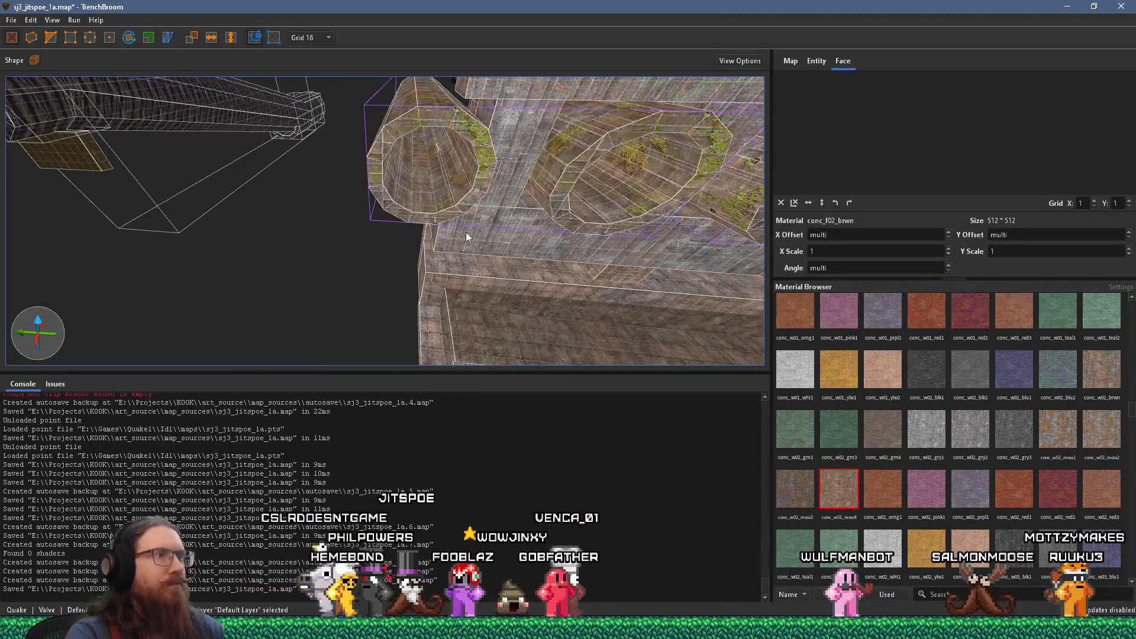
key("alt+Tab")
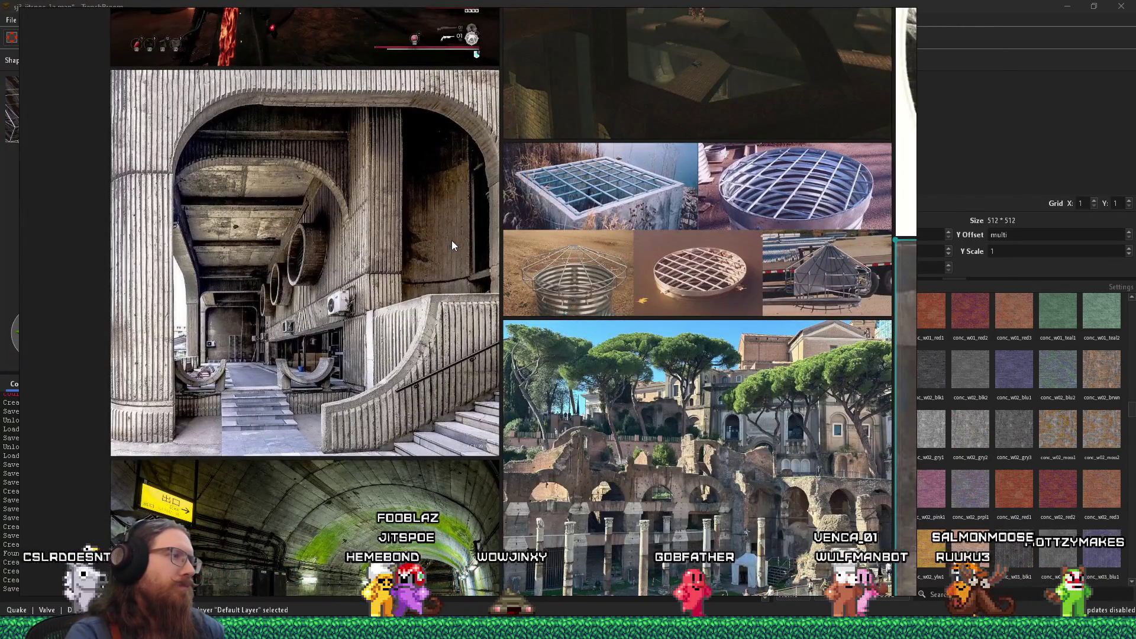
left_click_drag(453, 239, 457, 174)
key("alt+Tab")
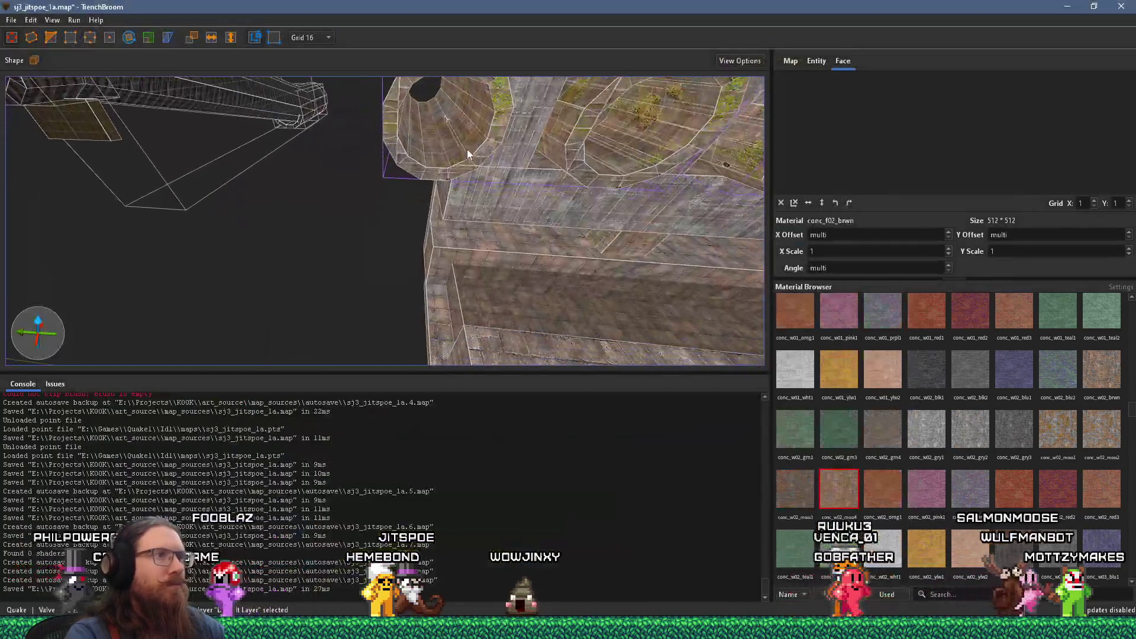
left_click(475, 201, "ctrl+shift")
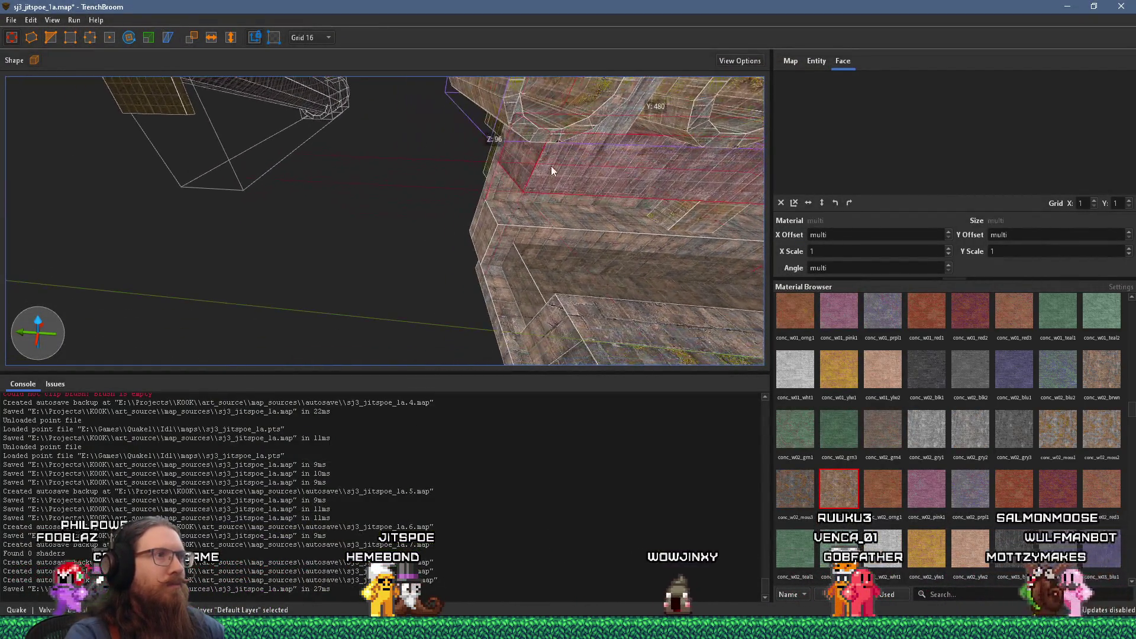
key("alt+Tab")
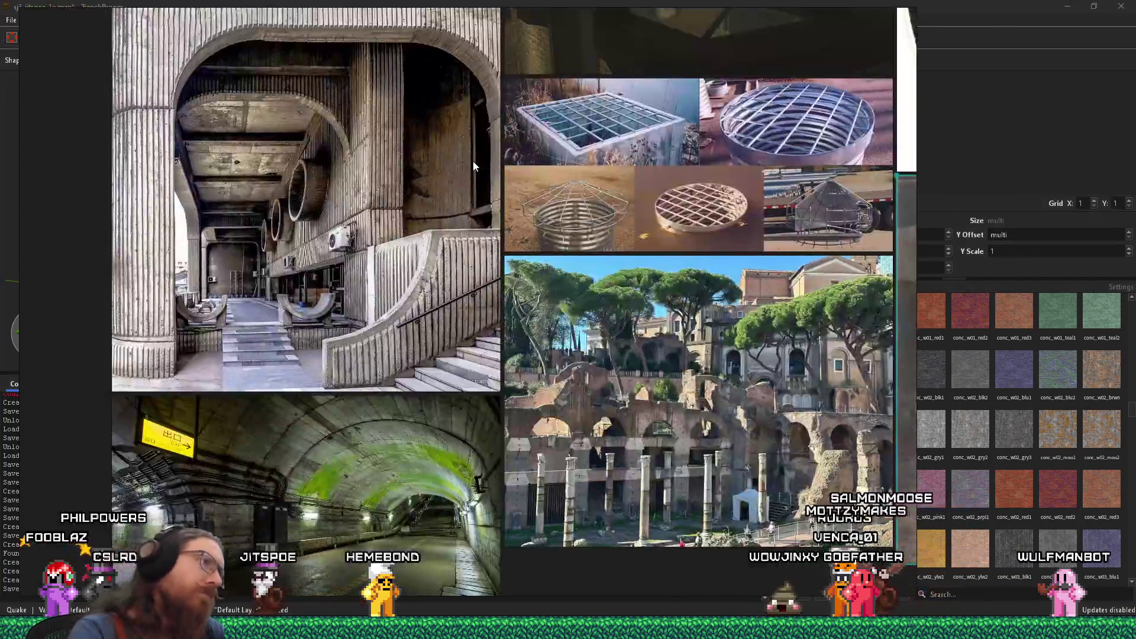
key("alt+Tab")
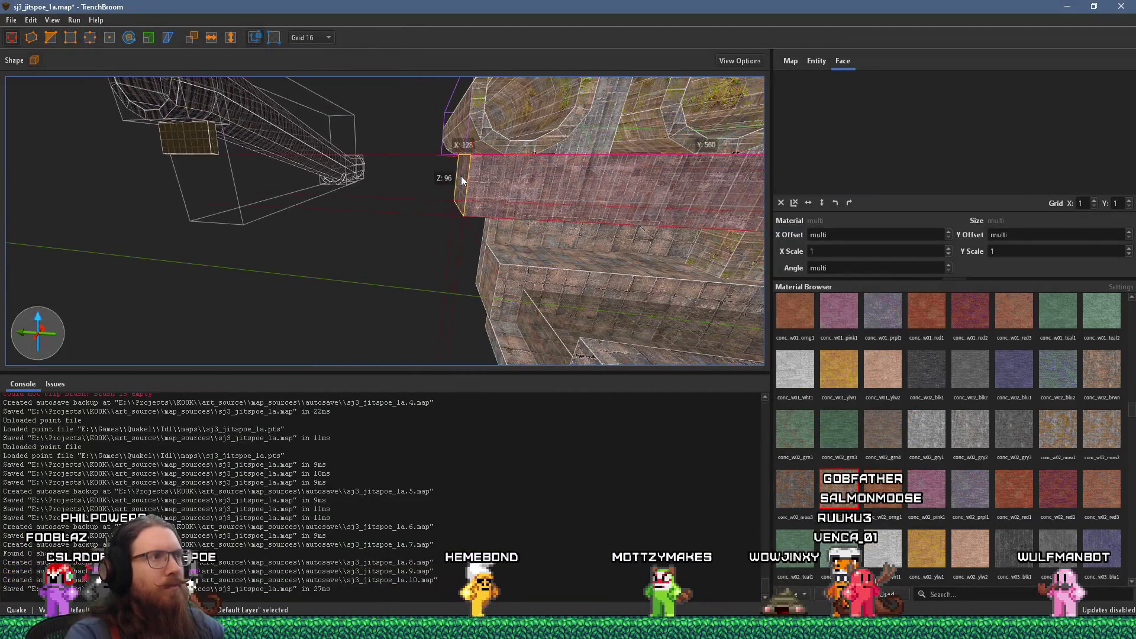
Step: Move the small brush beside the pipe openings 16 units left
left_click(328, 37)
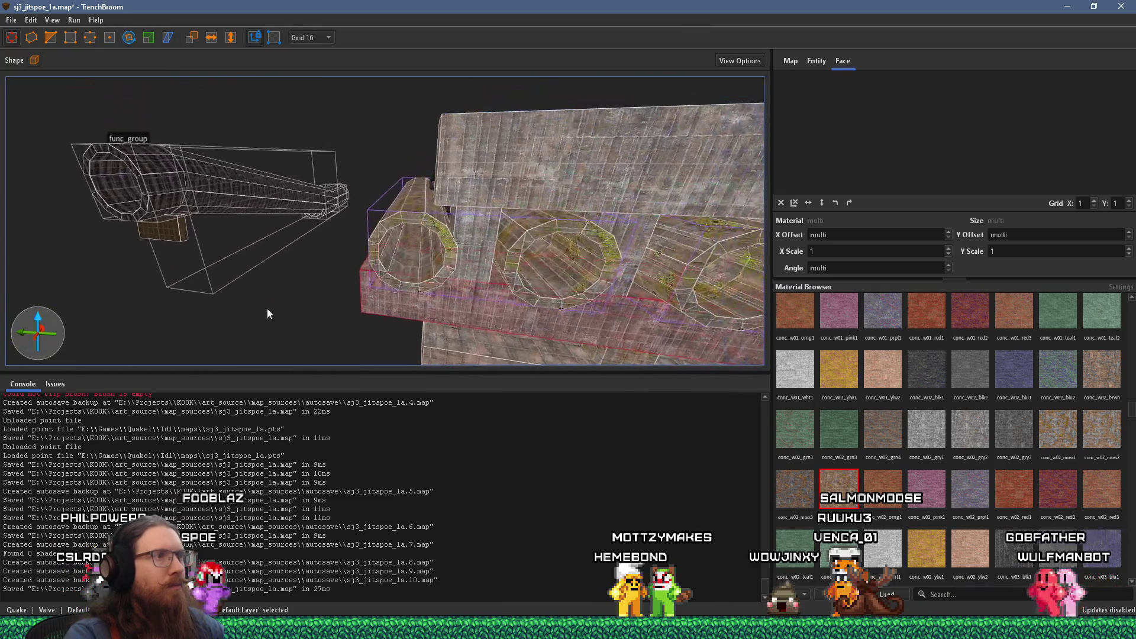
left_click(468, 237)
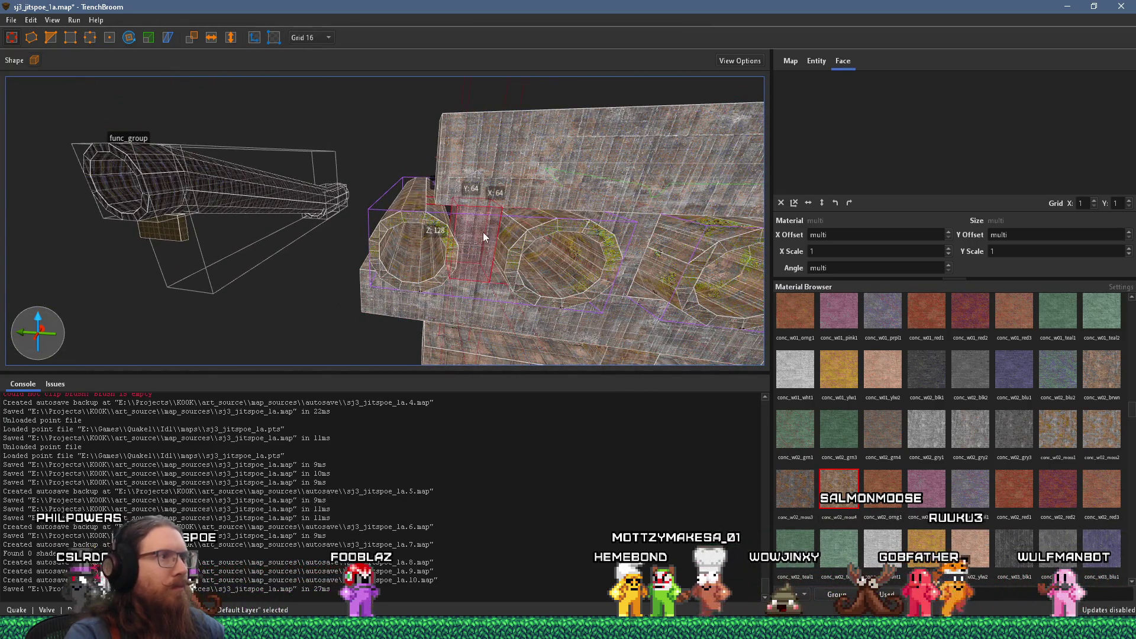
mouse_move(380, 225)
left_mouse_down()
mouse_move(539, 200)
mouse_move(418, 178)
left_mouse_up()
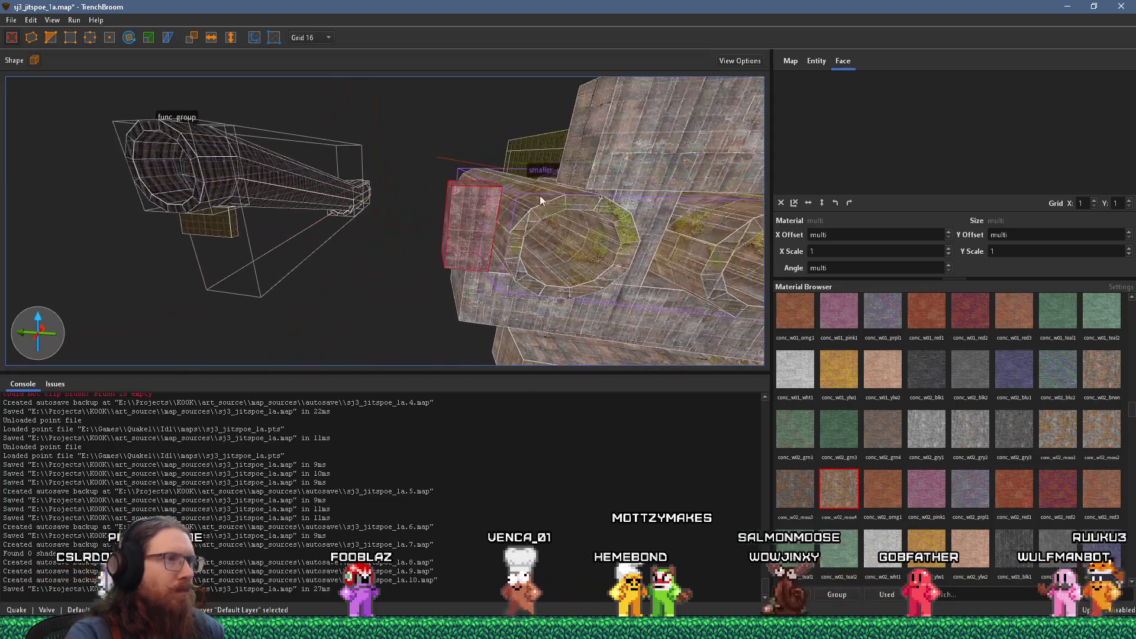
mouse_move(425, 225)
left_mouse_down()
mouse_move(371, 215)
mouse_move(385, 329)
left_mouse_up()
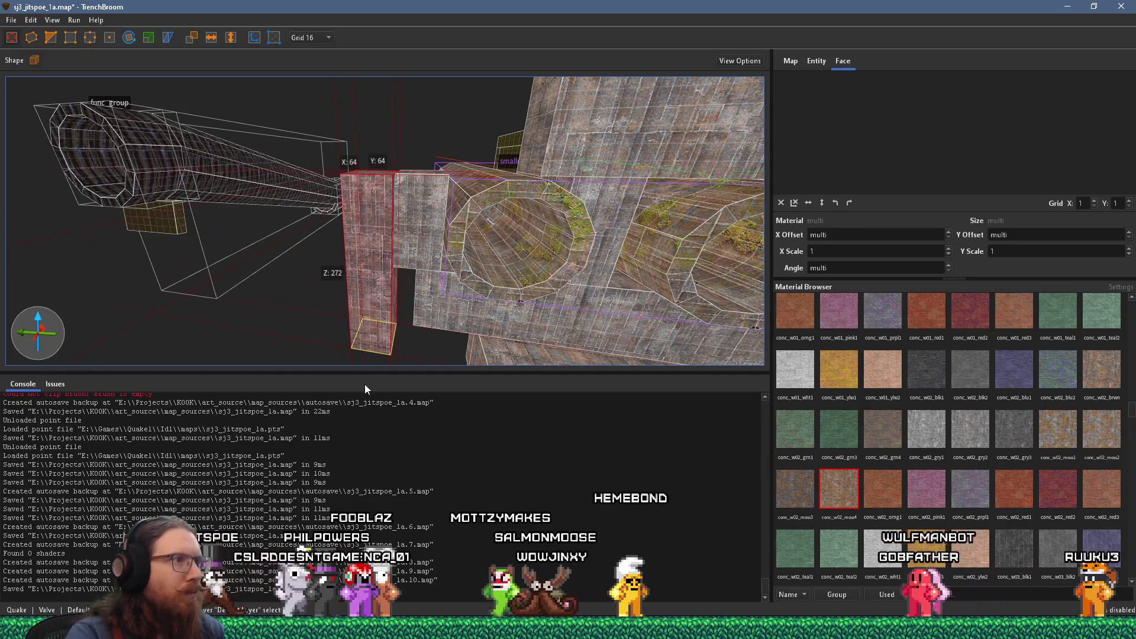
scroll(414, 293, "down", 1)
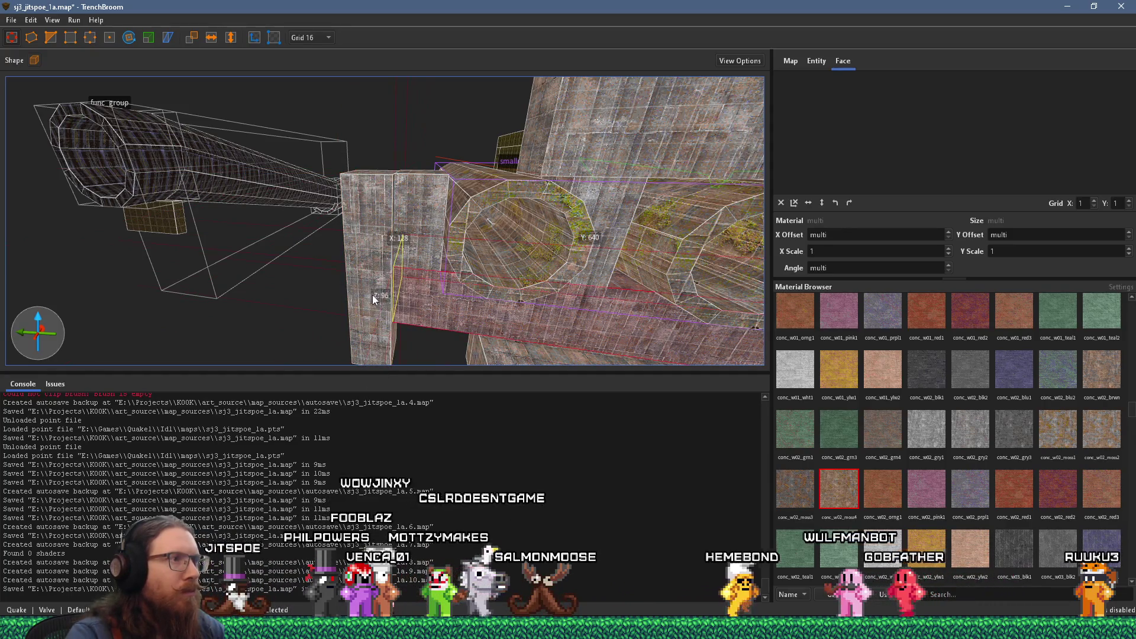
scroll(395, 300, "down", 2)
scroll(396, 300, "down", 1)
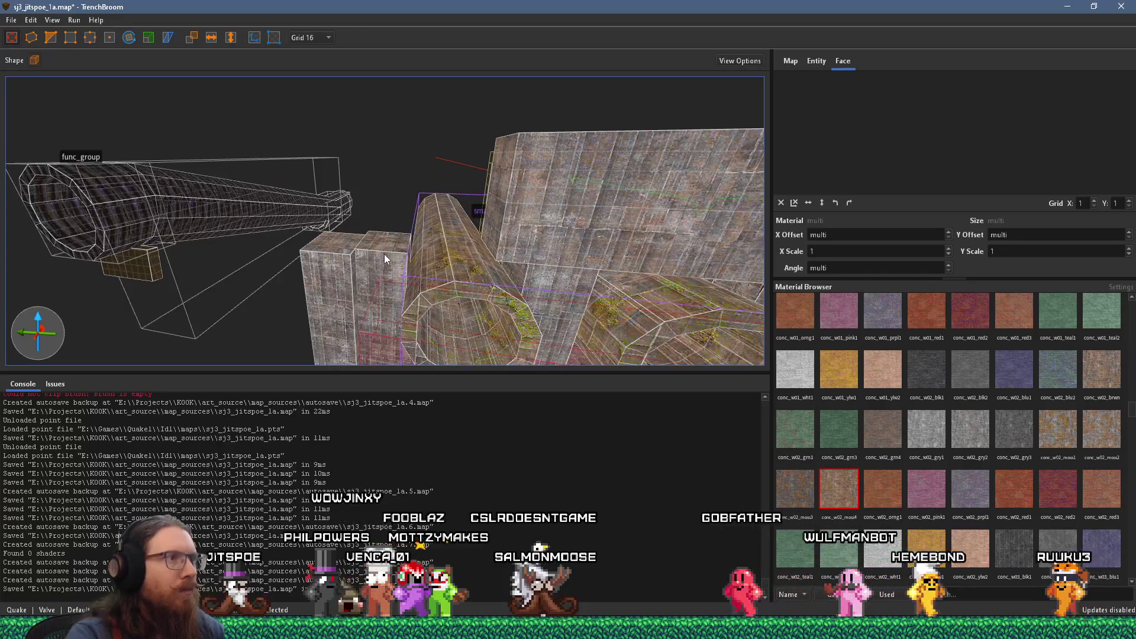
Step: Slide the large wall brush left and raise the adjacent pillar to wall height
left_click(503, 205)
left_click_drag(424, 201, 318, 191)
left_click(339, 245)
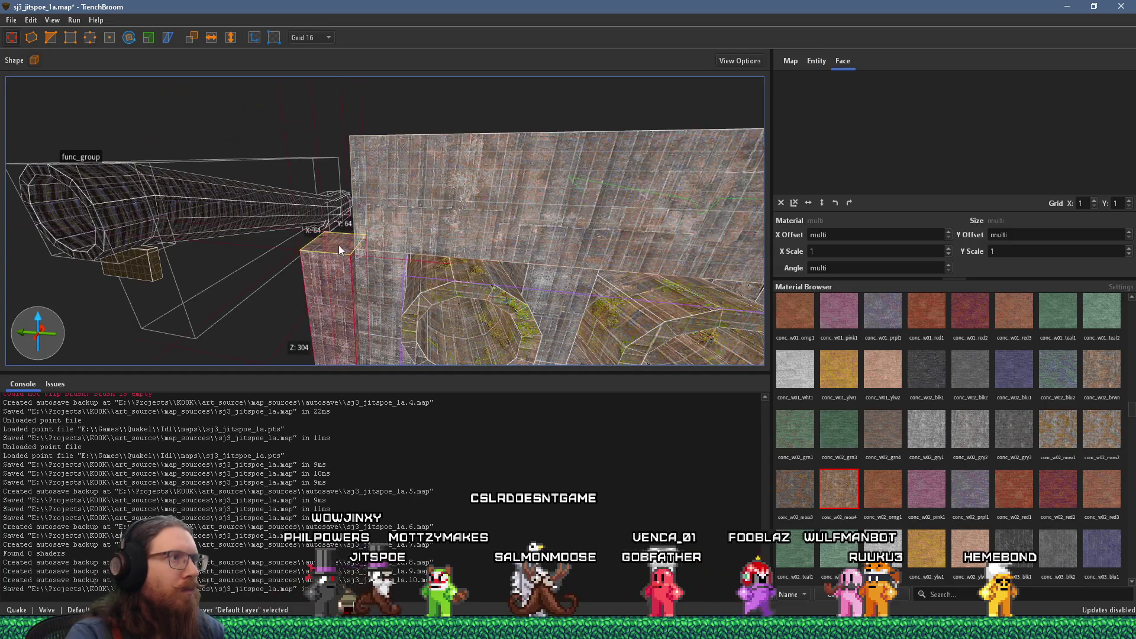
left_click_drag(339, 245, 336, 145)
scroll(409, 258, "up", 1)
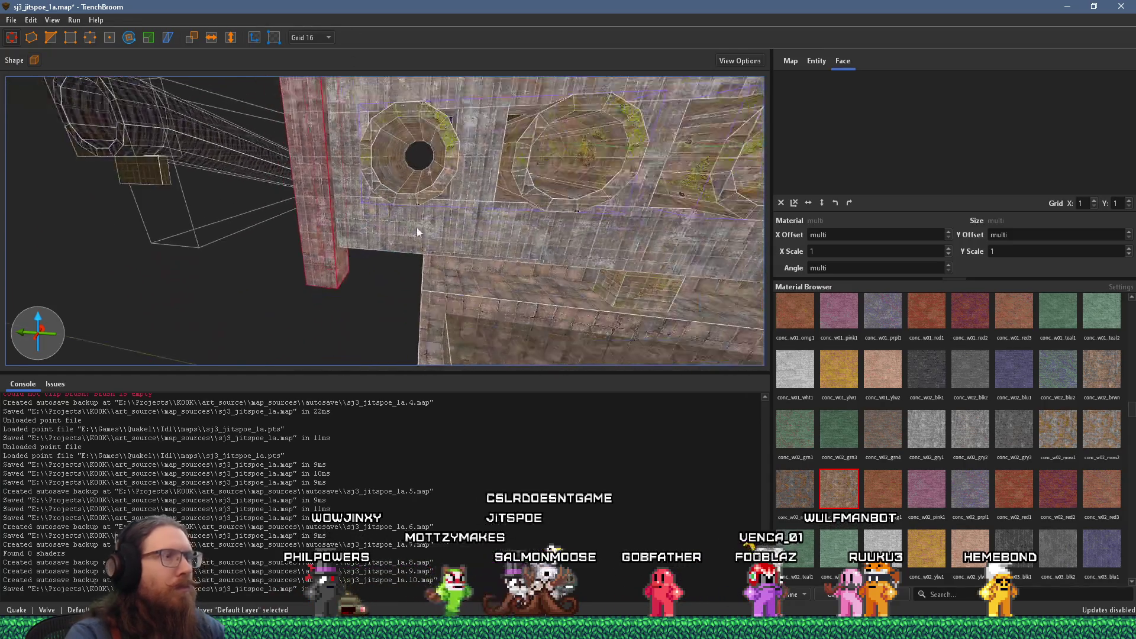
left_click(487, 235)
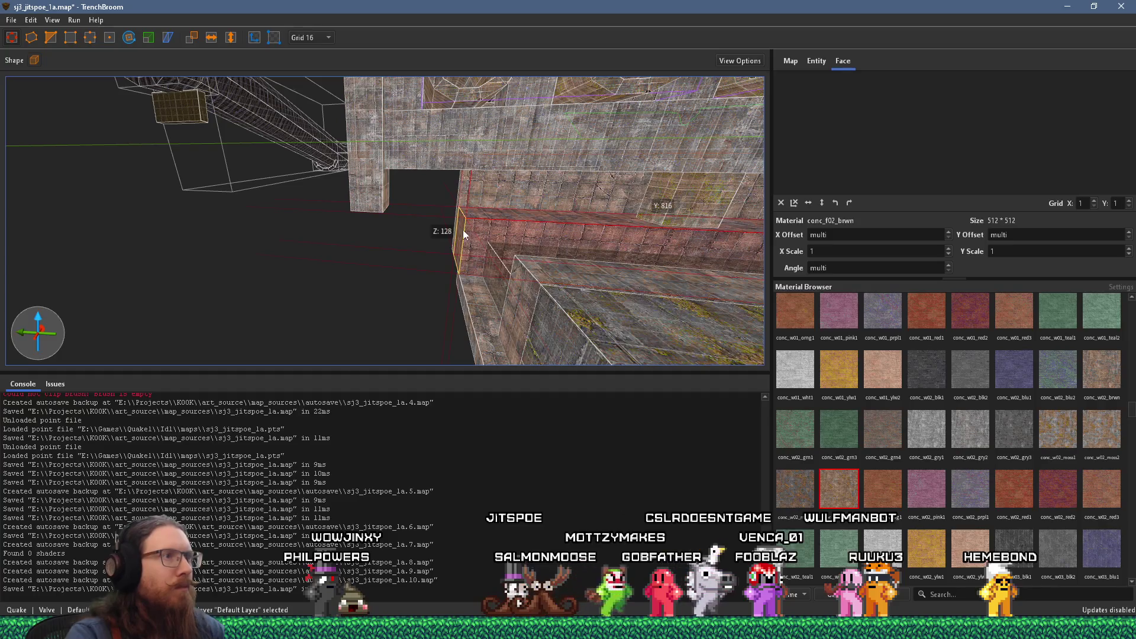
key("alt+Tab")
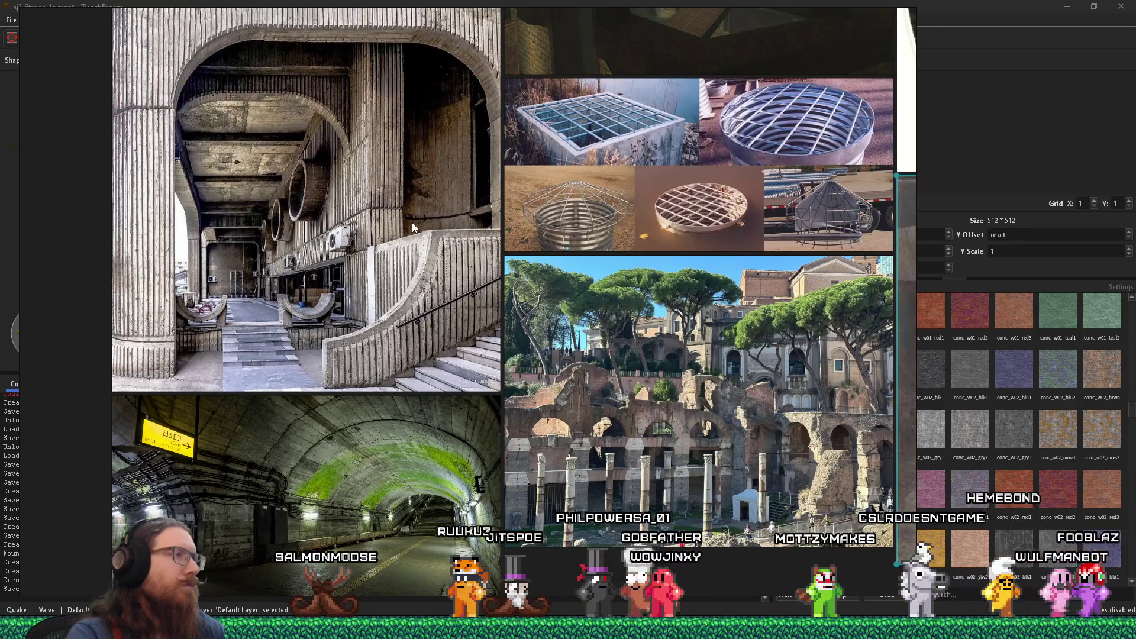
key("alt+Tab")
mouse_move(413, 229)
left_mouse_down()
mouse_move(493, 260)
mouse_move(329, 272)
mouse_move(424, 269)
mouse_move(368, 268)
mouse_move(384, 265)
mouse_move(375, 303)
mouse_move(389, 296)
mouse_move(222, 301)
mouse_move(407, 139)
mouse_move(365, 196)
mouse_move(391, 288)
mouse_move(426, 297)
mouse_move(414, 338)
mouse_move(358, 368)
left_mouse_up()
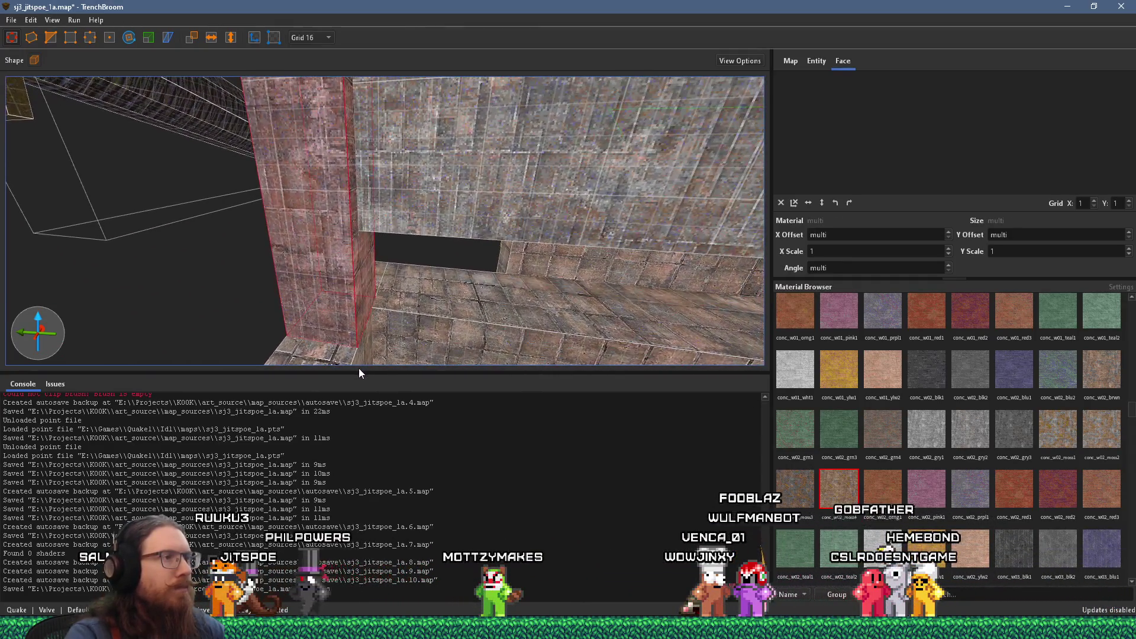
Step: Shorten the brush at the base of the wall
mouse_move(438, 165)
left_mouse_down()
mouse_move(457, 256)
mouse_move(164, 200)
mouse_move(39, 214)
mouse_move(384, 113)
mouse_move(460, 208)
mouse_move(385, 264)
mouse_move(397, 231)
mouse_move(389, 273)
mouse_move(387, 150)
mouse_move(393, 335)
left_mouse_up()
left_click_drag(416, 329, 347, 333)
scroll(354, 317, "down", 5)
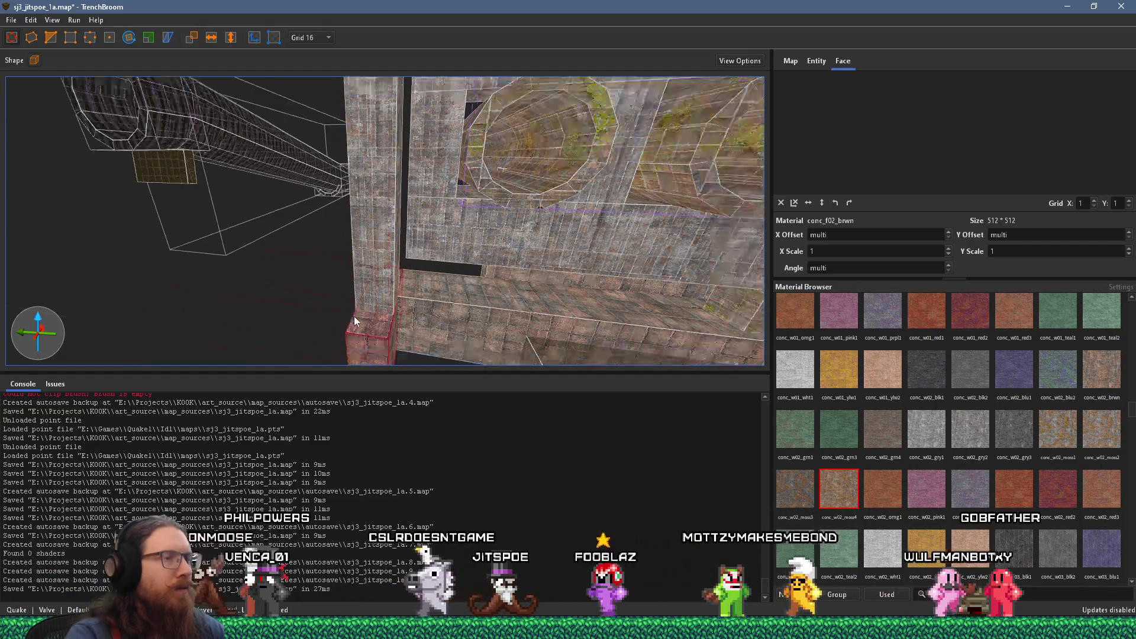
scroll(559, 251, "up", 10)
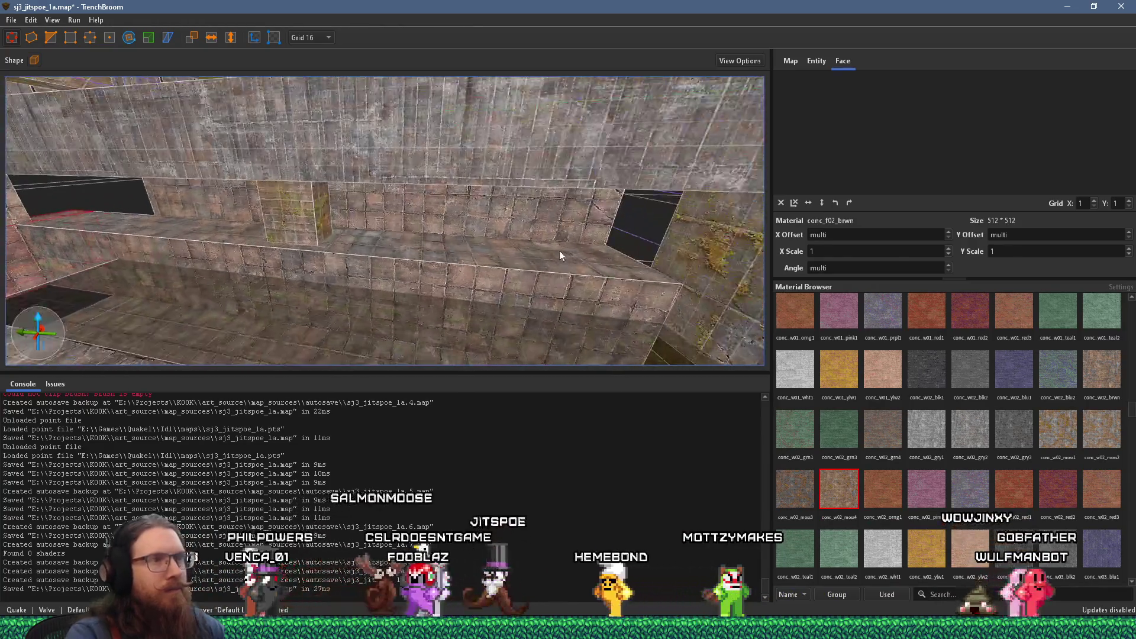
scroll(474, 234, "down", 5)
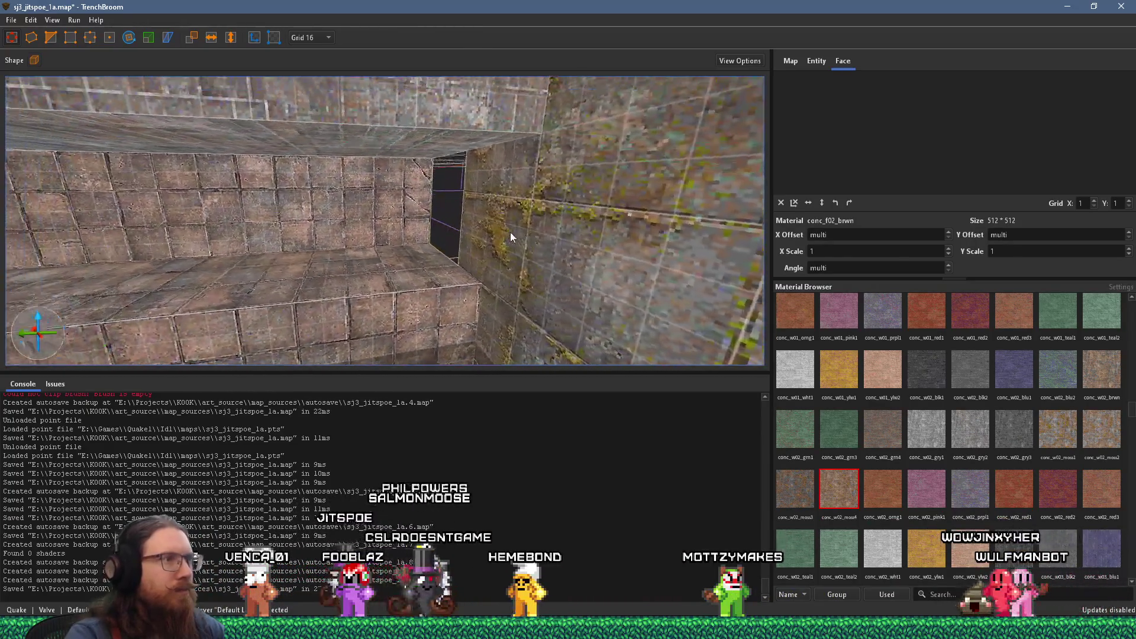
Step: Stretch the thin mossy slab from 64 to 272 units wide
left_click(467, 217)
scroll(456, 216, "up", 5)
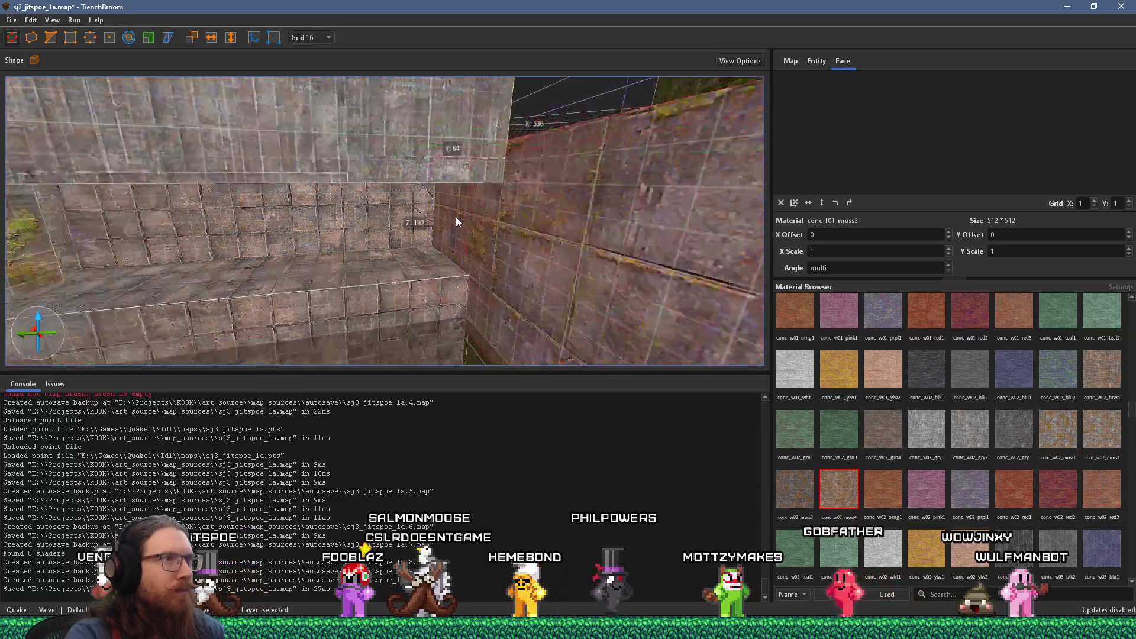
scroll(429, 222, "down", 5)
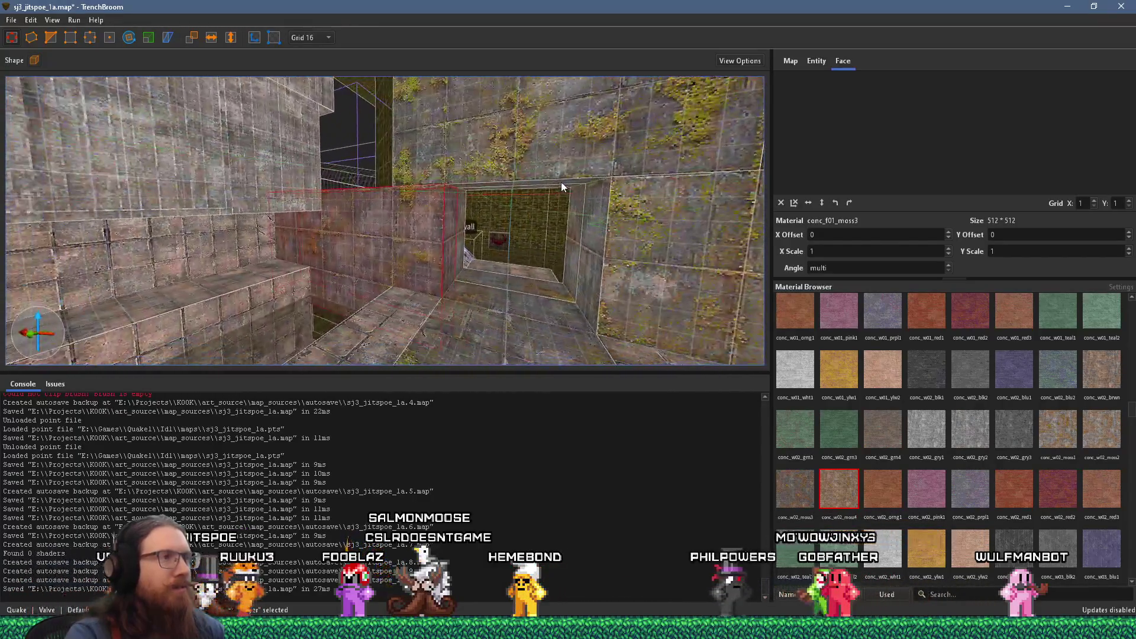
scroll(339, 225, "down", 5)
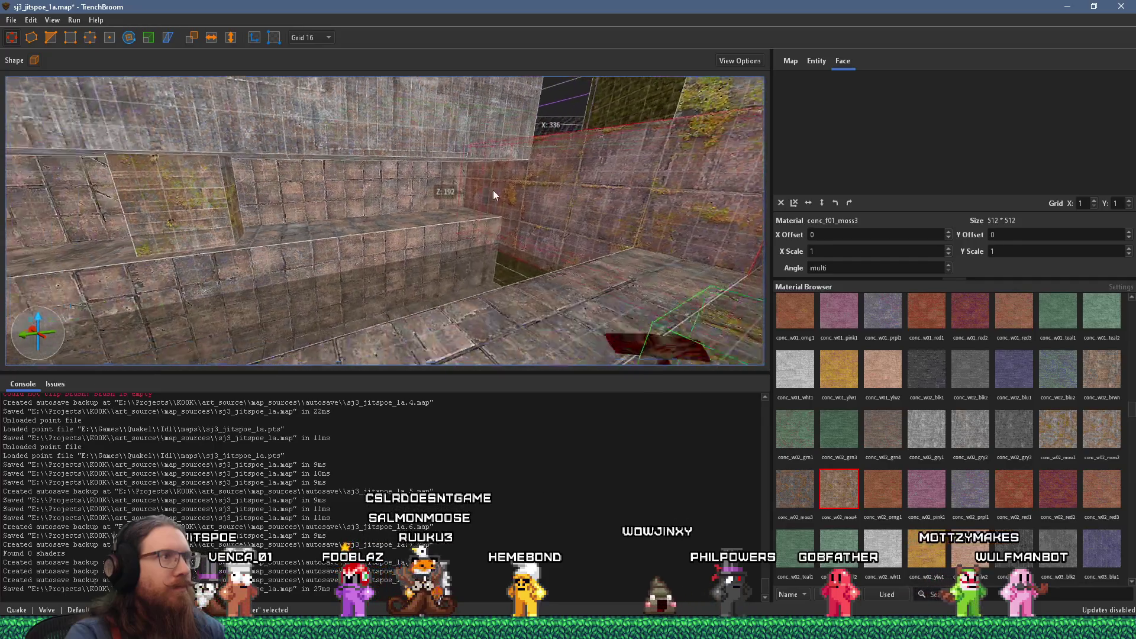
scroll(425, 201, "down", 5)
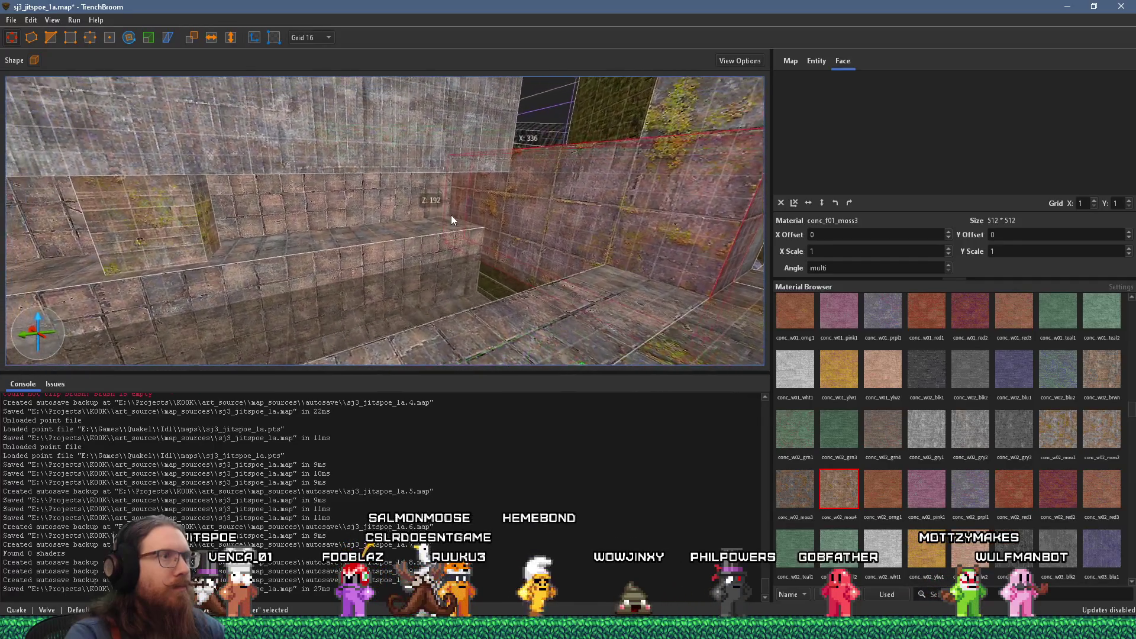
scroll(567, 225, "down", 5)
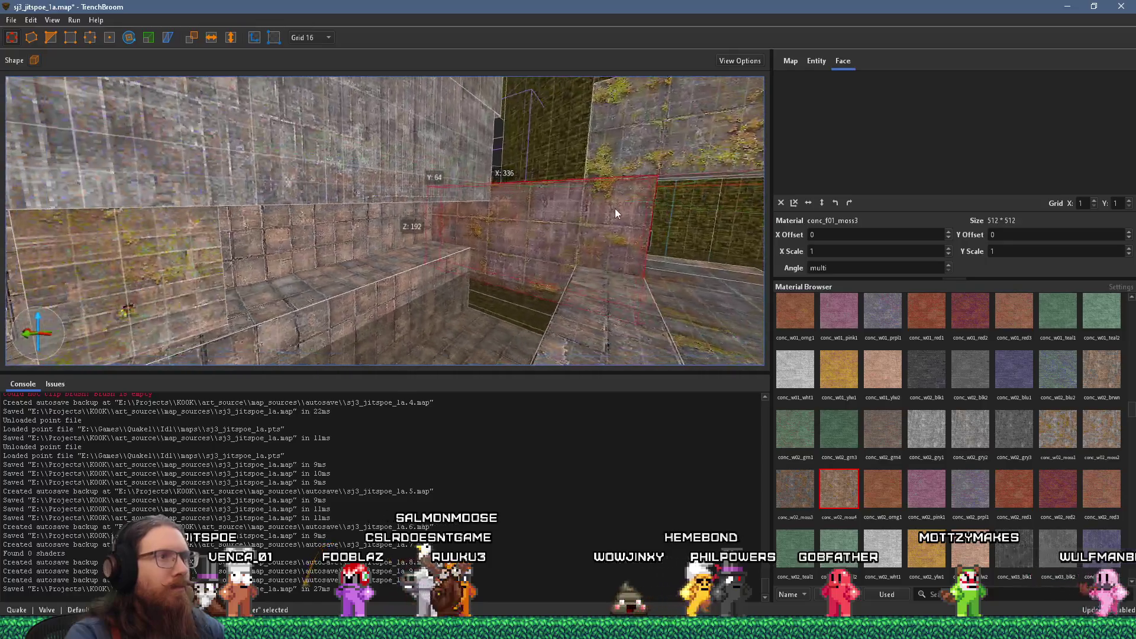
mouse_move(559, 229)
left_mouse_down()
mouse_move(419, 209)
mouse_move(483, 274)
left_mouse_up()
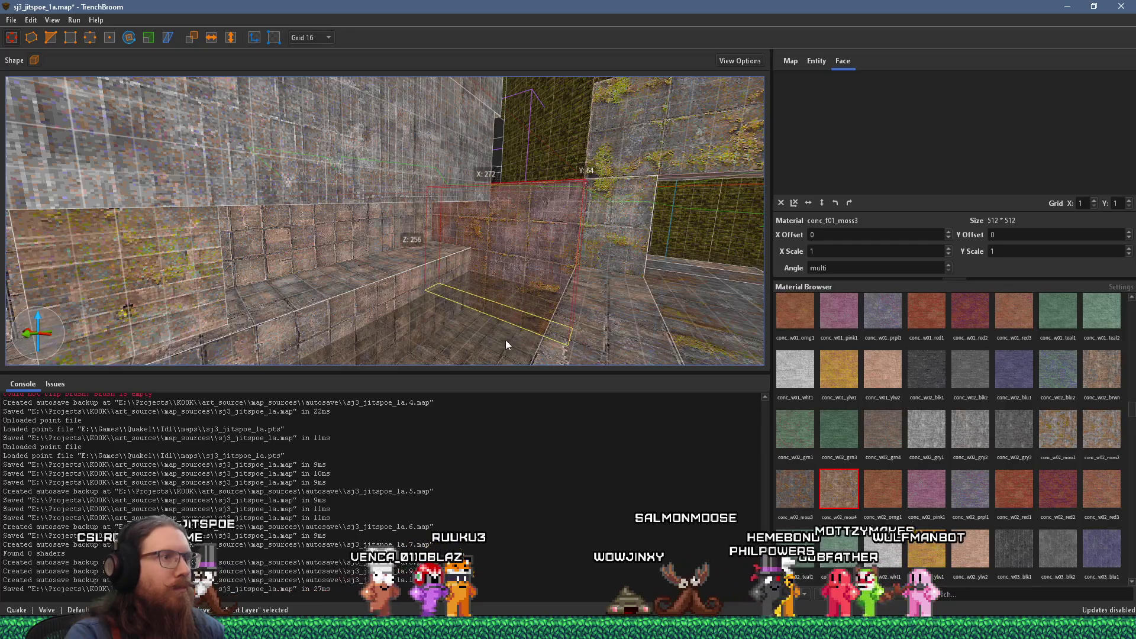
Step: Reselect the whole slab and frame it in the view
left_click(454, 158, "shift")
left_click(498, 236)
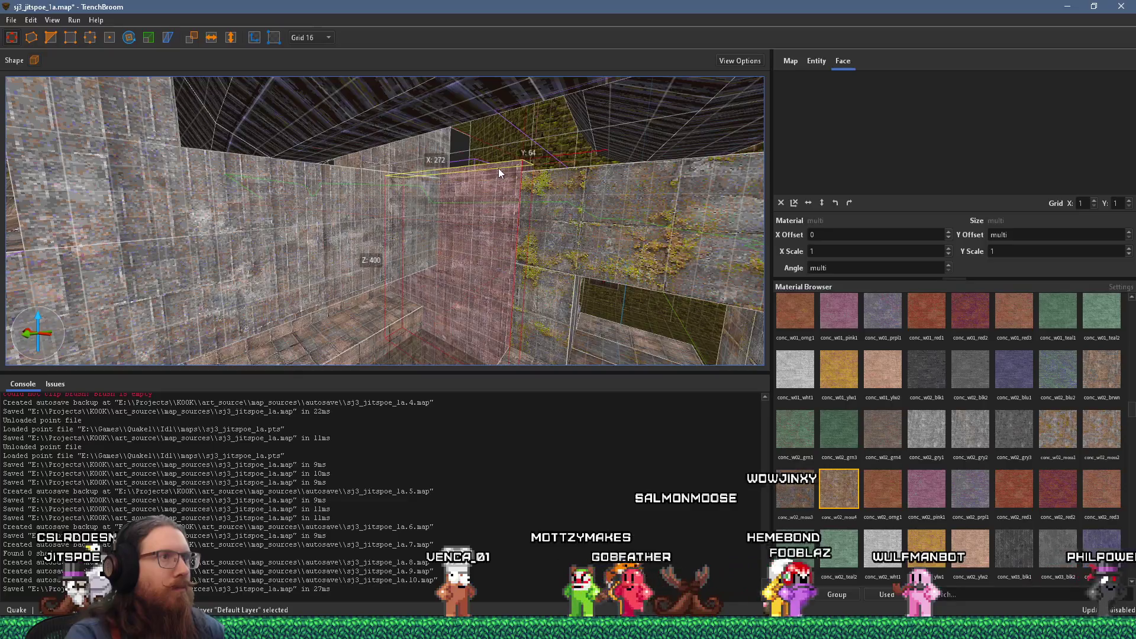
key("ctrl+period")
key("ctrl+u")
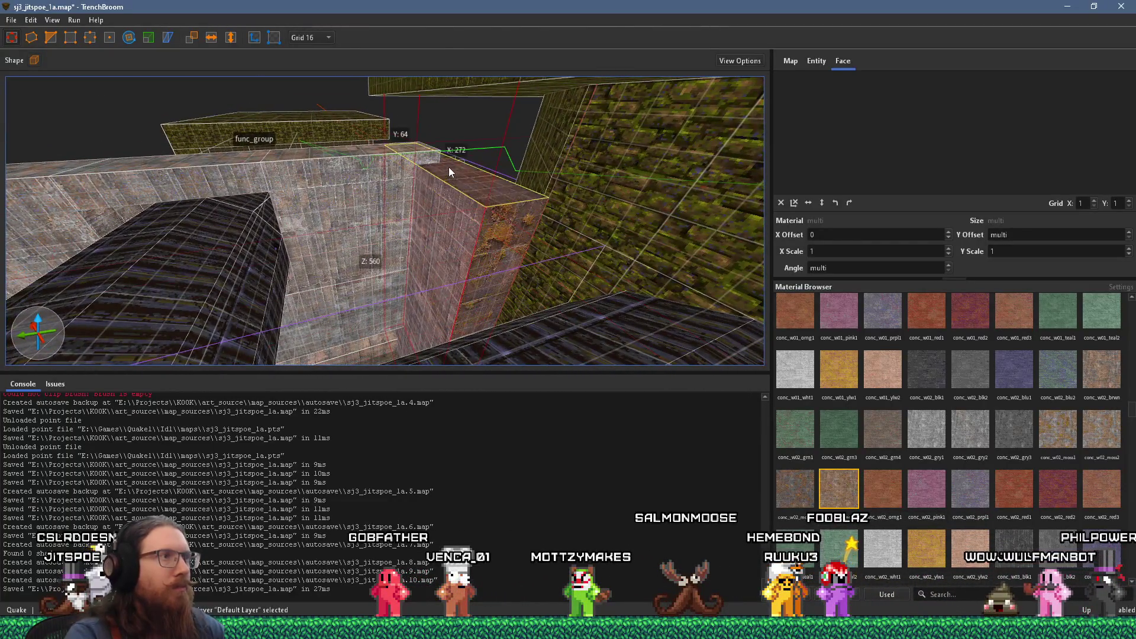
scroll(446, 161, "up", 8)
mouse_move(445, 213)
left_mouse_down()
mouse_move(339, 282)
mouse_move(584, 147)
mouse_move(619, 113)
mouse_move(439, 271)
mouse_move(660, 130)
mouse_move(455, 269)
mouse_move(566, 160)
mouse_move(531, 213)
mouse_move(545, 205)
mouse_move(431, 264)
mouse_move(443, 275)
left_mouse_up()
mouse_move(281, 323)
left_mouse_down()
mouse_move(273, 279)
mouse_move(335, 211)
mouse_move(263, 267)
mouse_move(304, 247)
mouse_move(588, 254)
left_mouse_up()
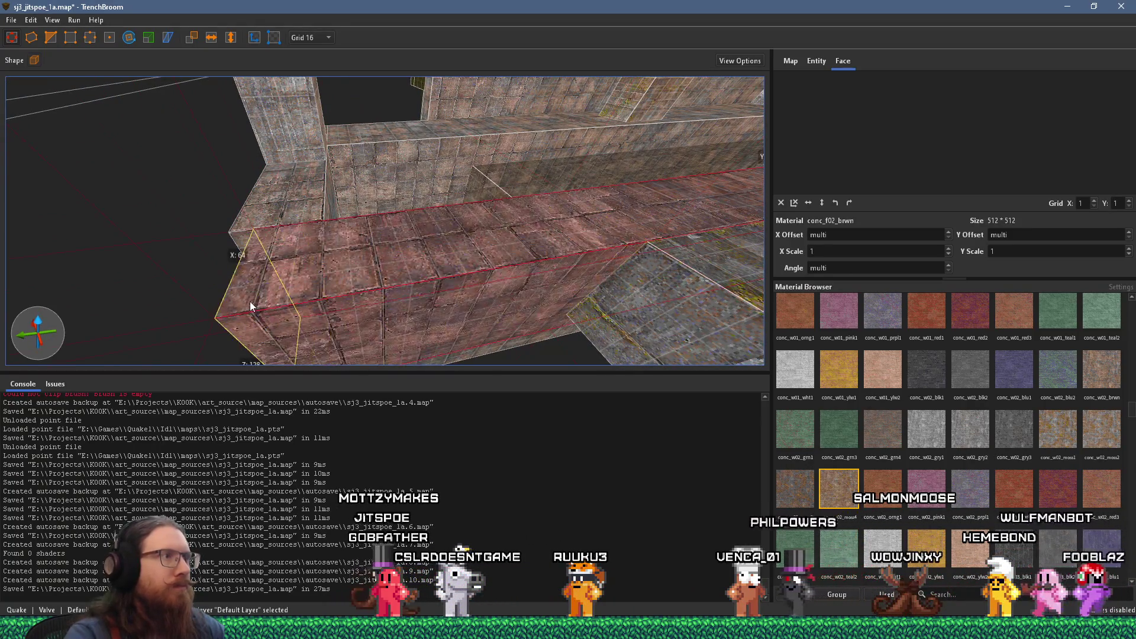
mouse_move(228, 308)
left_mouse_down()
mouse_move(267, 272)
mouse_move(431, 283)
mouse_move(203, 305)
mouse_move(465, 214)
mouse_move(238, 212)
mouse_move(205, 185)
mouse_move(515, 190)
mouse_move(477, 172)
mouse_move(91, 110)
mouse_move(120, 88)
mouse_move(488, 223)
left_mouse_up()
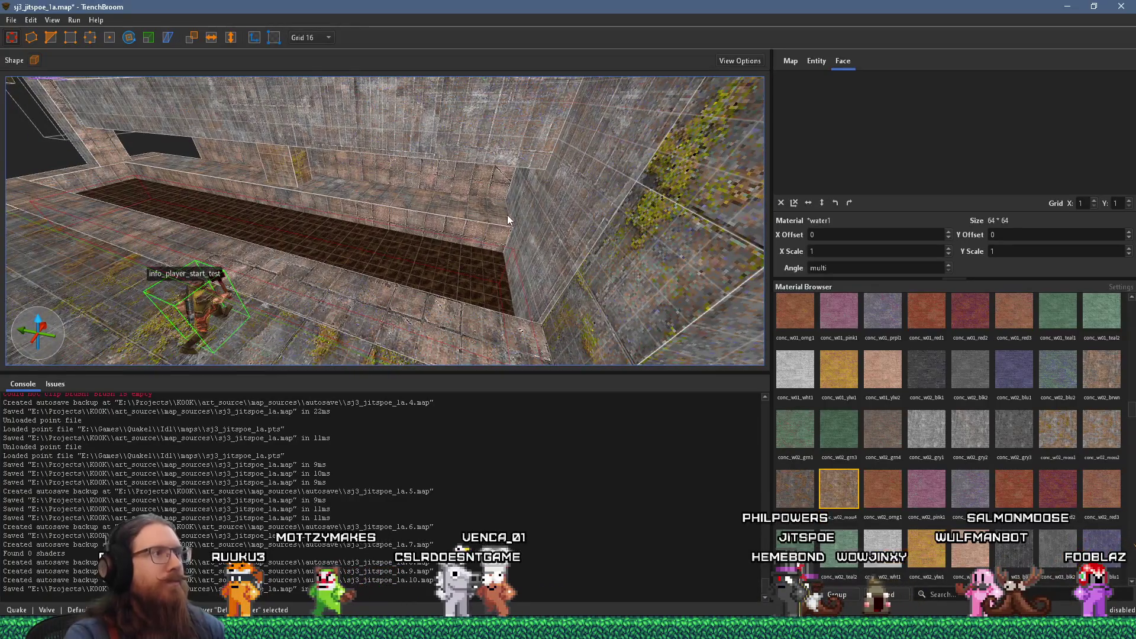
mouse_move(595, 201)
left_mouse_down()
mouse_move(509, 179)
mouse_move(530, 175)
mouse_move(586, 110)
mouse_move(364, 177)
mouse_move(679, 77)
mouse_move(725, 105)
mouse_move(621, 150)
mouse_move(441, 182)
mouse_move(452, 203)
mouse_move(466, 185)
mouse_move(721, 129)
mouse_move(498, 193)
mouse_move(596, 190)
mouse_move(649, 111)
mouse_move(309, 208)
left_mouse_up()
mouse_move(465, 194)
left_mouse_down()
mouse_move(414, 201)
mouse_move(530, 180)
mouse_move(355, 225)
mouse_move(492, 310)
left_mouse_up()
left_click(317, 233)
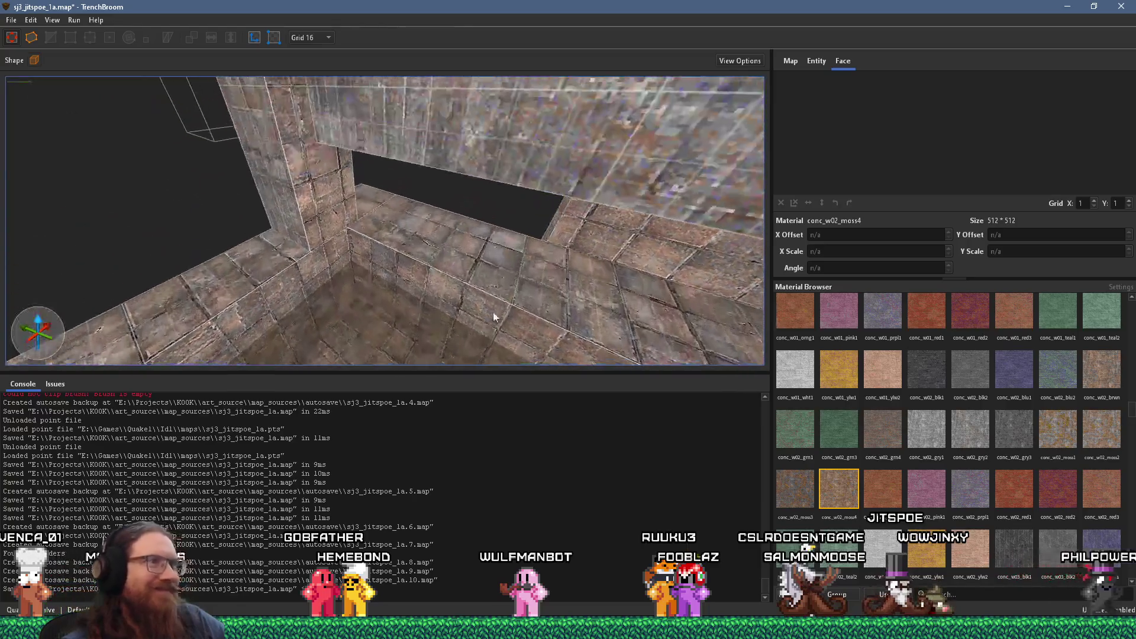
Step: Select the lower wall, left pillar and long wall brushes, facing the long wall
left_click(539, 207)
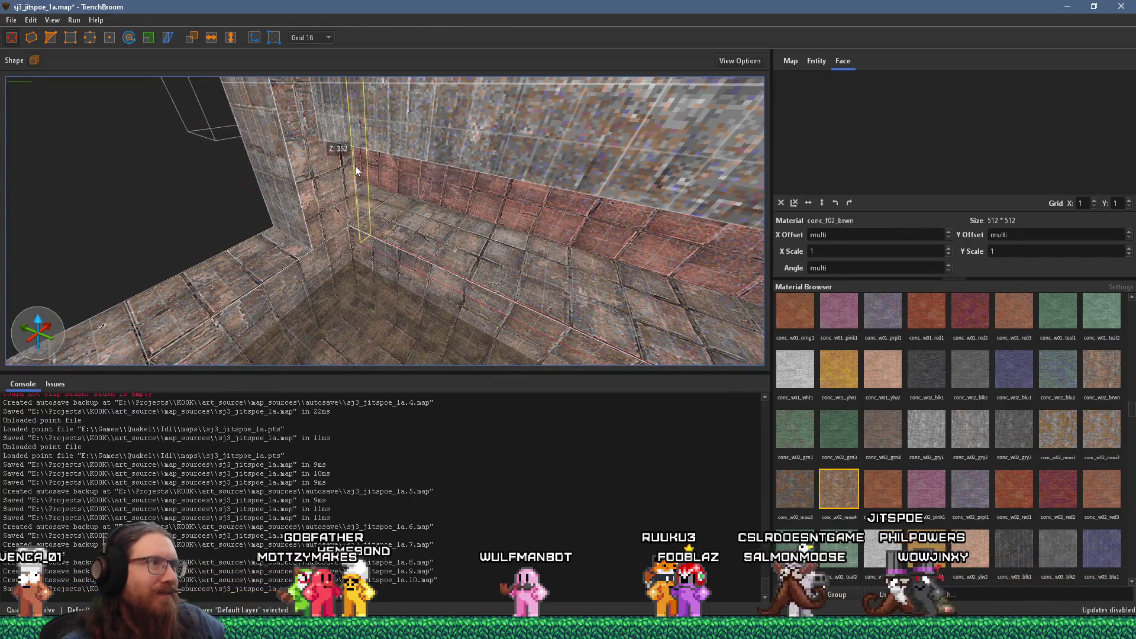
left_click(348, 189)
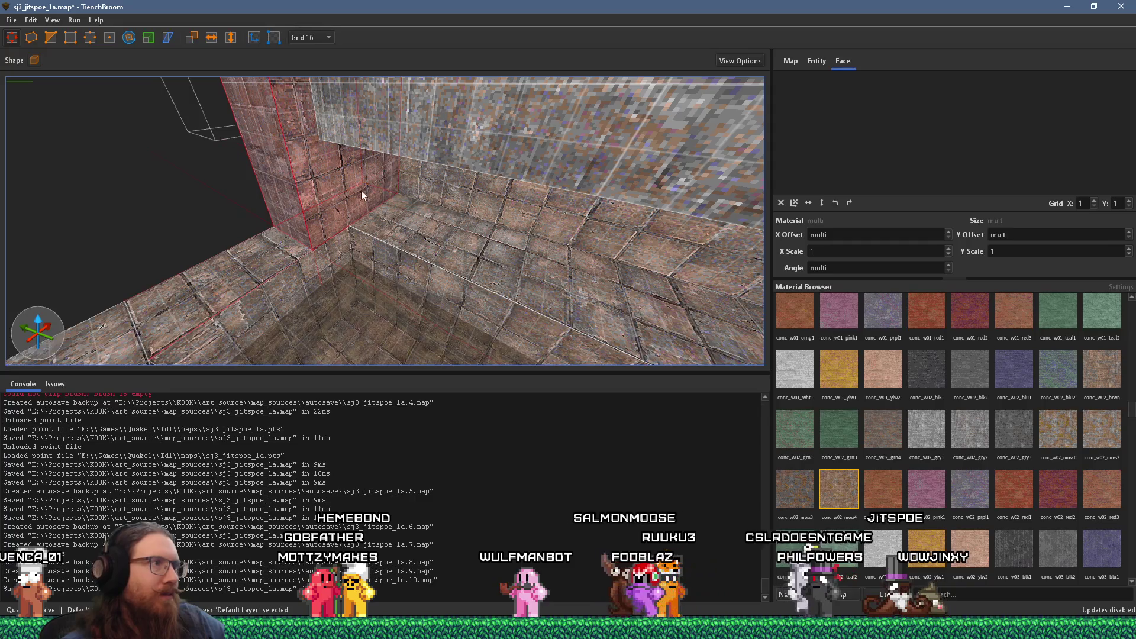
left_click(292, 207, "shift")
mouse_move(320, 198)
left_mouse_down()
mouse_move(449, 201)
mouse_move(350, 190)
mouse_move(412, 140)
mouse_move(545, 205)
mouse_move(414, 201)
left_mouse_up()
key("Escape")
scroll(412, 142, "down", 3)
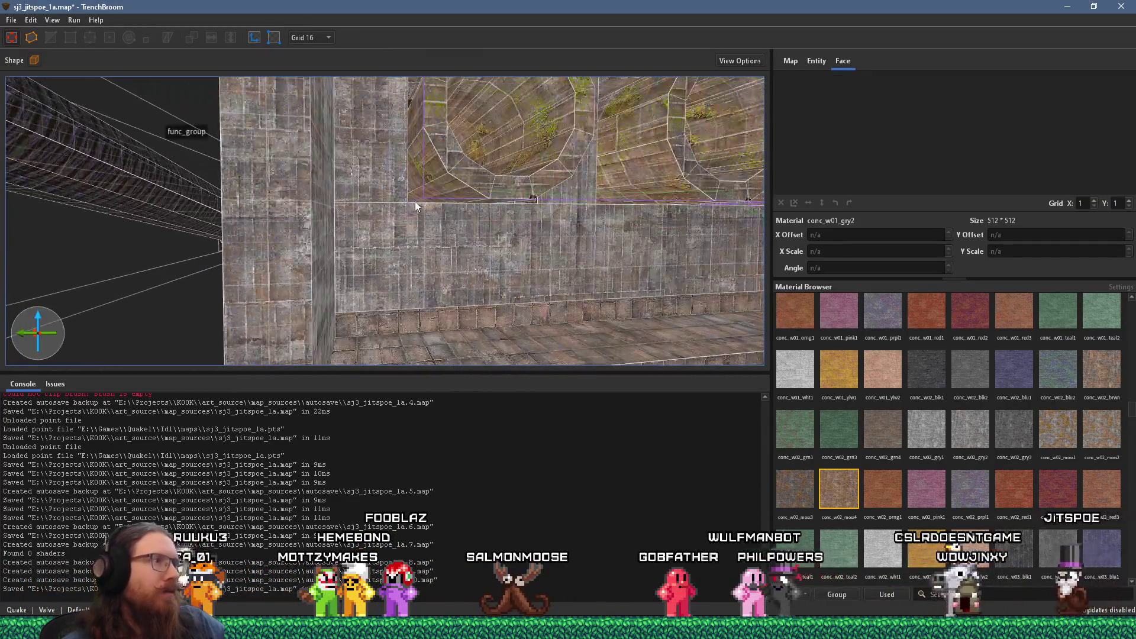
left_click(403, 206)
scroll(303, 193, "down", 5)
mouse_move(303, 193)
left_mouse_down()
mouse_move(360, 194)
mouse_move(252, 184)
mouse_move(380, 208)
mouse_move(322, 188)
mouse_move(355, 196)
mouse_move(530, 158)
mouse_move(287, 119)
mouse_move(479, 109)
mouse_move(529, 191)
left_mouse_up()
Step: Flatten the raised step below the pipe openings down to floor level
key("alt+Tab")
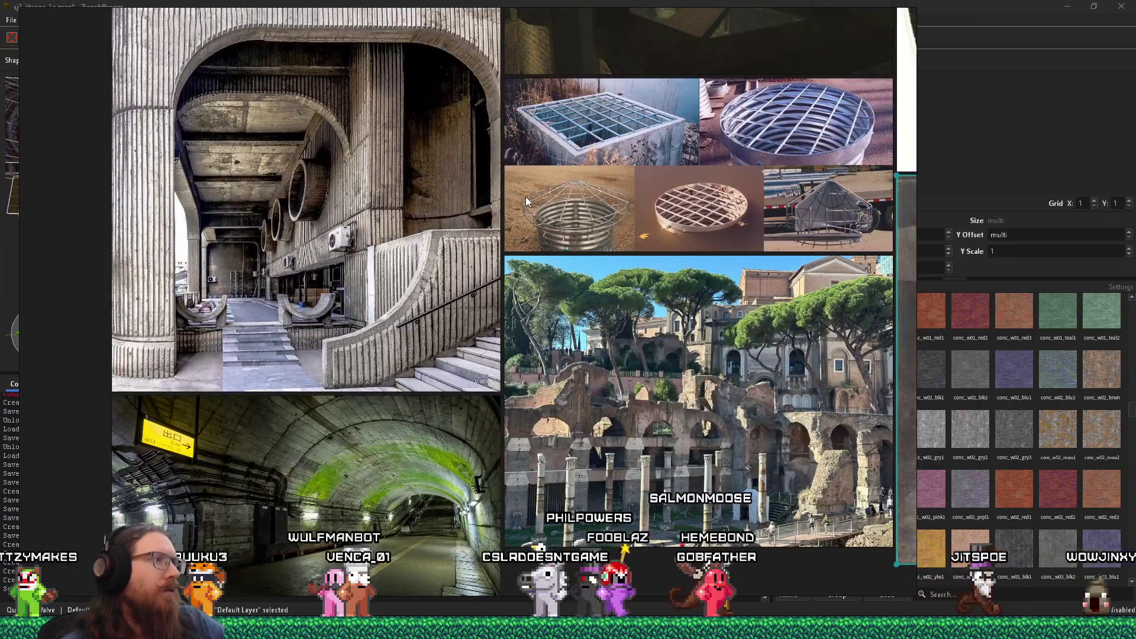
key("alt+Tab")
scroll(566, 217, "up", 5)
mouse_move(258, 170)
left_mouse_down()
mouse_move(477, 195)
mouse_move(455, 223)
mouse_move(289, 192)
mouse_move(502, 211)
mouse_move(344, 231)
mouse_move(520, 235)
mouse_move(446, 179)
mouse_move(470, 225)
left_mouse_up()
left_click(484, 217)
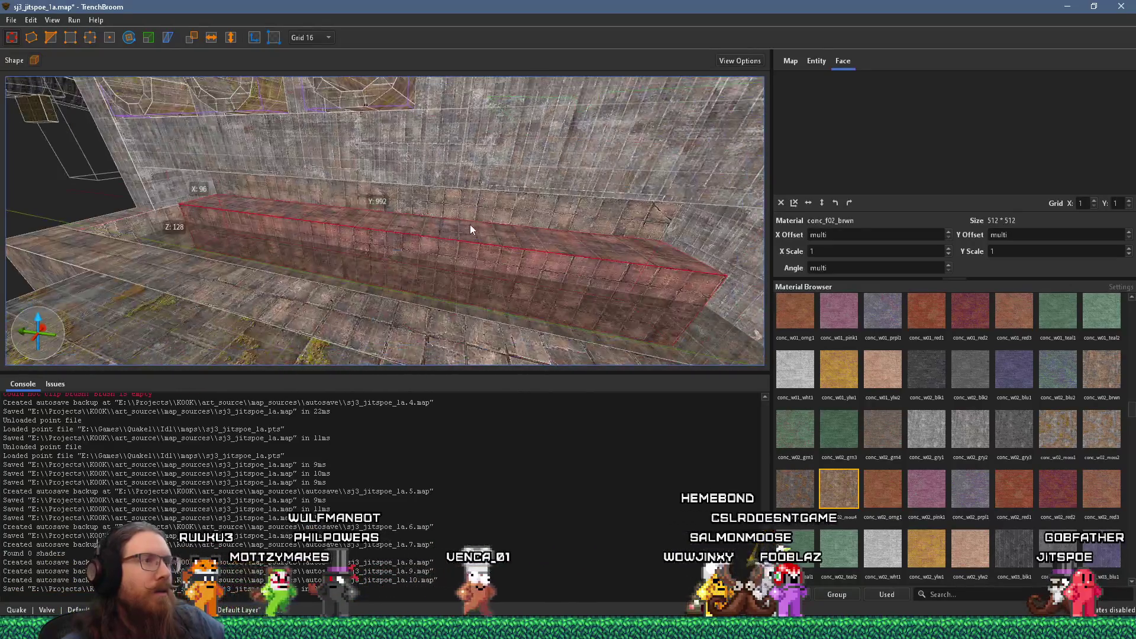
mouse_move(583, 259)
left_mouse_down()
mouse_move(441, 216)
mouse_move(650, 200)
left_mouse_up()
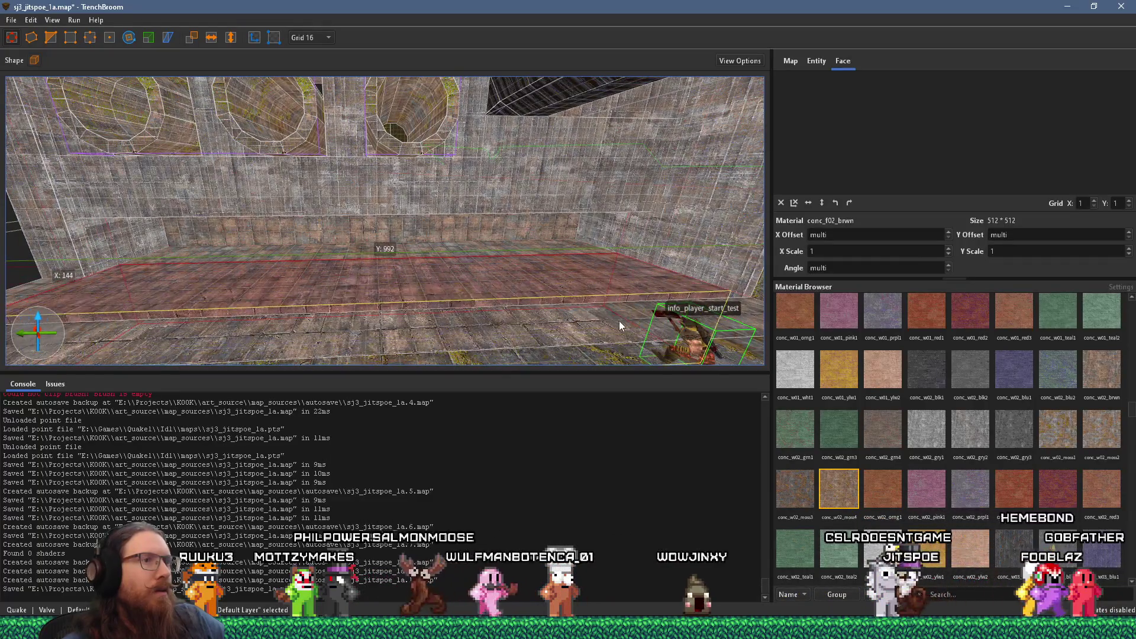
mouse_move(630, 334)
left_mouse_down()
mouse_move(91, 283)
mouse_move(517, 289)
mouse_move(398, 256)
left_mouse_up()
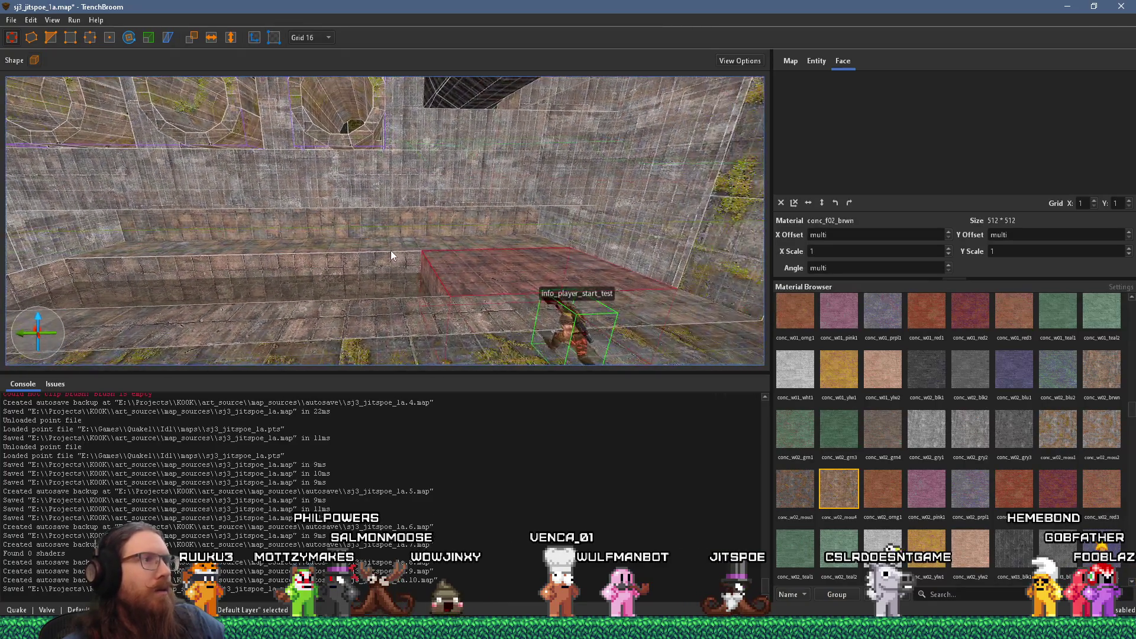
key("alt+Tab")
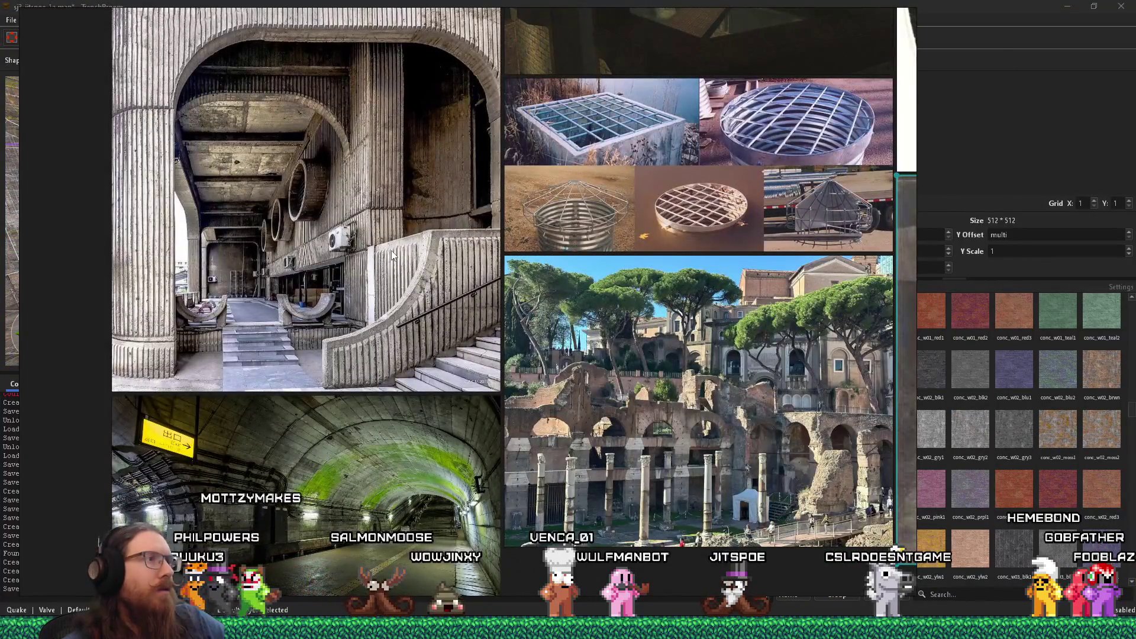
key("alt+Tab")
mouse_move(439, 200)
left_mouse_down()
mouse_move(428, 219)
mouse_move(524, 235)
mouse_move(480, 246)
mouse_move(502, 234)
mouse_move(464, 292)
mouse_move(456, 336)
mouse_move(425, 347)
left_mouse_up()
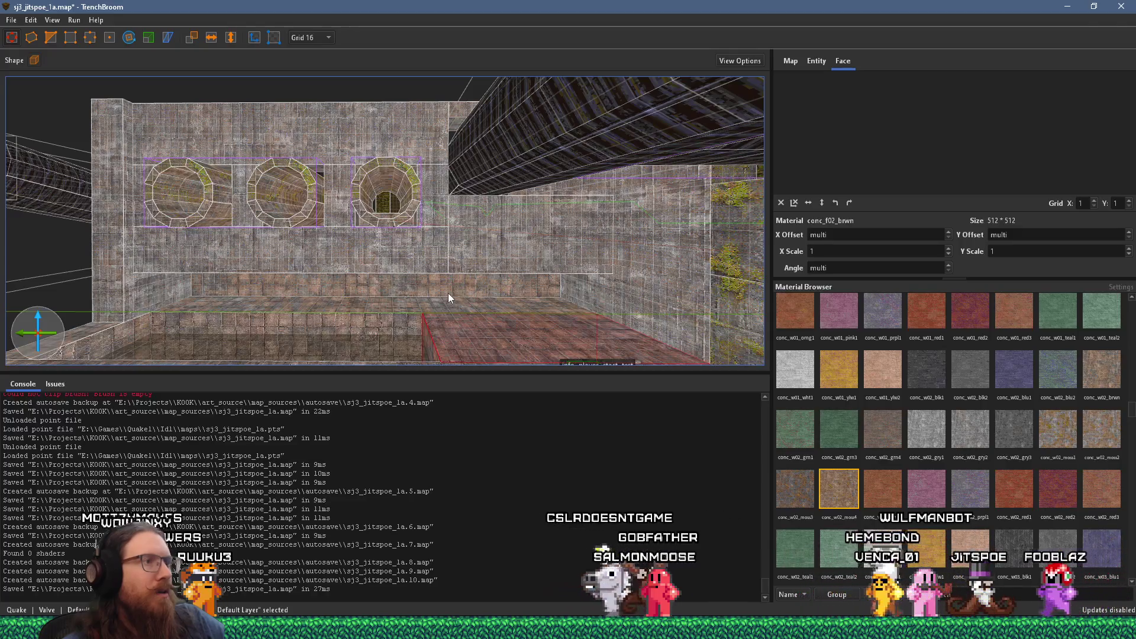
Step: Delete the large back wall brush behind the pillars
key("alt+Tab")
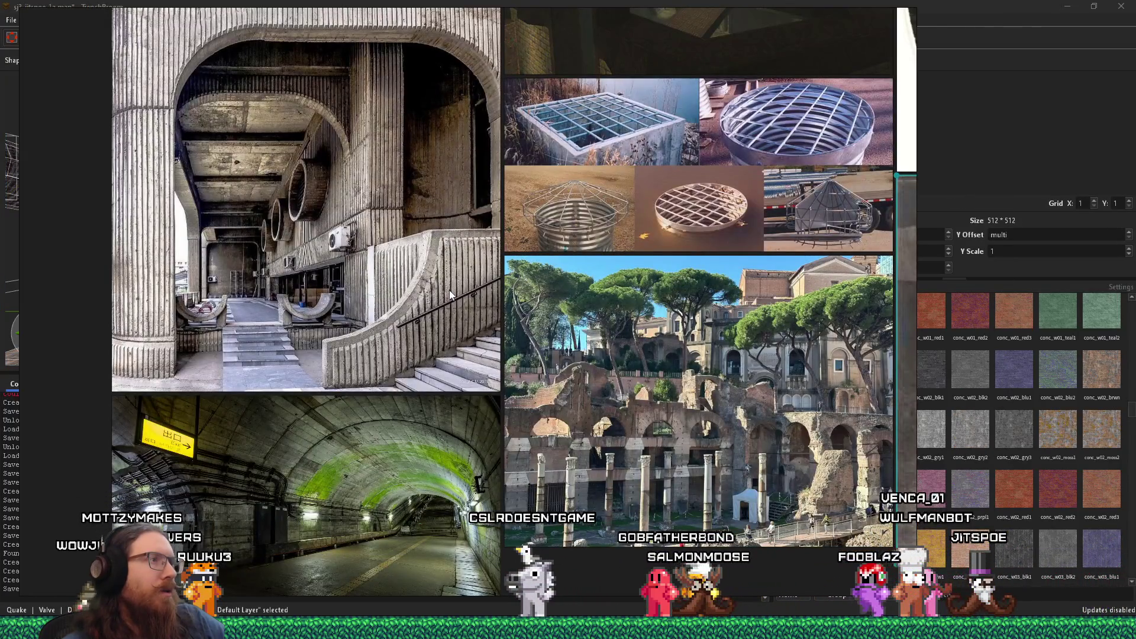
key("alt+Tab")
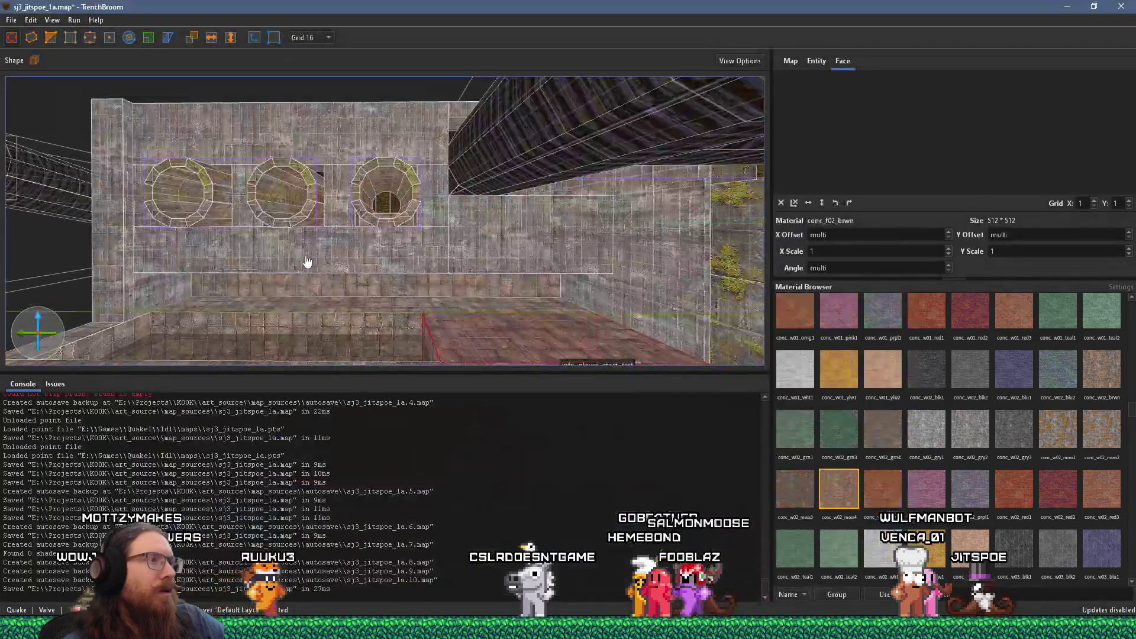
key("a")
left_click(207, 288)
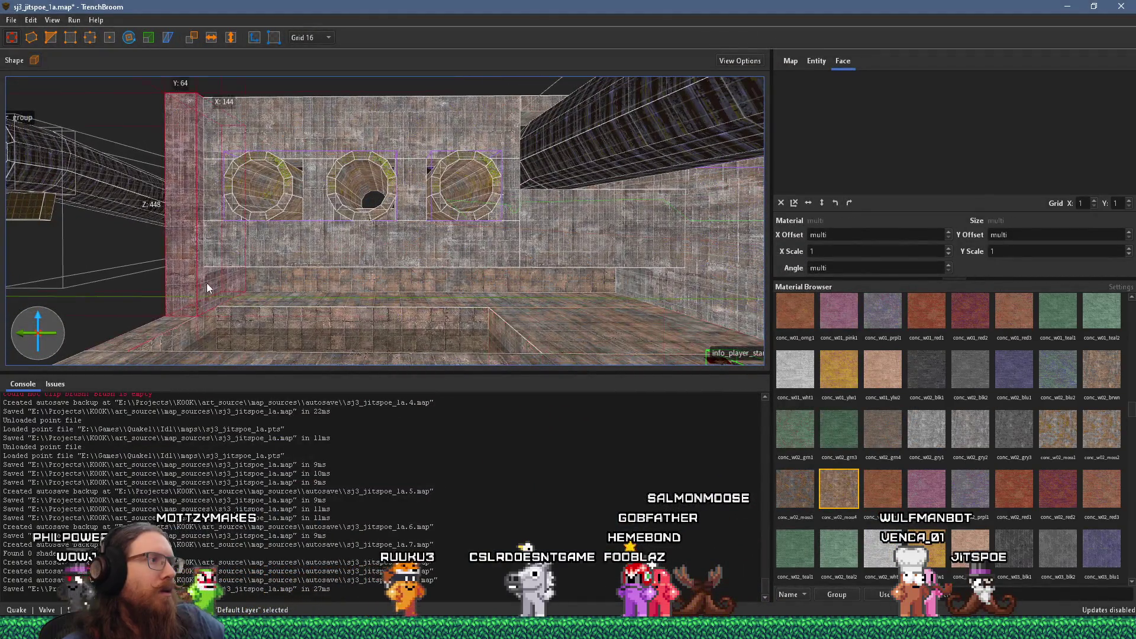
left_click(365, 285)
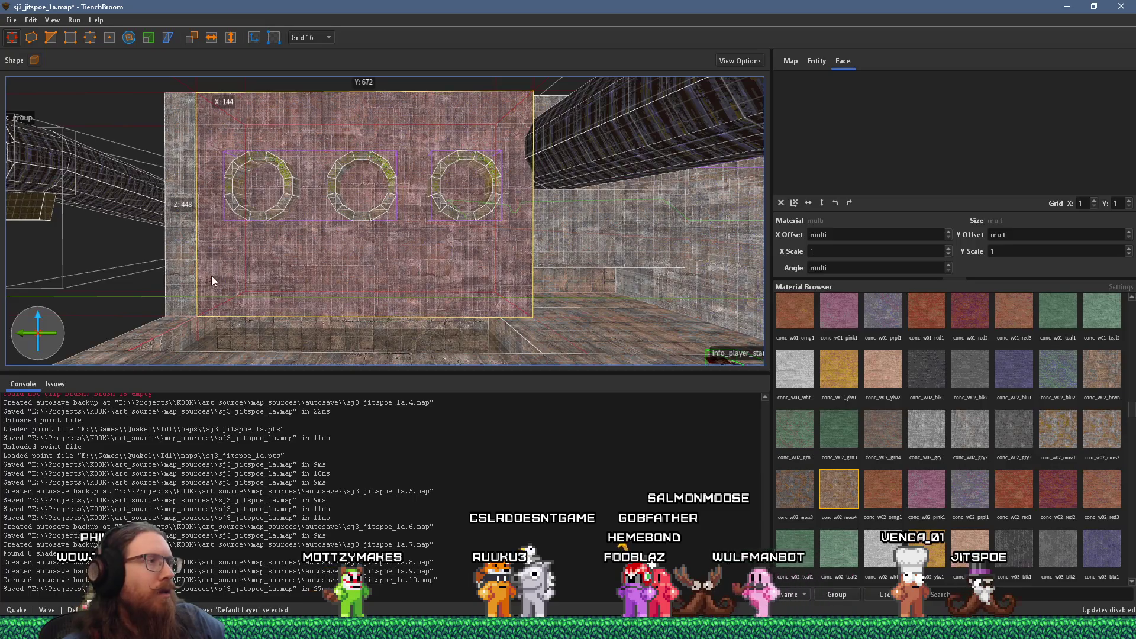
key("Delete")
Step: Select the left and right pillars, a floor face and the vertical pillar near the pipes
left_click(178, 292)
left_click(505, 293)
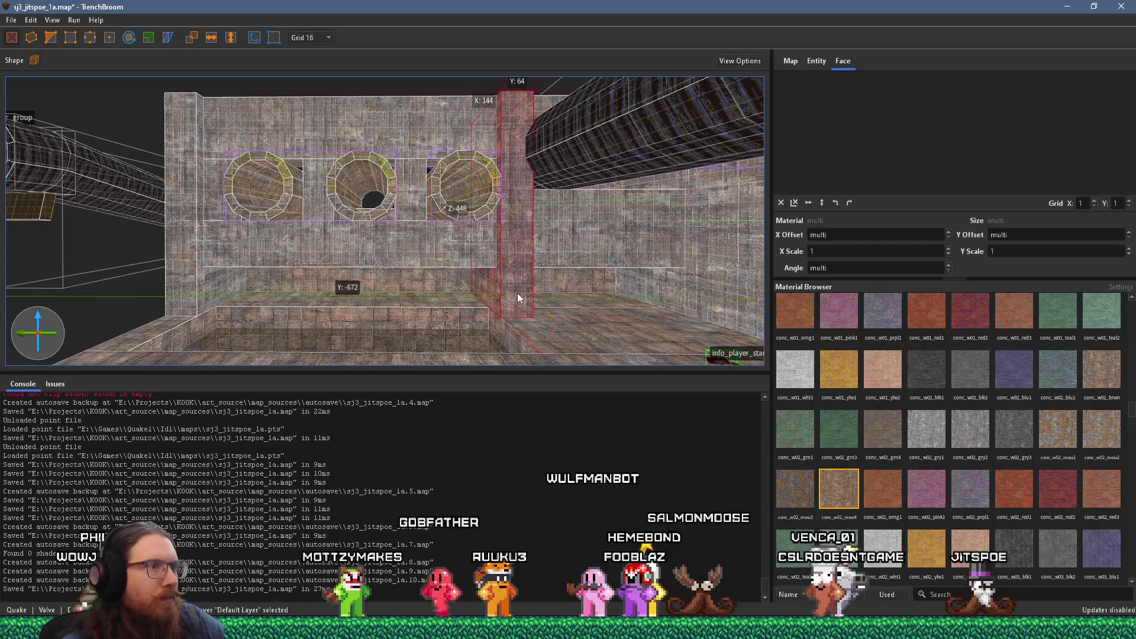
mouse_move(520, 292)
left_mouse_down()
mouse_move(488, 328)
mouse_move(414, 351)
mouse_move(308, 323)
mouse_move(322, 307)
mouse_move(282, 300)
left_mouse_up()
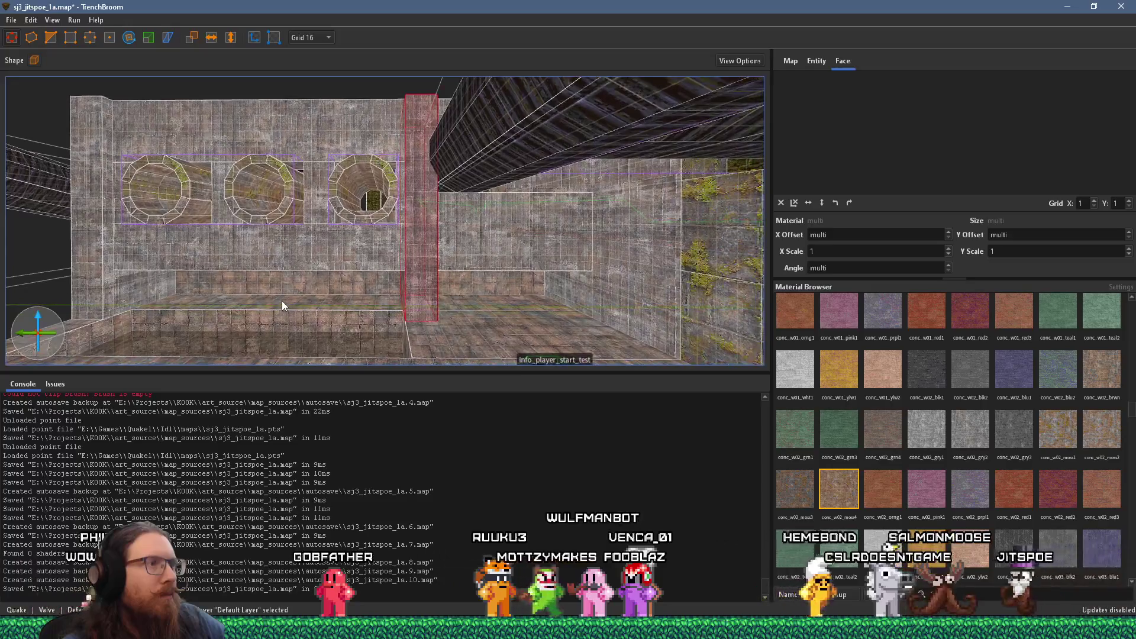
left_click(419, 338, "shift")
mouse_move(421, 339)
left_mouse_down()
mouse_move(499, 333)
mouse_move(477, 304)
left_mouse_up()
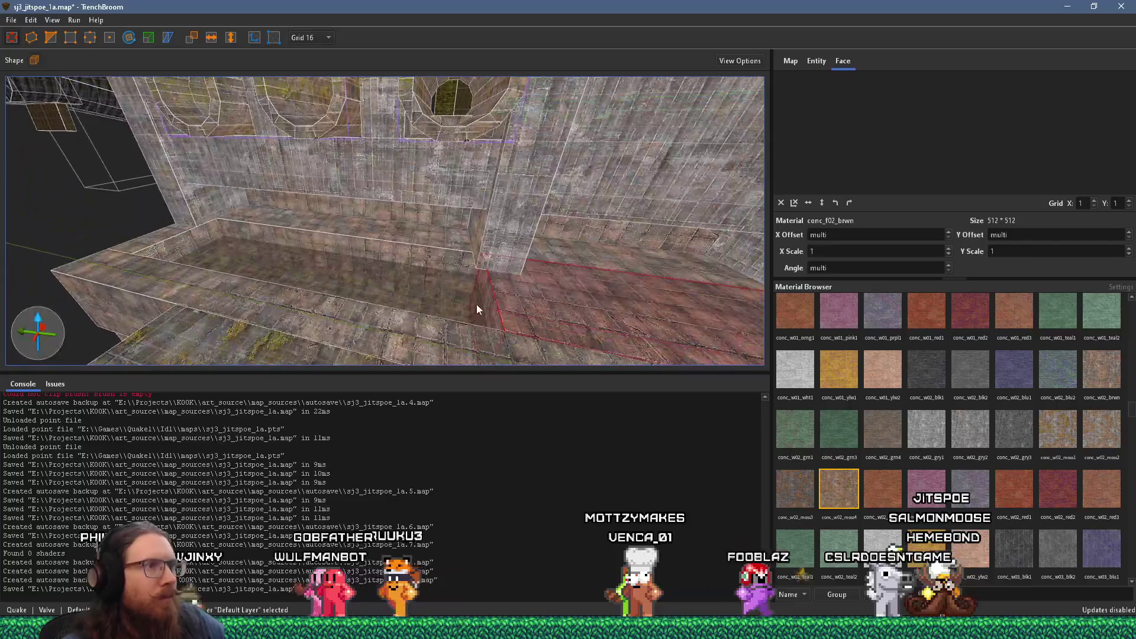
left_click(500, 250)
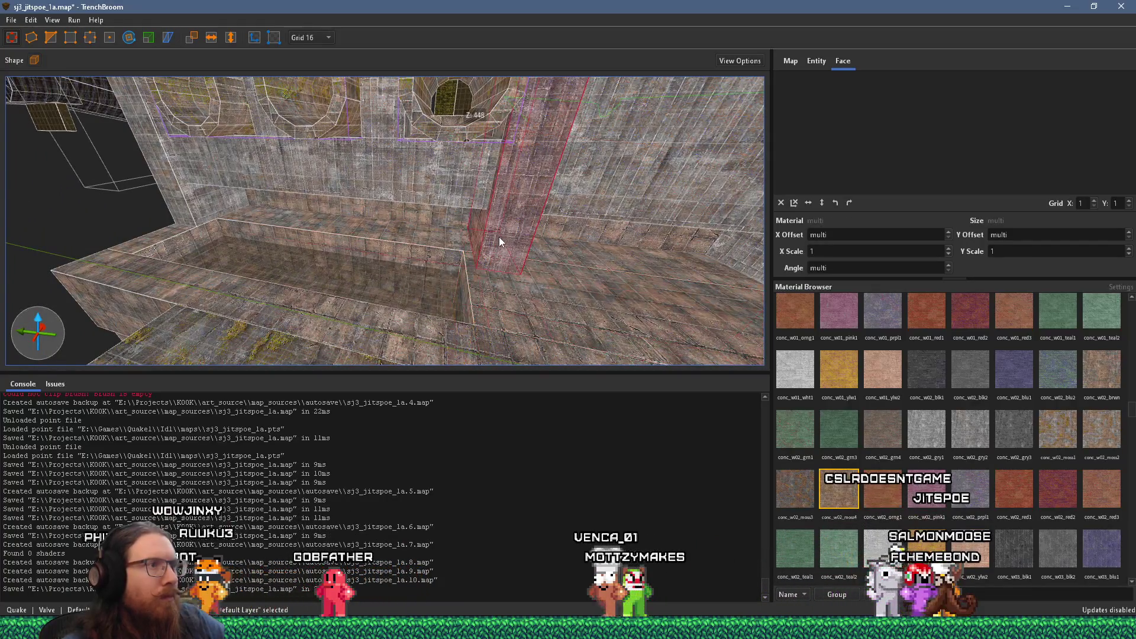
mouse_move(491, 236)
left_mouse_down()
mouse_move(479, 350)
mouse_move(484, 293)
mouse_move(481, 334)
mouse_move(474, 299)
mouse_move(488, 297)
mouse_move(570, 336)
mouse_move(606, 336)
left_mouse_up()
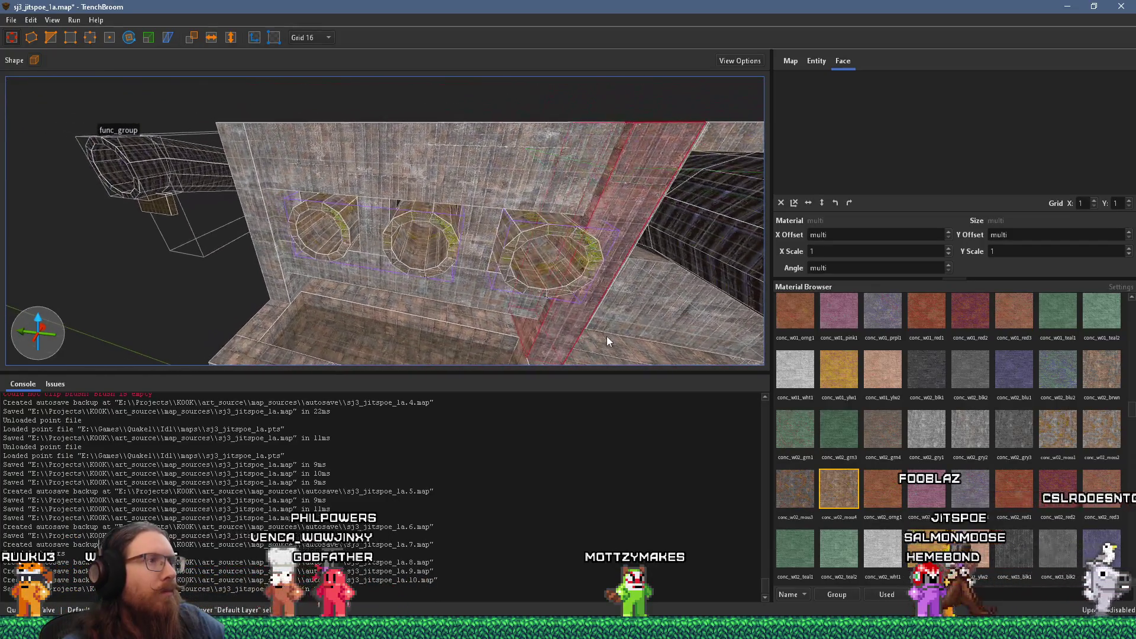
Step: Shift the three smaller_pipe_test pipes 16 units along Y and nudge them sideways
left_click(503, 266)
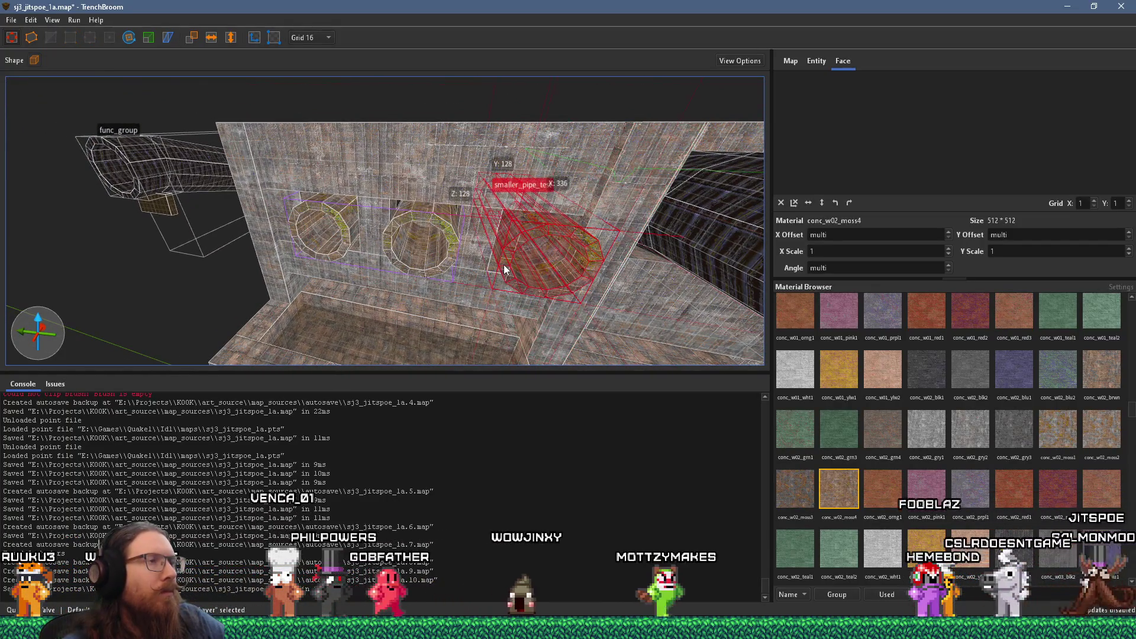
left_click(456, 254, "ctrl")
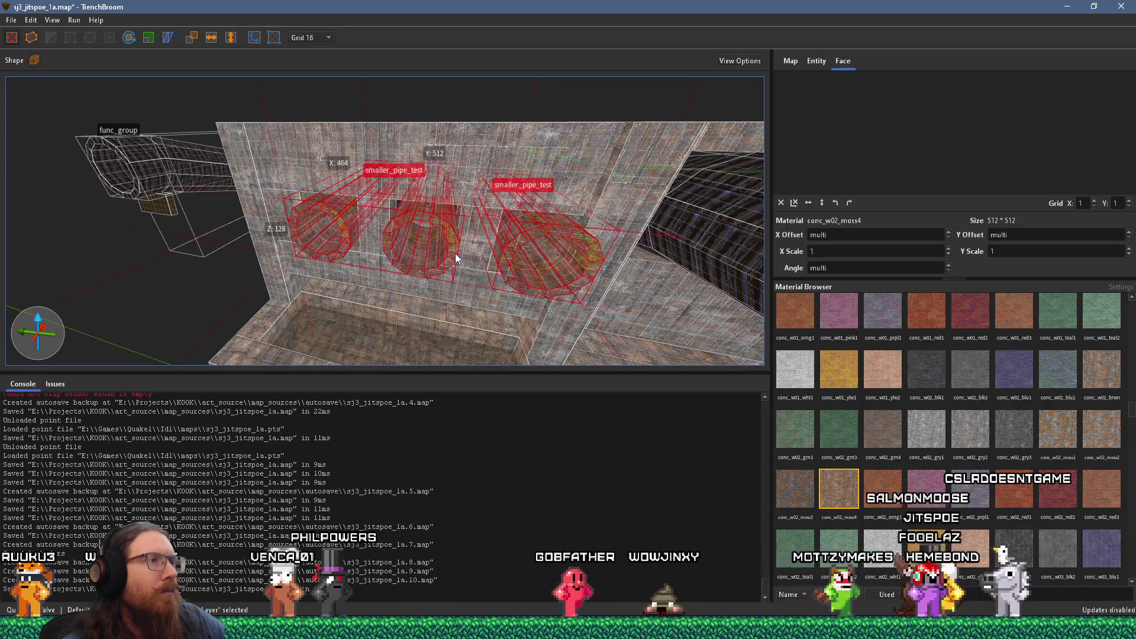
left_click_drag(456, 253, 452, 253)
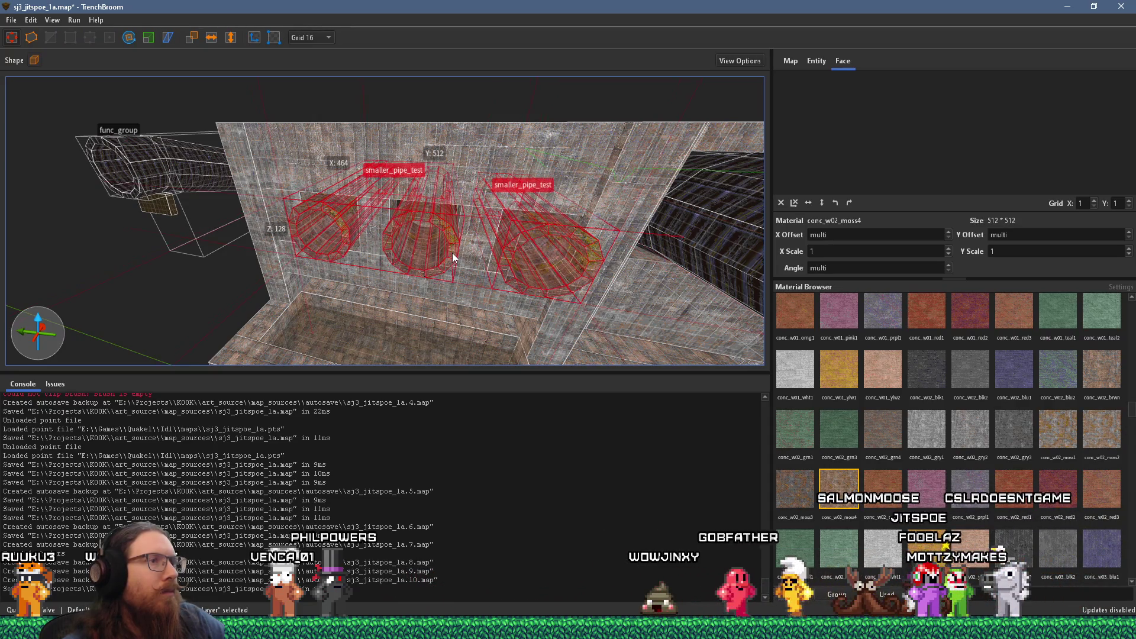
scroll(452, 254, "down", 2)
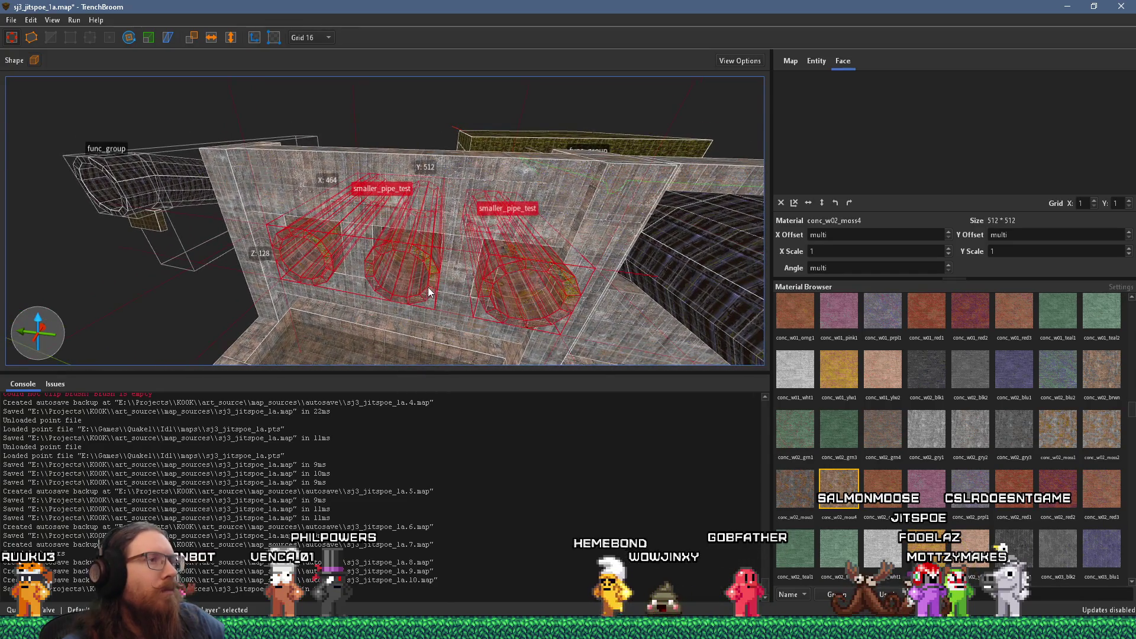
scroll(451, 275, "up", 2)
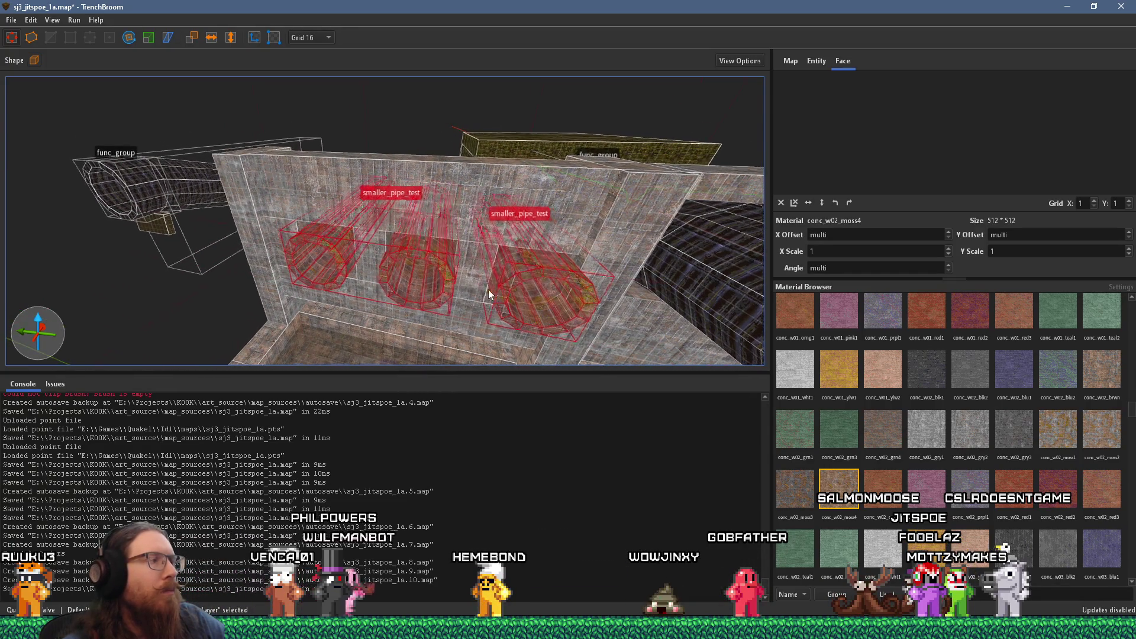
left_click(255, 37)
mouse_move(289, 84)
left_mouse_down()
mouse_move(364, 217)
mouse_move(413, 206)
mouse_move(367, 202)
left_mouse_up()
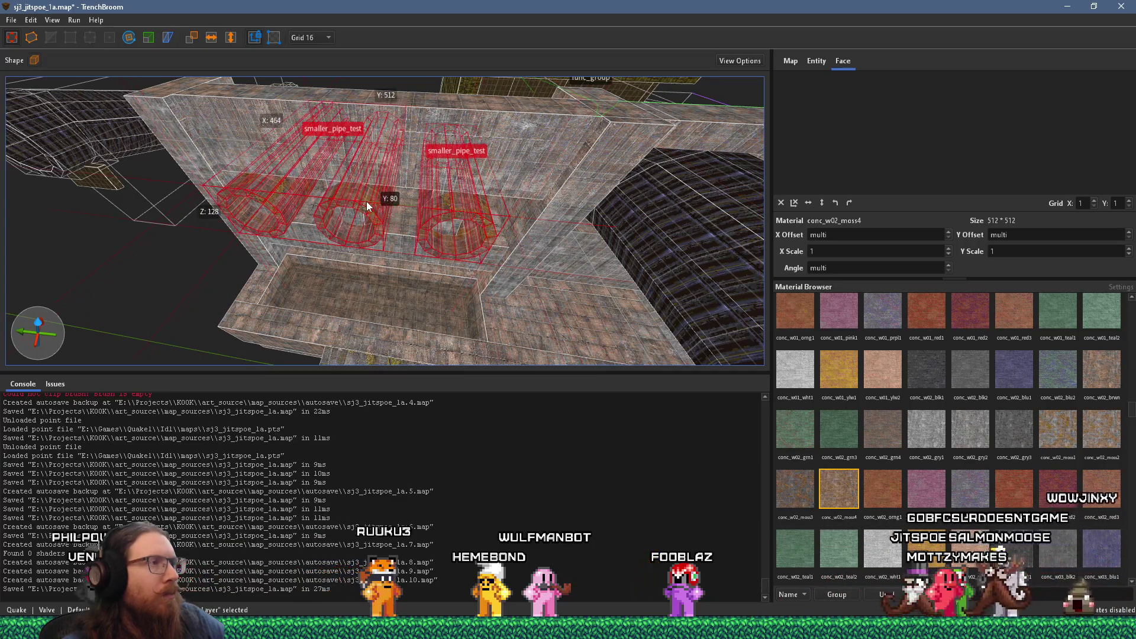
scroll(356, 215, "up", 5)
left_click_drag(527, 146, 457, 193)
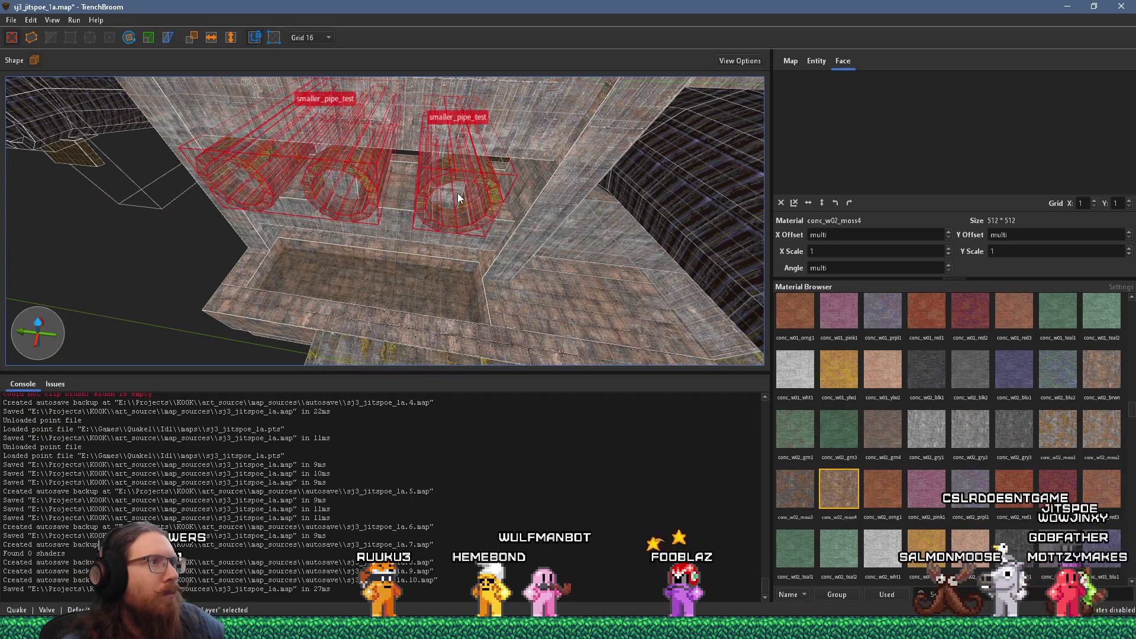
key("Right")
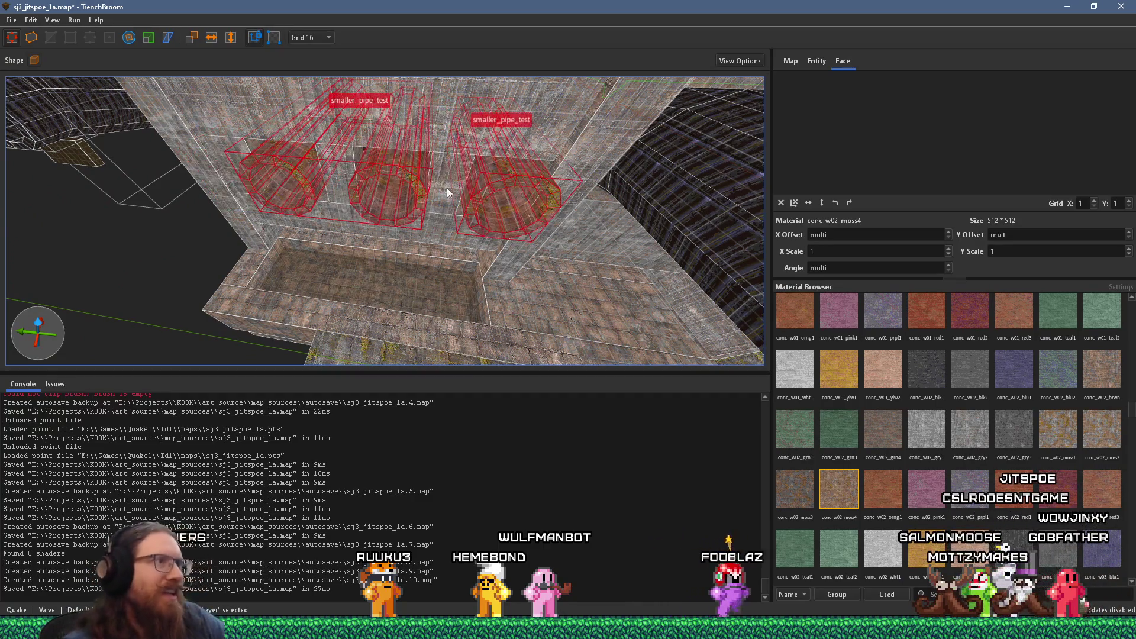
Step: Slide the left and right pipe groups along the wall into the round openings
mouse_move(338, 157)
left_mouse_down()
mouse_move(381, 164)
mouse_move(304, 154)
mouse_move(367, 213)
mouse_move(531, 201)
mouse_move(492, 203)
left_mouse_up()
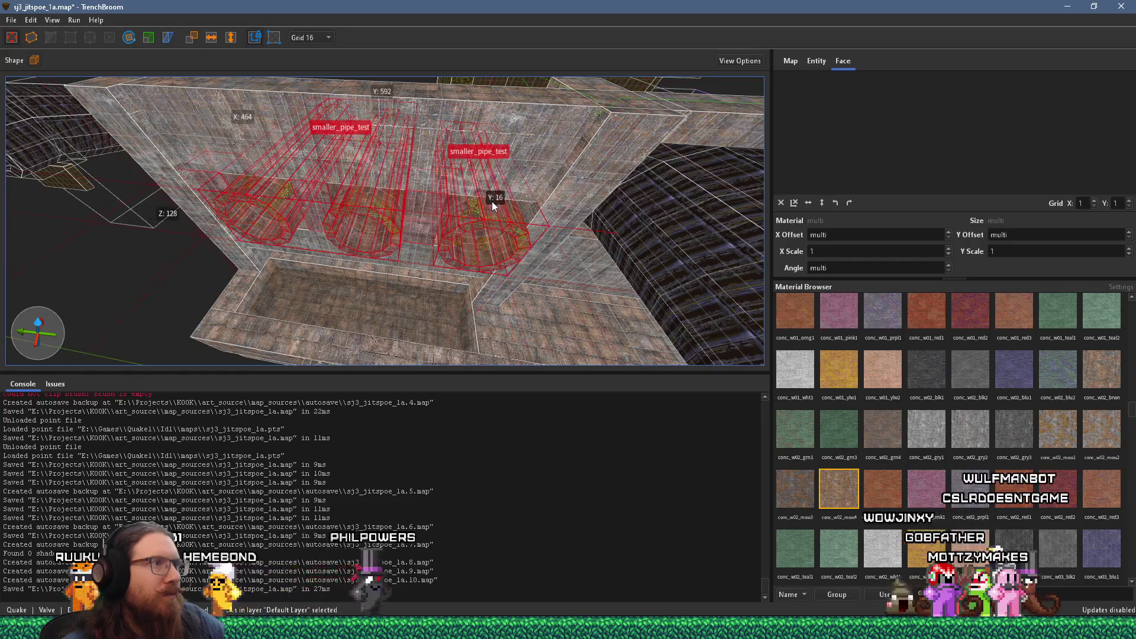
left_click_drag(482, 207, 502, 222)
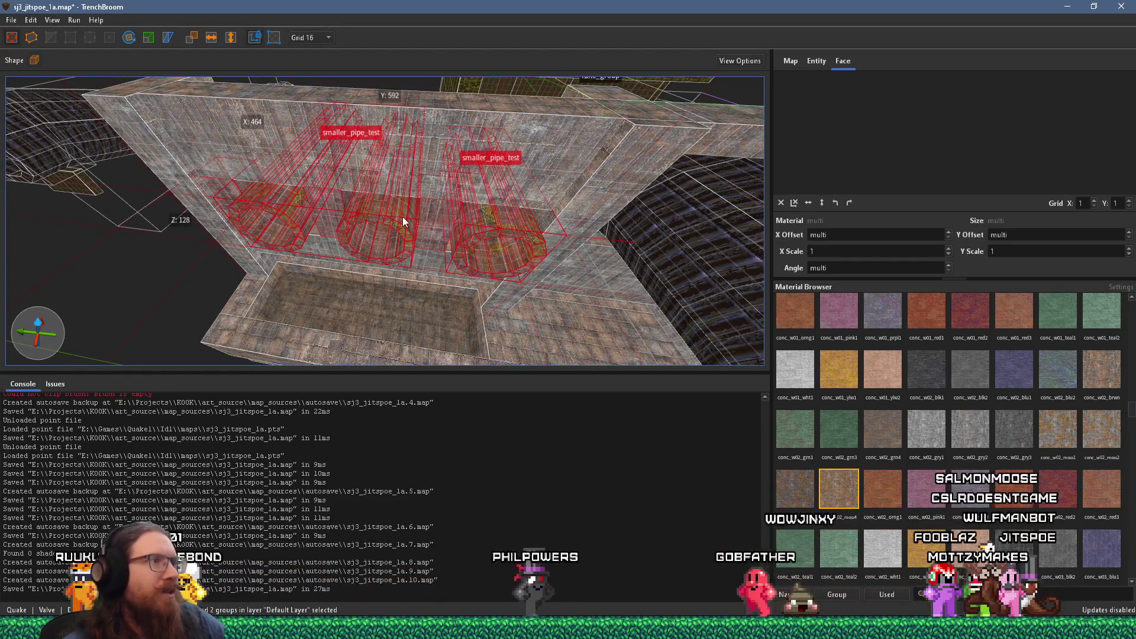
left_click(536, 220, "ctrl")
left_click(517, 226)
left_click(368, 244, "ctrl")
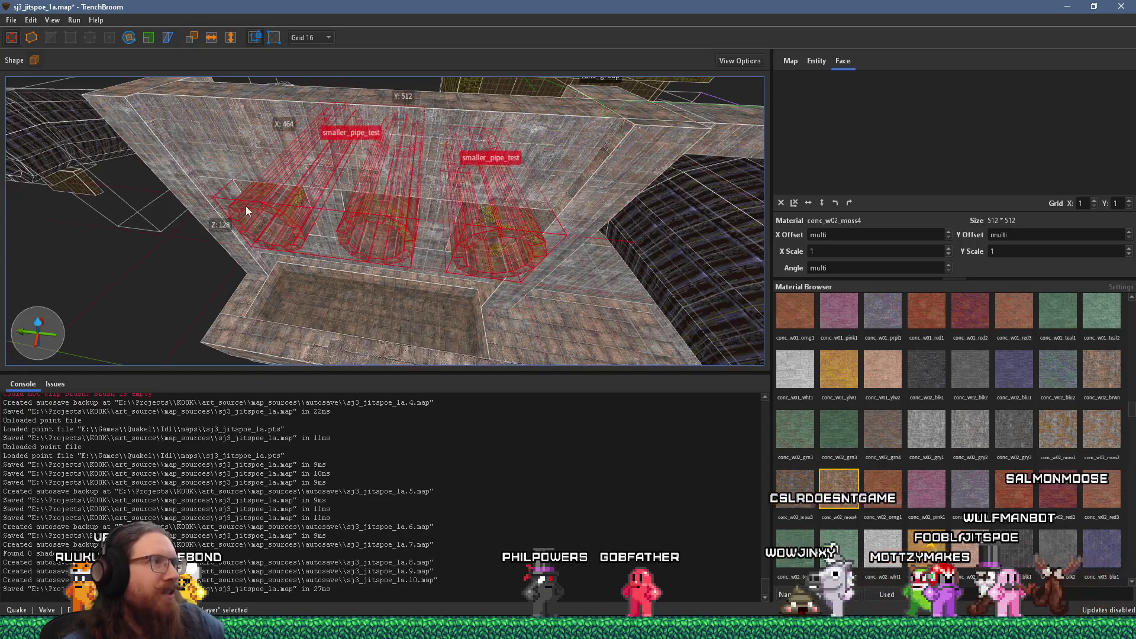
scroll(463, 216, "up", 3)
left_click_drag(466, 246, 432, 244)
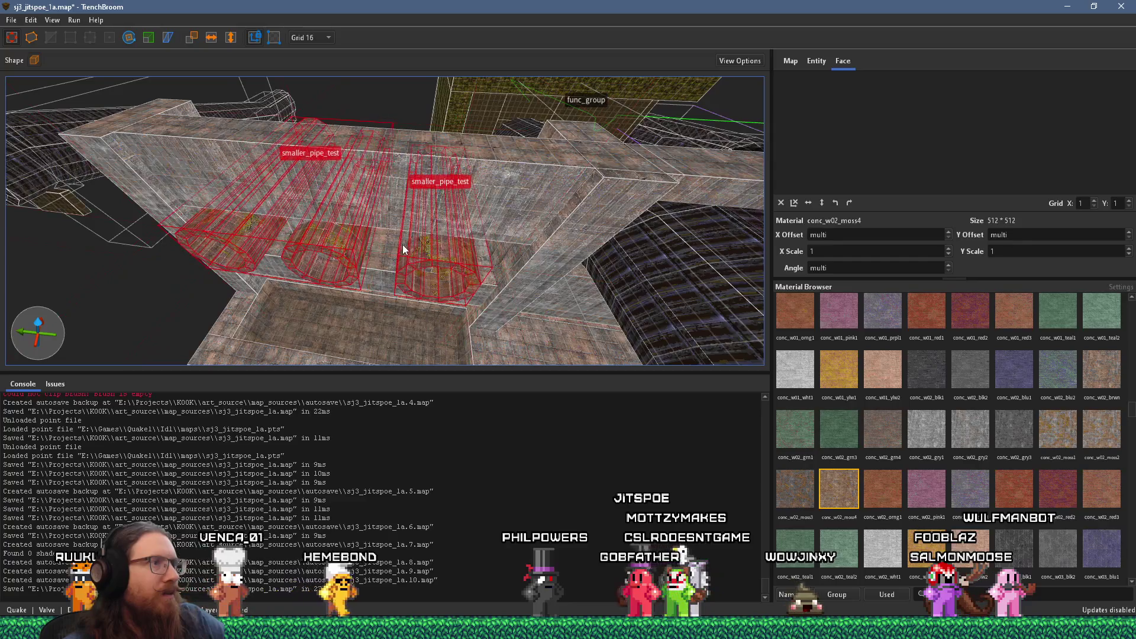
key("Escape")
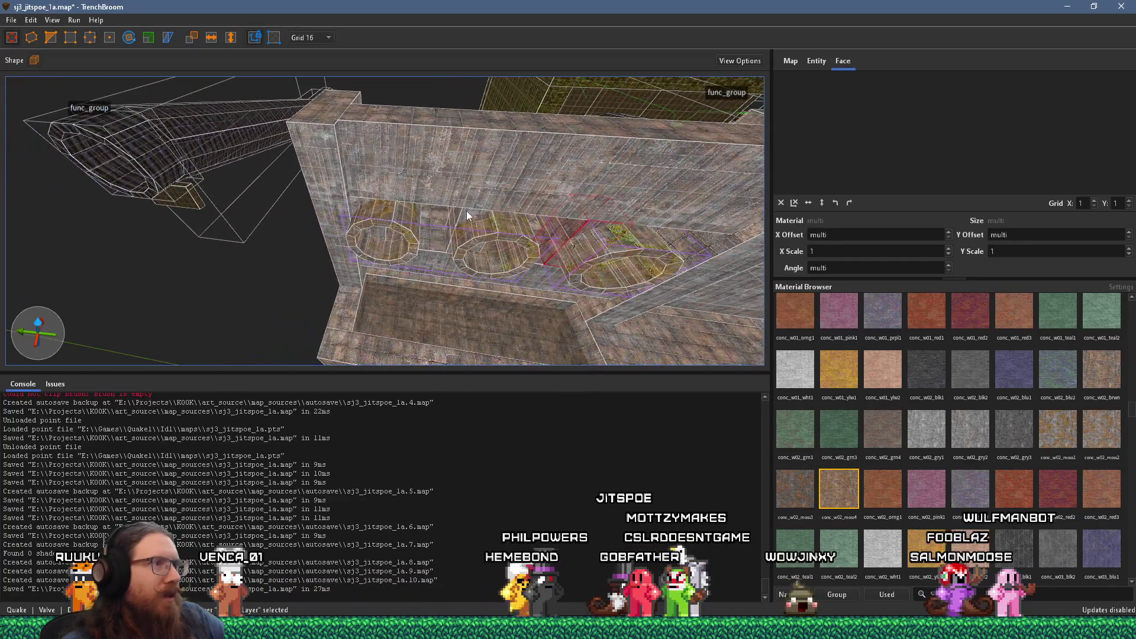
scroll(446, 211, "up", 2)
left_click(474, 258)
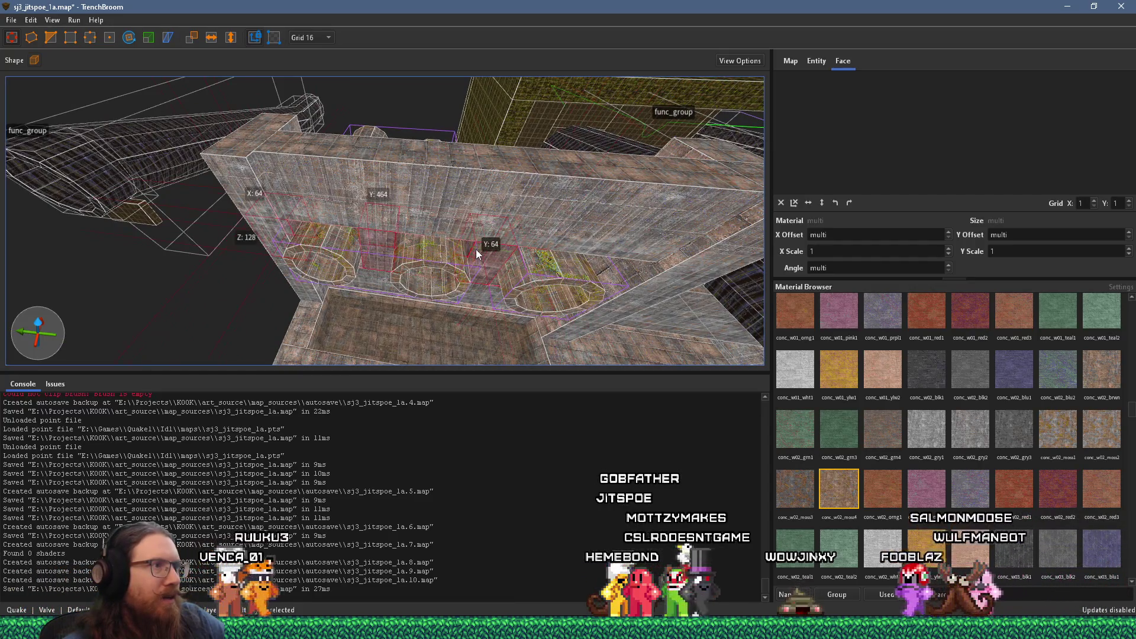
scroll(389, 240, "up", 2)
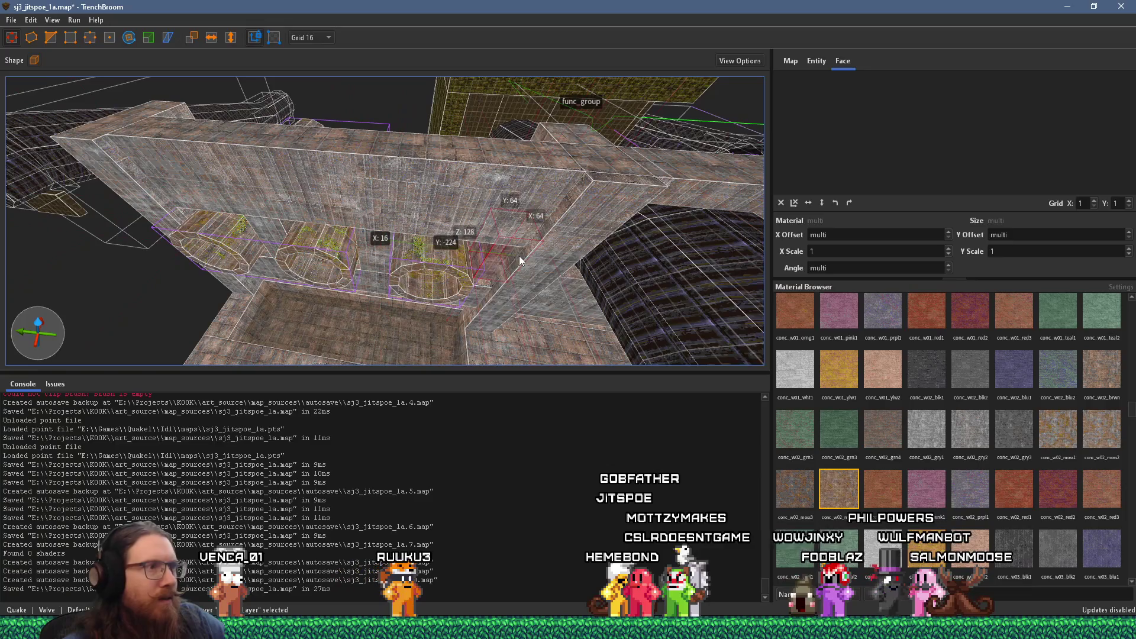
scroll(379, 220, "up", 3)
mouse_move(377, 216)
left_mouse_down()
mouse_move(361, 130)
mouse_move(450, 220)
mouse_move(381, 233)
mouse_move(436, 199)
mouse_move(648, 205)
mouse_move(729, 241)
mouse_move(414, 277)
mouse_move(363, 263)
mouse_move(446, 282)
mouse_move(371, 284)
mouse_move(399, 272)
mouse_move(421, 218)
mouse_move(369, 223)
mouse_move(408, 255)
mouse_move(348, 269)
left_mouse_up()
left_click(404, 268)
left_click(432, 230)
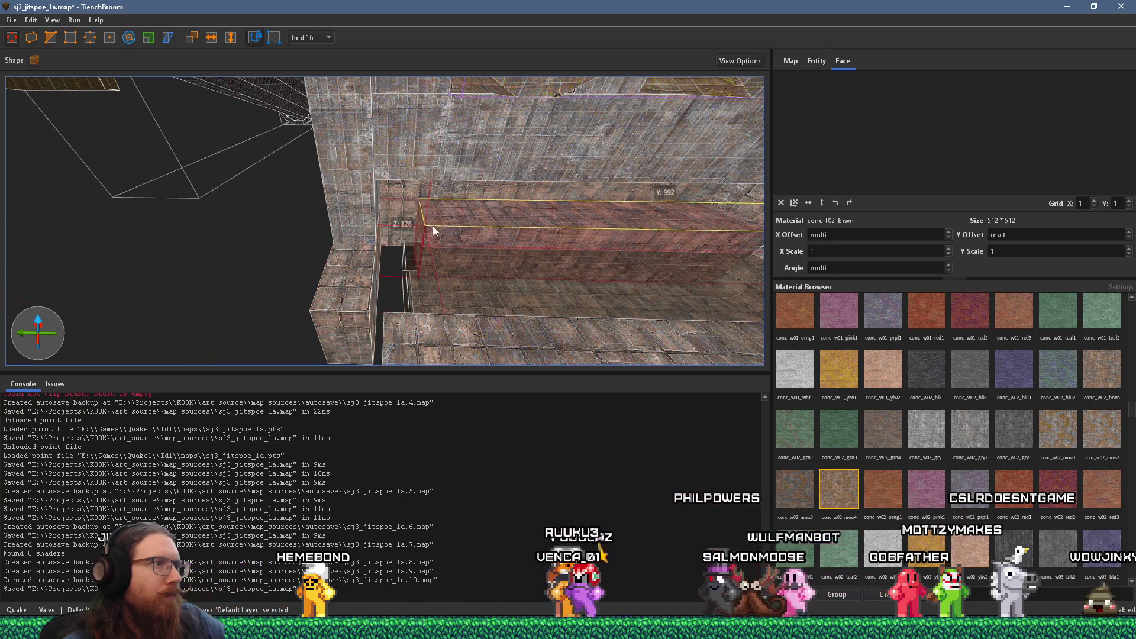
mouse_move(432, 268)
left_mouse_down()
mouse_move(531, 285)
mouse_move(447, 279)
mouse_move(546, 329)
mouse_move(487, 291)
mouse_move(417, 378)
left_mouse_up()
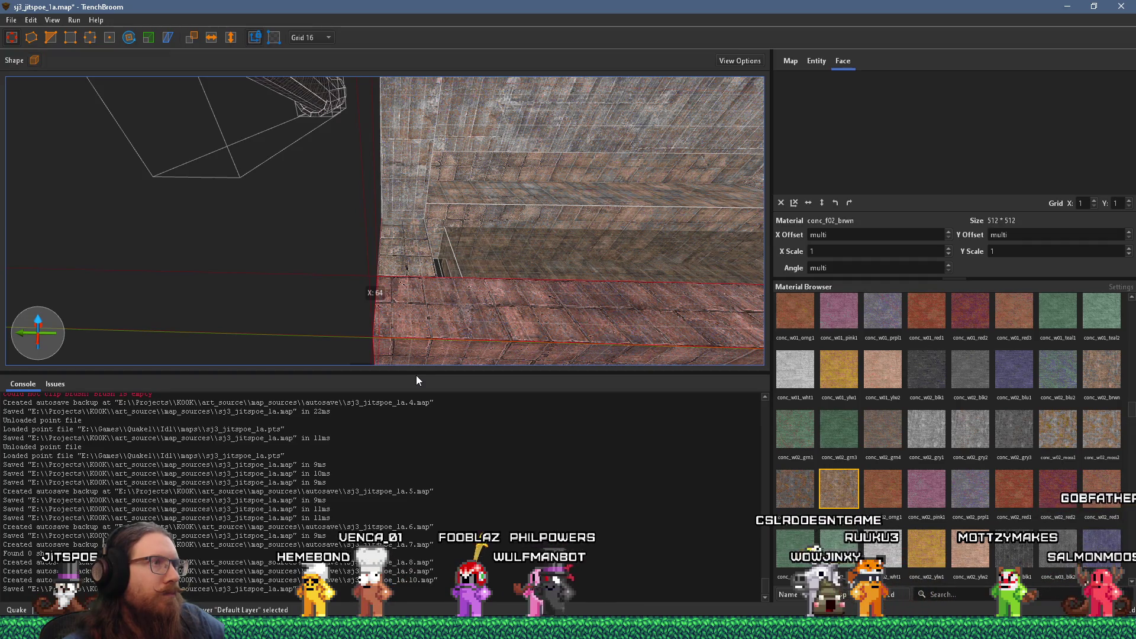
scroll(509, 353, "down", 5)
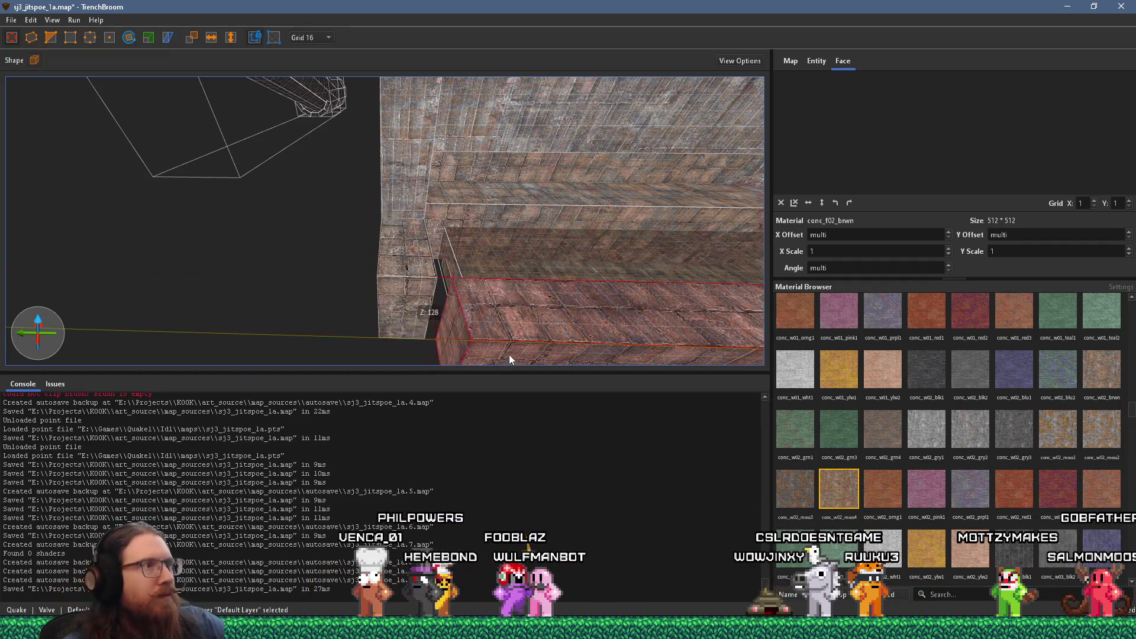
left_click(566, 198)
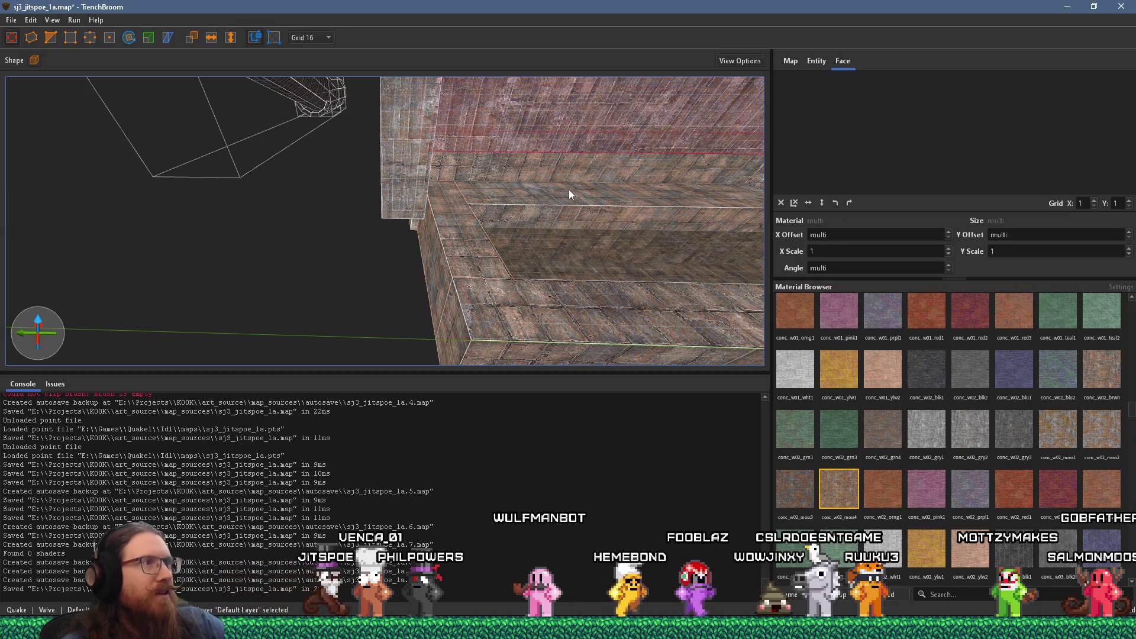
scroll(615, 146, "down", 5)
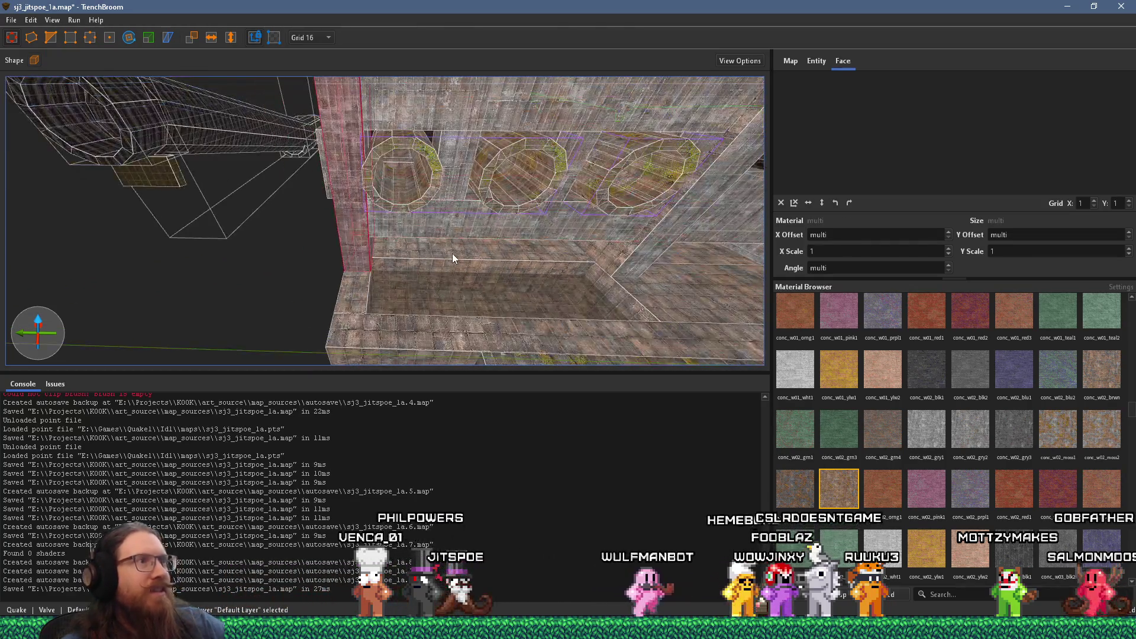
scroll(438, 278, "down", 3)
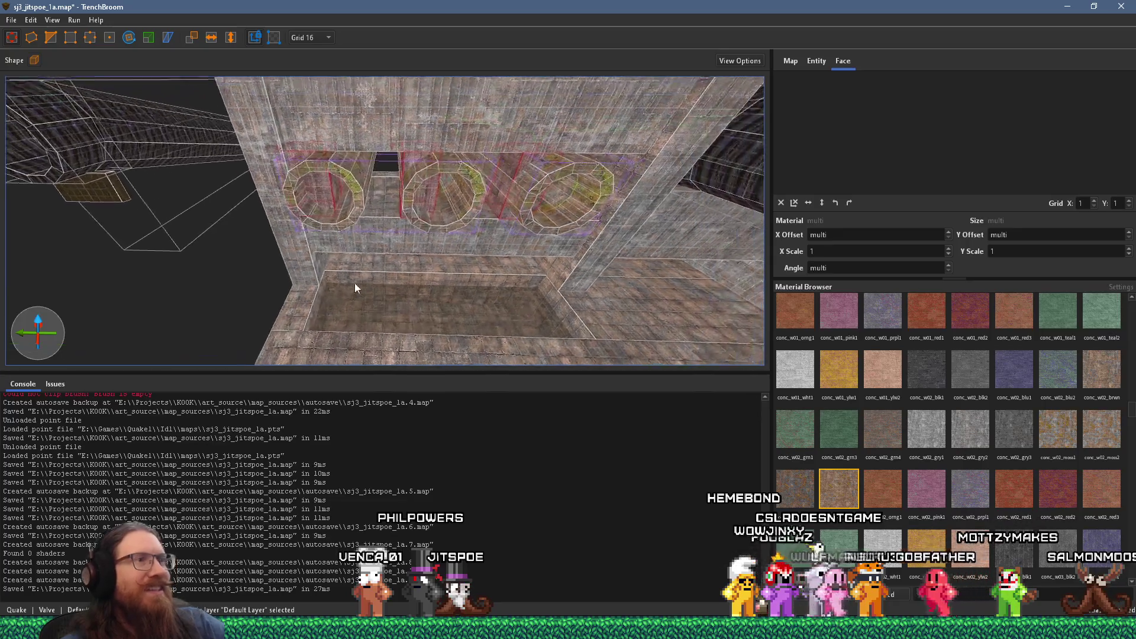
scroll(438, 276, "up", 2)
left_click(362, 251, "ctrl")
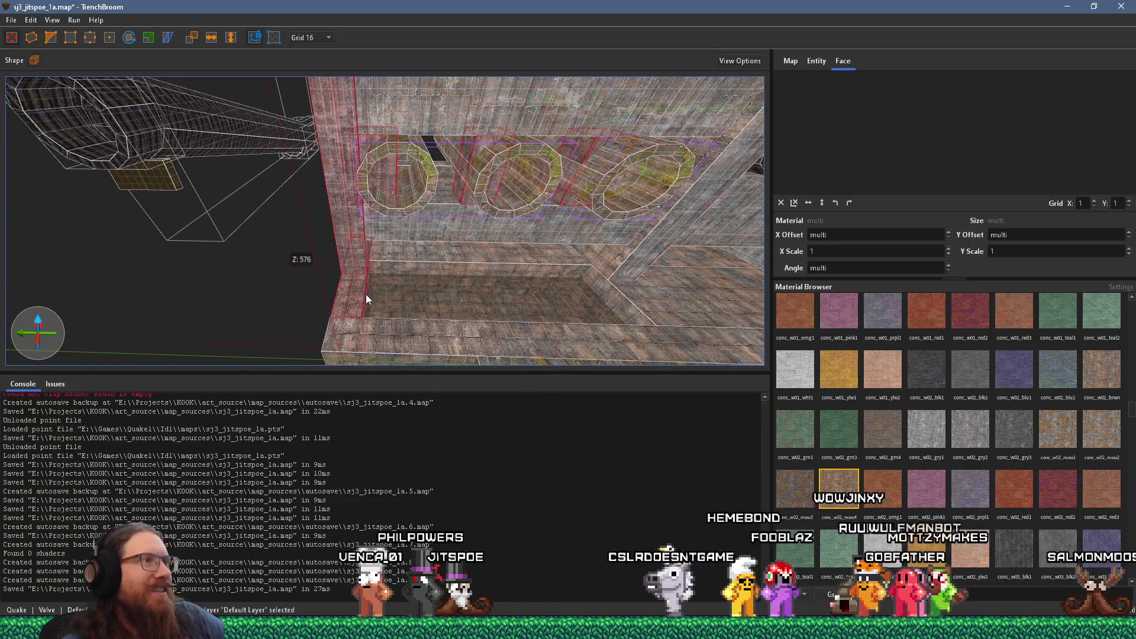
scroll(359, 280, "up", 3)
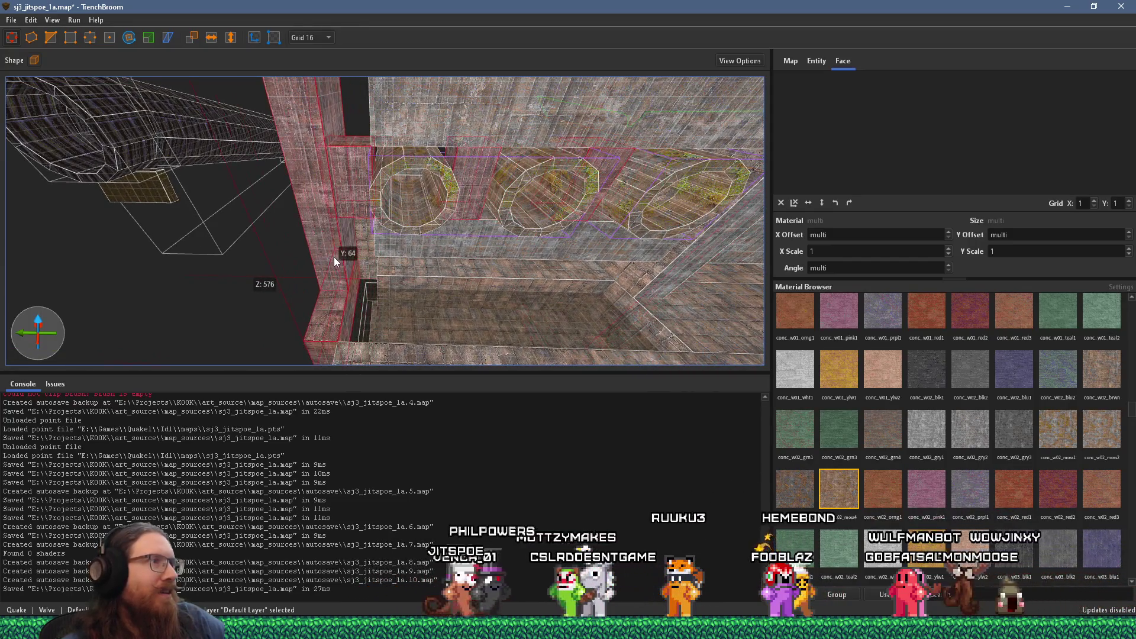
scroll(393, 269, "up", 4)
scroll(461, 130, "up", 4)
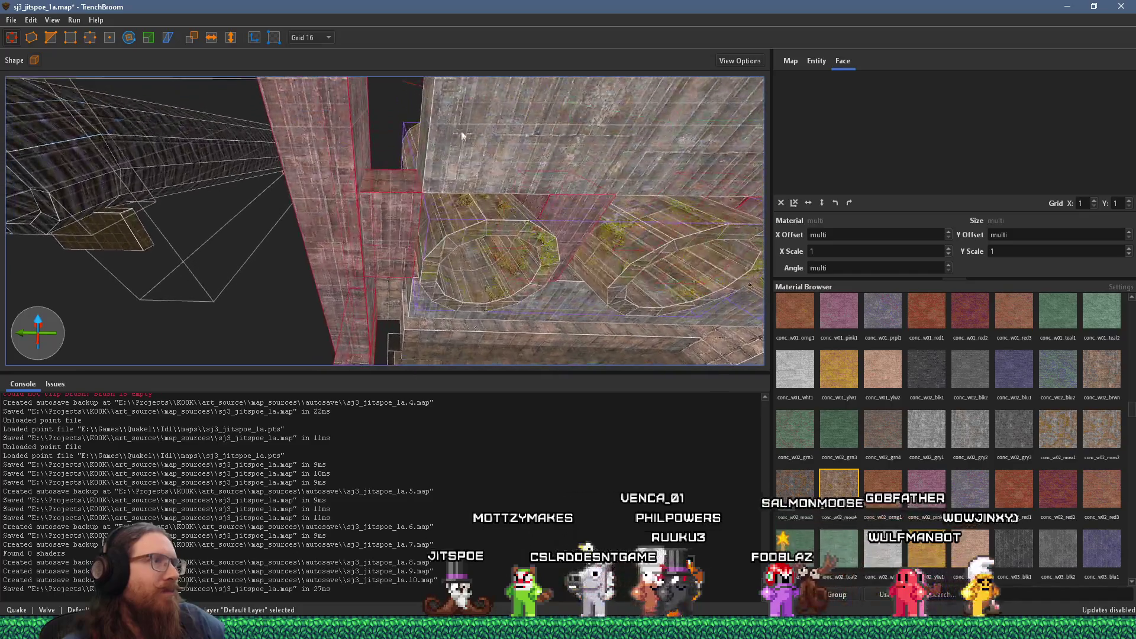
scroll(360, 154, "up", 6)
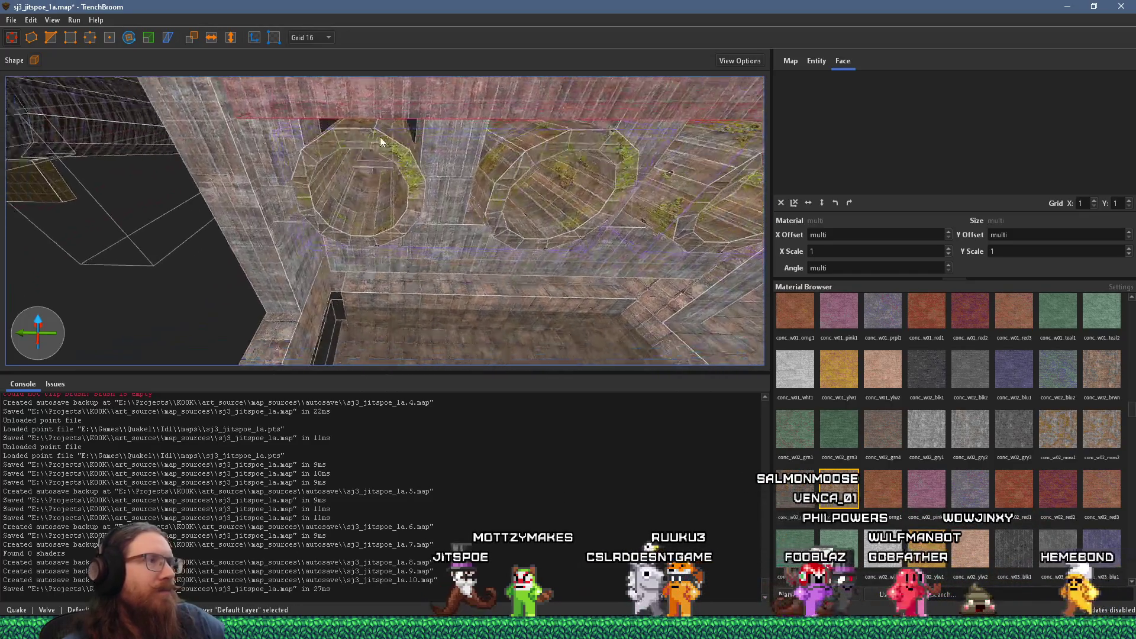
left_click(417, 251)
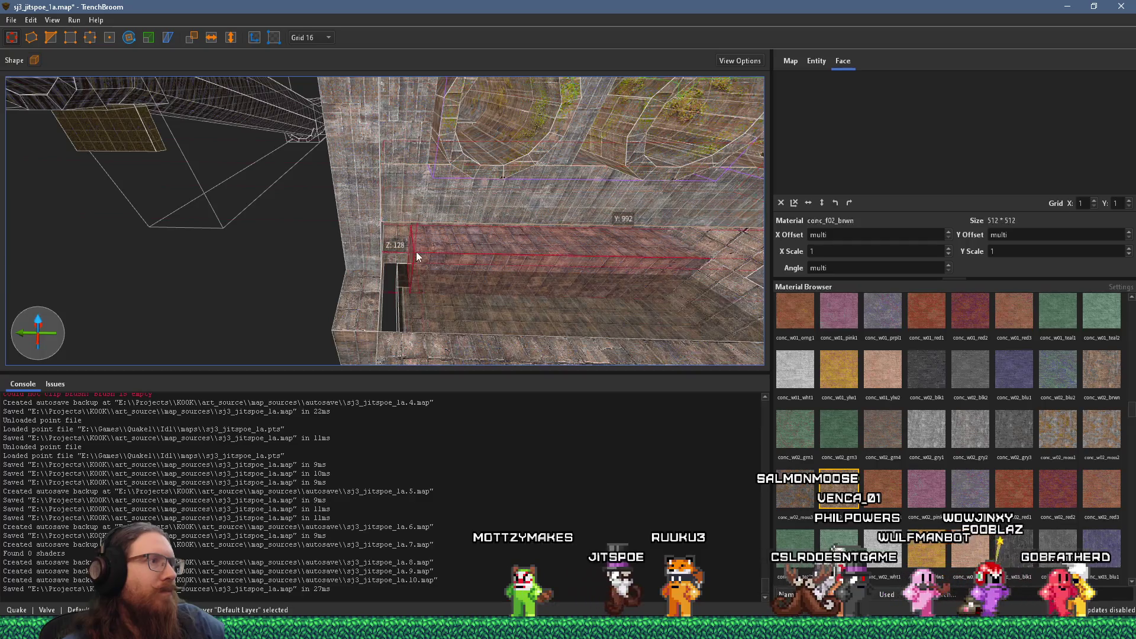
left_click(419, 302)
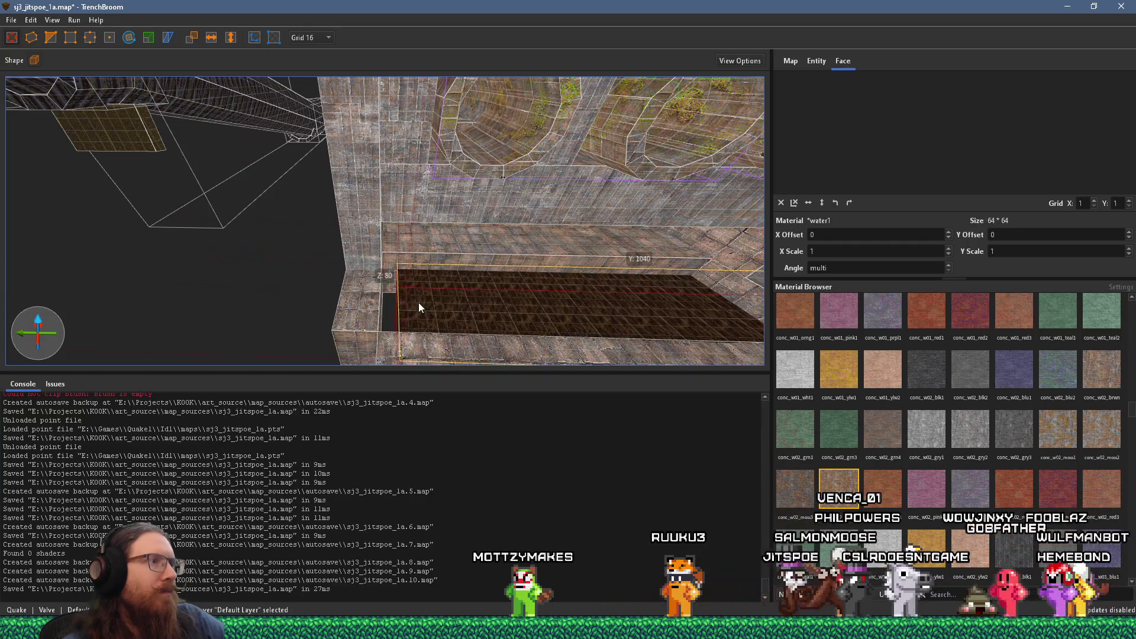
left_click(370, 298)
scroll(419, 284, "up", 3)
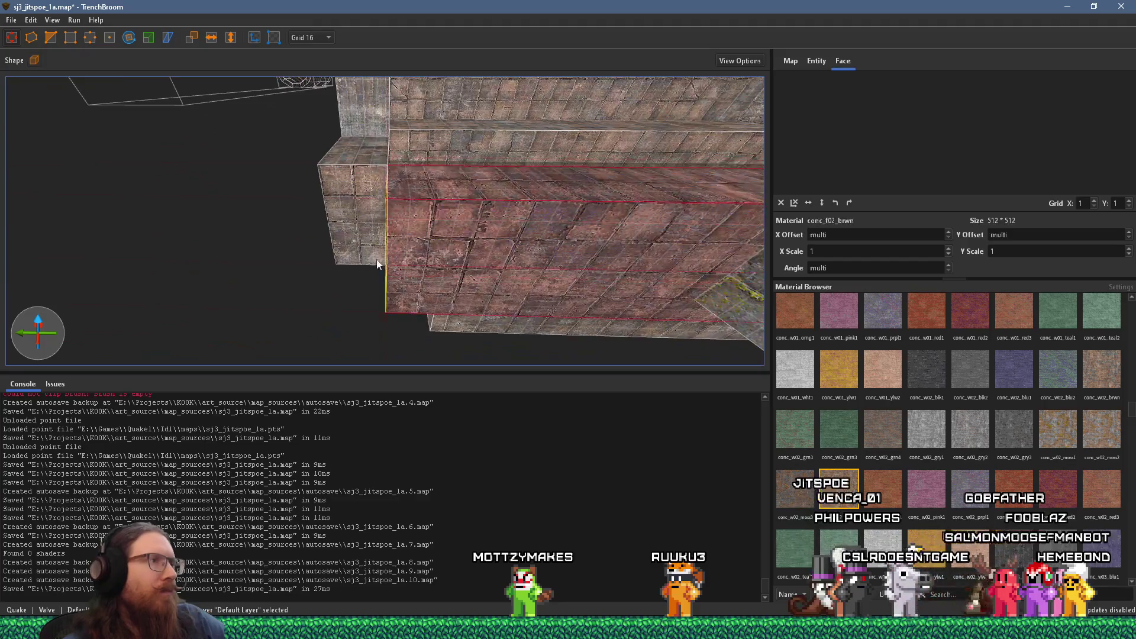
left_click_drag(372, 313, 422, 234)
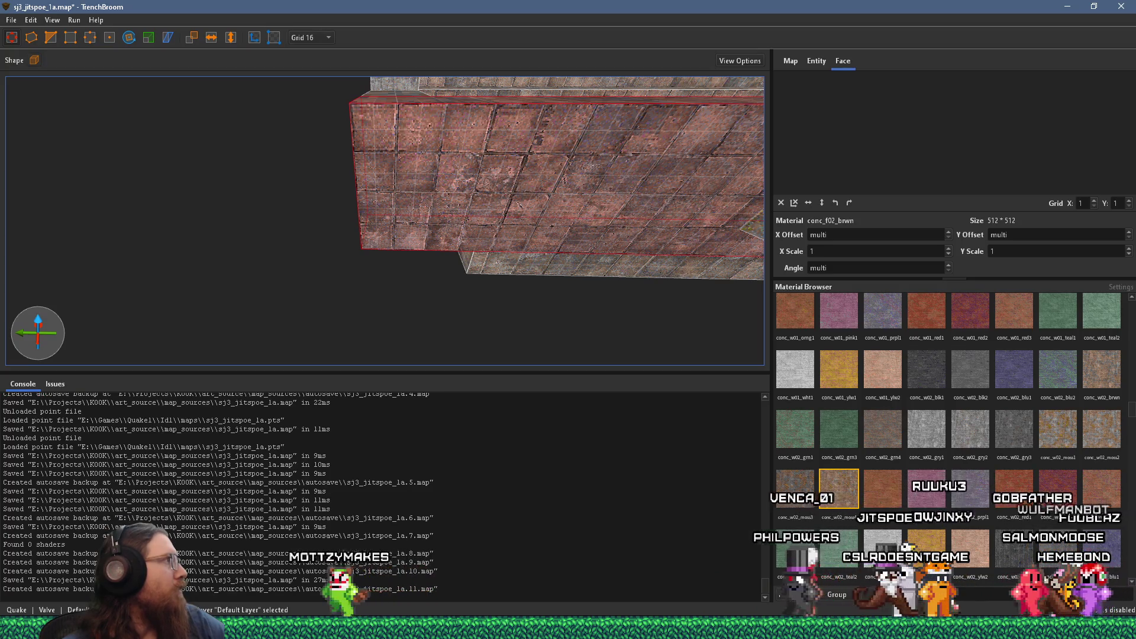
key("alt+Tab")
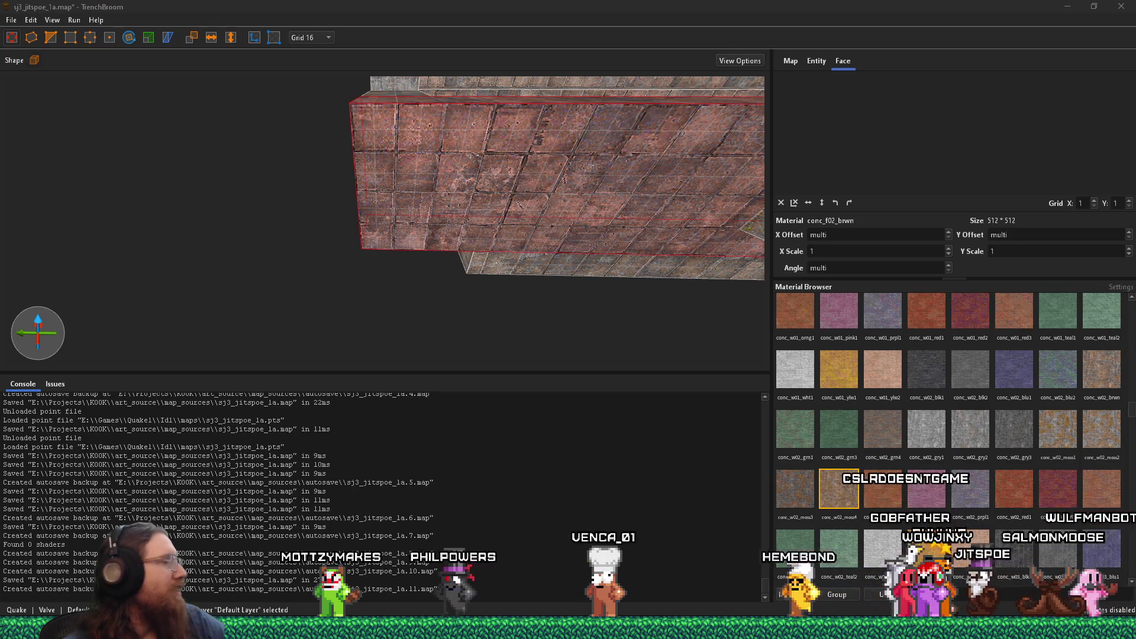
key("alt+Tab")
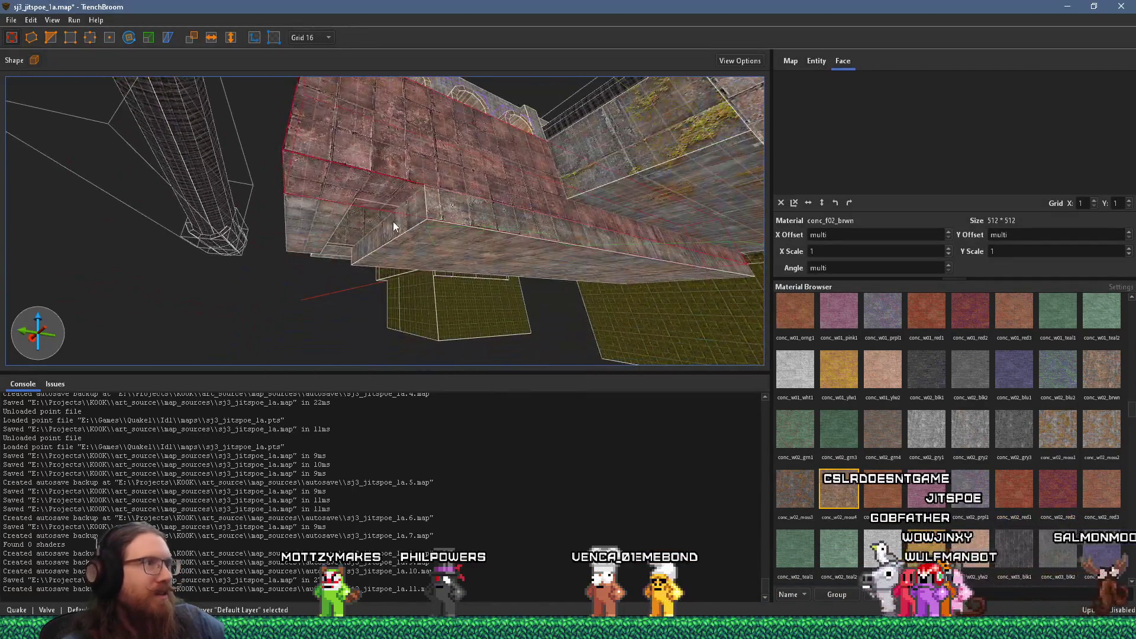
scroll(393, 222, "up", 5)
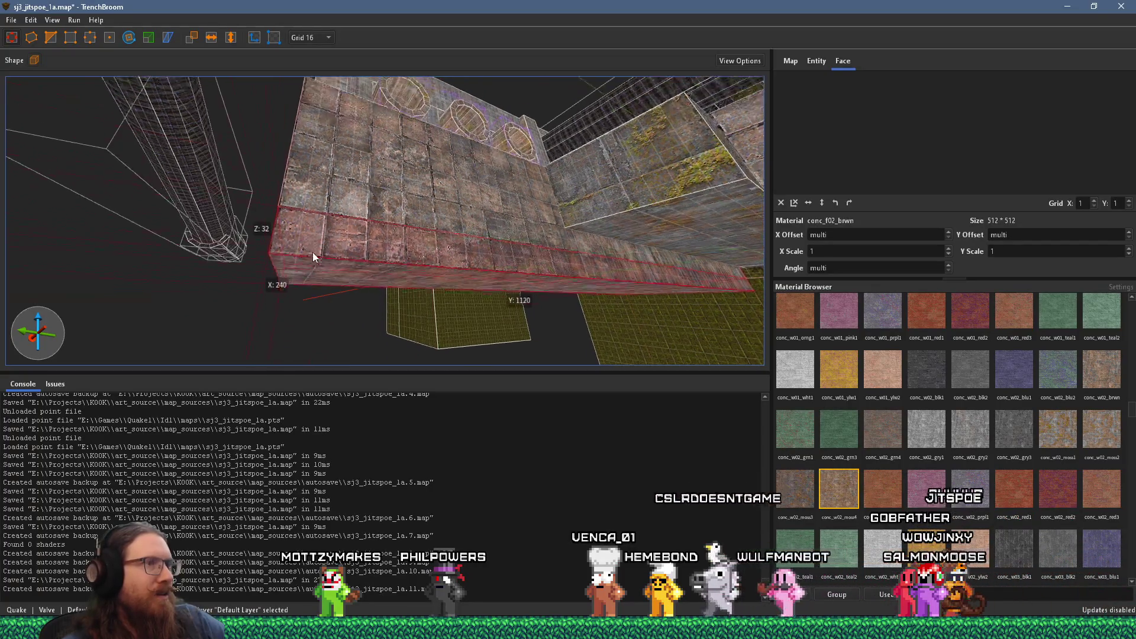
scroll(312, 256, "down", 8)
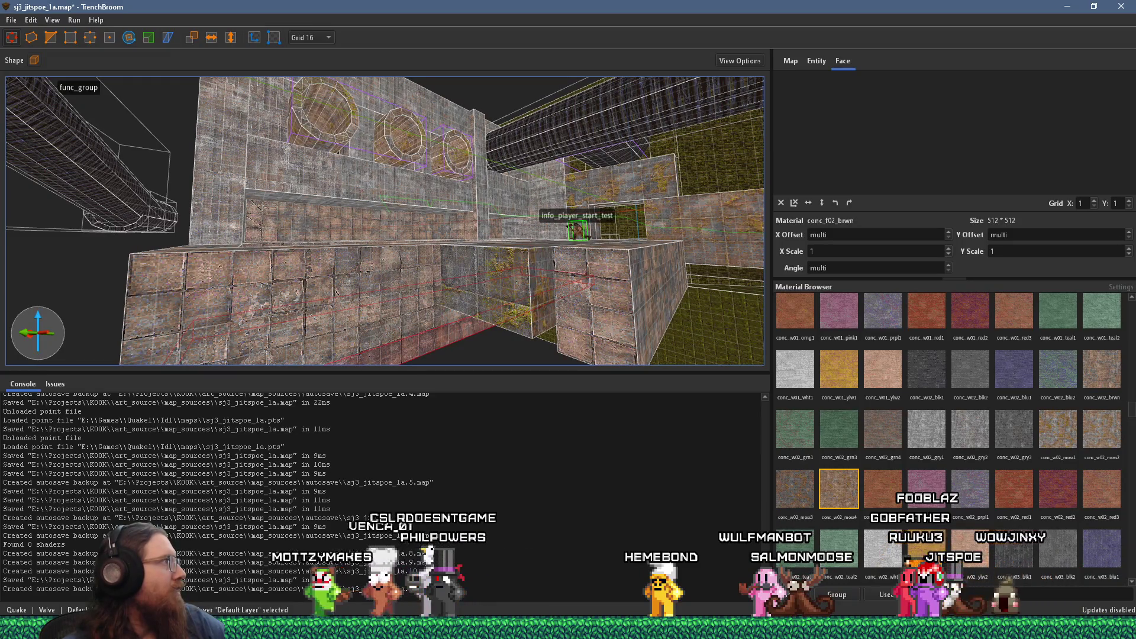
key("alt+Tab")
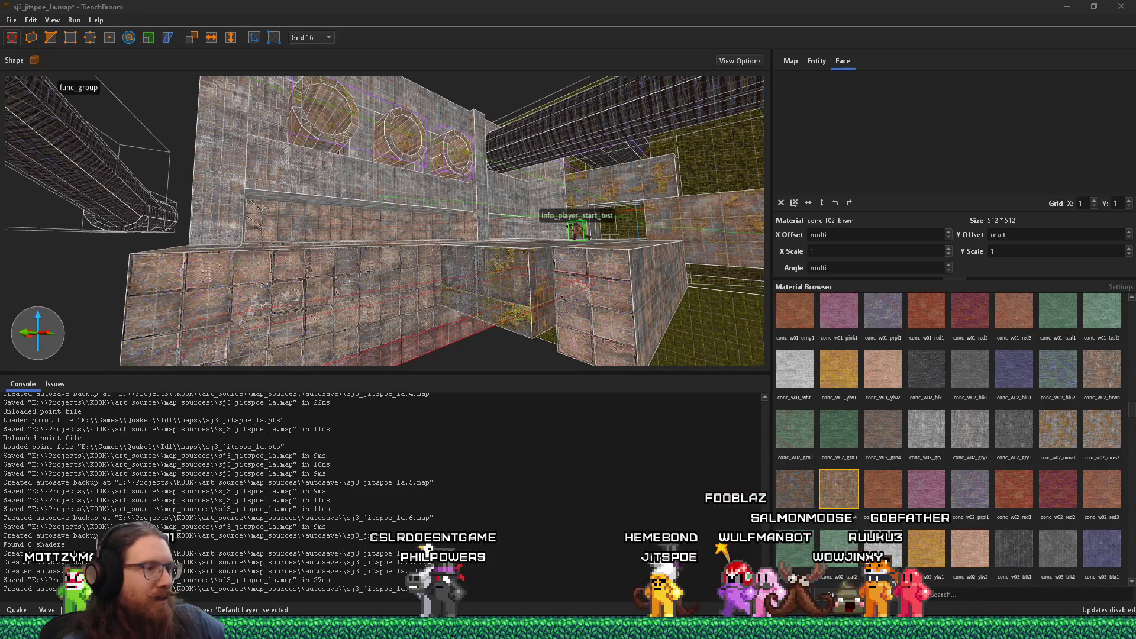
key("alt+Tab")
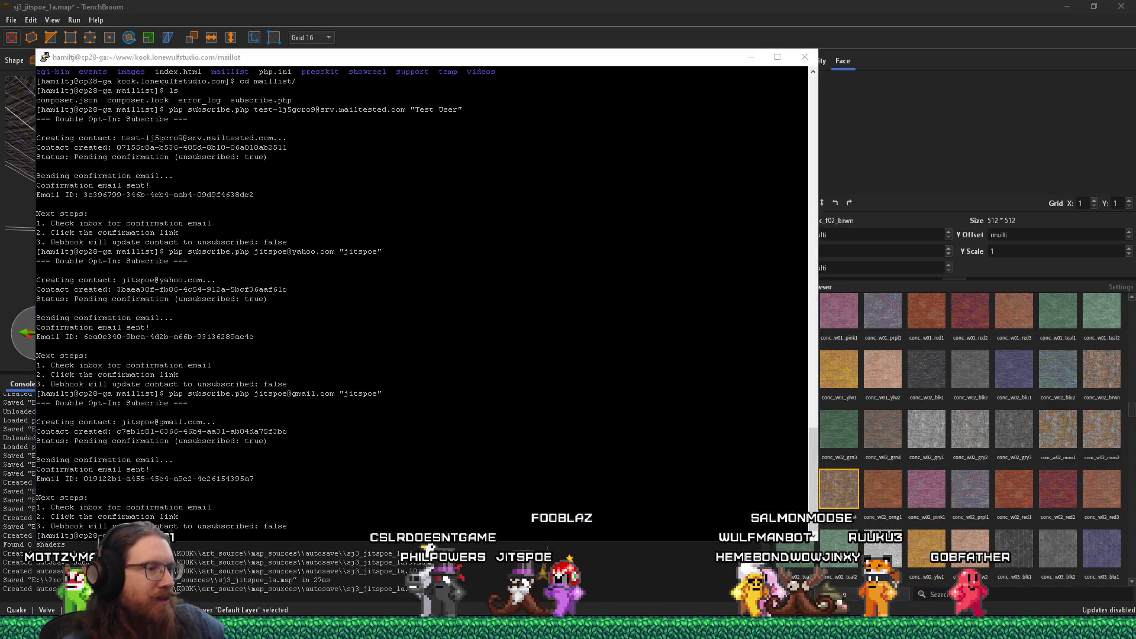
key("alt+Tab")
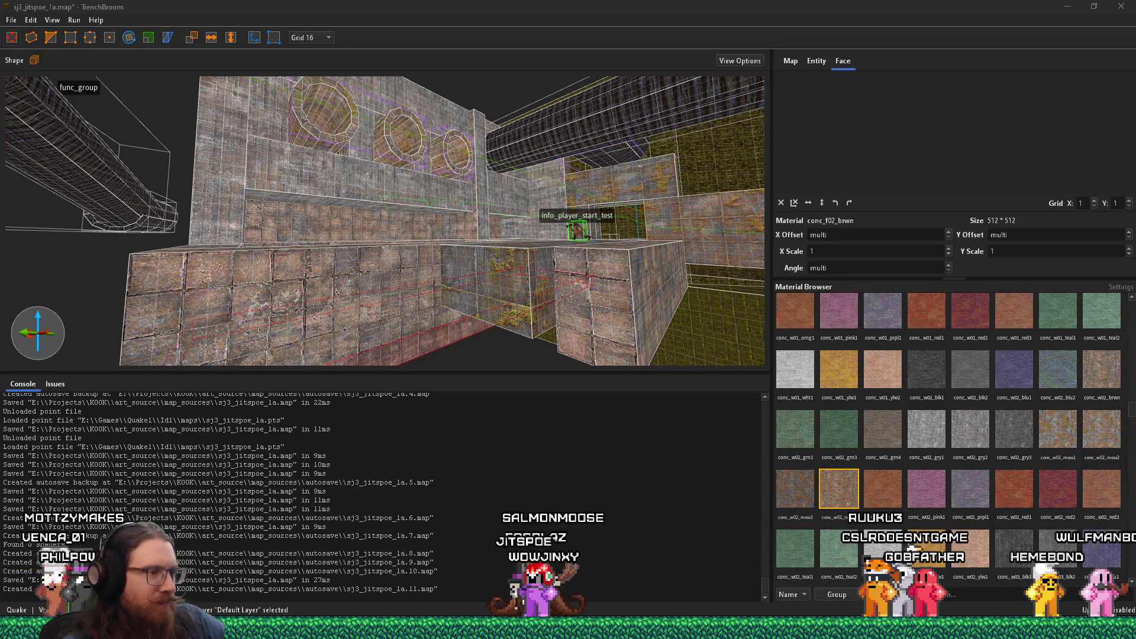
right_click(259, 628)
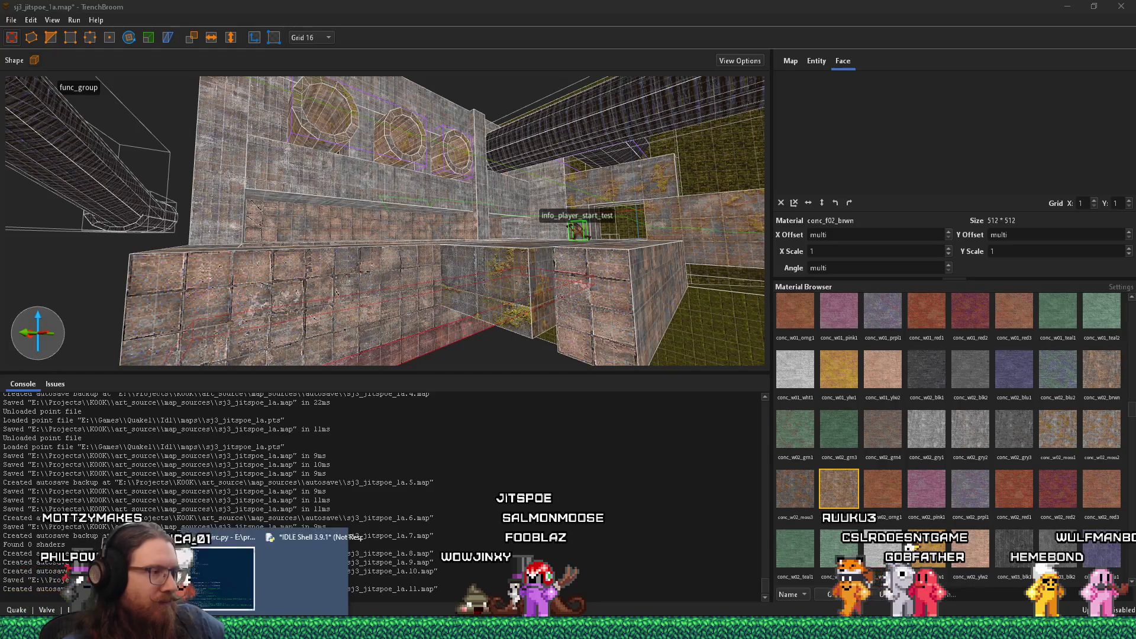
Step: Dismiss the Python shell options and close the Wavosaur audio editor
key("Escape")
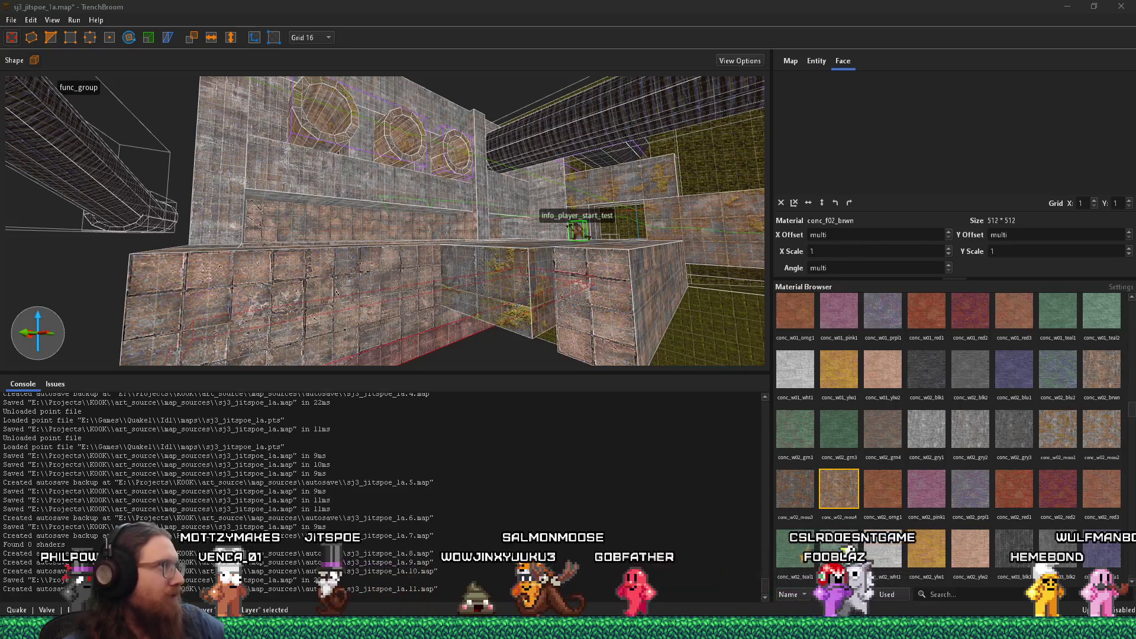
mouse_move(296, 628)
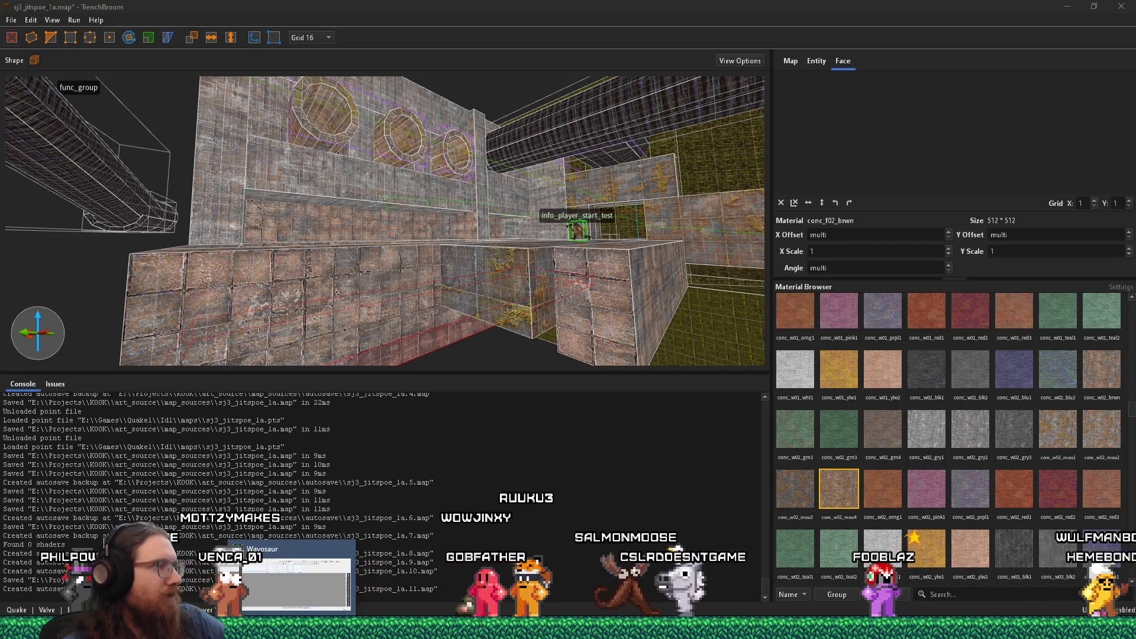
left_click(347, 553)
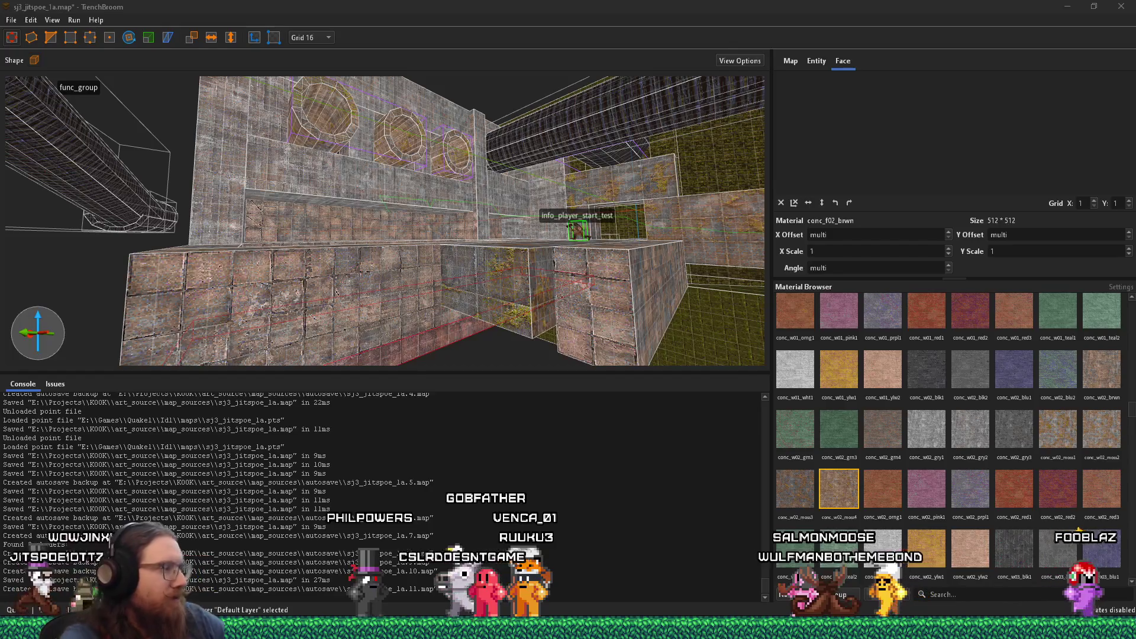
Step: Open e:\projects\python via Run and move its window to the other display
key("super+r")
type("e:\\projects\\python")
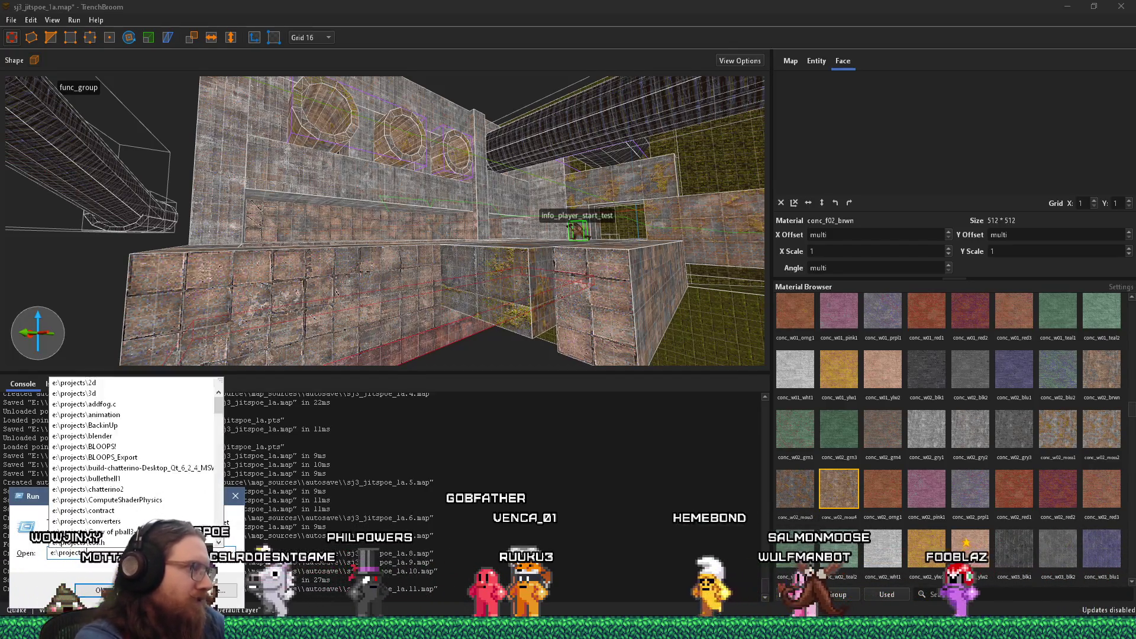
key("Return")
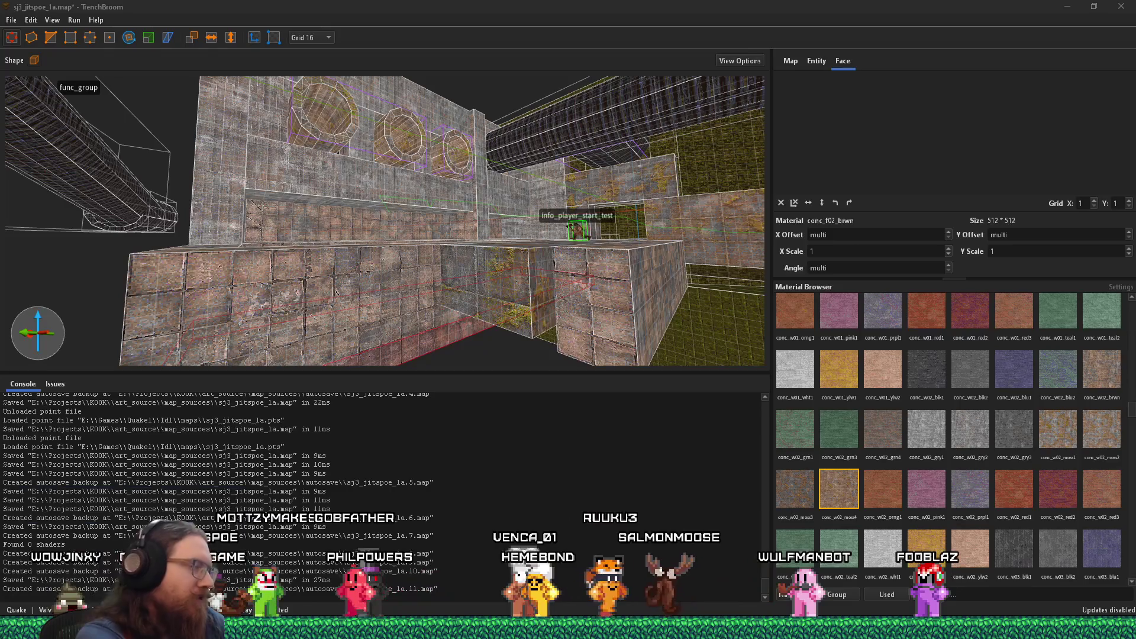
left_click_drag(601, 155, 456, 140)
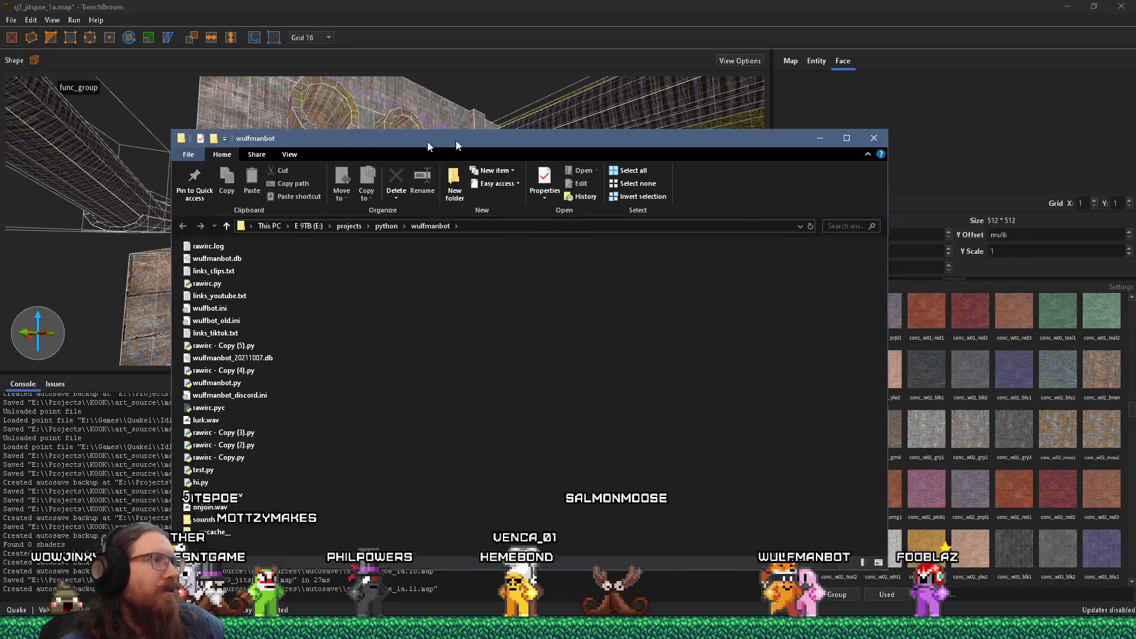
key("alt+Tab")
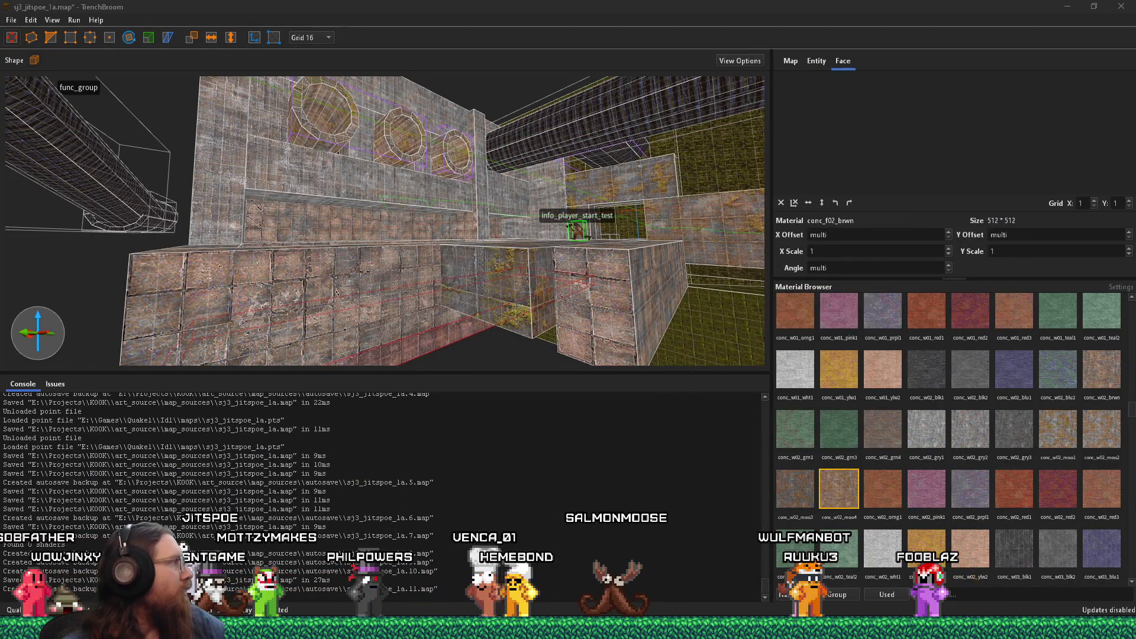
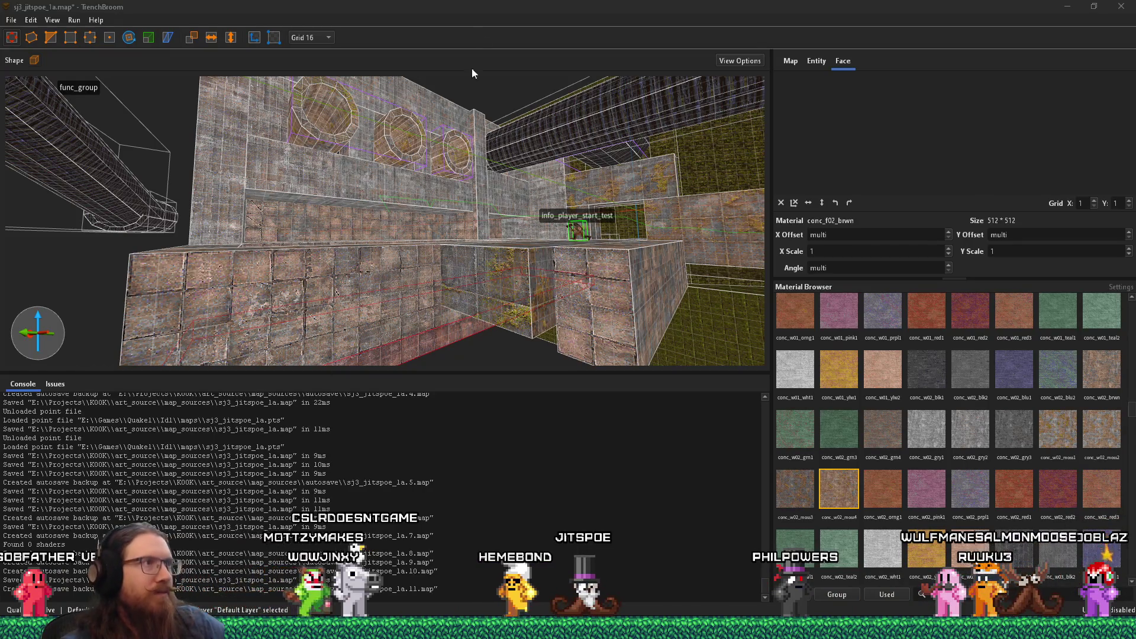
Step: Inspect the mossy floor face and the narrow ramp brush along the ledge
left_click(418, 231)
mouse_move(484, 340)
left_mouse_down()
mouse_move(456, 253)
mouse_move(504, 193)
mouse_move(470, 374)
left_mouse_up()
mouse_move(471, 294)
left_mouse_down()
mouse_move(542, 302)
mouse_move(361, 353)
left_mouse_up()
left_click(537, 295)
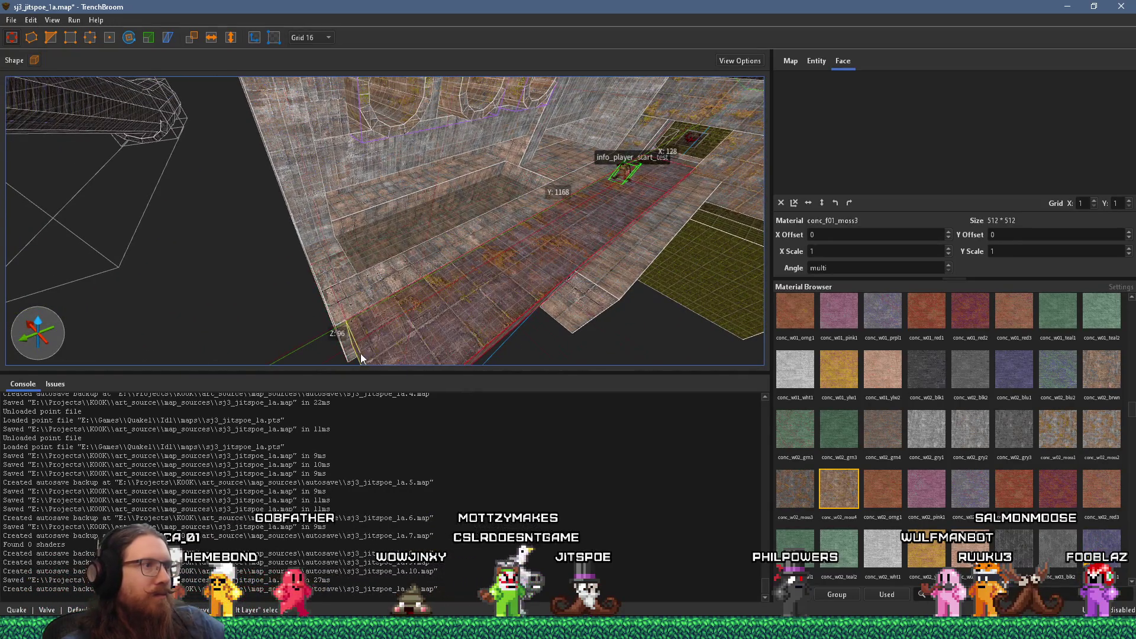
left_click(565, 305)
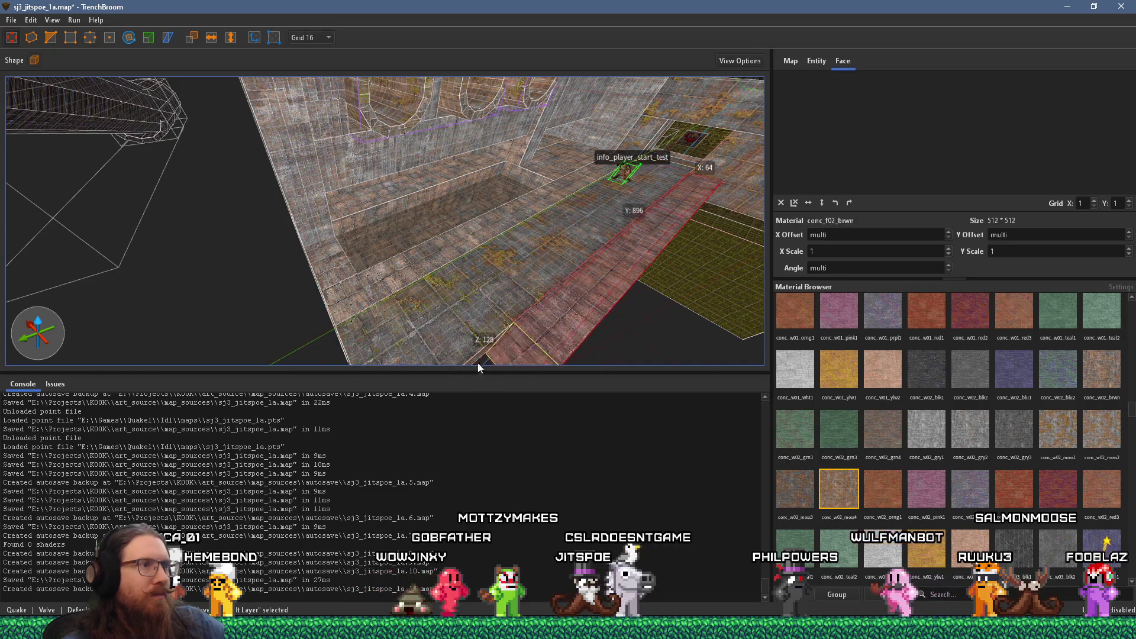
left_click_drag(471, 348, 494, 271)
mouse_move(415, 360)
left_mouse_down()
mouse_move(430, 342)
mouse_move(417, 252)
mouse_move(345, 275)
mouse_move(383, 285)
mouse_move(245, 372)
left_mouse_up()
mouse_move(365, 289)
left_mouse_down()
mouse_move(343, 311)
mouse_move(552, 170)
mouse_move(461, 273)
mouse_move(414, 136)
mouse_move(566, 157)
mouse_move(429, 244)
mouse_move(299, 272)
mouse_move(573, 239)
mouse_move(447, 269)
mouse_move(591, 274)
left_mouse_up()
Step: After checking the reference images, pull the pillar out of the wall and raise it to 448 units
key("alt+Tab")
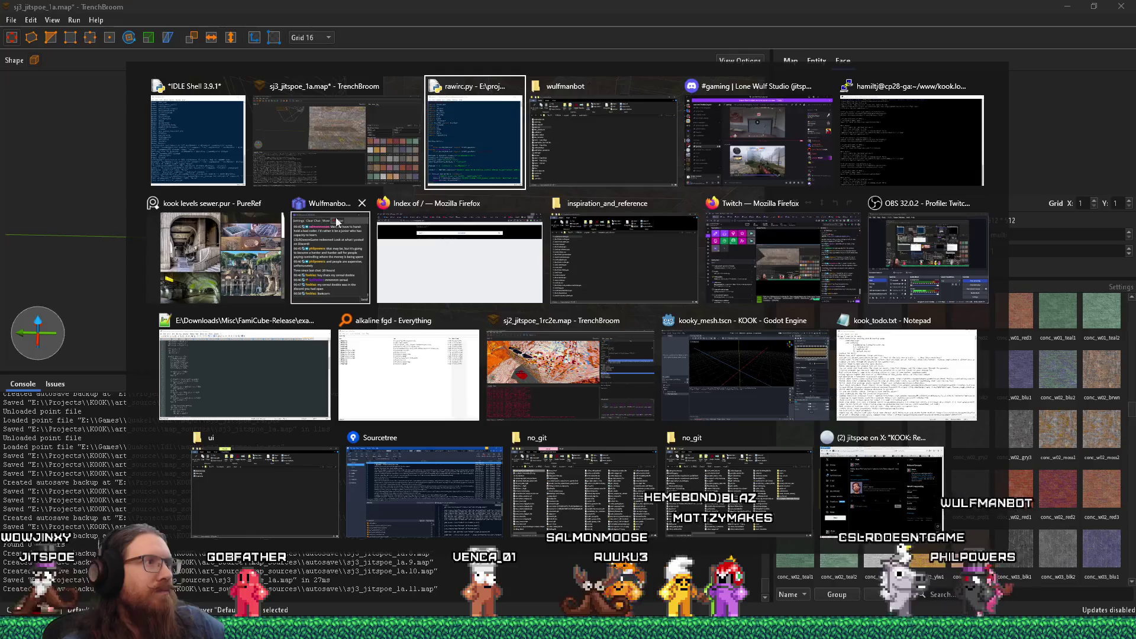
left_click(225, 260)
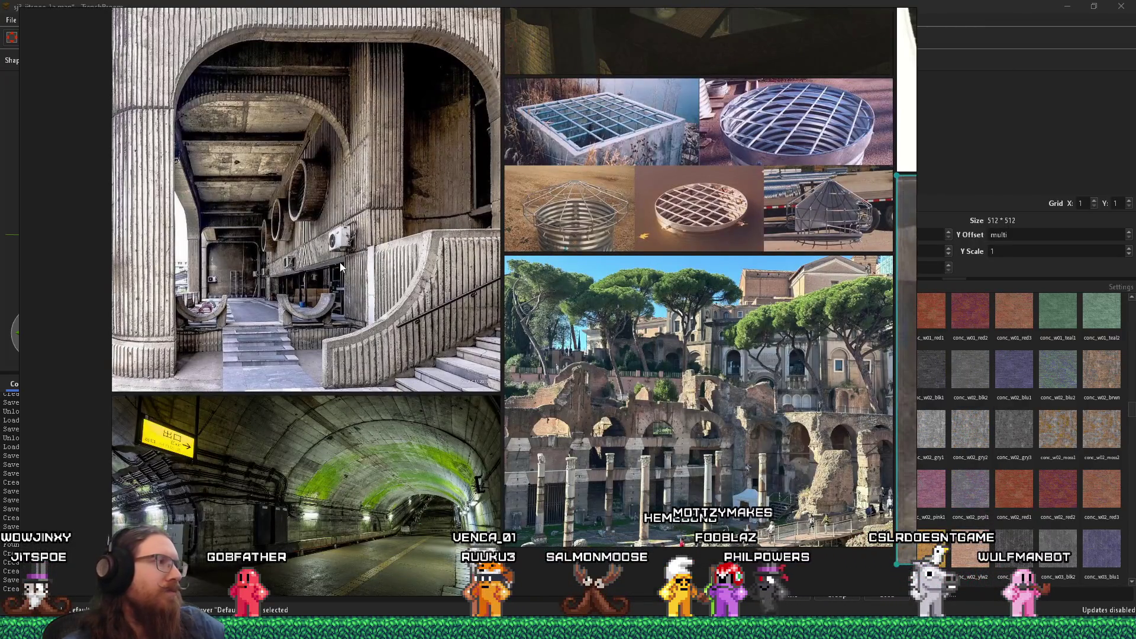
key("alt+Tab")
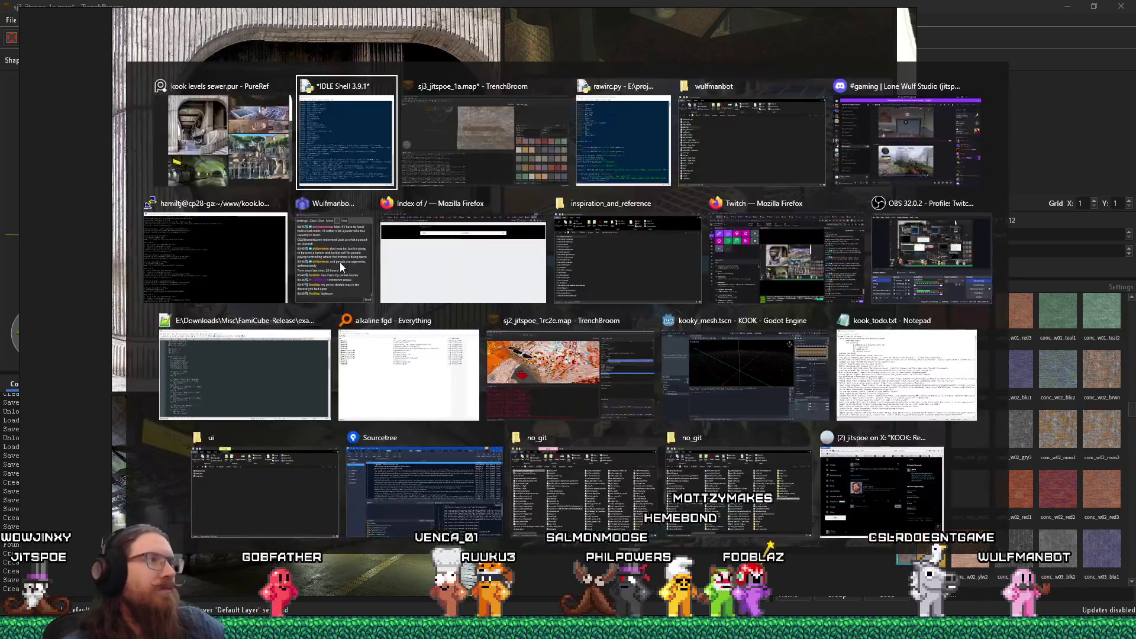
key("ctrl+u")
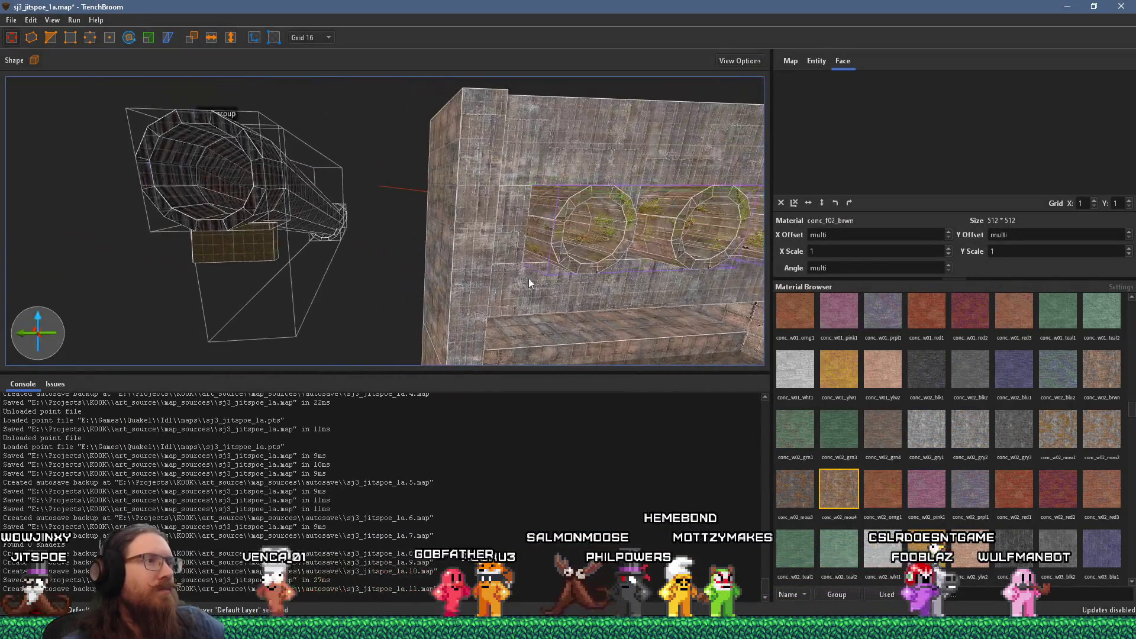
mouse_move(480, 281)
left_mouse_down()
mouse_move(398, 278)
mouse_move(414, 262)
mouse_move(418, 153)
left_mouse_up()
mouse_move(421, 104)
left_mouse_down()
mouse_move(381, 24)
mouse_move(397, 296)
mouse_move(532, 201)
left_mouse_up()
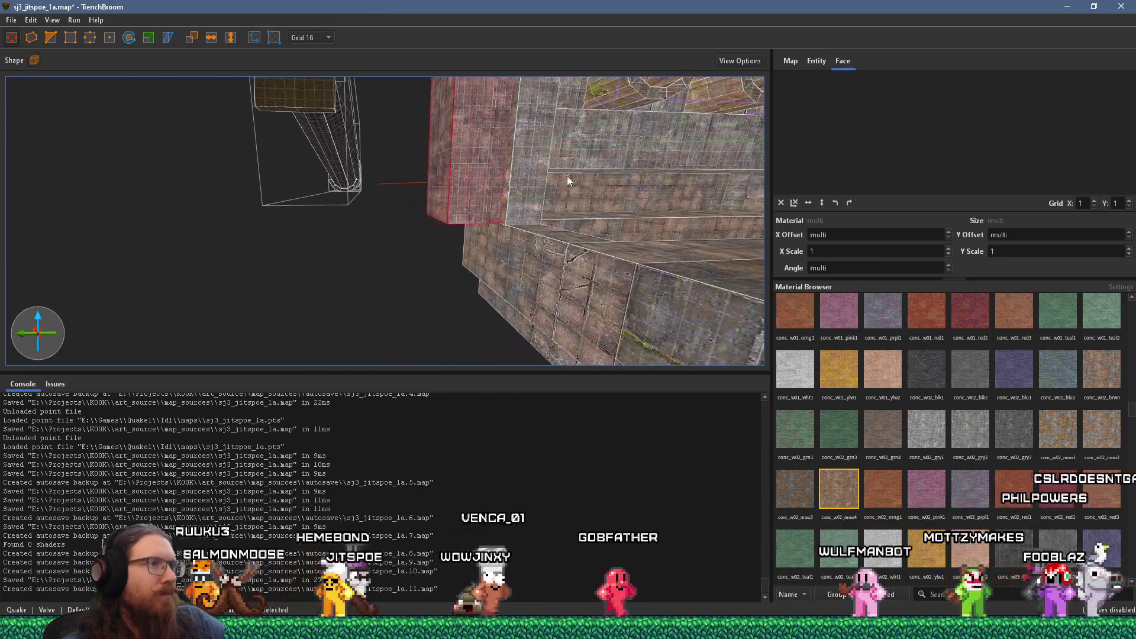
Step: Select the floor box brush, then the tall pillar, then one grey pillar face
left_click(531, 258)
mouse_move(413, 270)
left_mouse_down()
mouse_move(340, 280)
mouse_move(464, 320)
mouse_move(441, 288)
mouse_move(346, 289)
left_mouse_up()
left_click(413, 283)
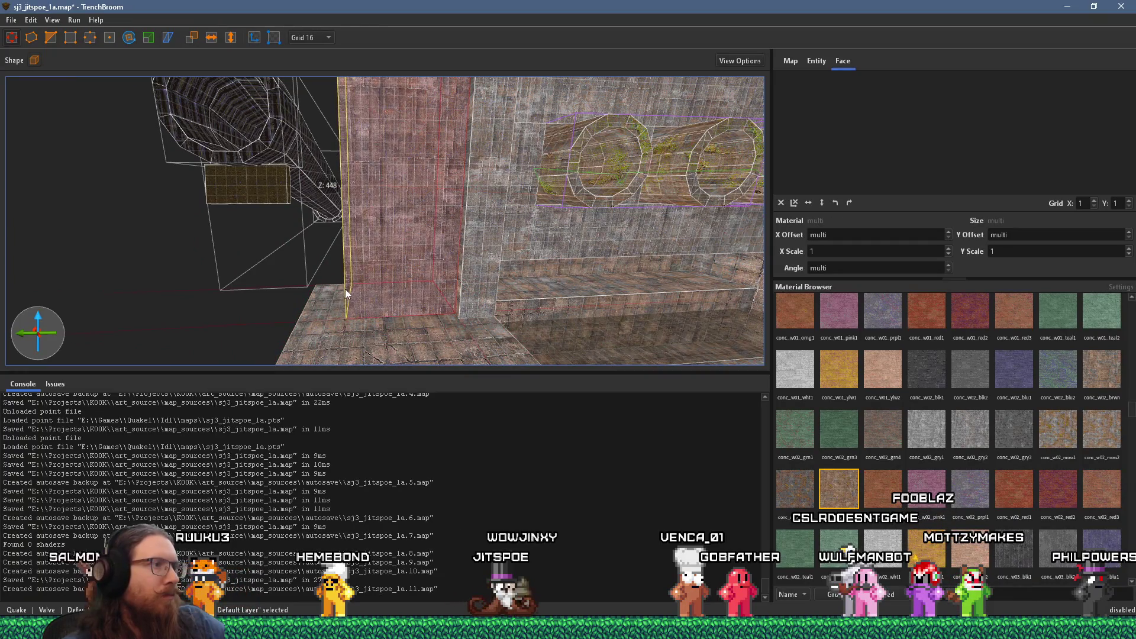
left_click_drag(456, 290, 555, 303)
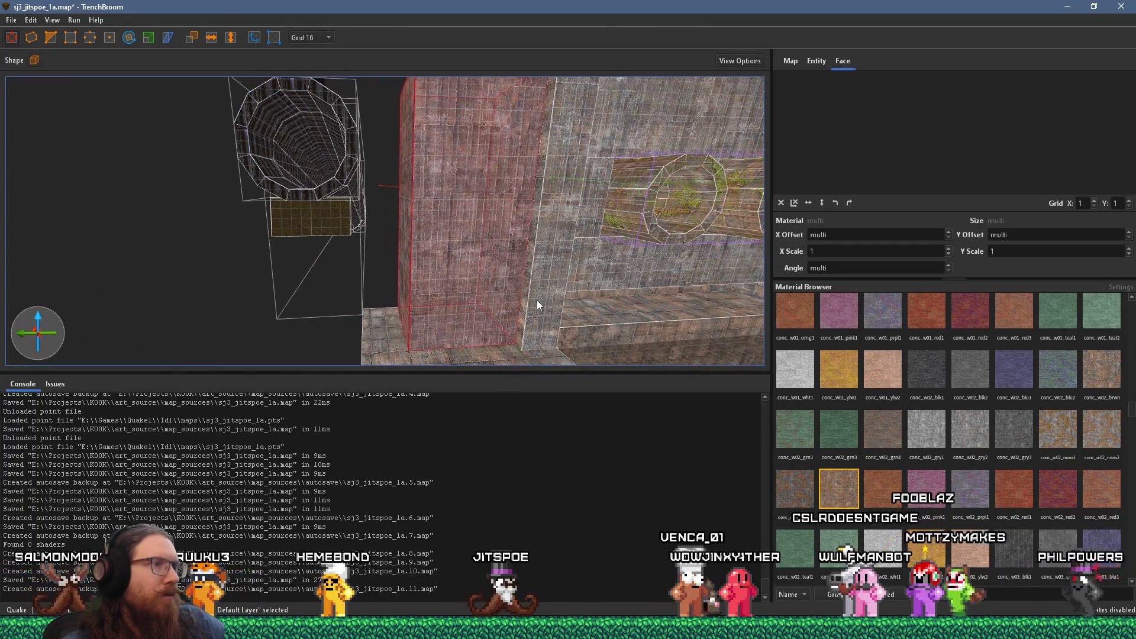
scroll(538, 305, "up", 5)
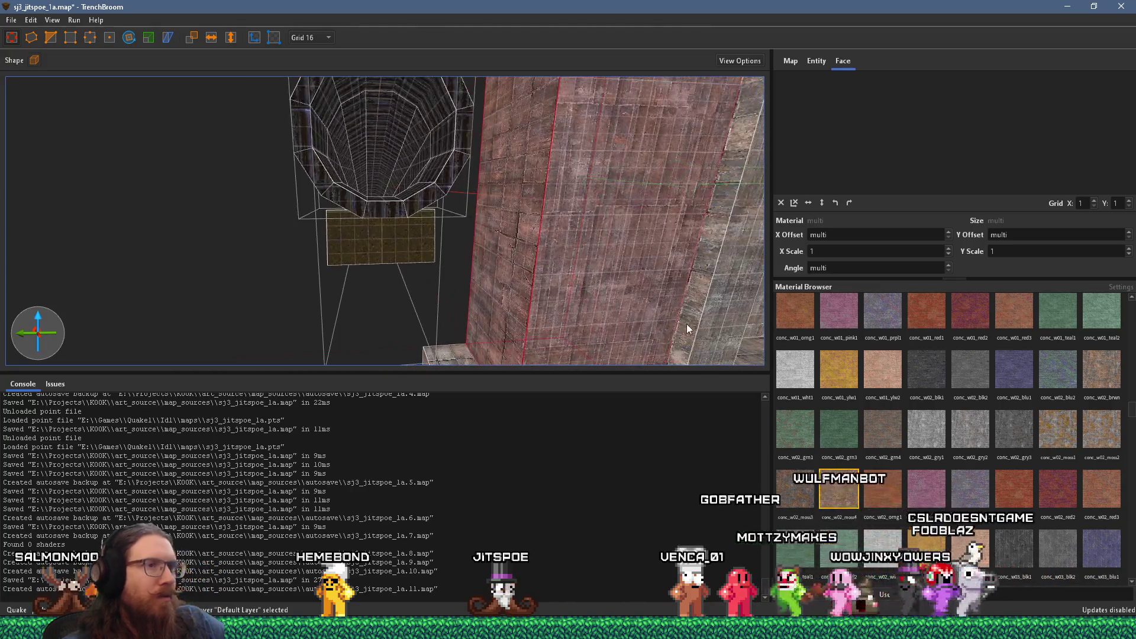
left_click(704, 315)
Step: Select the left pillar brush and view the wall beside the pipe
mouse_move(701, 312)
left_mouse_down()
mouse_move(478, 310)
mouse_move(528, 294)
mouse_move(521, 287)
left_mouse_up()
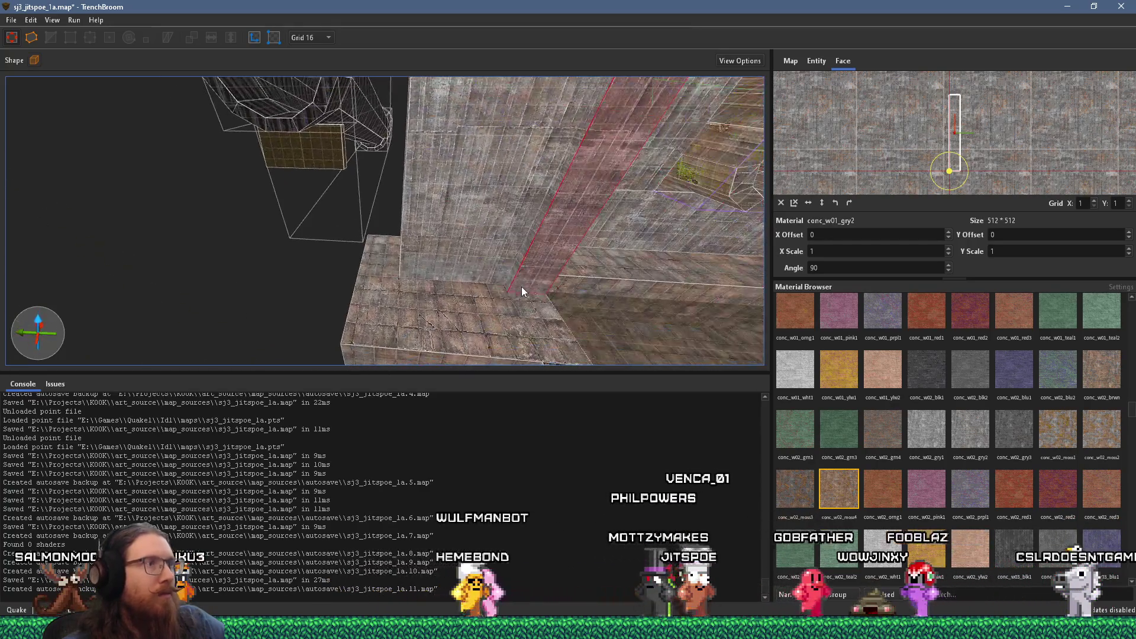
left_click(437, 264)
left_click(542, 264)
left_click(385, 265)
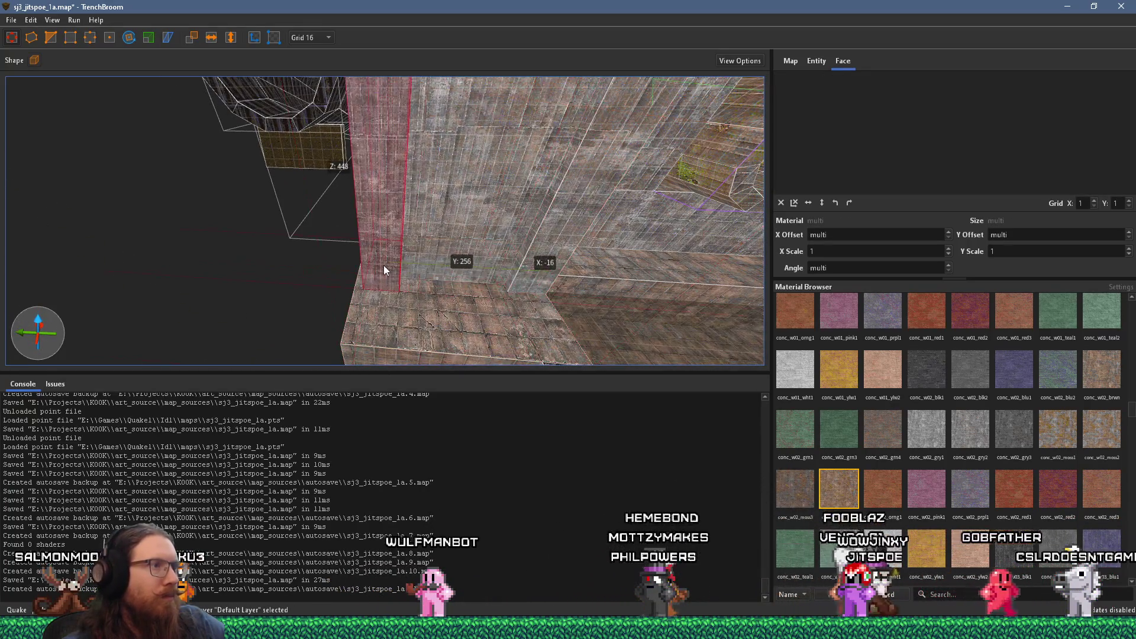
mouse_move(378, 263)
left_mouse_down()
mouse_move(425, 280)
mouse_move(239, 260)
mouse_move(436, 261)
mouse_move(220, 224)
mouse_move(282, 234)
mouse_move(207, 256)
mouse_move(292, 337)
mouse_move(369, 320)
mouse_move(475, 340)
mouse_move(598, 302)
mouse_move(651, 305)
left_mouse_up()
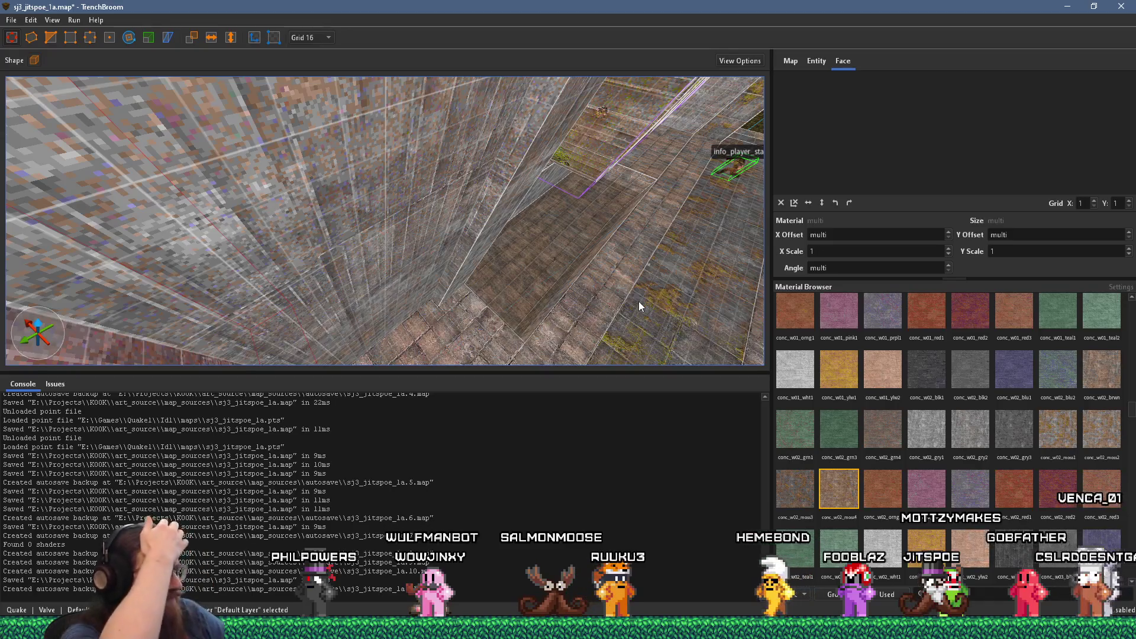
mouse_move(690, 326)
left_mouse_down()
mouse_move(432, 246)
mouse_move(551, 270)
mouse_move(640, 212)
mouse_move(468, 286)
mouse_move(396, 267)
mouse_move(582, 274)
mouse_move(367, 272)
left_mouse_up()
Step: Select the pipe func_groups, briefly selecting everything and then clearing the selection
left_click(367, 275)
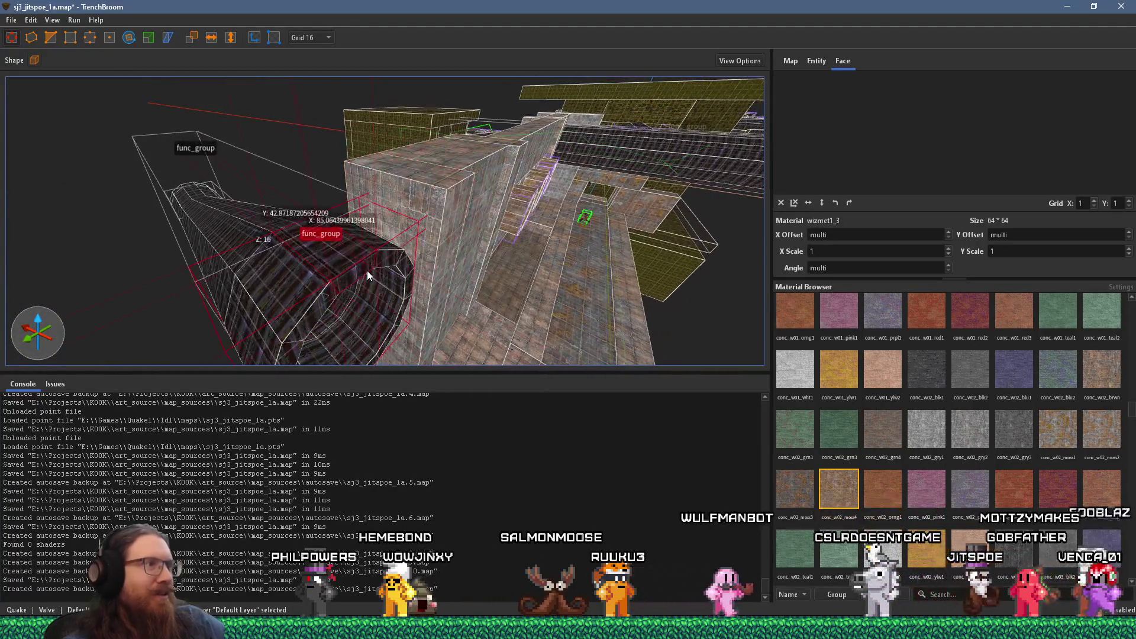
left_click(248, 243, "ctrl")
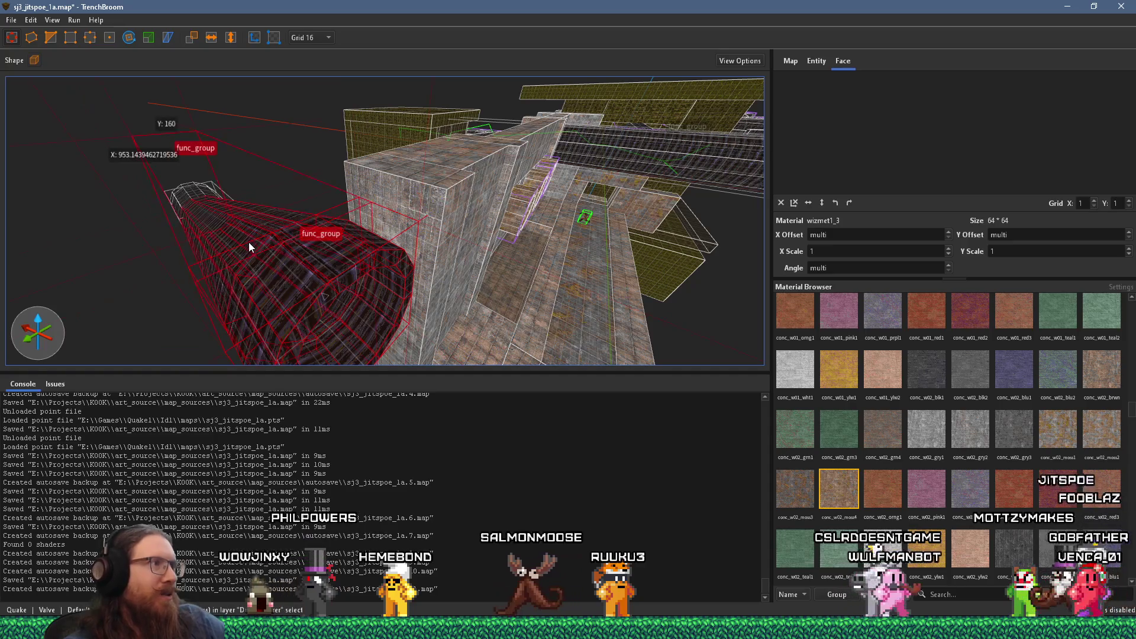
left_click_drag(249, 242, 235, 246)
scroll(235, 245, "down", 5)
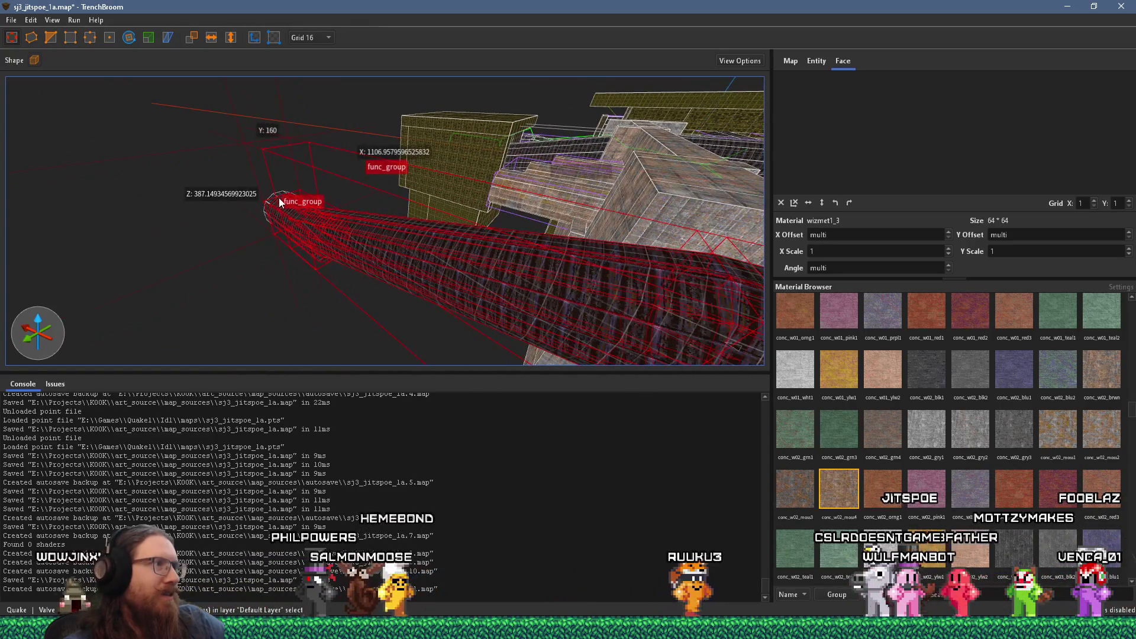
key("ctrl+a")
key("Escape")
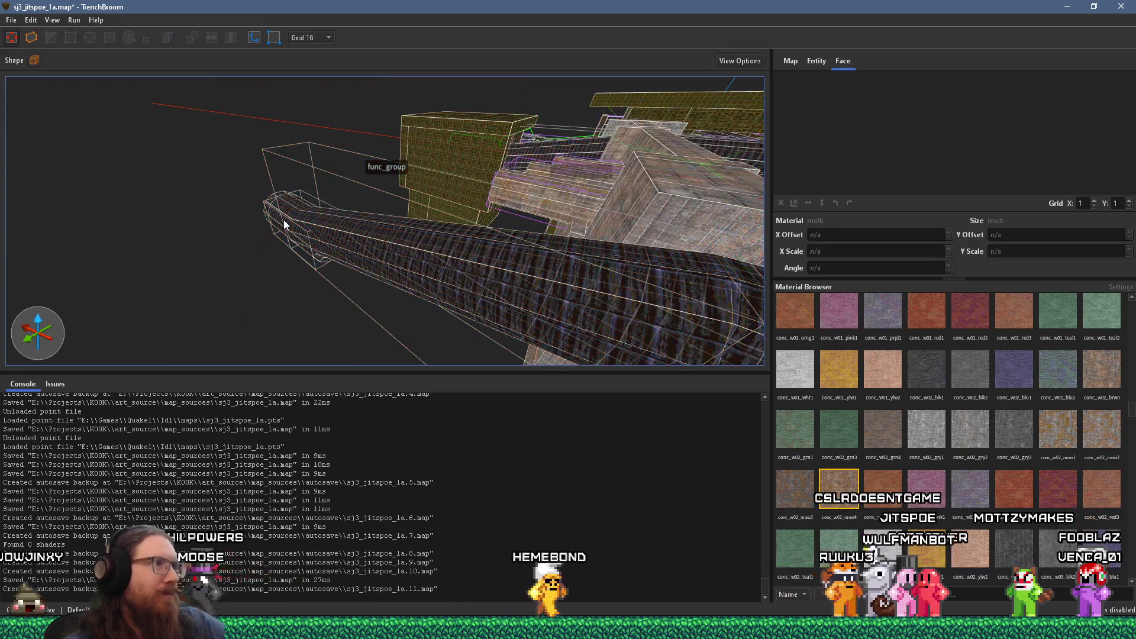
Step: Group the long pipe func_group under the name Test_15_degree
left_click(355, 242, "ctrl")
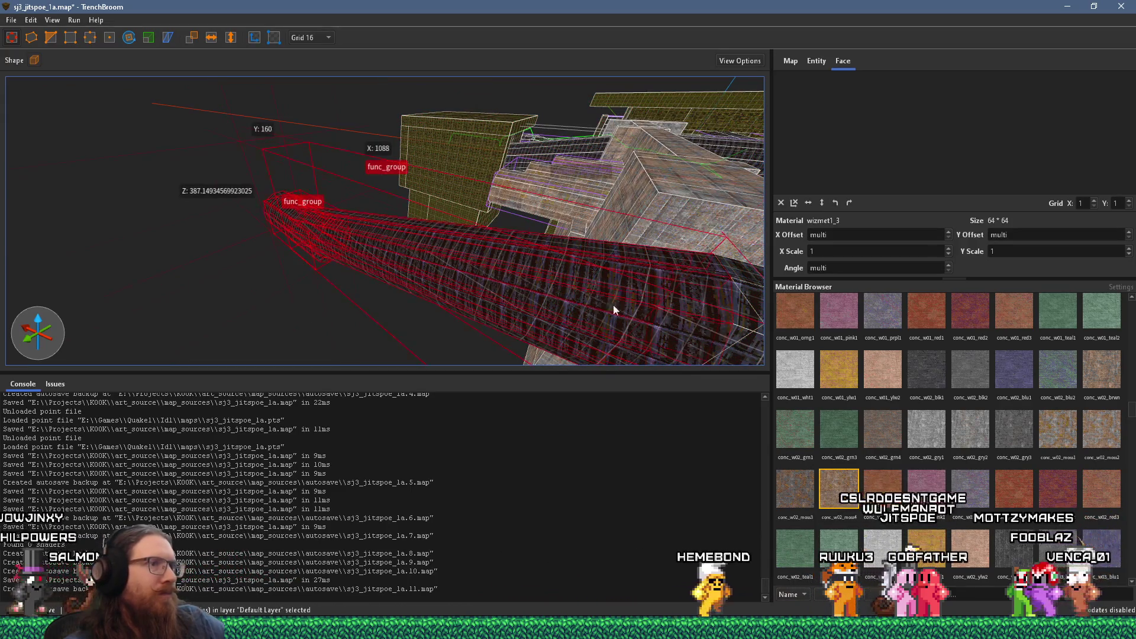
mouse_move(514, 277)
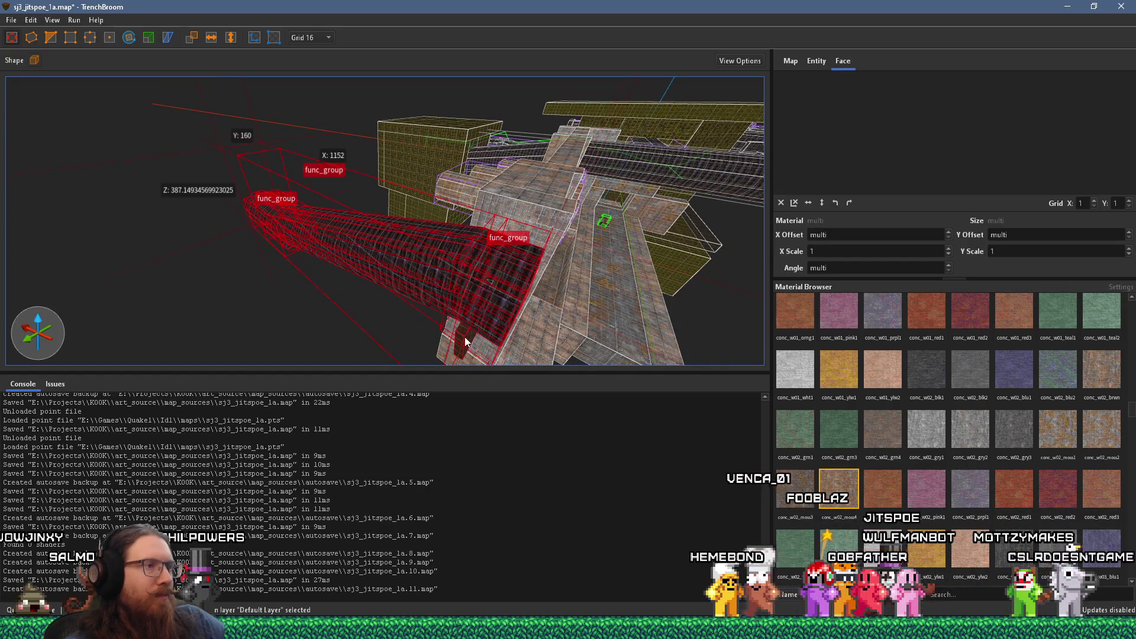
right_click(491, 295)
left_click(533, 306)
type("Test")
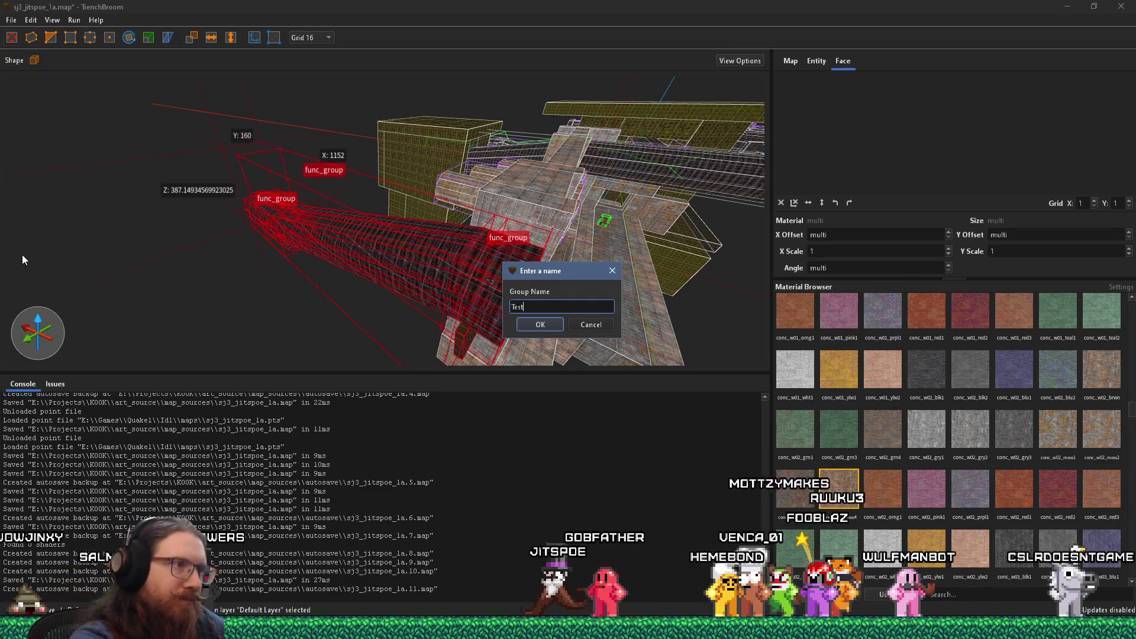
type("_")
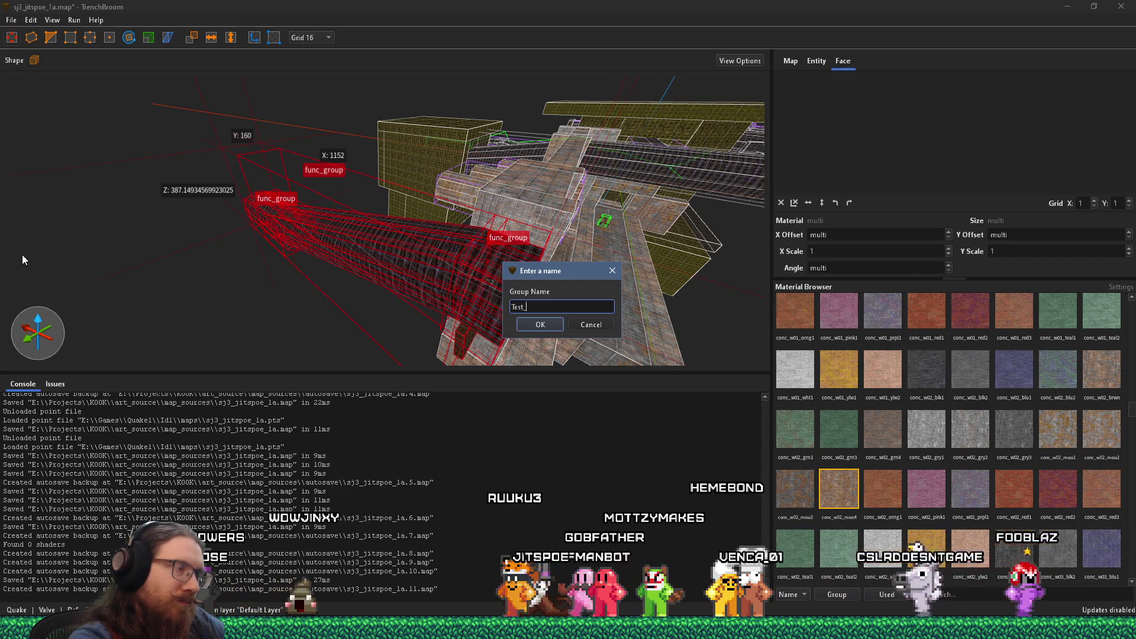
type("15_deg")
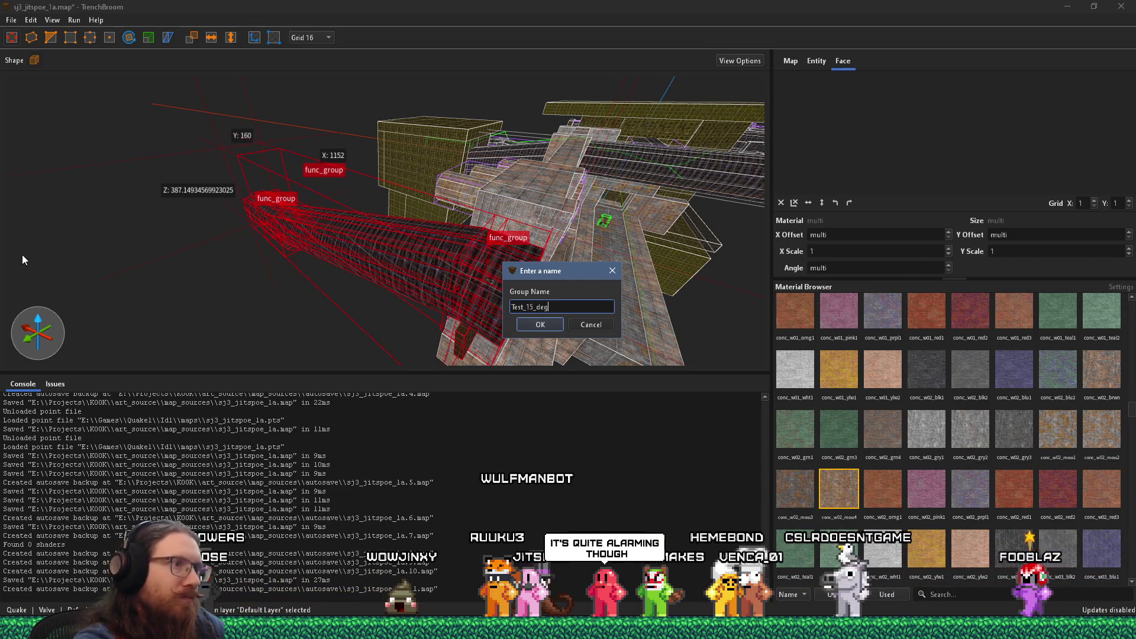
type("ree")
key("Return")
mouse_move(27, 260)
left_mouse_down()
mouse_move(256, 258)
mouse_move(288, 299)
mouse_move(378, 312)
left_mouse_up()
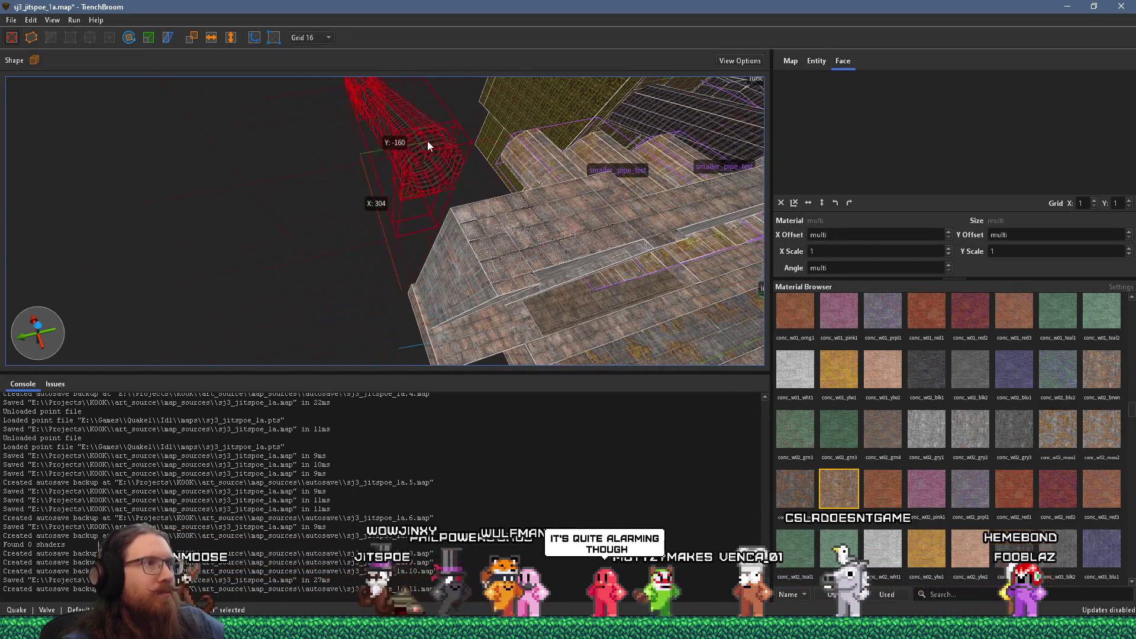
left_click_drag(433, 147, 164, 193)
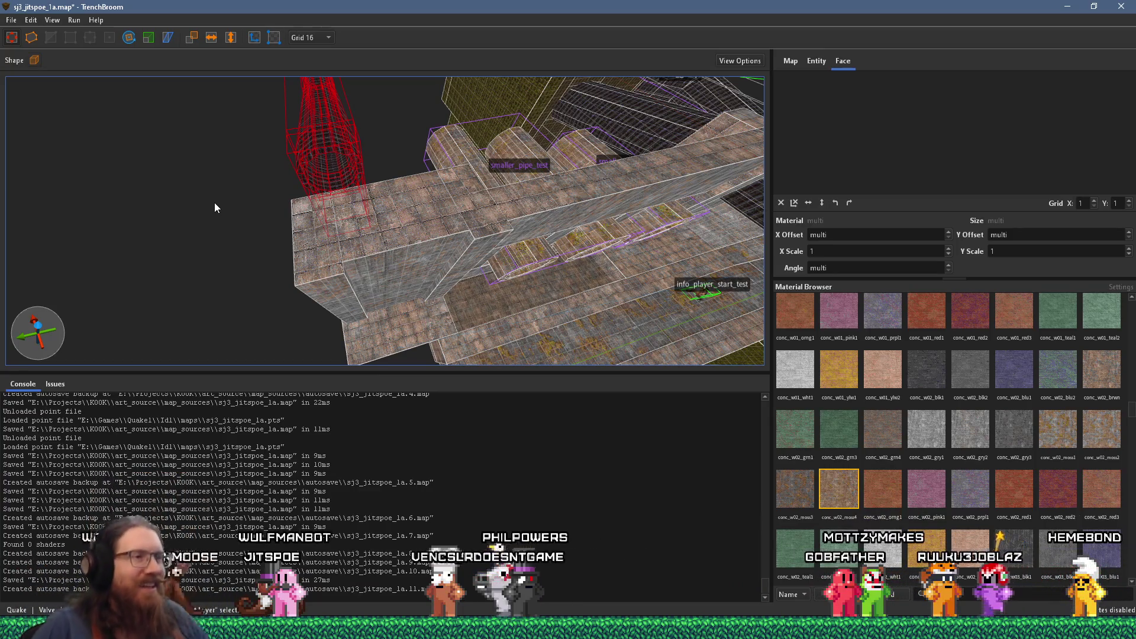
scroll(500, 124, "up", 6)
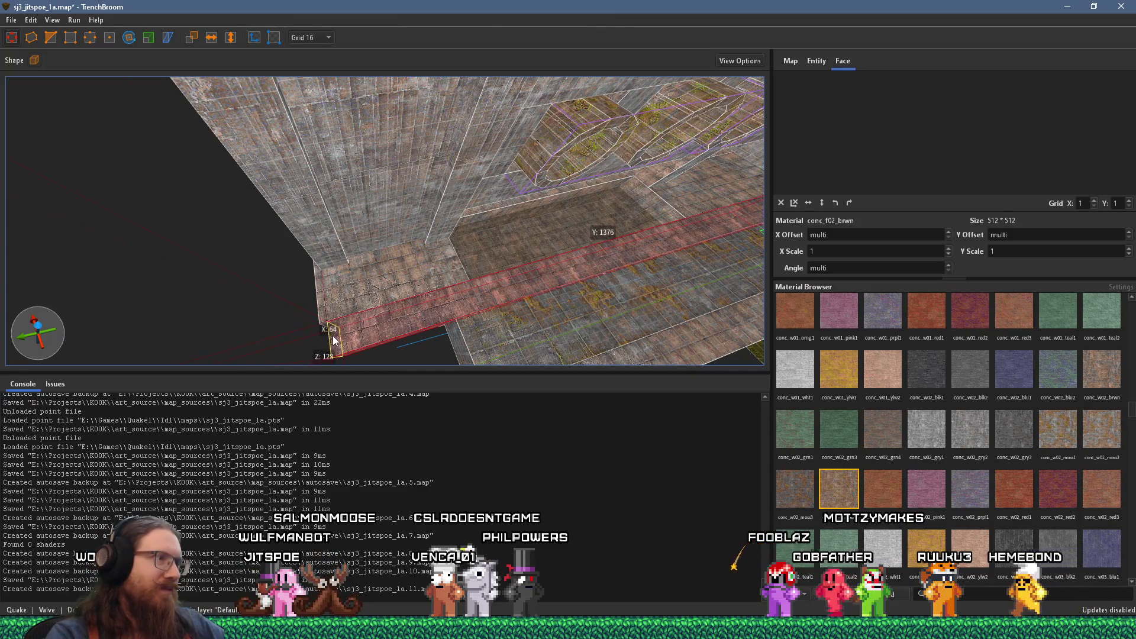
scroll(537, 247, "down", 4)
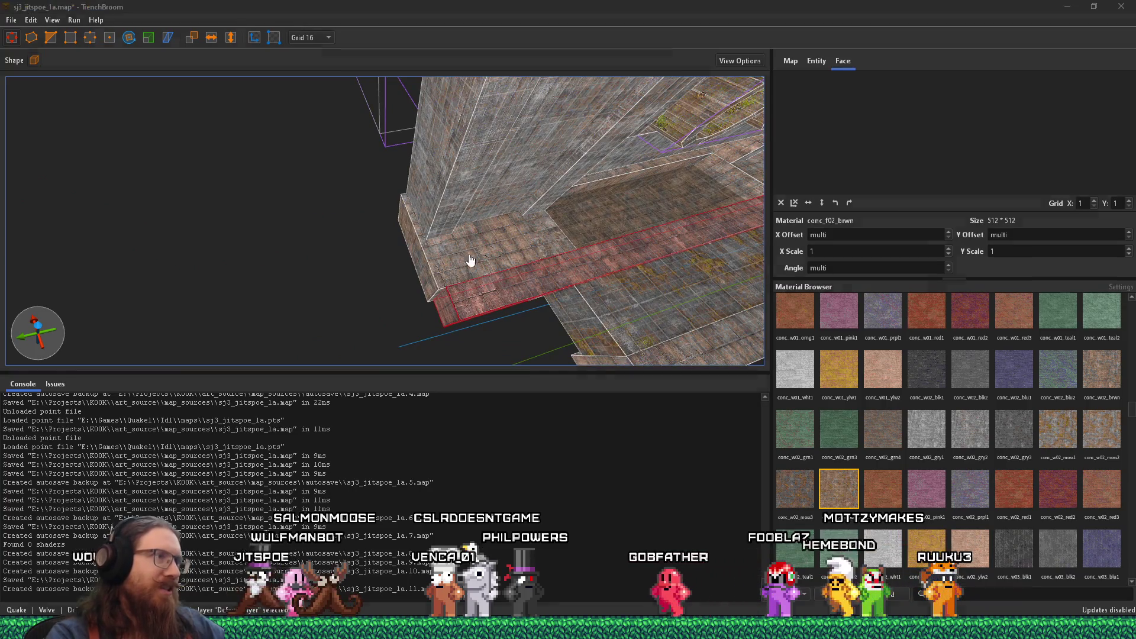
key("alt+Tab")
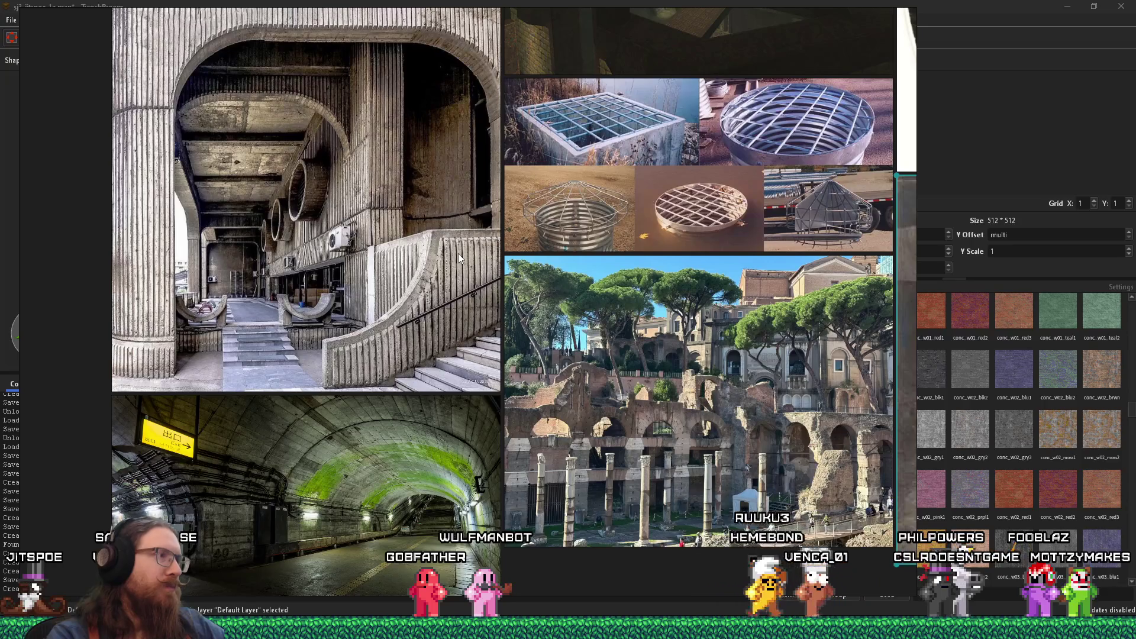
key("alt+Tab")
left_click(387, 234)
key("Escape")
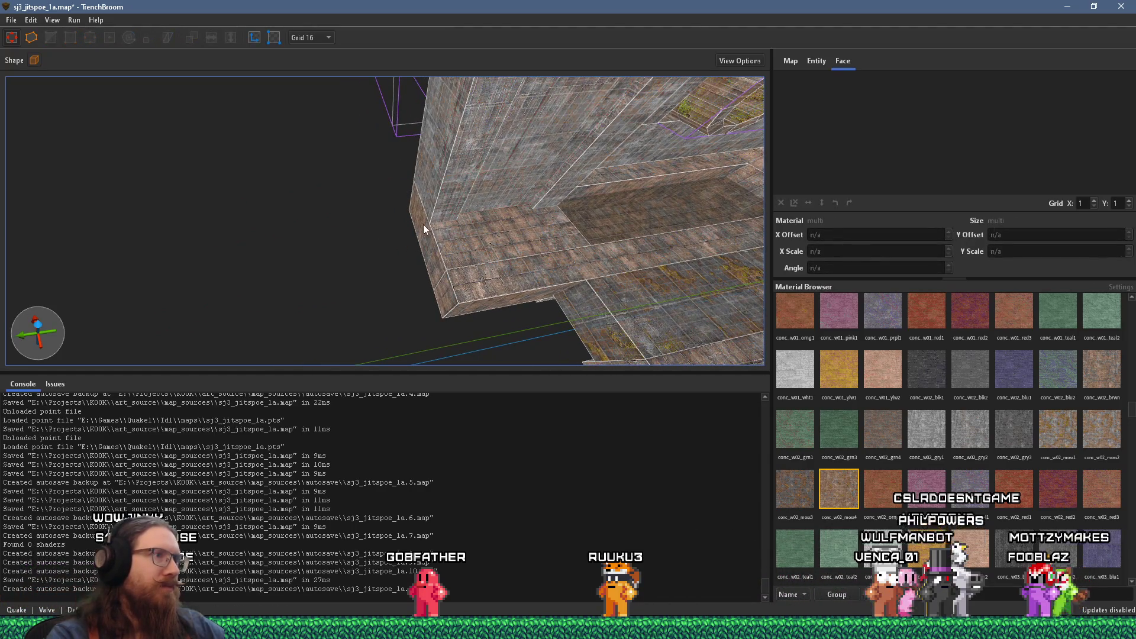
Step: Select the small ledge-edge brush, then the brush on the wall in close-up
left_click(423, 268)
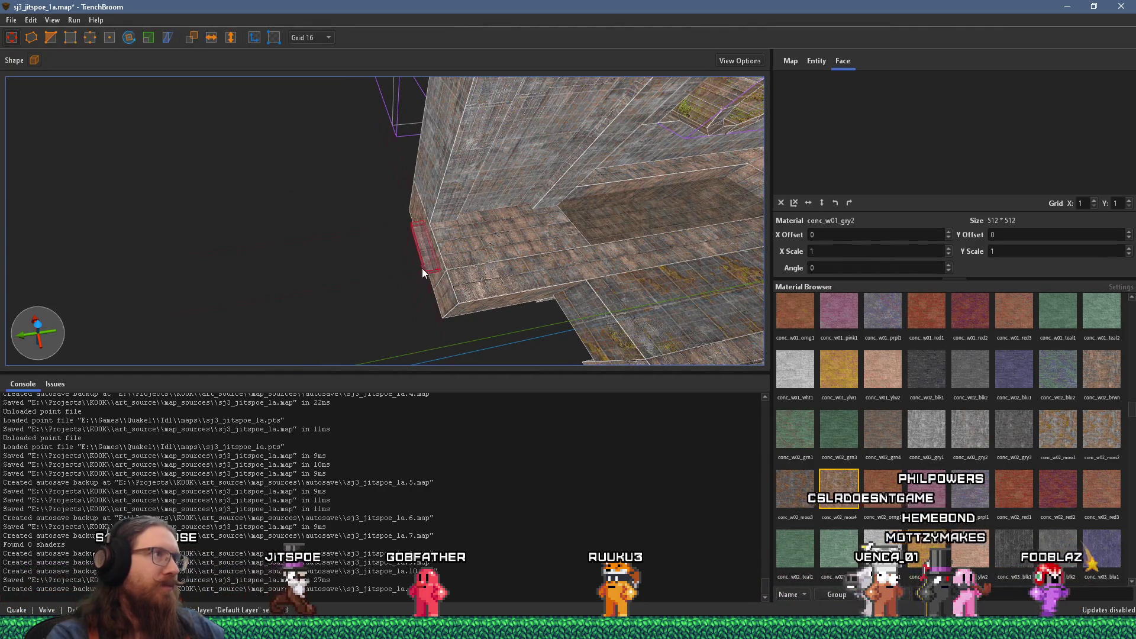
left_click(323, 37)
left_click(329, 68)
left_click_drag(250, 173, 315, 191)
mouse_move(327, 236)
left_mouse_down()
mouse_move(454, 228)
mouse_move(391, 264)
mouse_move(379, 187)
left_mouse_up()
left_click(385, 186)
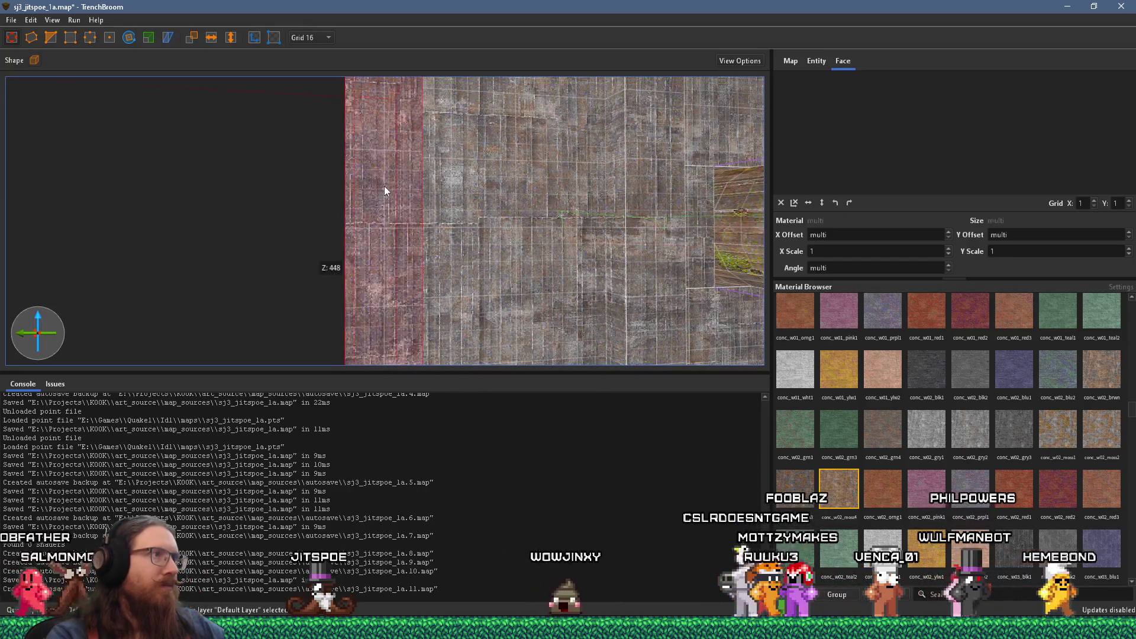
Step: Set Grid 64 and select the tall wall brush beside the pipe-opening wall
left_click(312, 38)
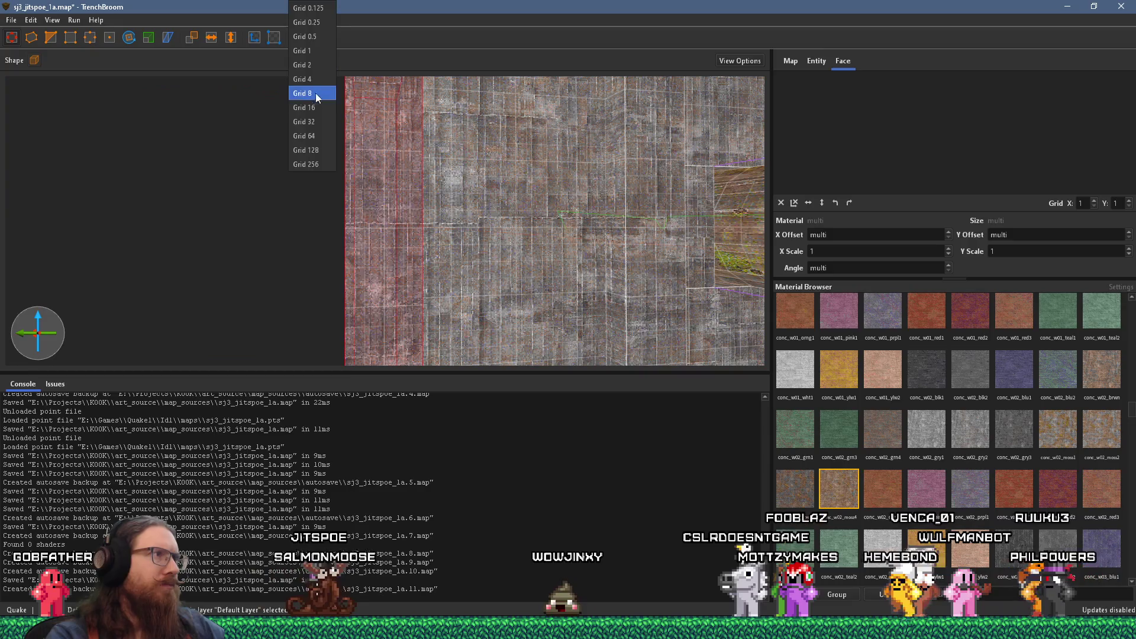
mouse_move(494, 171)
left_mouse_down()
mouse_move(438, 176)
mouse_move(613, 160)
mouse_move(389, 263)
mouse_move(303, 265)
left_mouse_up()
left_click(328, 178)
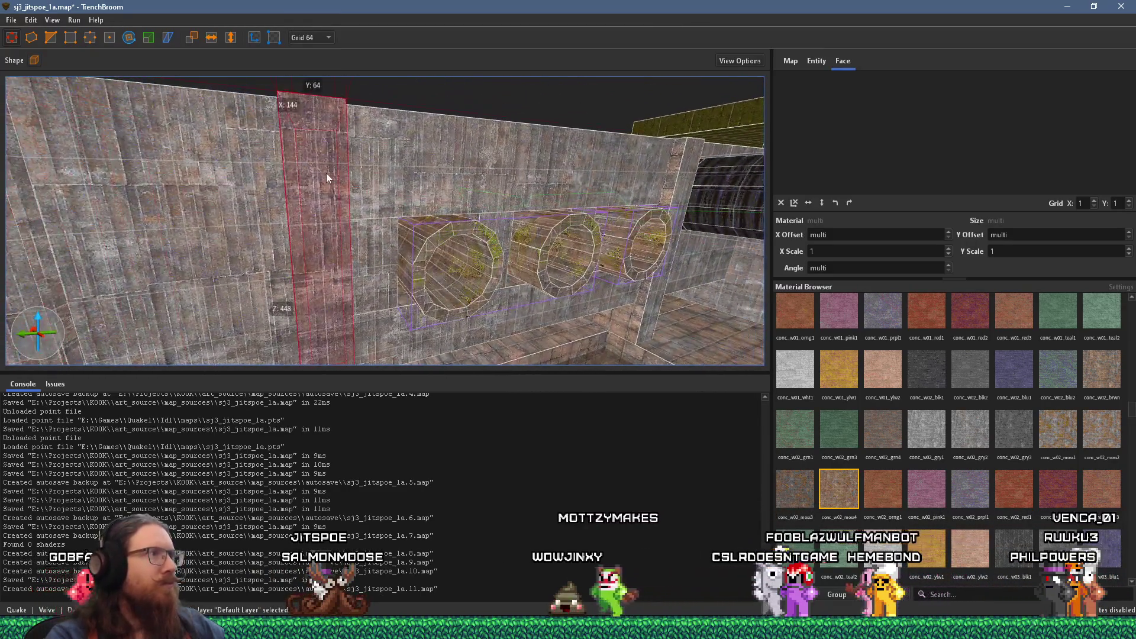
mouse_move(301, 145)
left_mouse_down()
mouse_move(198, 177)
mouse_move(572, 107)
mouse_move(398, 277)
mouse_move(551, 231)
left_mouse_up()
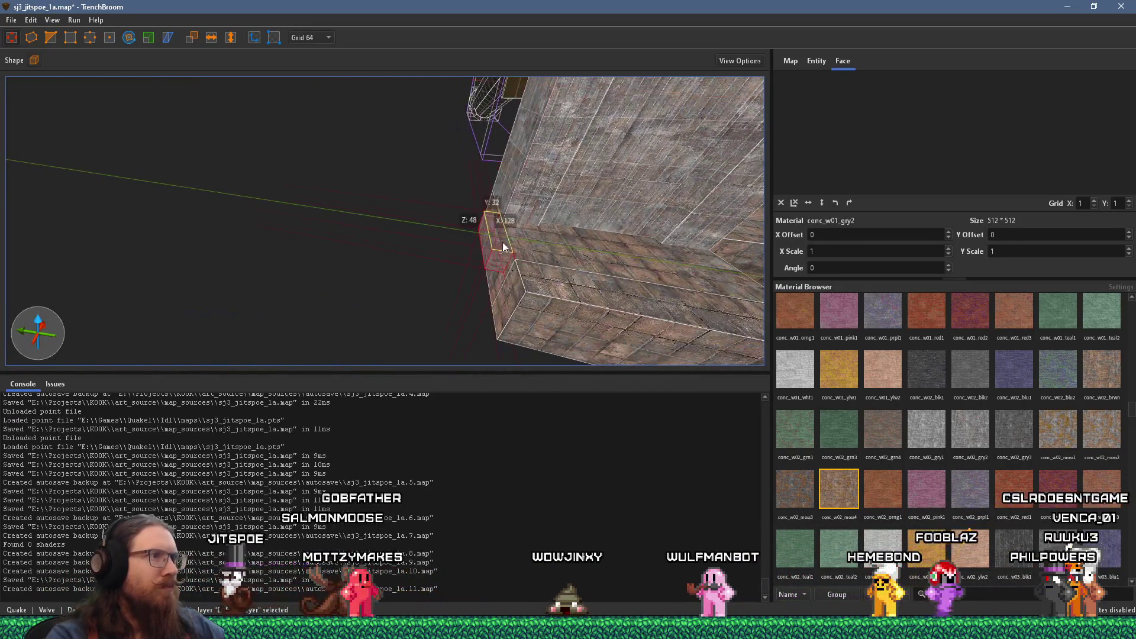
mouse_move(496, 274)
left_mouse_down()
mouse_move(444, 264)
mouse_move(485, 151)
mouse_move(335, 267)
mouse_move(361, 231)
mouse_move(360, 206)
mouse_move(423, 200)
mouse_move(331, 243)
mouse_move(383, 269)
mouse_move(440, 259)
mouse_move(457, 304)
left_mouse_up()
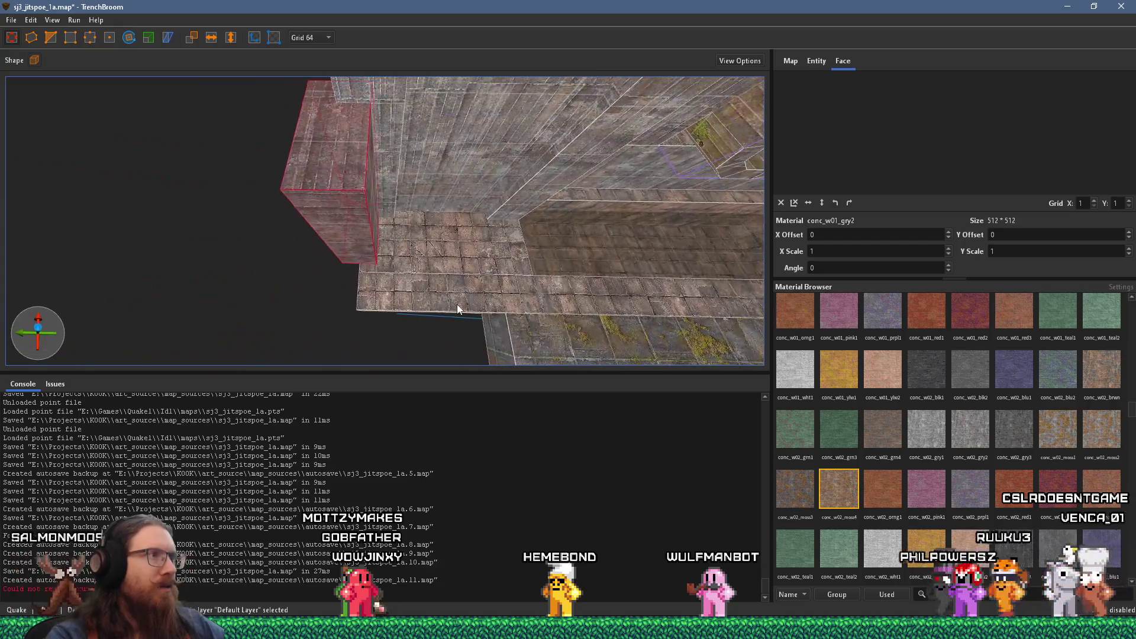
Step: Set Grid 32 and rotate the wall brush's texture by 90 degrees
left_click(311, 37)
left_click(310, 118)
mouse_move(392, 197)
left_mouse_down()
mouse_move(373, 200)
mouse_move(419, 254)
mouse_move(409, 169)
left_mouse_up()
mouse_move(497, 207)
left_mouse_down()
mouse_move(595, 177)
mouse_move(378, 180)
mouse_move(495, 26)
mouse_move(465, 189)
mouse_move(591, 106)
left_mouse_up()
mouse_move(379, 276)
left_mouse_down()
mouse_move(354, 280)
mouse_move(474, 216)
mouse_move(323, 196)
mouse_move(477, 190)
left_mouse_up()
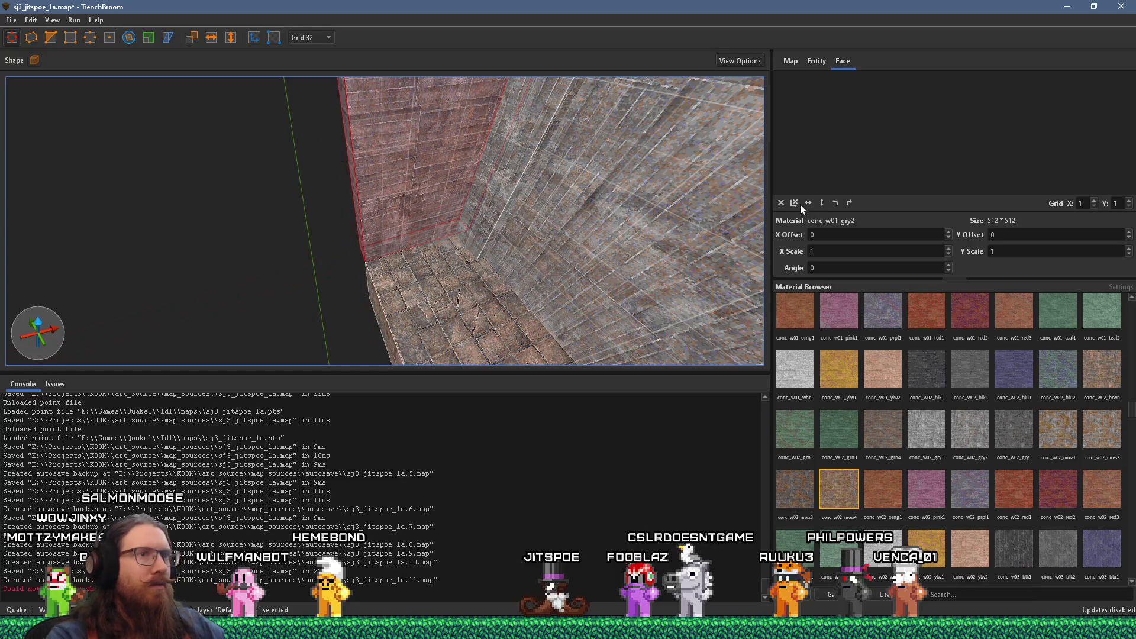
left_click(837, 203)
Step: Stretch the wall brush taller and further left, comparing with the reference board
left_click_drag(534, 184, 477, 161)
key("alt+Tab")
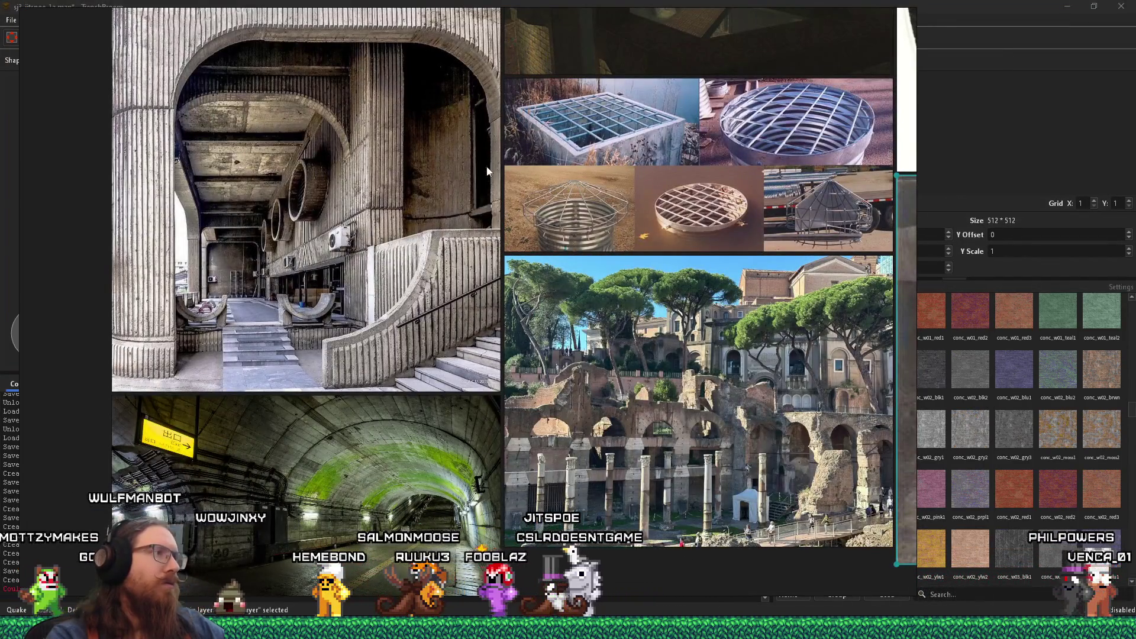
key("alt+Tab")
left_click_drag(519, 130, 546, 196)
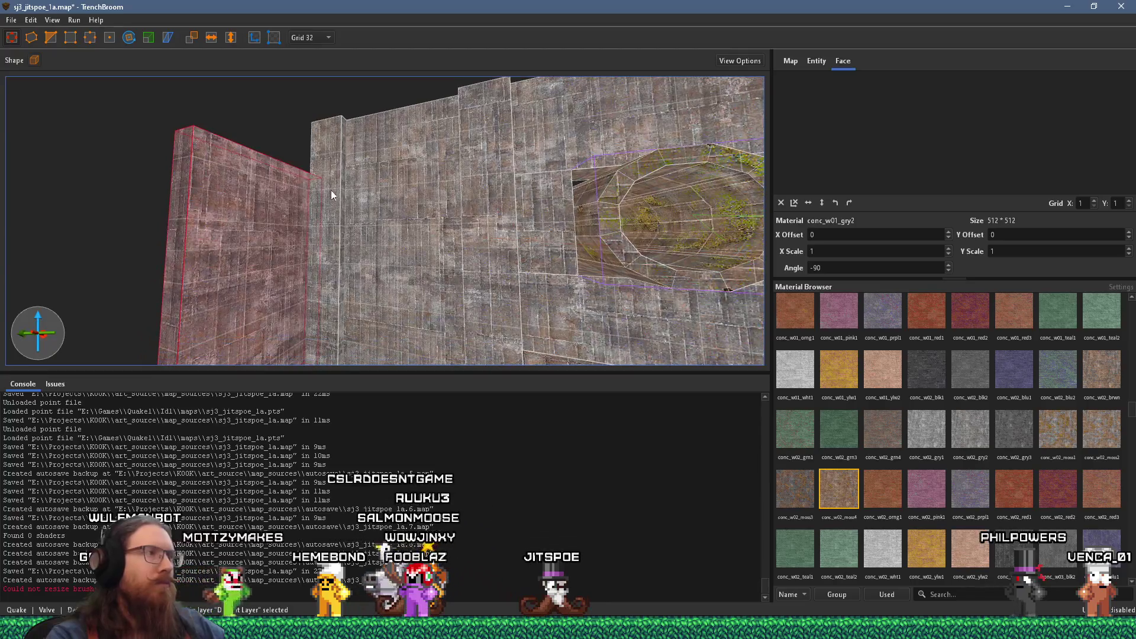
mouse_move(284, 152)
left_mouse_down()
mouse_move(297, 97)
mouse_move(204, 191)
mouse_move(87, 215)
left_mouse_up()
mouse_move(327, 192)
left_mouse_down()
mouse_move(299, 208)
mouse_move(223, 100)
left_mouse_up()
key("alt+Tab")
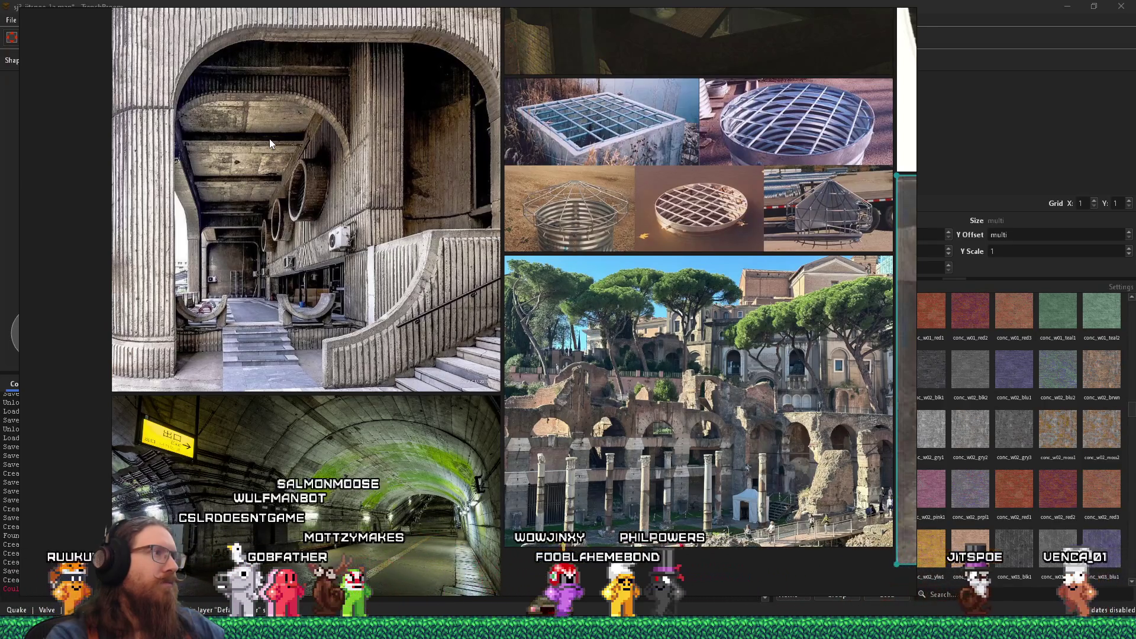
key("alt+Tab")
Step: Widen the brush along the wall to 208 units and cut its height to 96
scroll(295, 137, "down", 5)
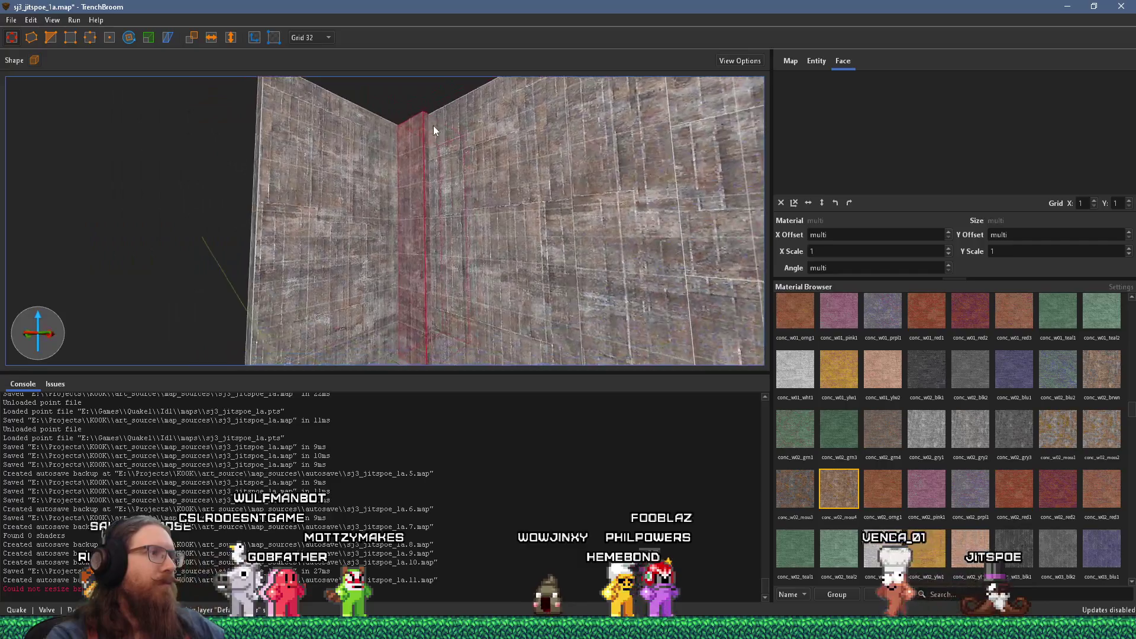
left_click_drag(401, 216, 294, 221)
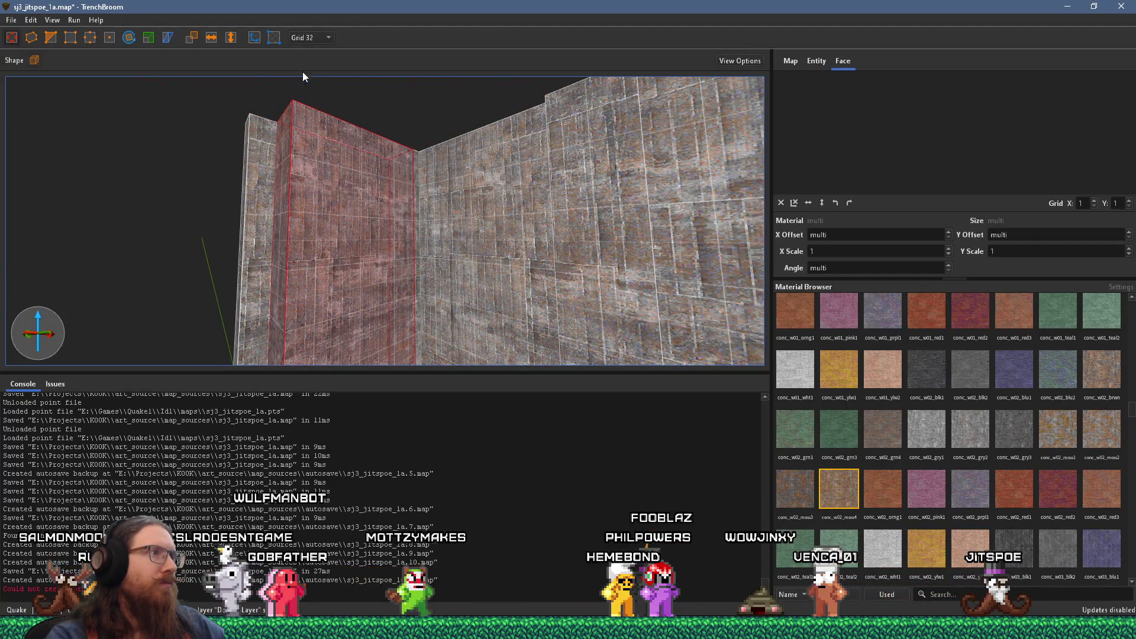
scroll(340, 244, "up", 5)
scroll(379, 285, "down", 5)
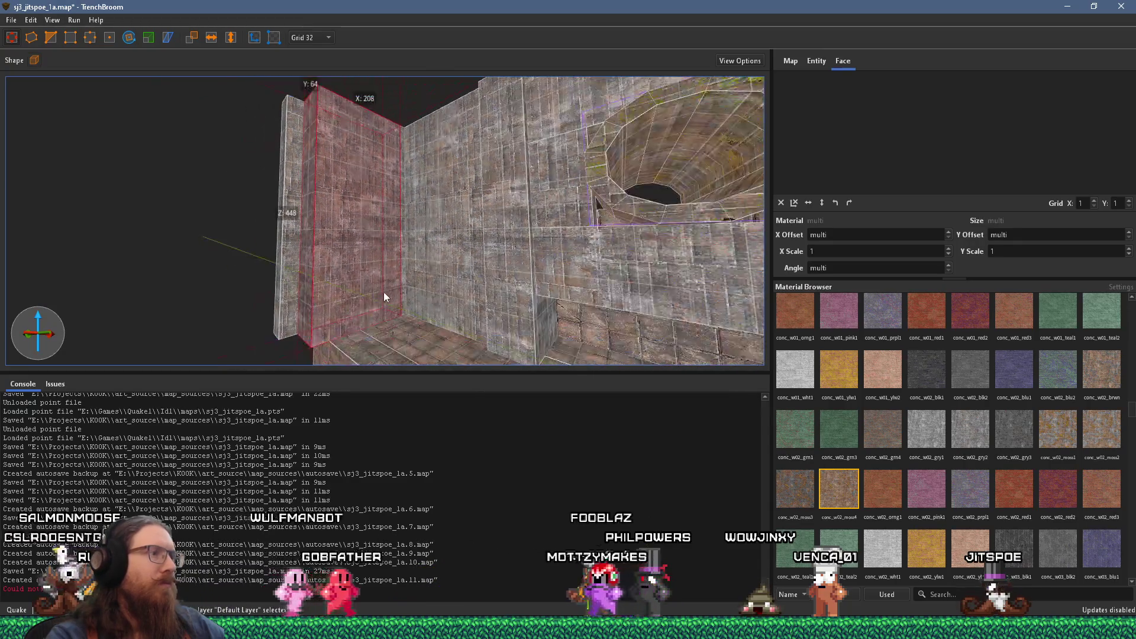
left_click_drag(360, 254, 365, 159)
Step: Deepen the brush from 64 to 128 units and select one of its faces
key("alt+Tab")
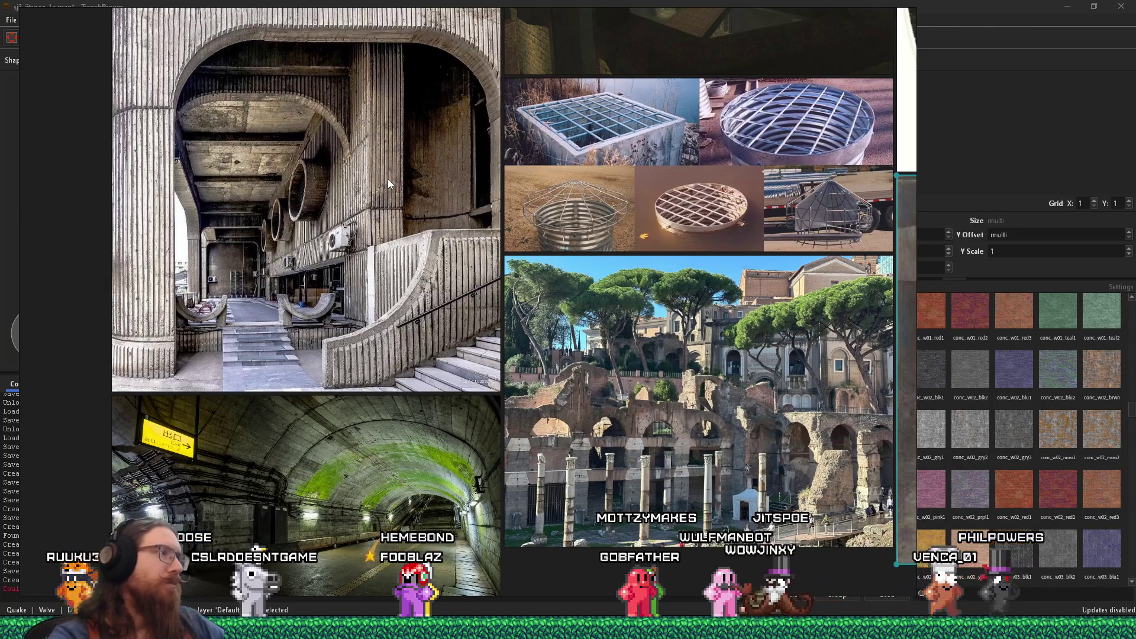
key("alt+Tab")
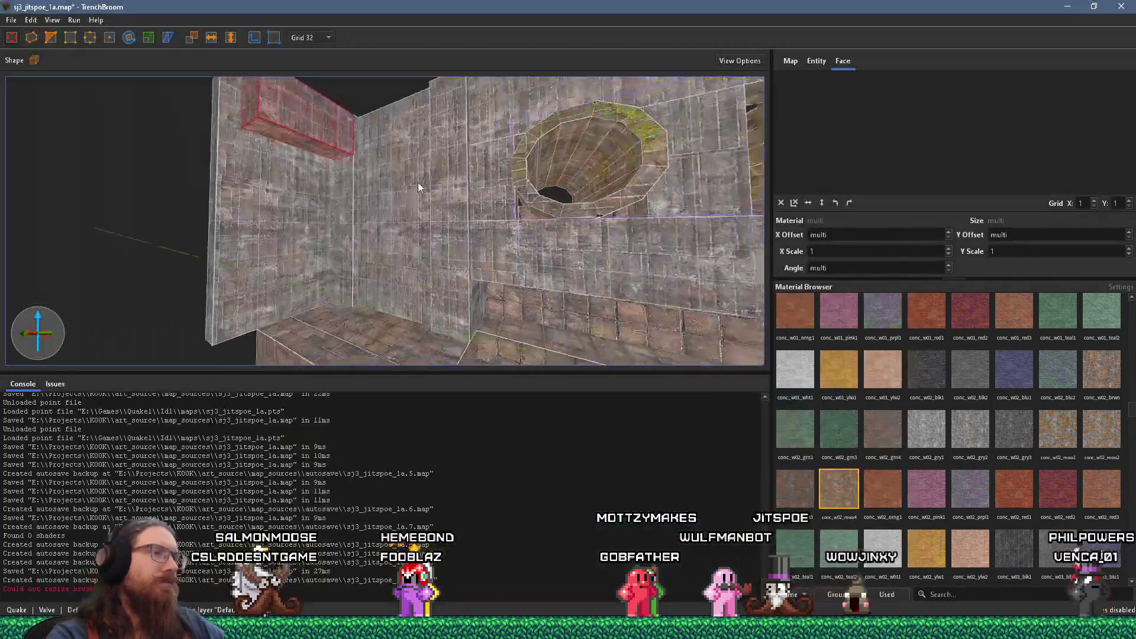
scroll(342, 171, "up", 5)
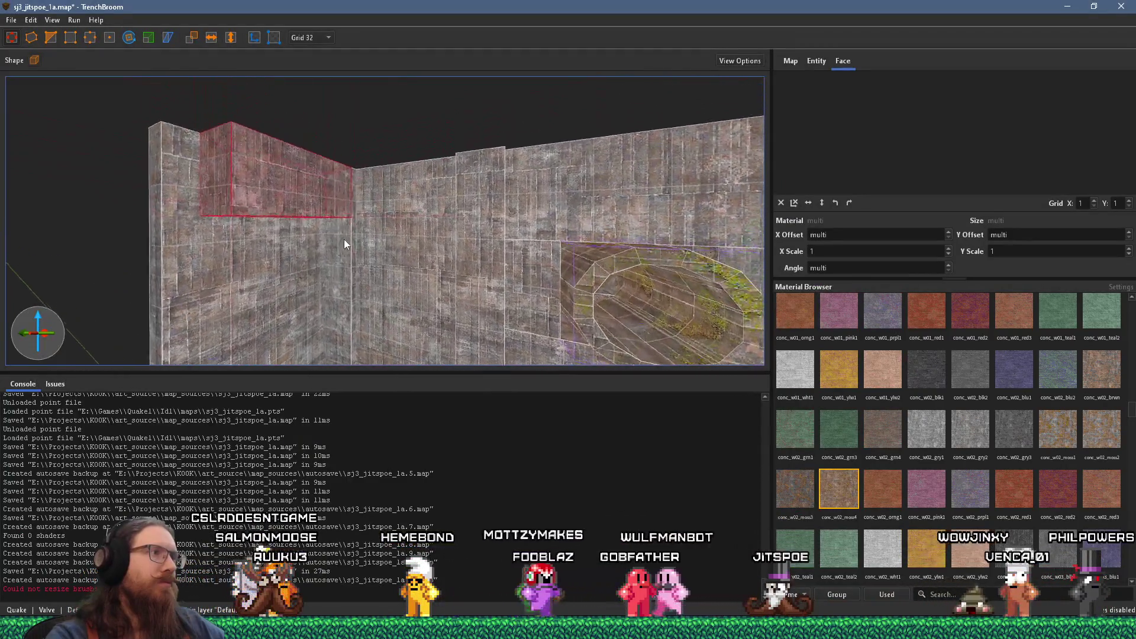
mouse_move(327, 150)
left_mouse_down()
mouse_move(514, 145)
mouse_move(342, 165)
left_mouse_up()
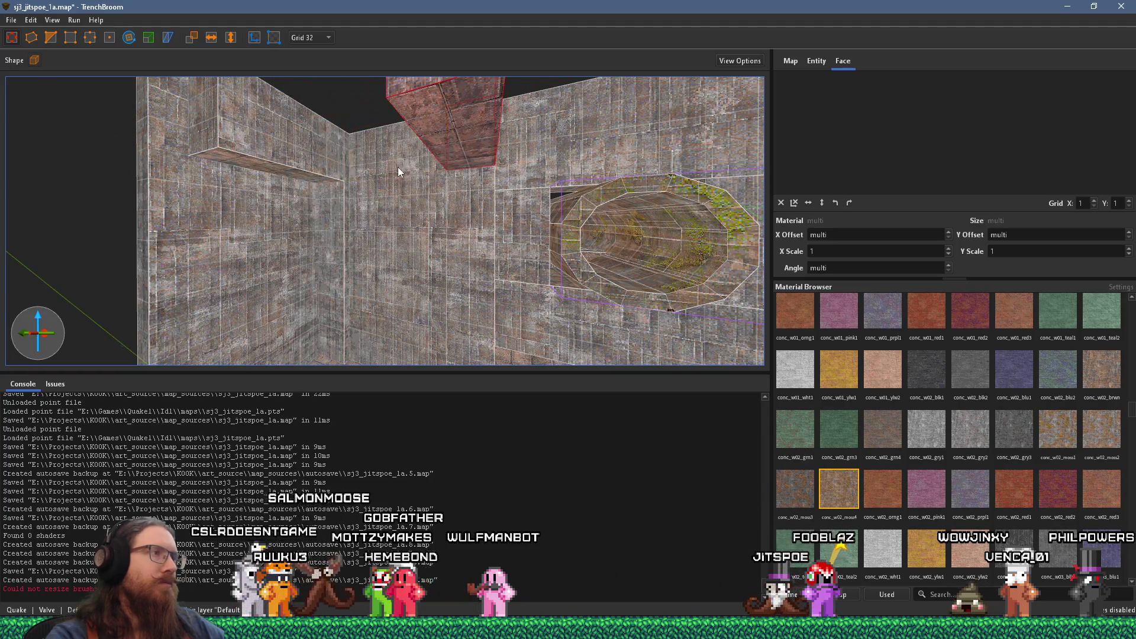
key("alt+Tab")
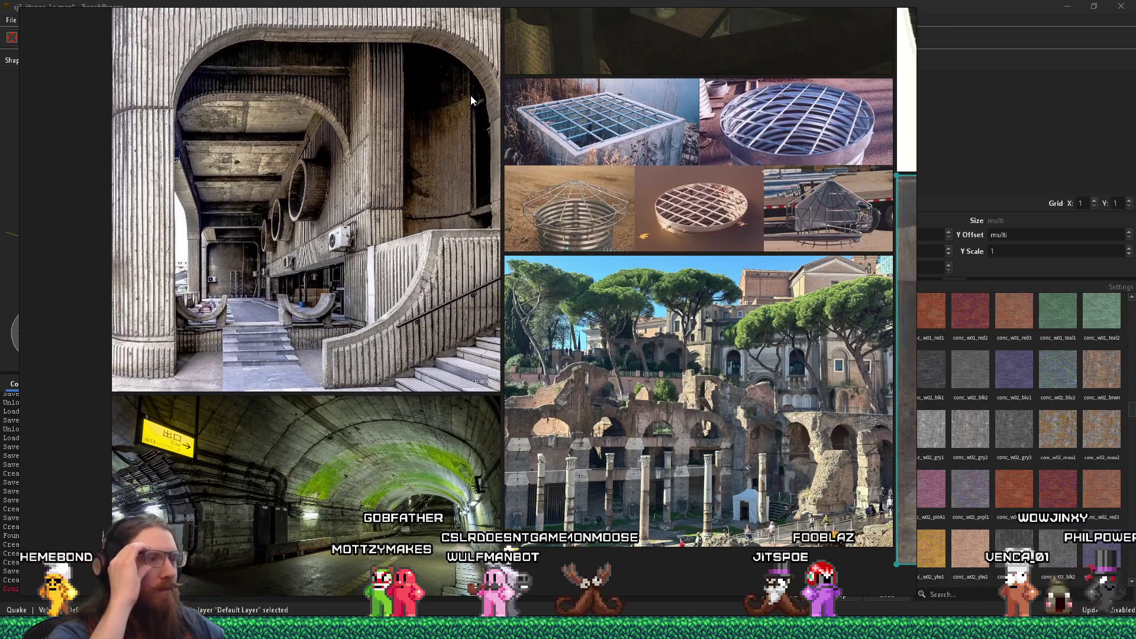
key("alt+Tab")
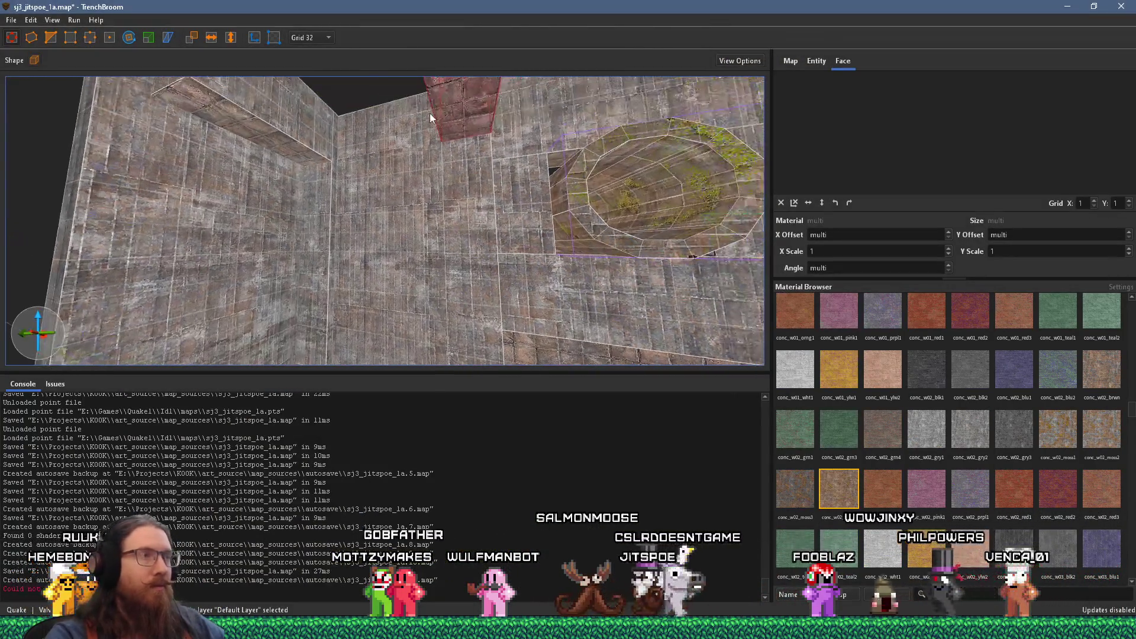
left_click(700, 260, "shift")
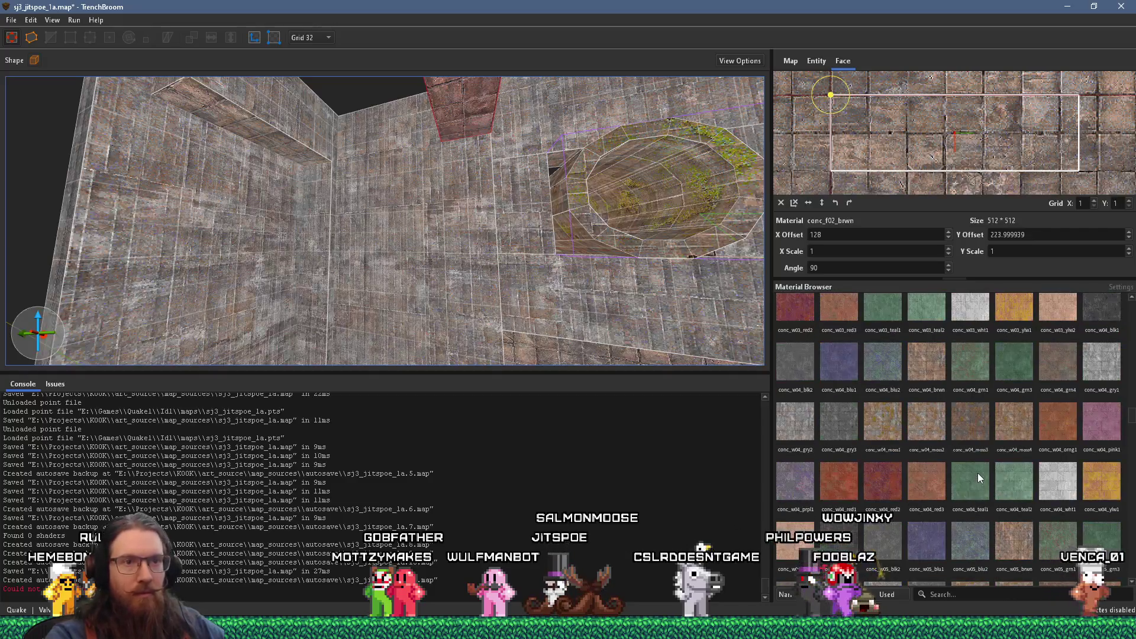
Step: Try conc_w03_wht1 and conc_w04_blk2, then apply conc_w04_brwn to the face
scroll(977, 473, "down", 5)
left_click(970, 450)
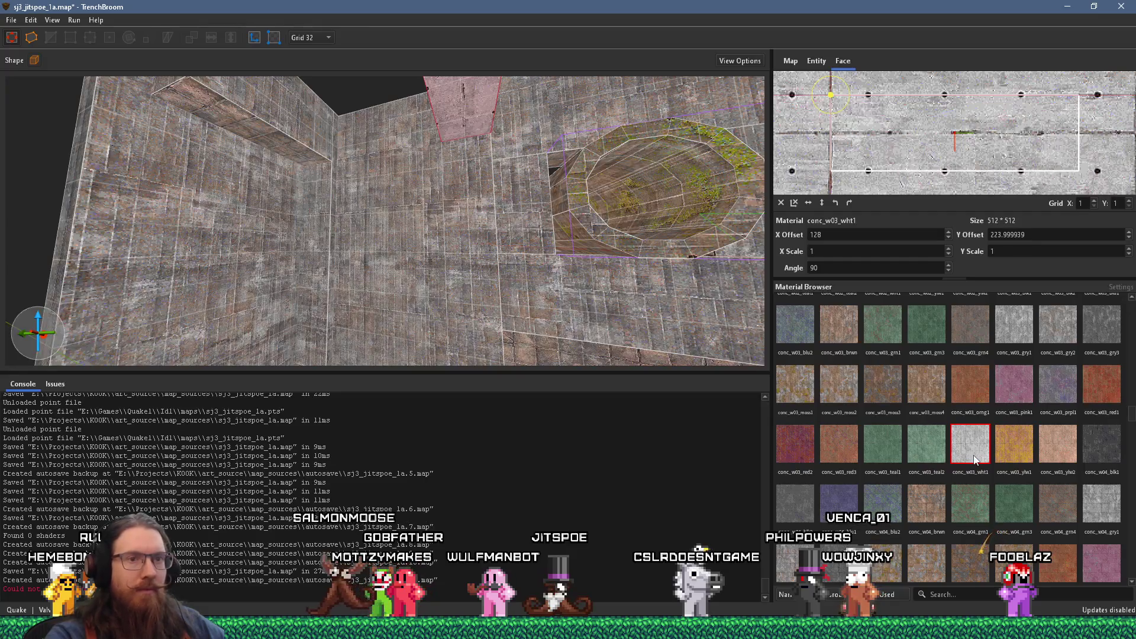
left_click(806, 504)
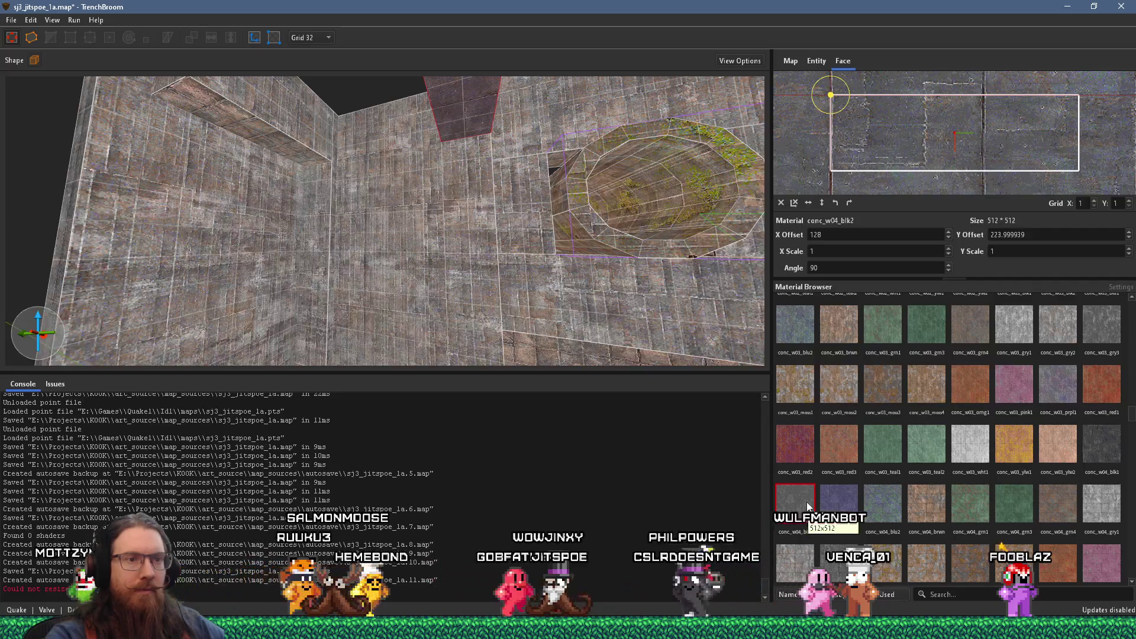
left_click(925, 508)
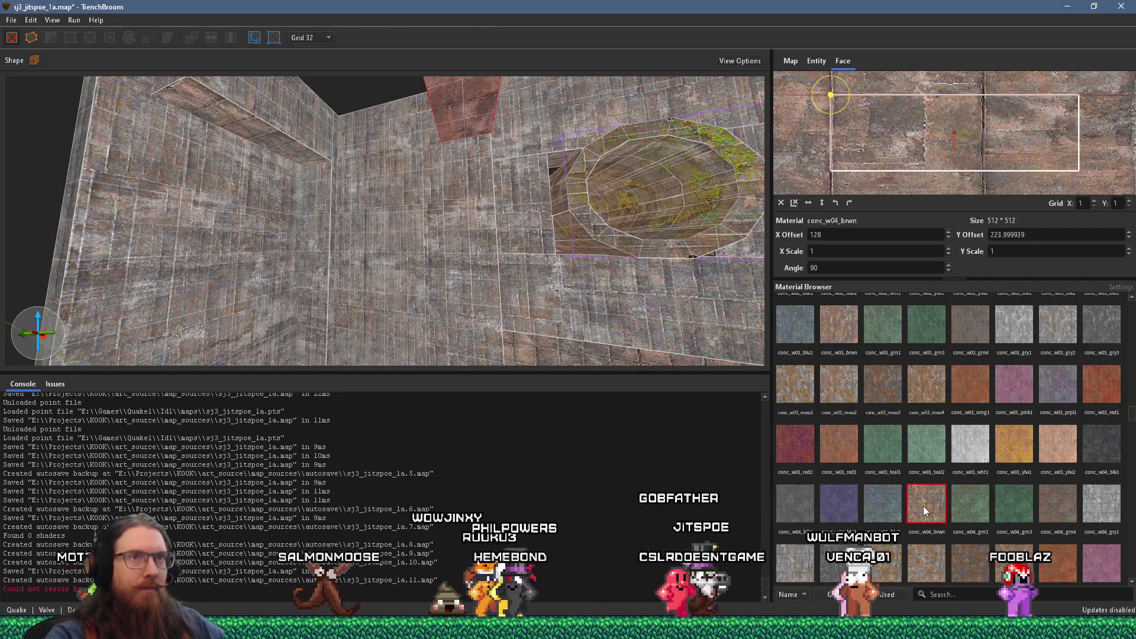
scroll(911, 151, "up", 5)
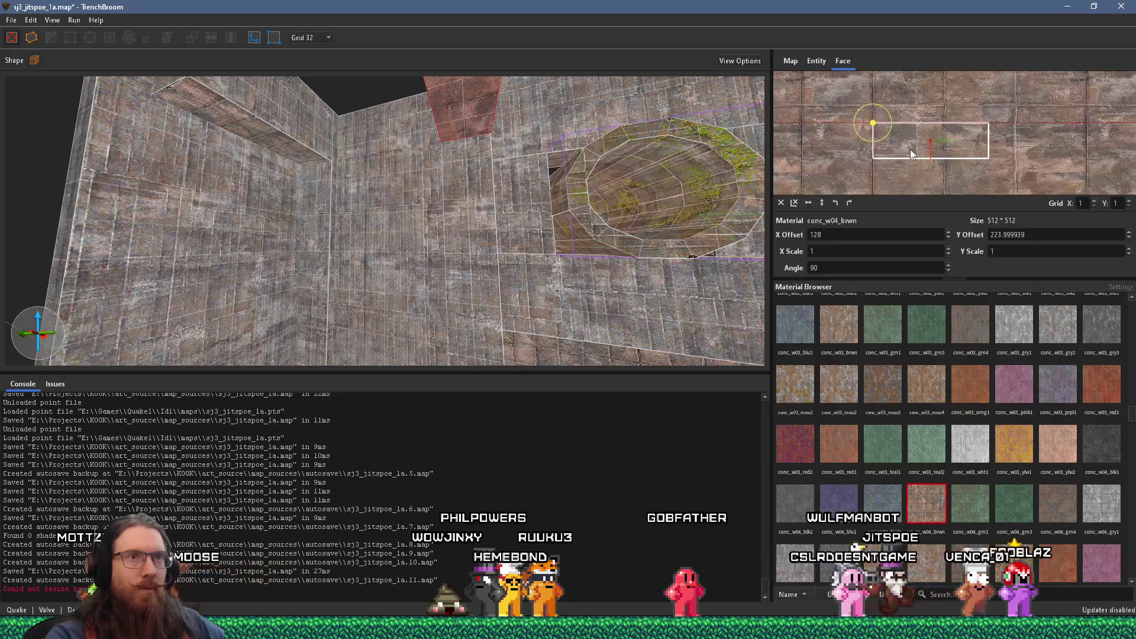
Step: Rotate the whole pillar brush 90° into a horizontal slab and select its bottom face
mouse_move(502, 173)
left_mouse_down()
mouse_move(479, 259)
mouse_move(465, 173)
mouse_move(363, 154)
left_mouse_up()
scroll(910, 145, "down", 4)
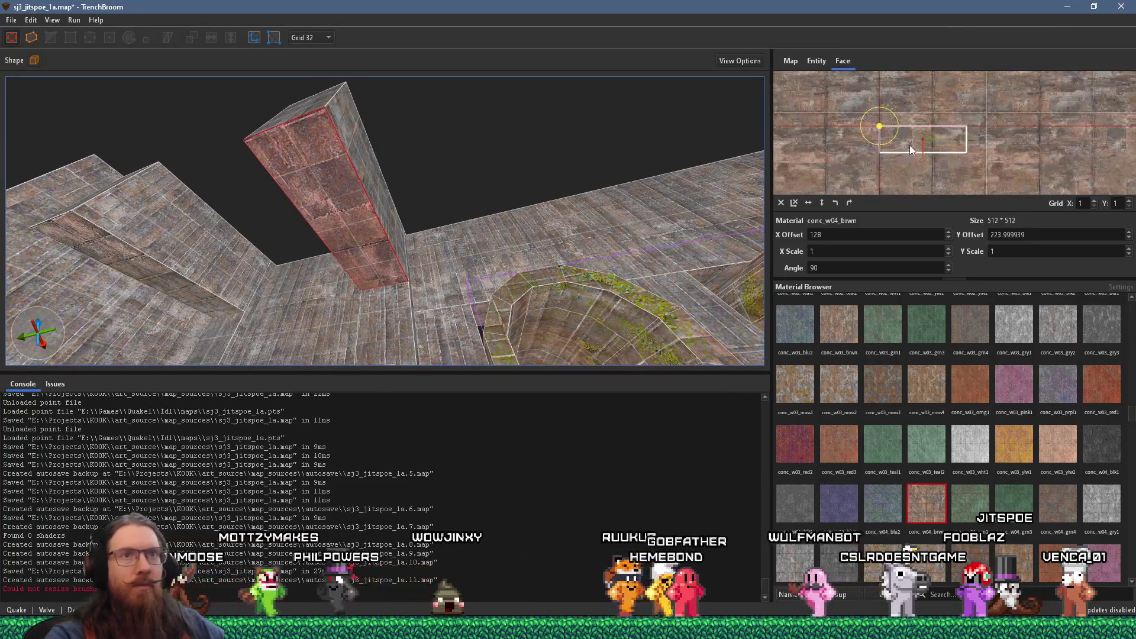
mouse_move(473, 181)
left_mouse_down()
mouse_move(626, 165)
mouse_move(669, 217)
mouse_move(615, 228)
left_mouse_up()
left_click(582, 208, "ctrl+shift")
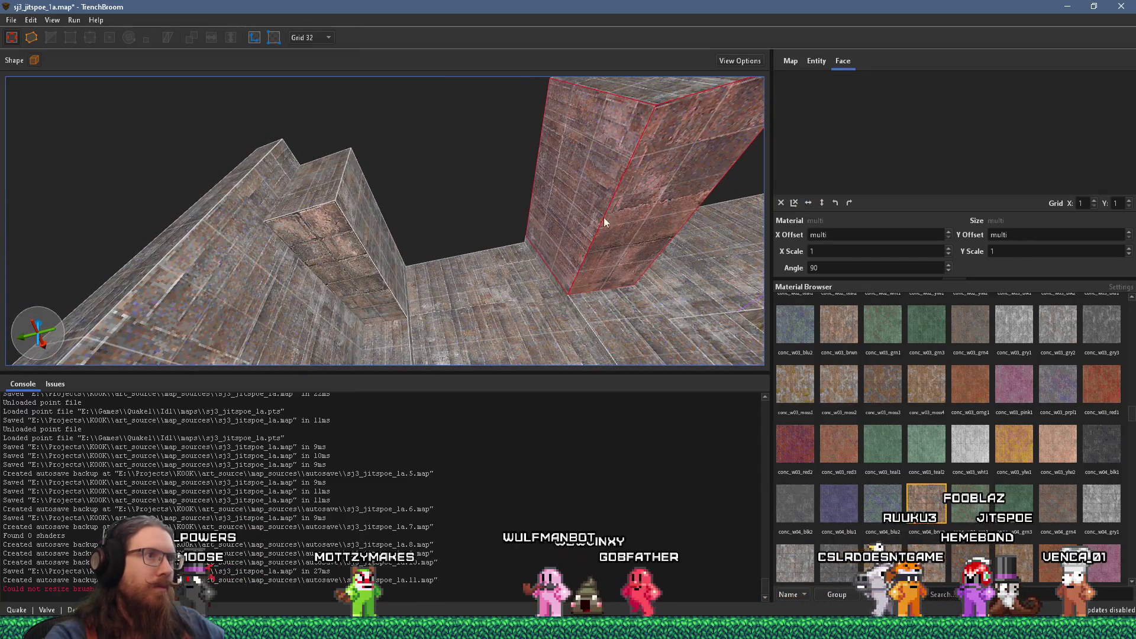
left_click(621, 235)
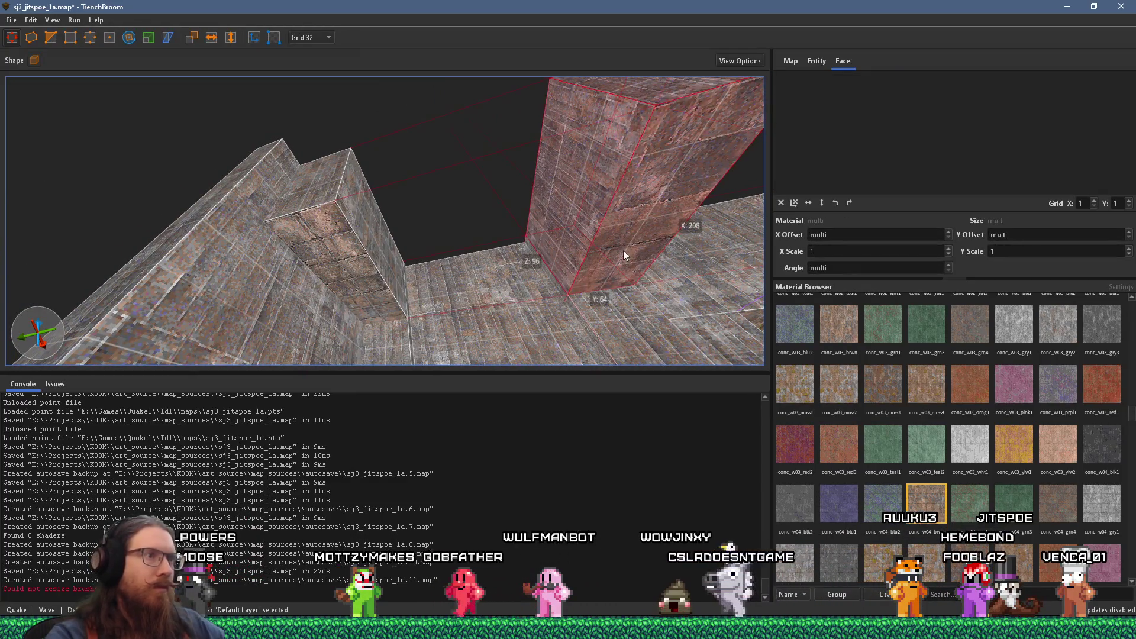
key("alt+Up")
mouse_move(501, 245)
left_mouse_down()
mouse_move(289, 231)
mouse_move(393, 223)
mouse_move(277, 222)
mouse_move(657, 192)
mouse_move(497, 235)
mouse_move(432, 218)
left_mouse_up()
left_click(460, 212, "shift")
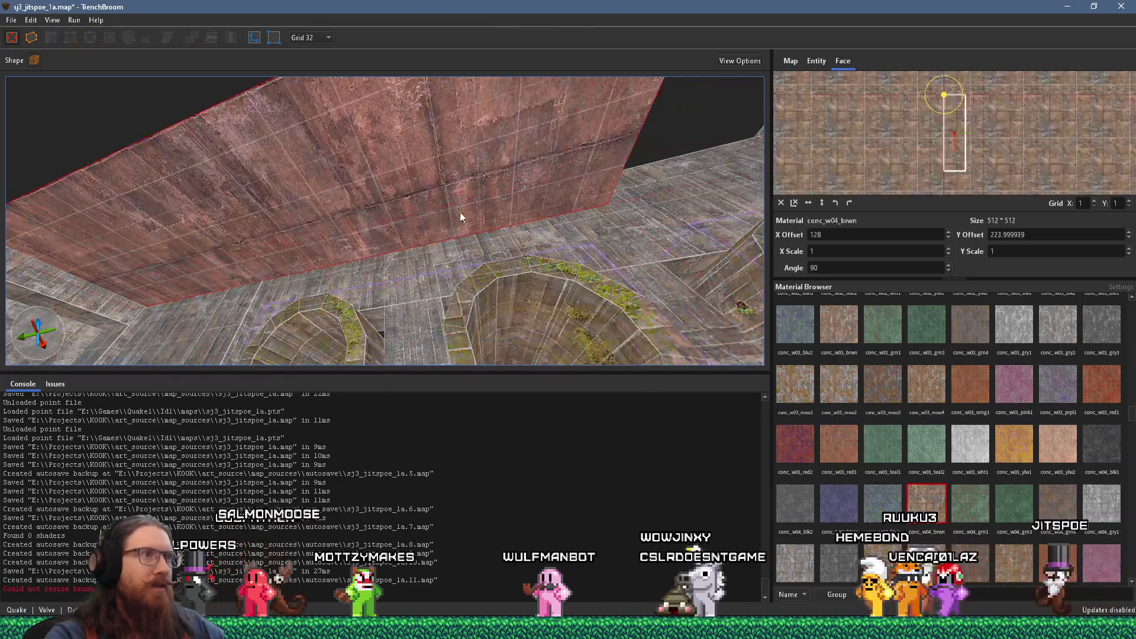
Step: Set the face's X offset to 96, then reset its texture offsets and angle
double_click(817, 235)
type("96")
key("Return")
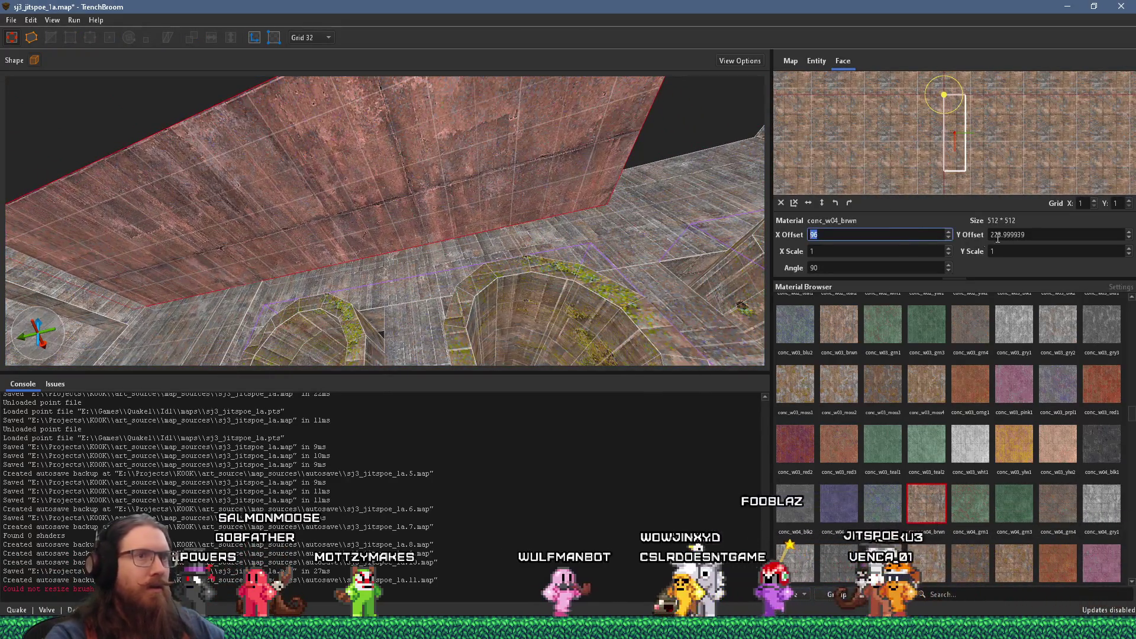
scroll(998, 235, "up", 2)
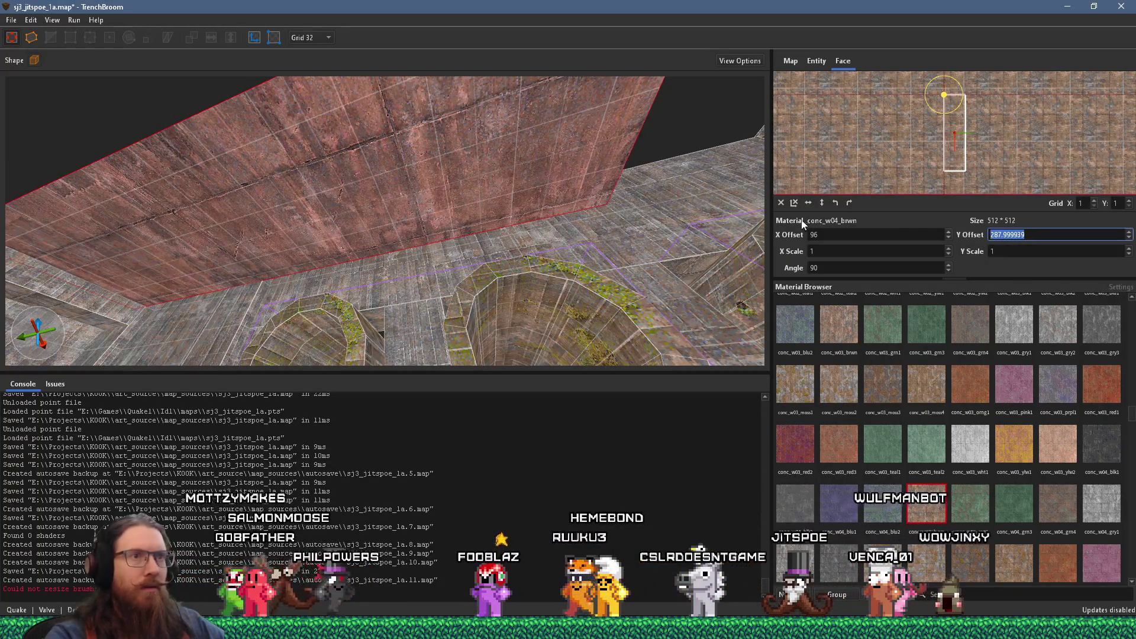
left_click(782, 203)
scroll(563, 181, "up", 5)
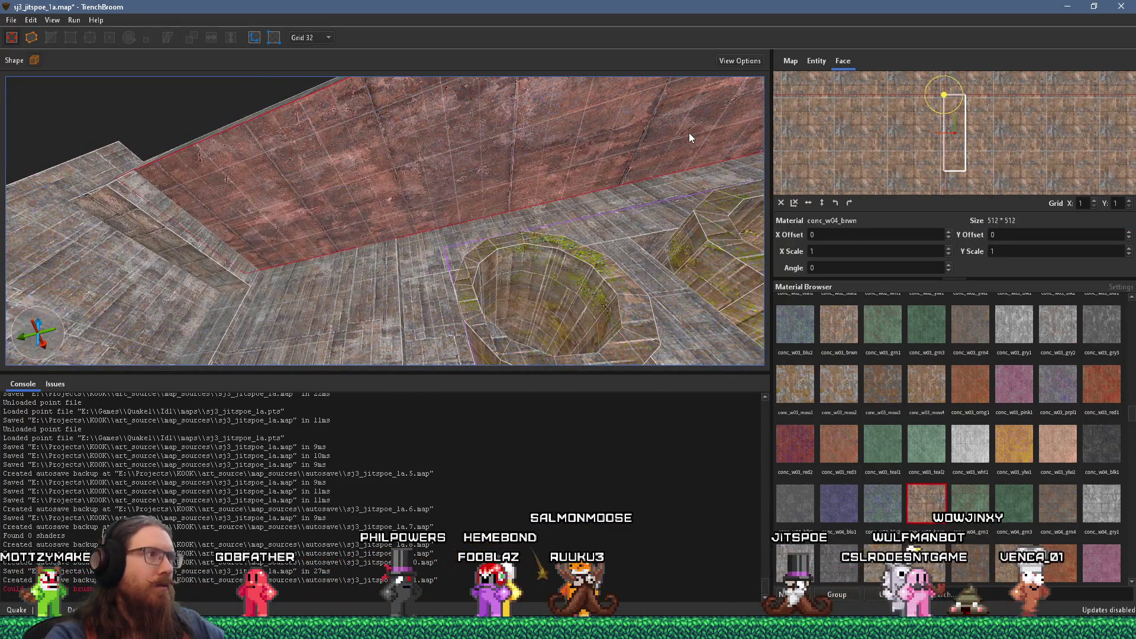
Step: Rotate the face texture to -90° and set its Y offset to -16
key("alt+Tab")
key("alt+Tab")
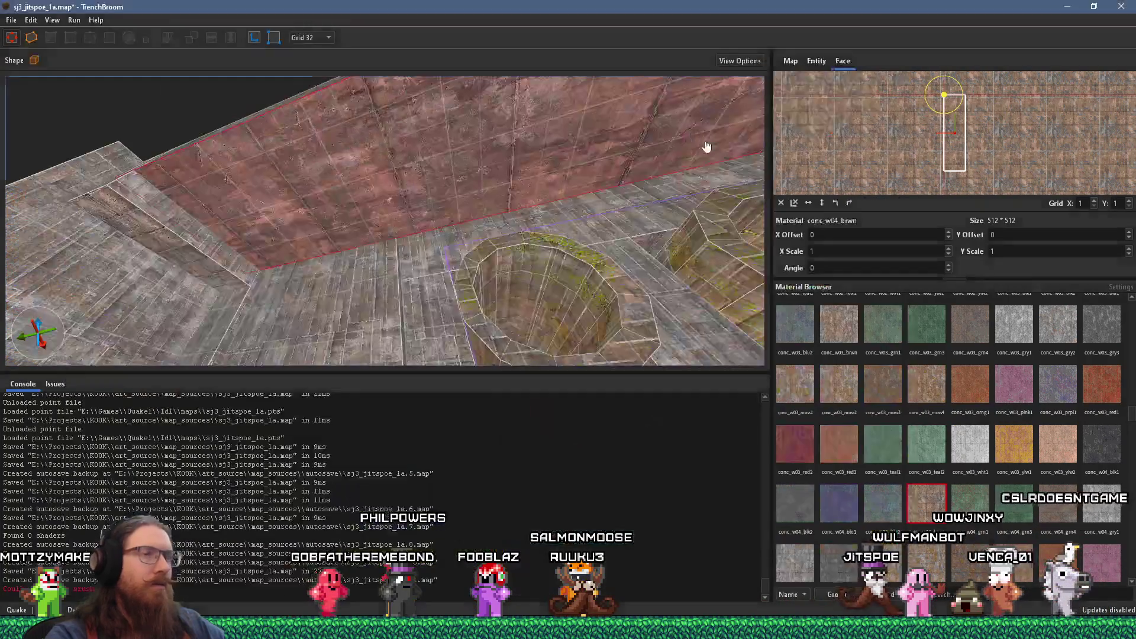
left_click(850, 203)
scroll(319, 202, "up", 3)
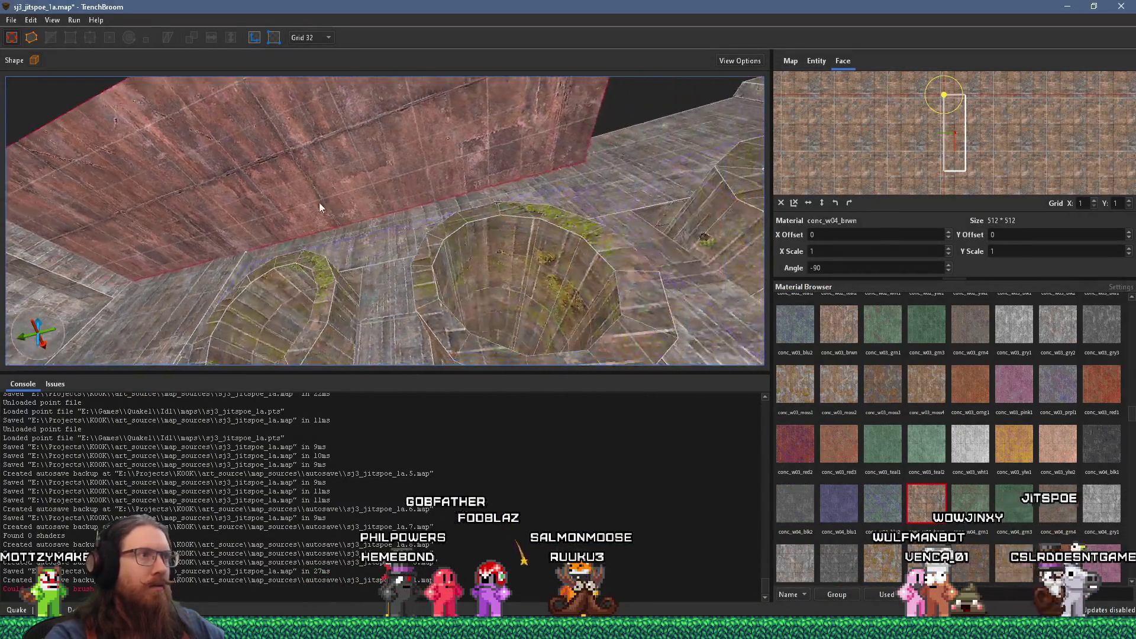
scroll(1020, 234, "down", 1)
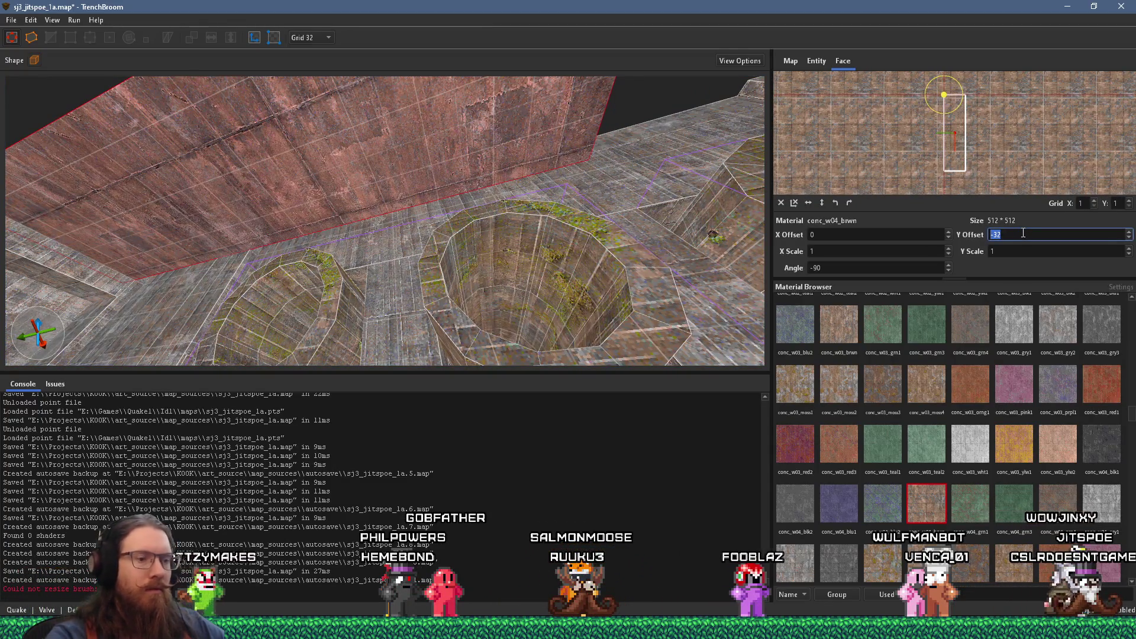
type("6")
key("Return")
Step: Select the wall brush and stretch it to 368 units along X
mouse_move(681, 233)
left_mouse_down()
mouse_move(493, 249)
mouse_move(361, 160)
mouse_move(370, 104)
left_mouse_up()
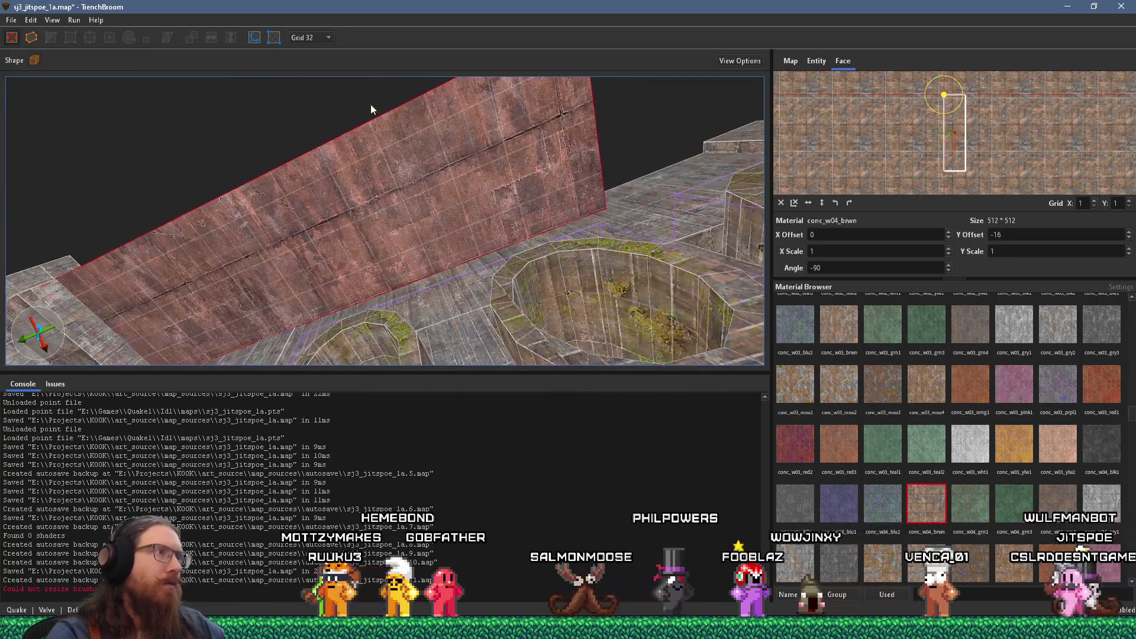
left_click(383, 210)
scroll(365, 194, "up", 5)
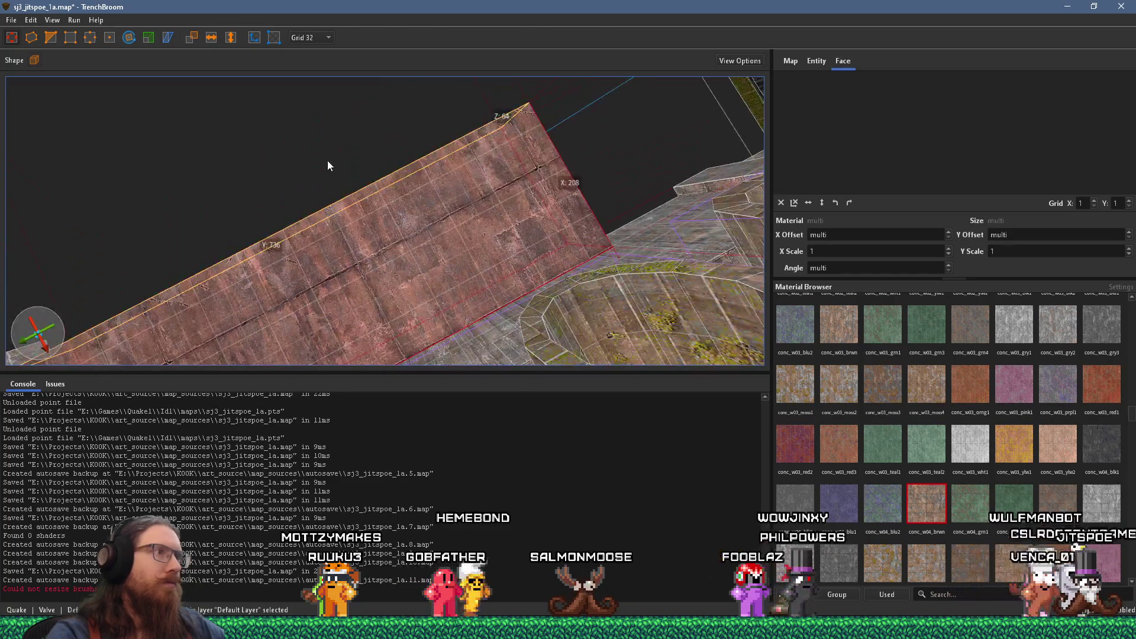
mouse_move(296, 91)
left_mouse_down()
mouse_move(317, 140)
mouse_move(289, 48)
mouse_move(239, 175)
mouse_move(408, 83)
mouse_move(392, 192)
mouse_move(414, 170)
mouse_move(450, 257)
left_mouse_up()
right_click(413, 170)
key("alt+Tab")
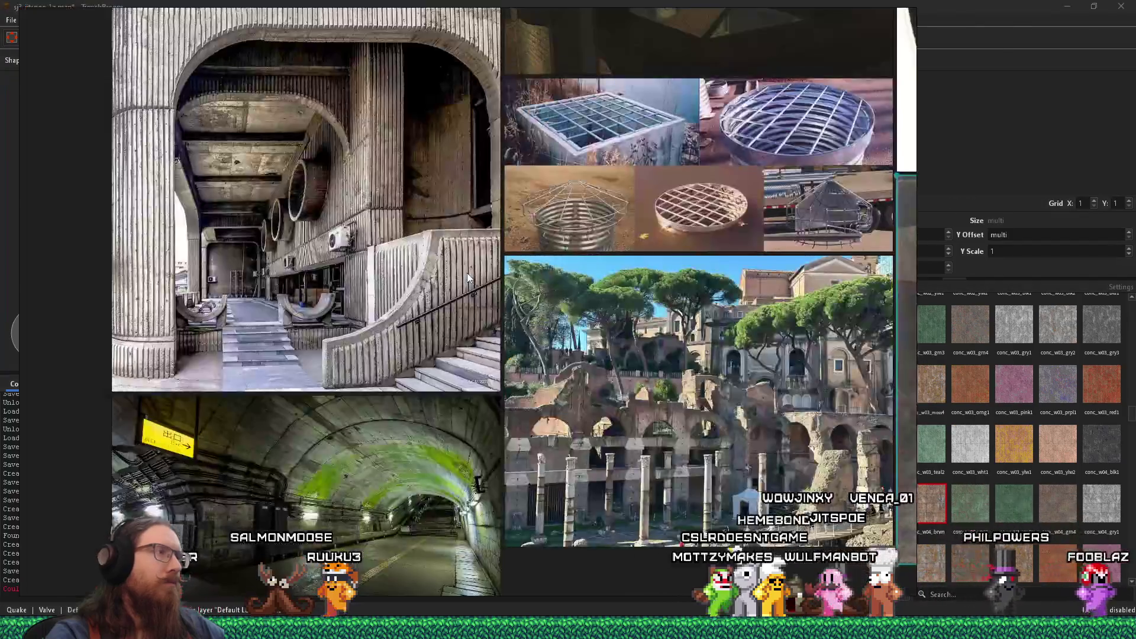
key("alt+Tab")
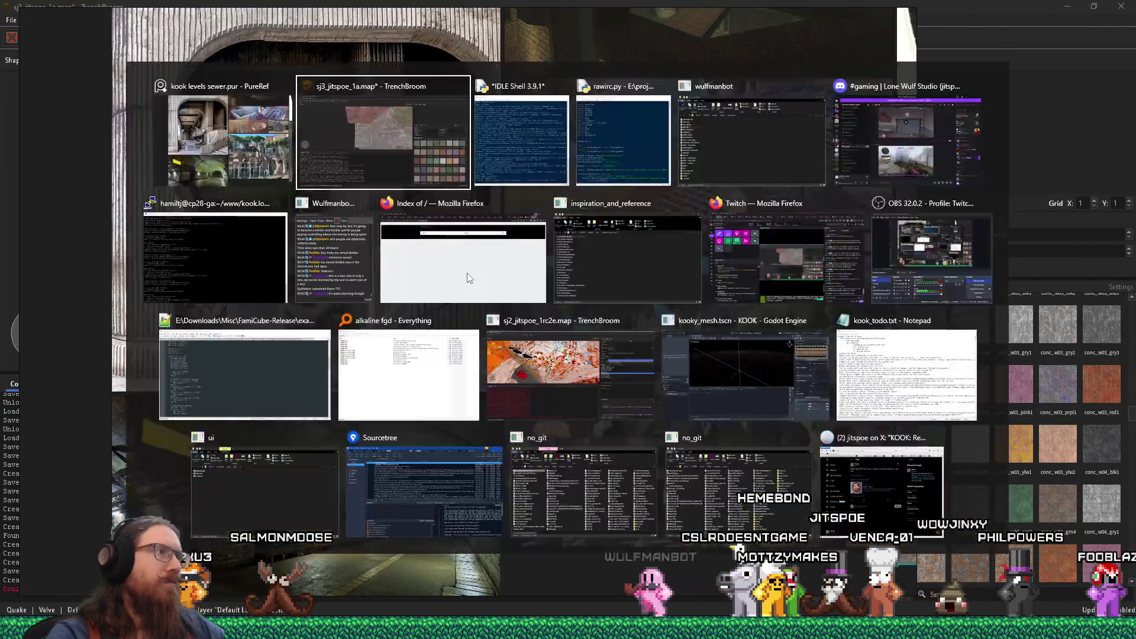
mouse_move(461, 209)
left_mouse_down()
mouse_move(449, 265)
mouse_move(416, 228)
mouse_move(211, 217)
mouse_move(376, 235)
mouse_move(330, 230)
mouse_move(610, 142)
mouse_move(96, 117)
left_mouse_up()
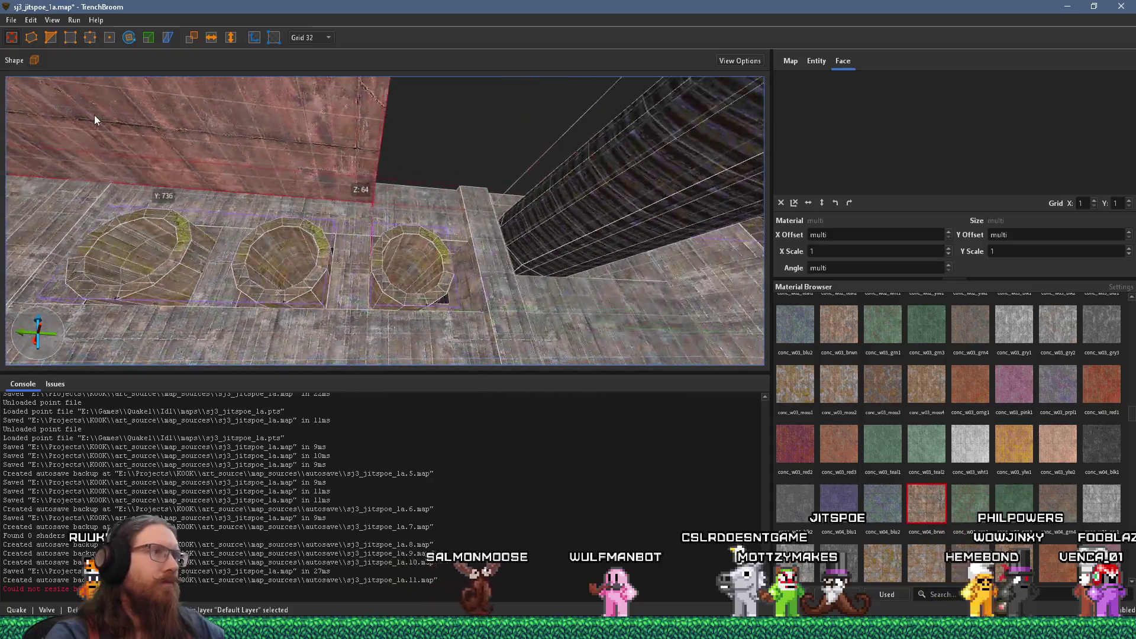
mouse_move(605, 182)
left_mouse_down()
mouse_move(541, 195)
mouse_move(309, 404)
left_mouse_up()
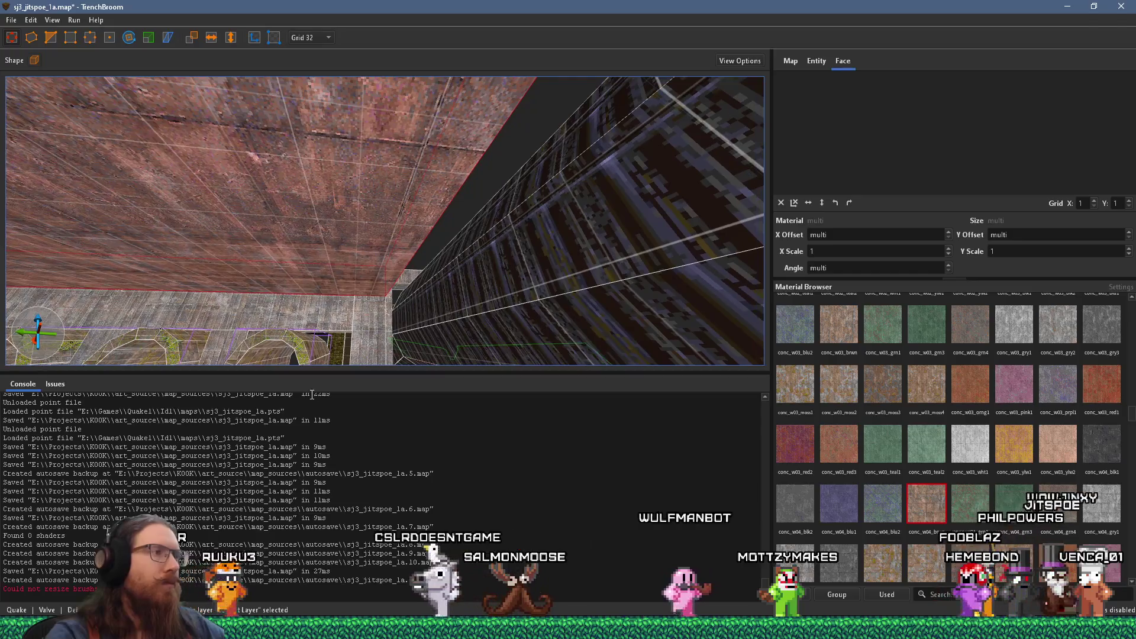
key("alt+Tab")
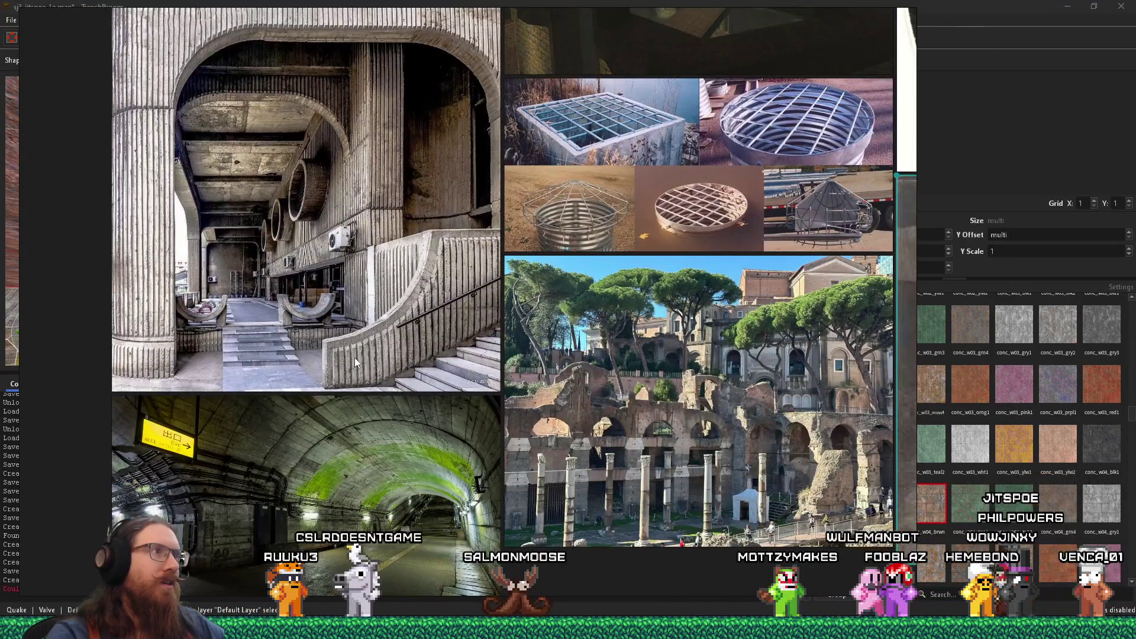
key("alt+Tab")
mouse_move(404, 239)
left_mouse_down()
mouse_move(329, 349)
mouse_move(301, 310)
mouse_move(227, 283)
mouse_move(215, 183)
mouse_move(250, 280)
mouse_move(294, 251)
mouse_move(464, 213)
mouse_move(373, 224)
mouse_move(363, 206)
left_mouse_up()
mouse_move(355, 203)
left_mouse_down()
mouse_move(222, 208)
mouse_move(118, 180)
mouse_move(431, 62)
mouse_move(429, 127)
mouse_move(237, 131)
left_mouse_up()
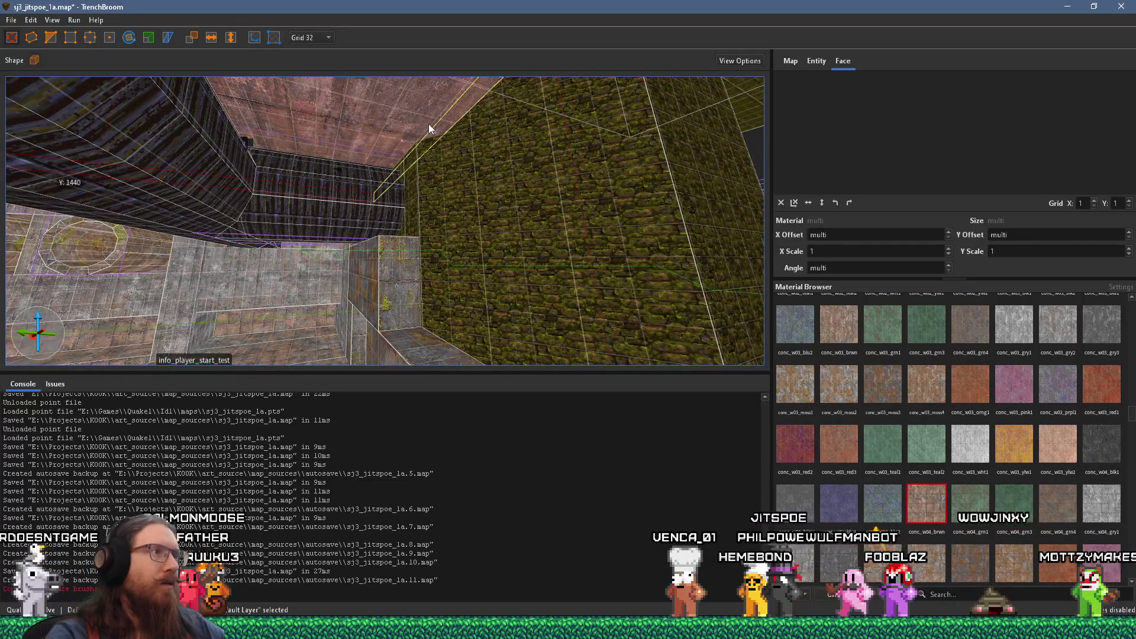
mouse_move(368, 187)
left_mouse_down()
mouse_move(341, 225)
mouse_move(483, 236)
mouse_move(455, 272)
mouse_move(376, 259)
mouse_move(567, 206)
mouse_move(523, 170)
mouse_move(400, 246)
mouse_move(530, 102)
mouse_move(316, 70)
mouse_move(350, 152)
left_mouse_up()
Step: Save the map, then select a stepped-ledge face to check its texture
left_click(12, 20)
left_click(45, 86)
mouse_move(315, 201)
left_mouse_down()
mouse_move(442, 197)
mouse_move(361, 291)
mouse_move(210, 280)
left_mouse_up()
mouse_move(474, 246)
left_mouse_down()
mouse_move(299, 176)
mouse_move(464, 211)
mouse_move(424, 247)
mouse_move(602, 341)
mouse_move(362, 146)
mouse_move(722, 330)
mouse_move(386, 175)
left_mouse_up()
left_click(369, 171)
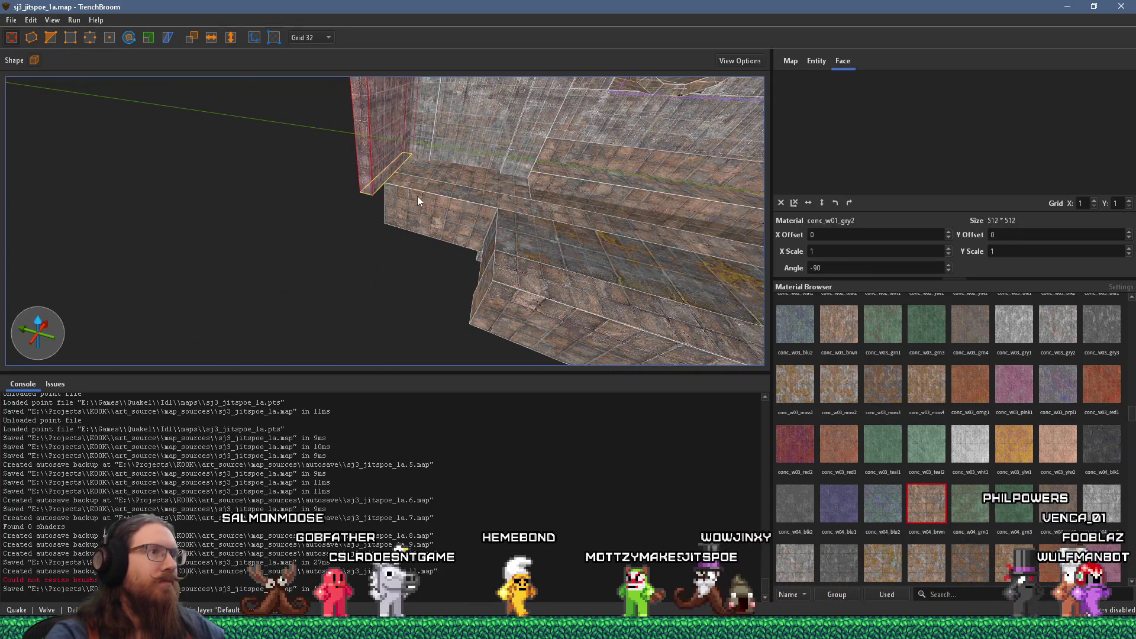
Step: Inspect the mossy floor face, the brown floor face and the whole ledge brush
key("alt+Tab")
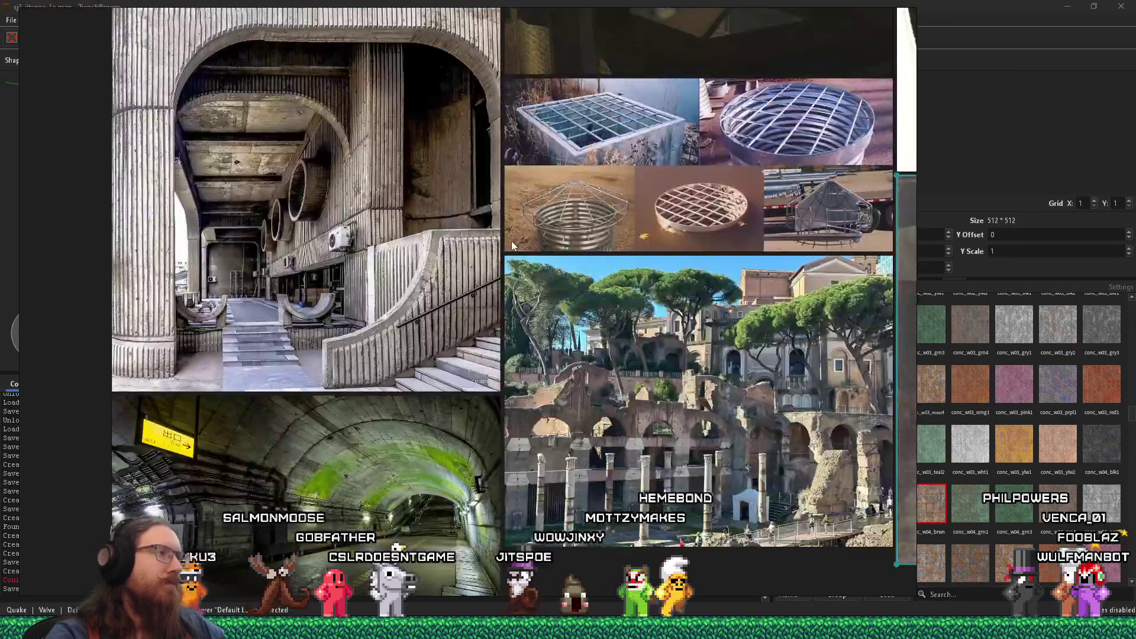
key("alt+Tab")
mouse_move(499, 240)
left_mouse_down()
mouse_move(426, 334)
mouse_move(498, 307)
mouse_move(419, 283)
mouse_move(450, 313)
mouse_move(414, 337)
left_mouse_up()
left_click(530, 302)
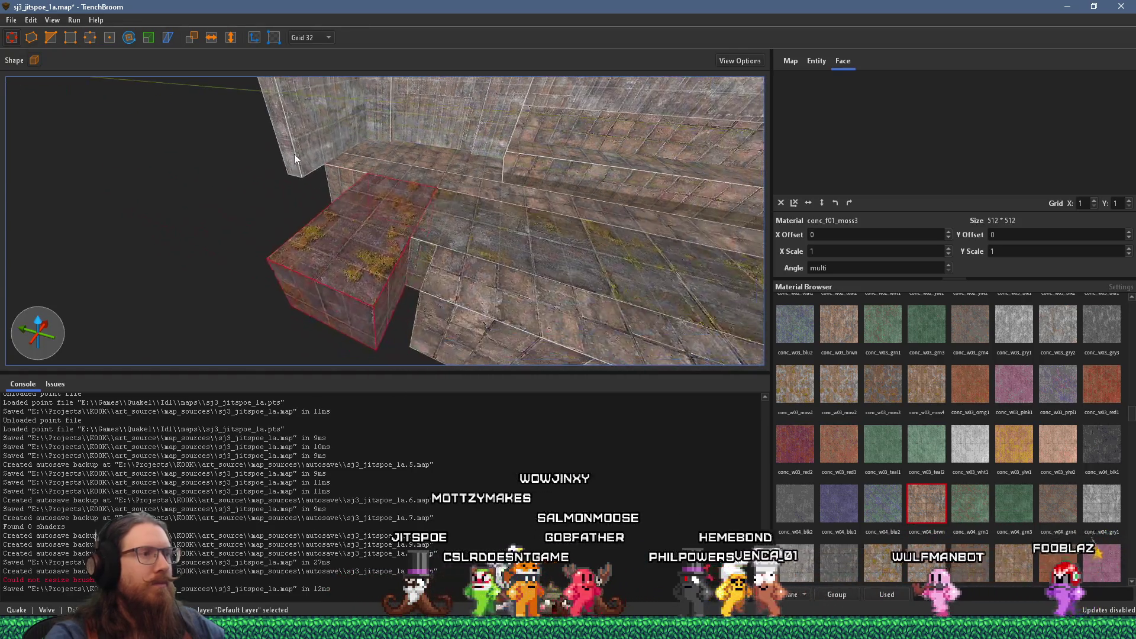
left_click(610, 353)
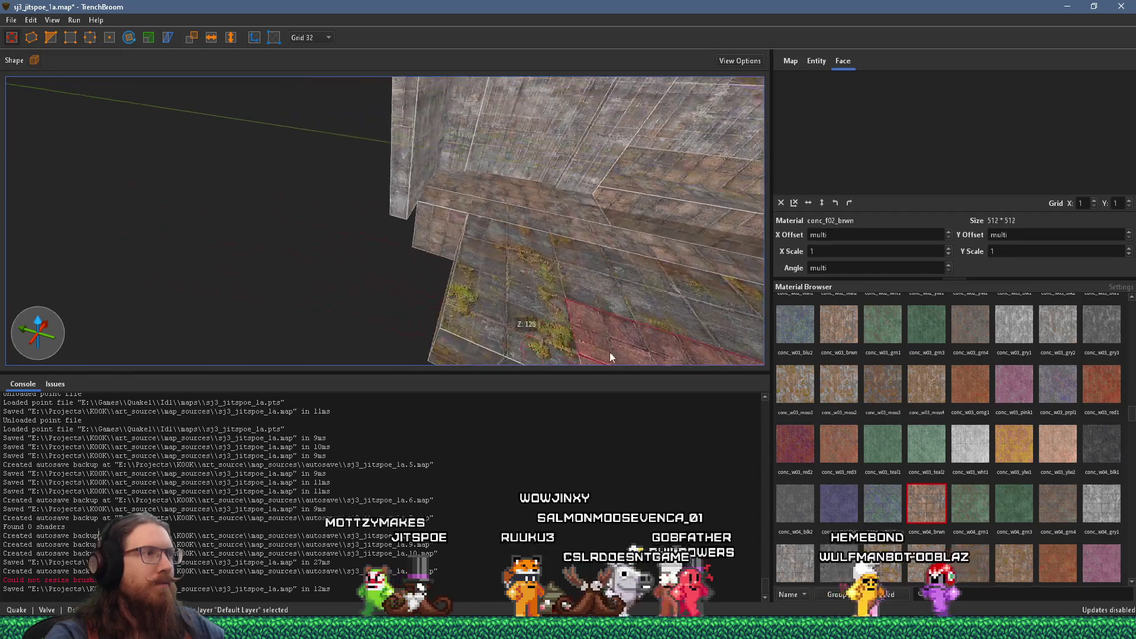
left_click(450, 215)
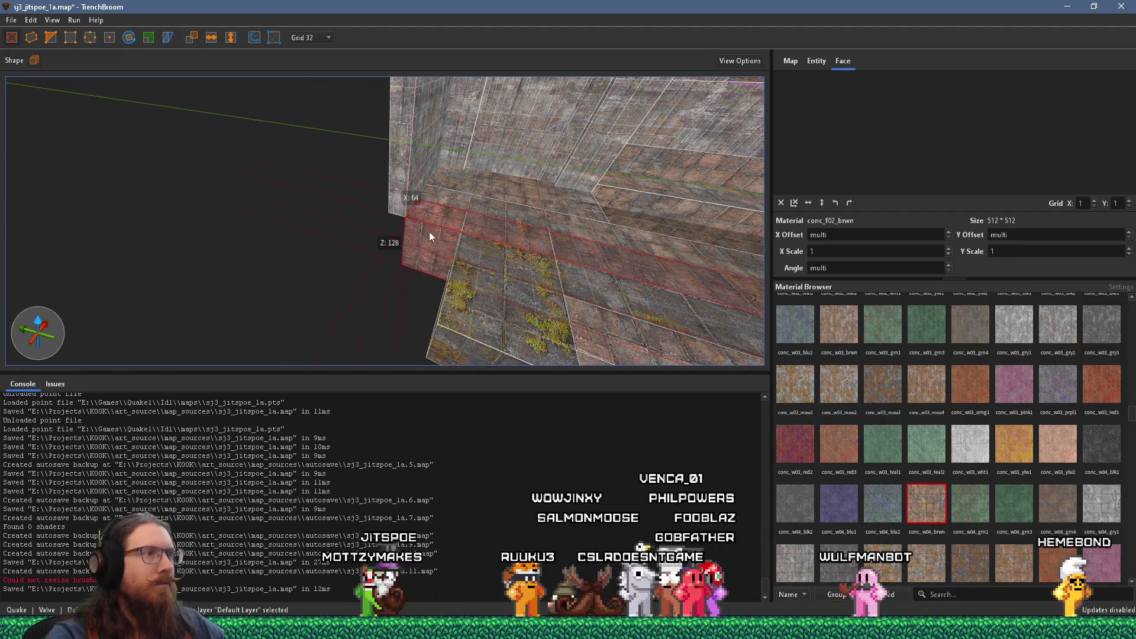
scroll(529, 249, "down", 5)
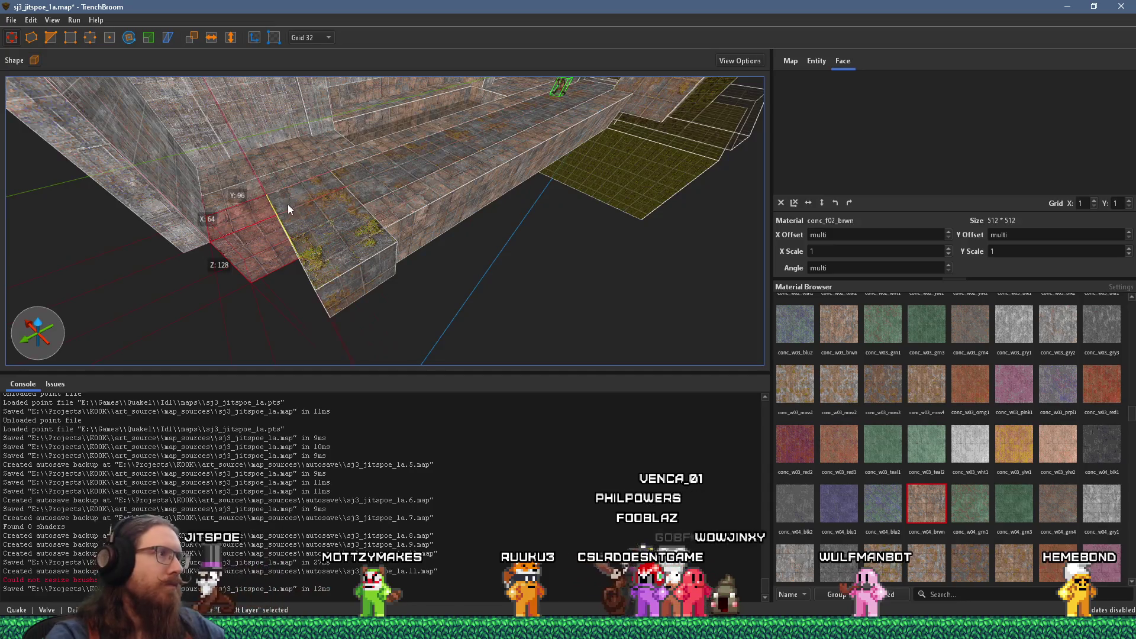
Step: Select the mossy floor brush beside the ledge and look along the floor strip
mouse_move(310, 303)
left_mouse_down()
mouse_move(467, 285)
mouse_move(415, 298)
mouse_move(347, 271)
mouse_move(238, 271)
mouse_move(463, 229)
mouse_move(413, 238)
mouse_move(577, 93)
mouse_move(470, 235)
mouse_move(459, 290)
mouse_move(319, 133)
mouse_move(347, 224)
left_mouse_up()
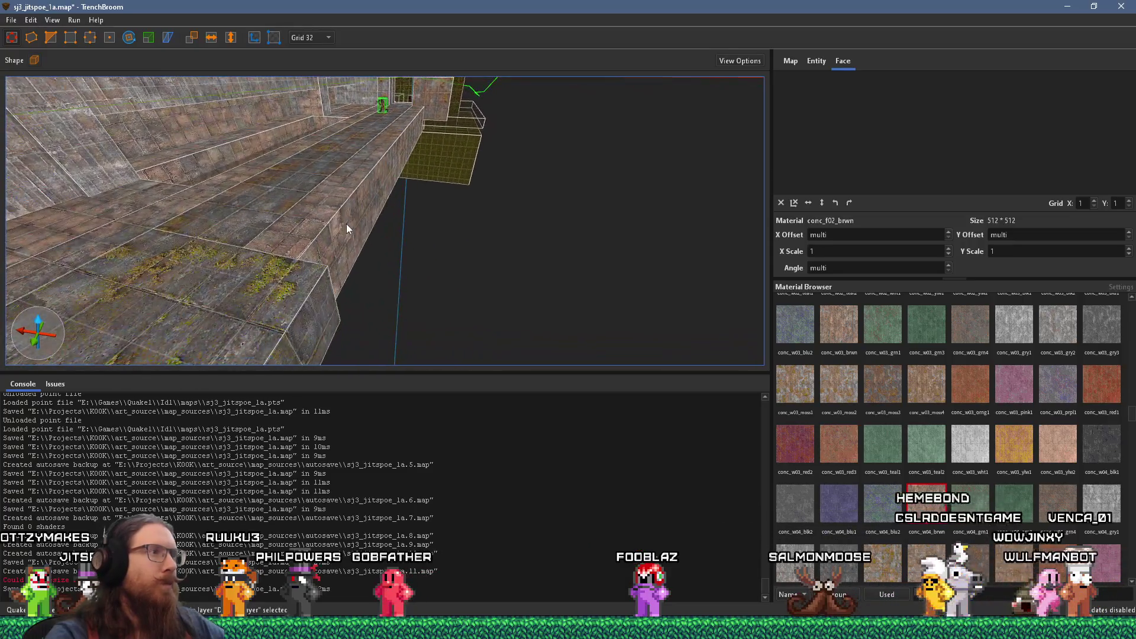
left_click_drag(335, 264, 528, 173)
left_click(467, 269)
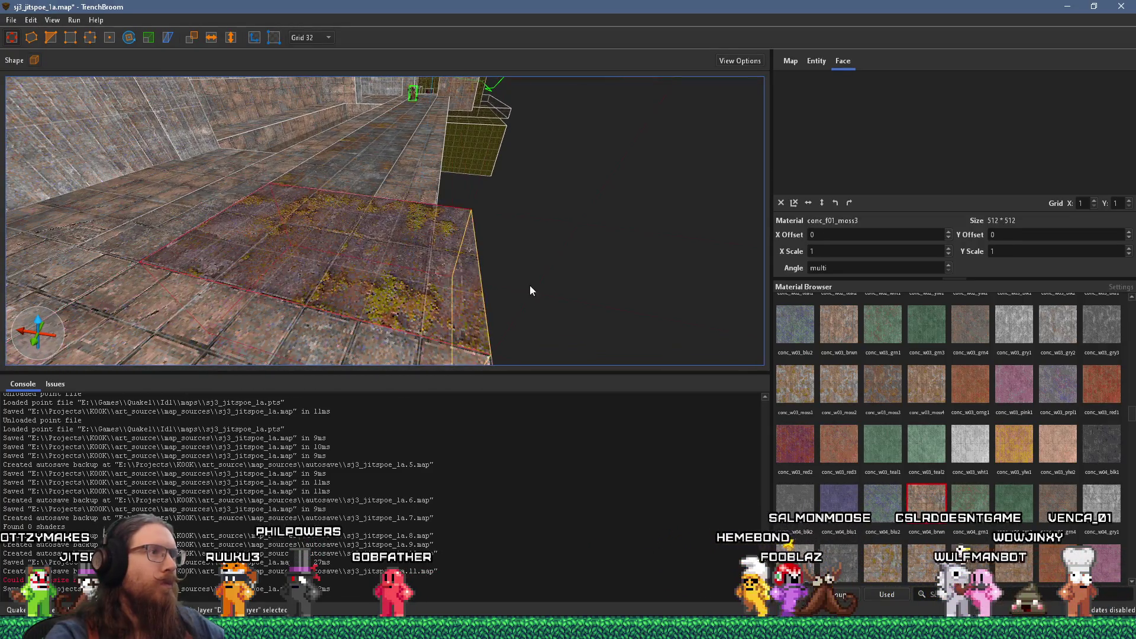
mouse_move(483, 295)
left_mouse_down()
mouse_move(461, 290)
mouse_move(437, 316)
mouse_move(462, 326)
mouse_move(443, 261)
mouse_move(516, 189)
mouse_move(545, 126)
mouse_move(520, 259)
mouse_move(488, 326)
left_mouse_up()
key("alt+Tab")
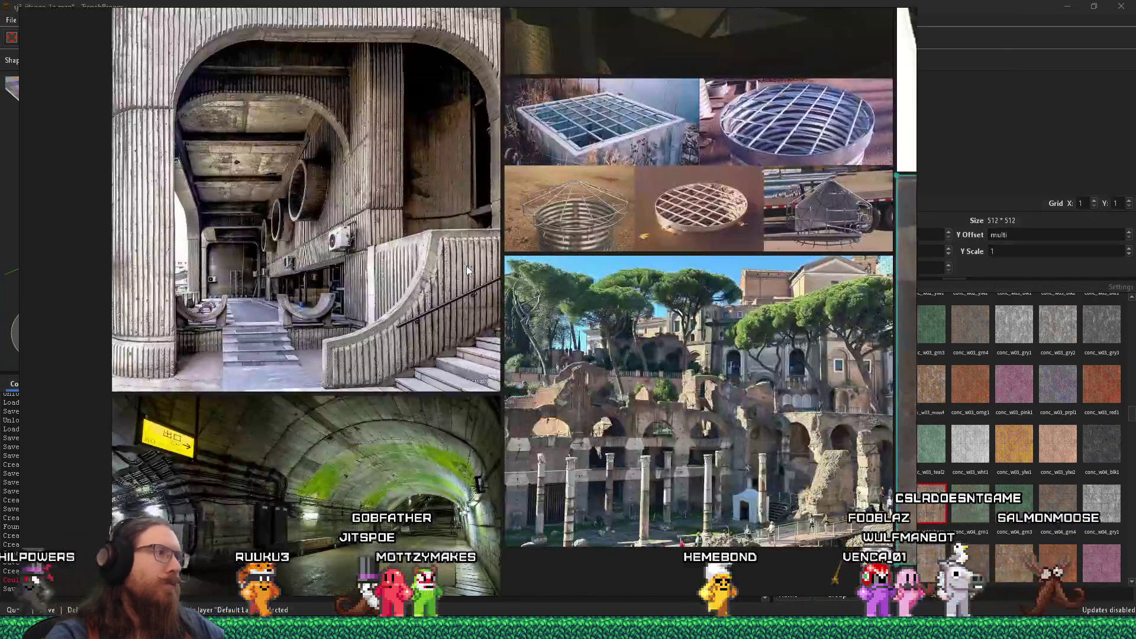
key("alt+Tab")
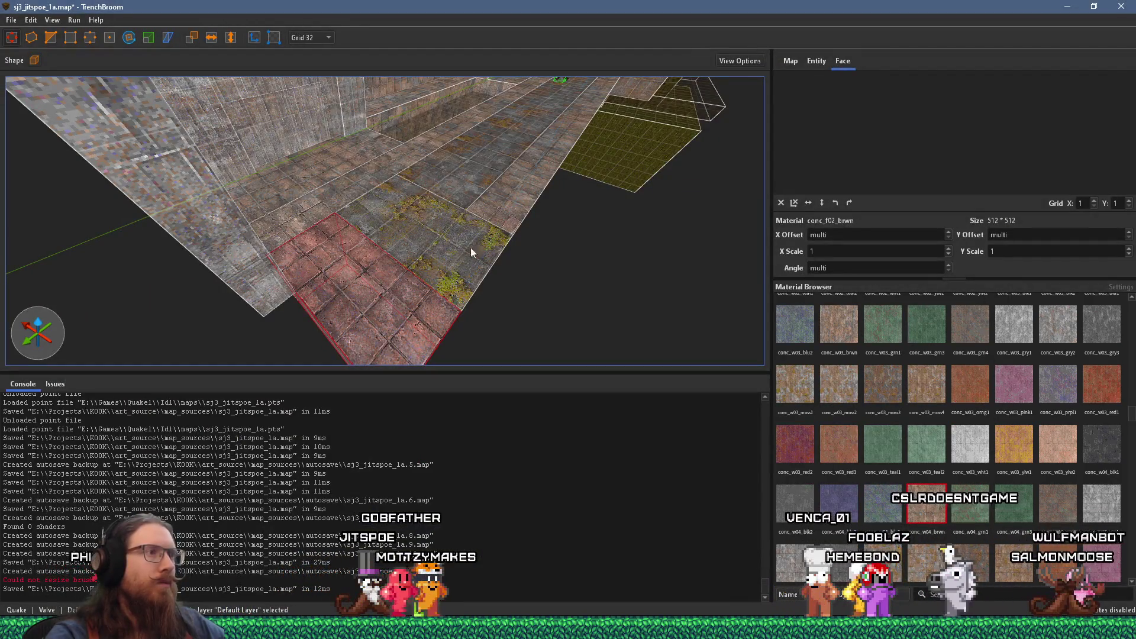
mouse_move(530, 240)
left_mouse_down()
mouse_move(603, 253)
mouse_move(647, 245)
mouse_move(594, 276)
mouse_move(485, 230)
mouse_move(490, 285)
mouse_move(500, 271)
mouse_move(404, 265)
mouse_move(515, 231)
mouse_move(301, 294)
mouse_move(404, 275)
mouse_move(428, 260)
mouse_move(447, 272)
mouse_move(479, 211)
mouse_move(443, 224)
mouse_move(541, 217)
mouse_move(432, 257)
mouse_move(547, 149)
mouse_move(483, 256)
mouse_move(376, 276)
mouse_move(324, 258)
mouse_move(442, 213)
mouse_move(465, 237)
mouse_move(353, 198)
mouse_move(542, 178)
mouse_move(674, 188)
mouse_move(387, 210)
mouse_move(399, 205)
mouse_move(381, 233)
left_mouse_up()
Step: Reset the texture alignment on the ledge's front face and a neighbouring ledge face
key("Escape")
left_click(381, 233, "shift")
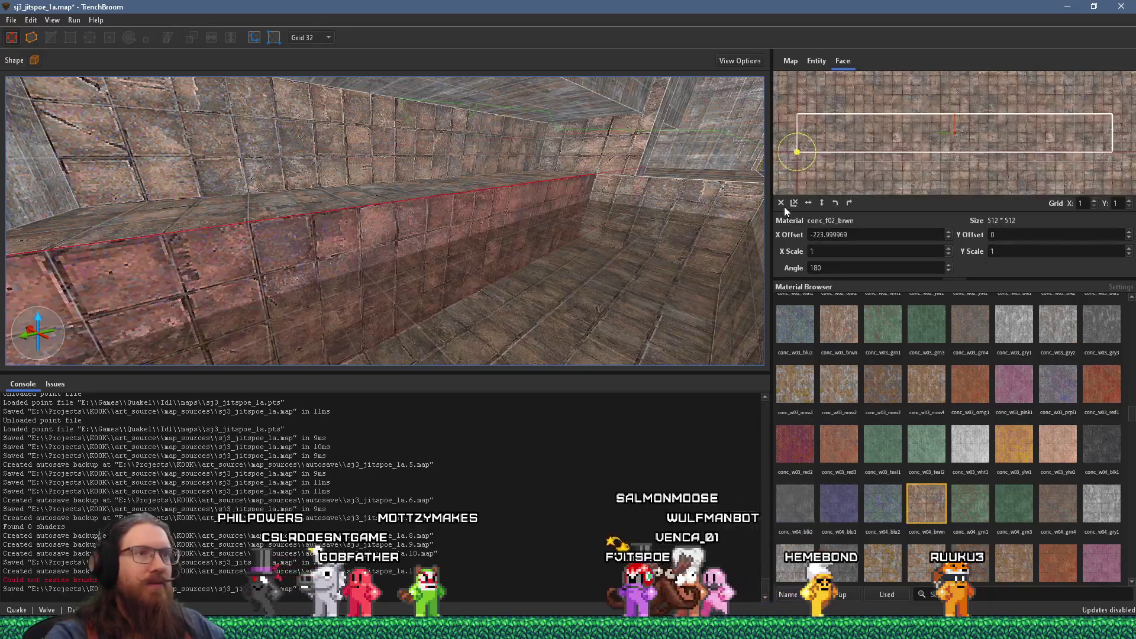
left_click(782, 203)
mouse_move(456, 245)
left_mouse_down()
mouse_move(331, 234)
mouse_move(285, 214)
mouse_move(709, 251)
left_mouse_up()
left_click(781, 203)
mouse_move(651, 225)
left_mouse_down()
mouse_move(530, 236)
mouse_move(503, 253)
left_mouse_up()
left_click(503, 254, "shift")
Step: Reset the pit wall face's texture offsets and rotation to zero, then deselect it
mouse_move(748, 218)
left_mouse_down()
mouse_move(269, 214)
mouse_move(575, 236)
mouse_move(413, 232)
left_mouse_up()
left_click(413, 232, "shift")
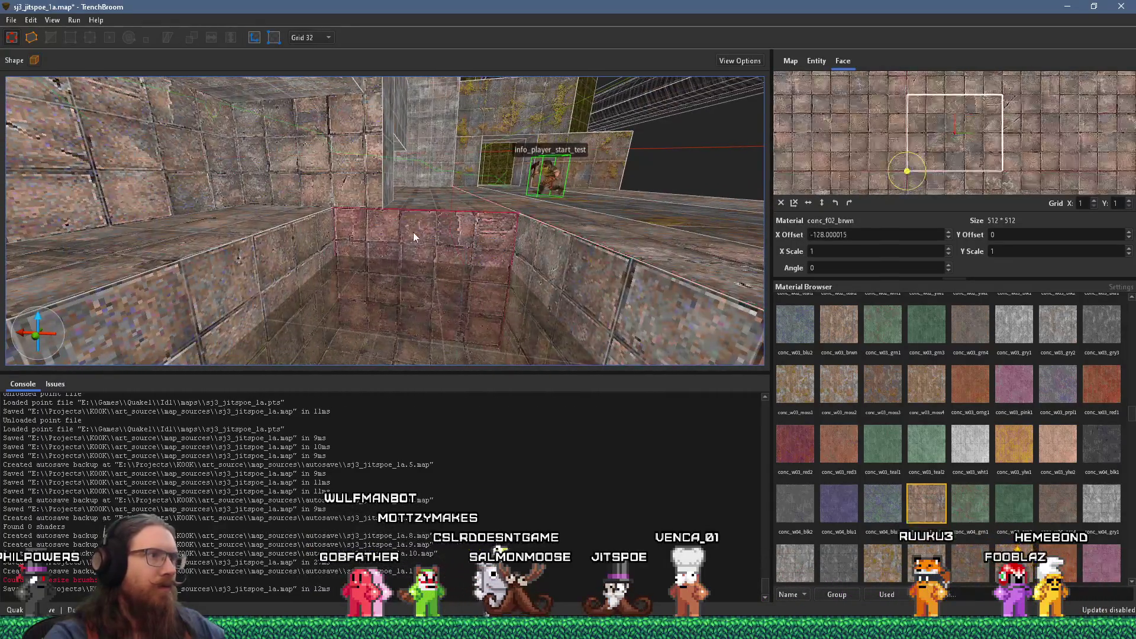
left_click(782, 203)
mouse_move(632, 205)
left_mouse_down()
mouse_move(518, 266)
mouse_move(472, 261)
mouse_move(582, 179)
mouse_move(505, 191)
mouse_move(723, 217)
left_mouse_up()
key("Escape")
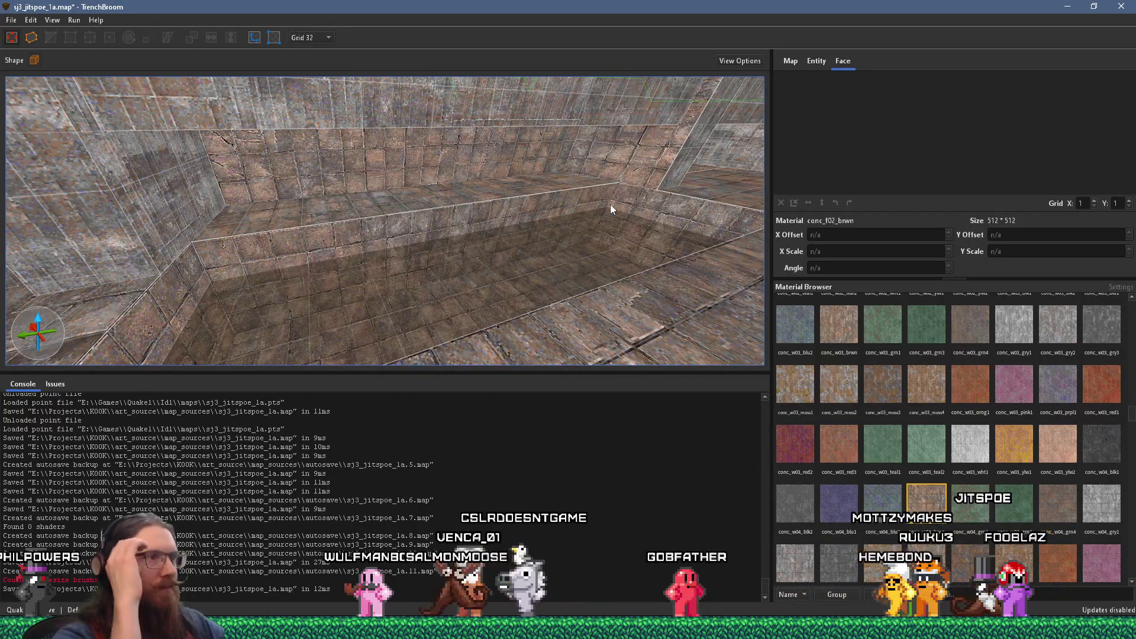
Step: Look over the pit, tunnels and pipe, and select a ceiling face
mouse_move(611, 209)
left_mouse_down()
mouse_move(580, 198)
mouse_move(475, 237)
mouse_move(562, 273)
left_mouse_up()
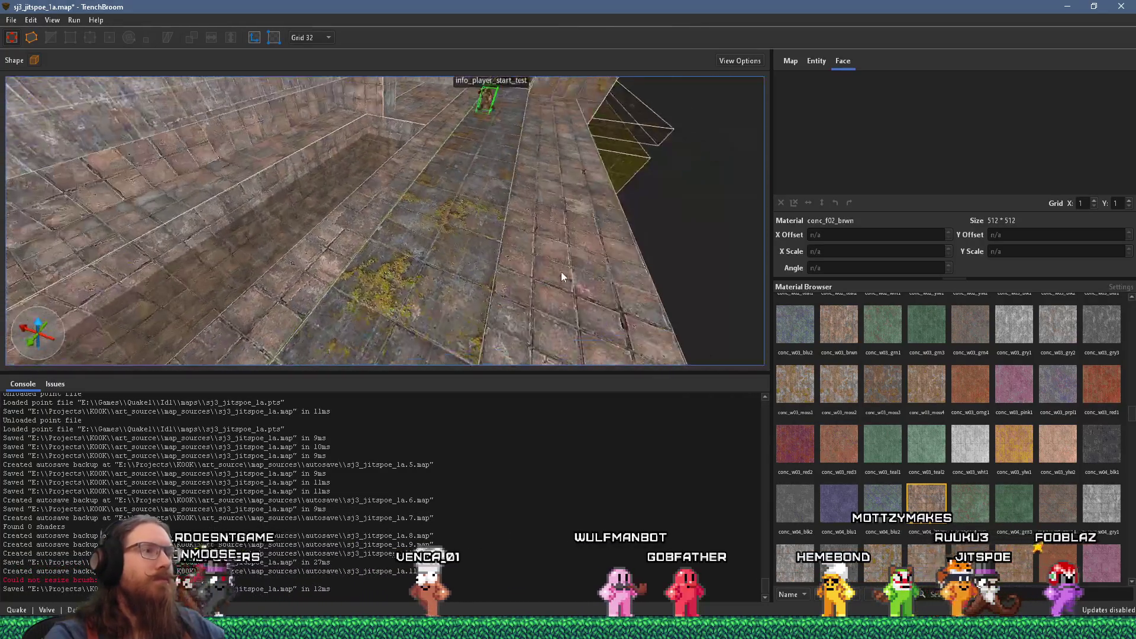
mouse_move(468, 251)
left_mouse_down()
mouse_move(482, 186)
mouse_move(453, 158)
mouse_move(386, 179)
left_mouse_up()
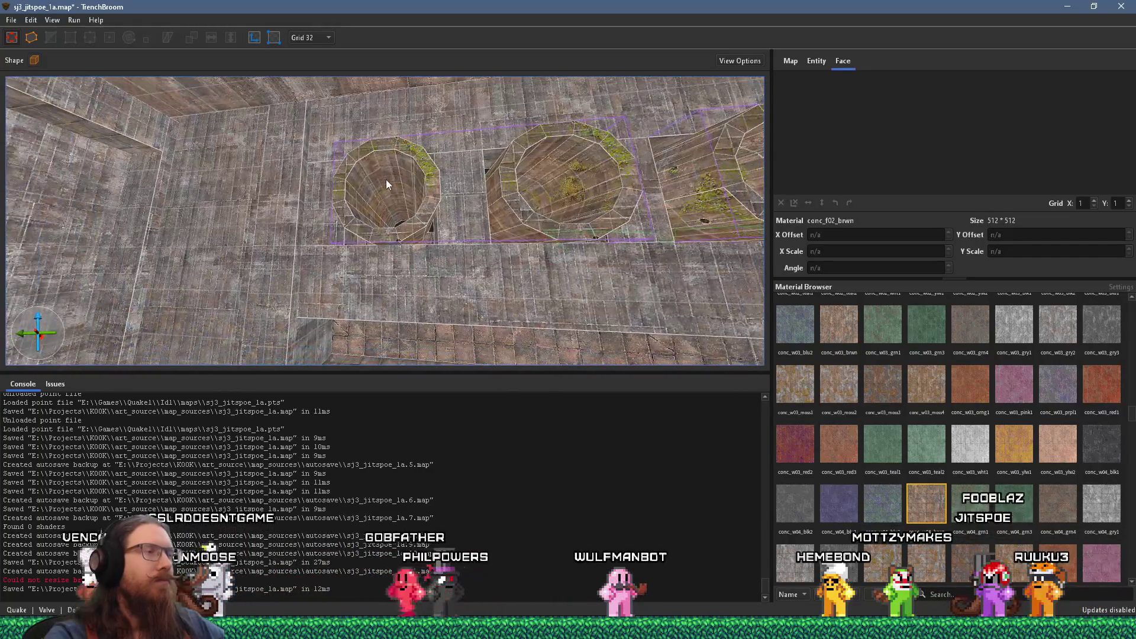
mouse_move(303, 235)
left_mouse_down()
mouse_move(492, 138)
mouse_move(140, 259)
left_mouse_up()
left_click(382, 228, "shift")
mouse_move(336, 210)
left_mouse_down()
mouse_move(313, 228)
mouse_move(276, 137)
mouse_move(132, 239)
mouse_move(366, 271)
mouse_move(376, 202)
left_mouse_up()
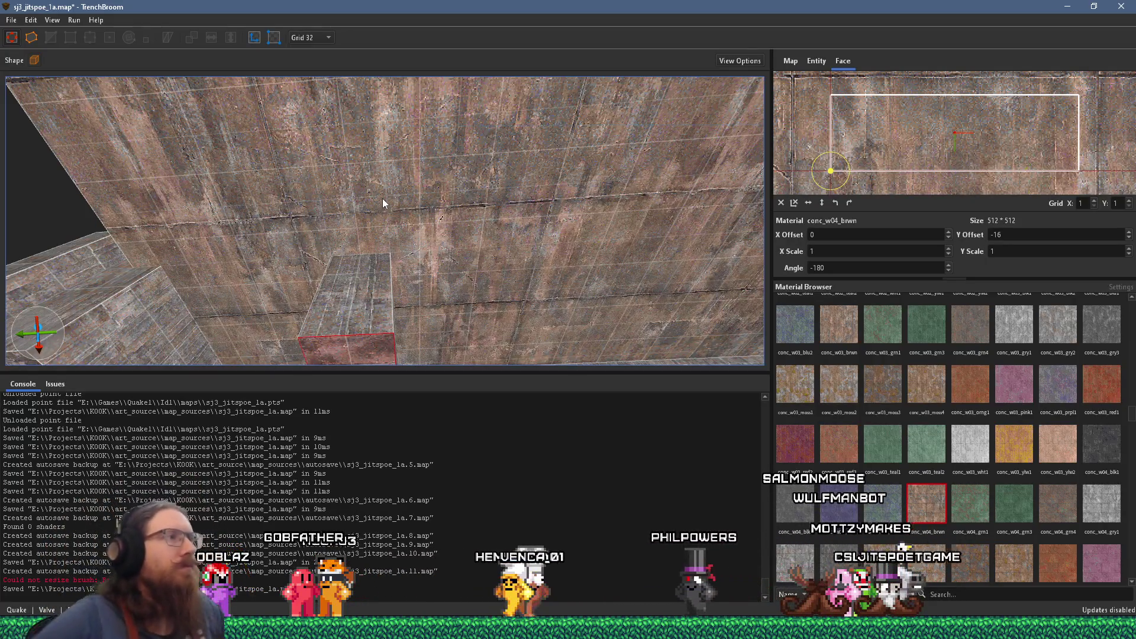
Step: Select the tall pillar brush at the mossy floor corner
mouse_move(352, 233)
left_mouse_down()
mouse_move(464, 165)
mouse_move(609, 286)
mouse_move(446, 182)
mouse_move(424, 132)
mouse_move(203, 82)
mouse_move(380, 148)
mouse_move(176, 92)
mouse_move(162, 188)
mouse_move(328, 176)
mouse_move(457, 208)
mouse_move(482, 164)
left_mouse_up()
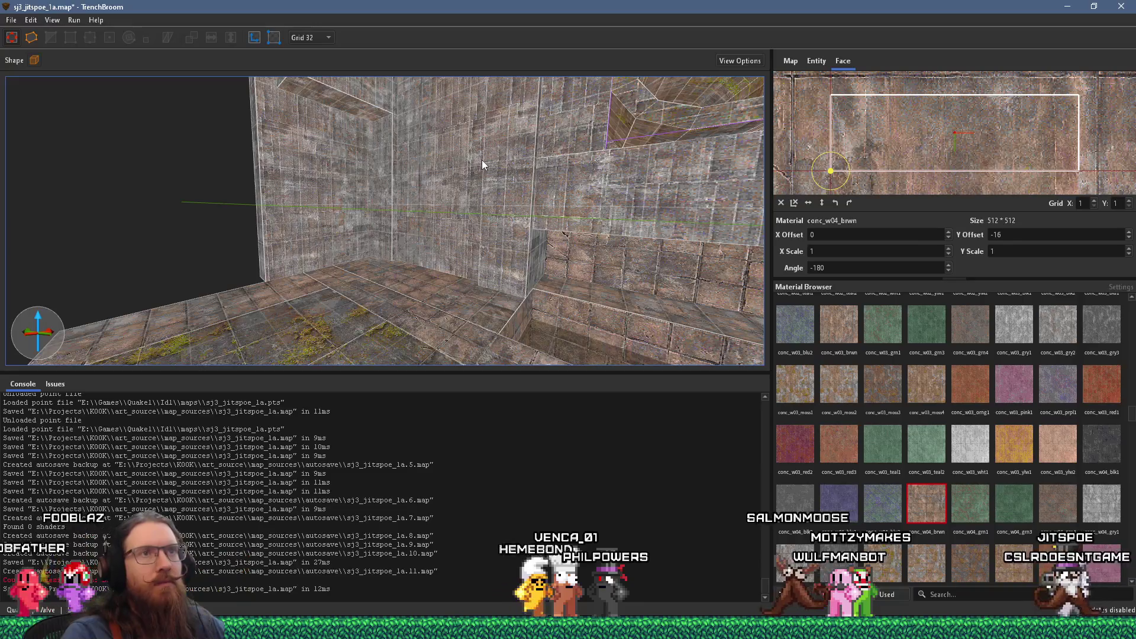
left_click_drag(508, 117, 597, 313)
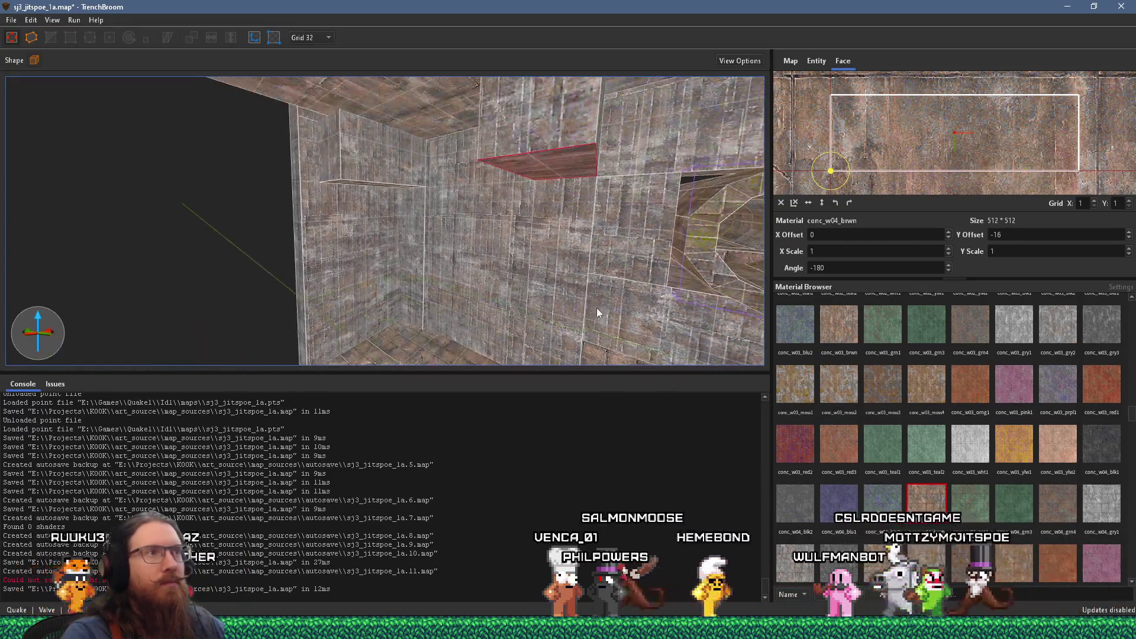
mouse_move(355, 169)
left_mouse_down()
mouse_move(336, 204)
mouse_move(396, 132)
mouse_move(409, 65)
left_mouse_up()
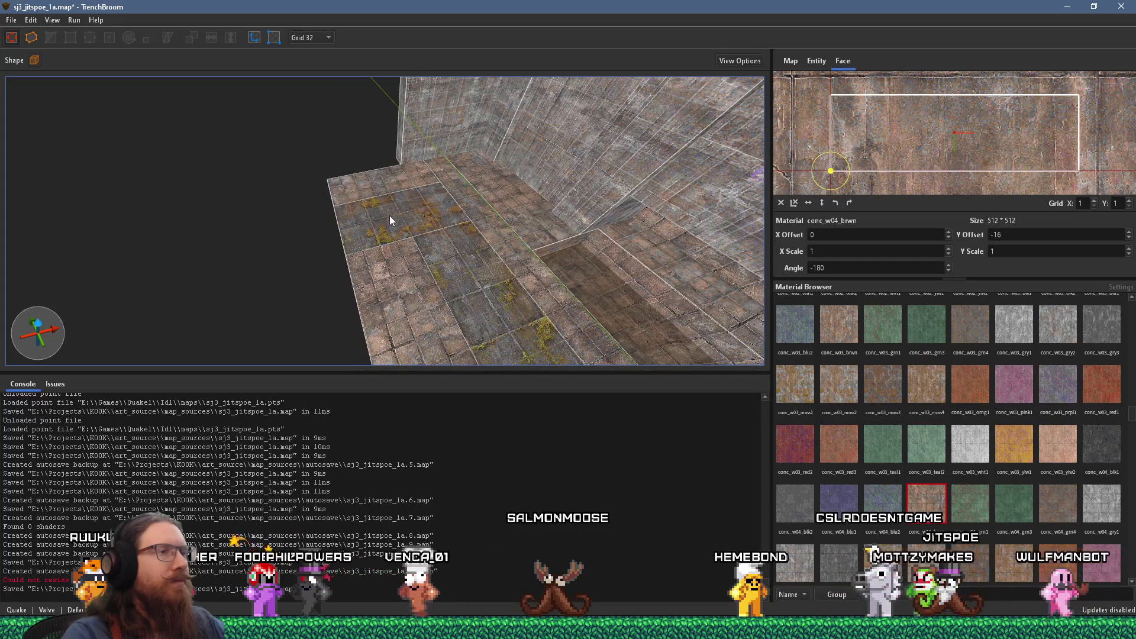
left_click(601, 195)
left_click_drag(601, 195, 454, 124)
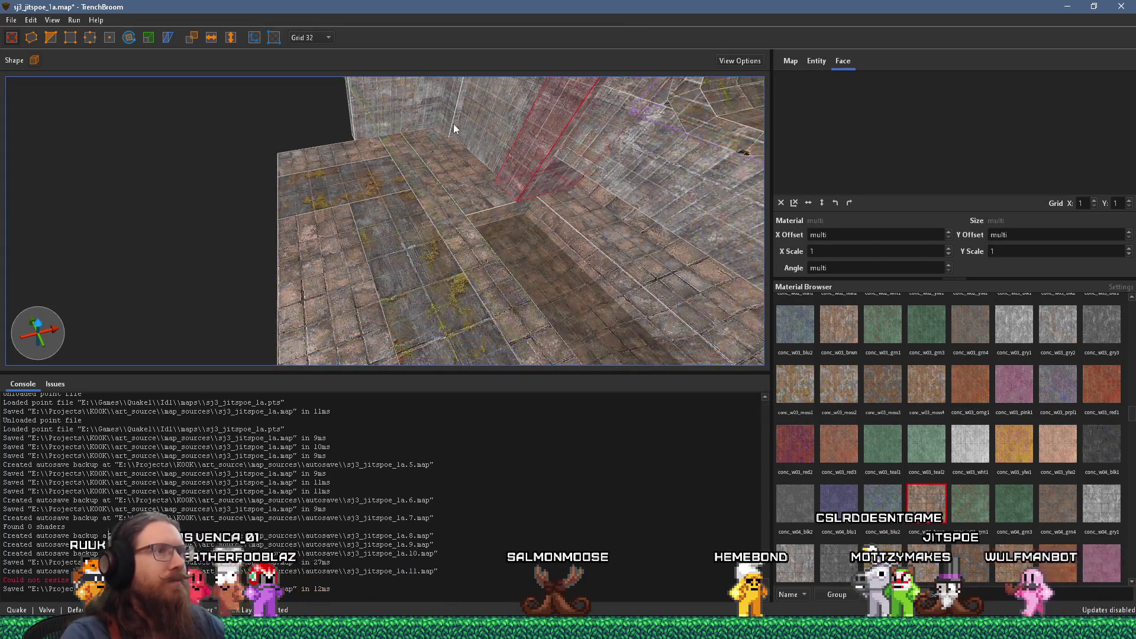
Step: Move the tall pillar brush one grid step to the left
mouse_move(547, 143)
left_mouse_down()
mouse_move(305, 185)
mouse_move(438, 102)
left_mouse_up()
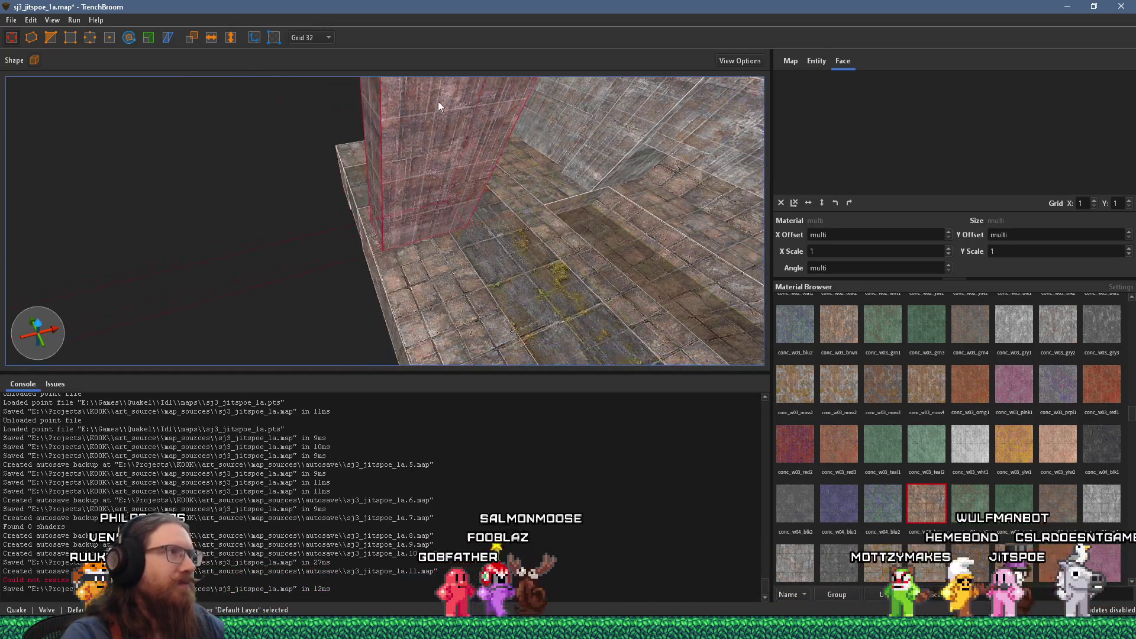
mouse_move(372, 206)
left_mouse_down()
mouse_move(419, 180)
mouse_move(396, 101)
mouse_move(323, 78)
left_mouse_up()
mouse_move(385, 119)
left_mouse_down()
mouse_move(299, 69)
mouse_move(320, 50)
mouse_move(355, 167)
mouse_move(347, 190)
mouse_move(341, 87)
mouse_move(330, 129)
mouse_move(344, 155)
mouse_move(478, 238)
mouse_move(466, 156)
mouse_move(504, 122)
mouse_move(545, 123)
mouse_move(556, 108)
mouse_move(502, 112)
mouse_move(447, 159)
mouse_move(250, 43)
mouse_move(311, 10)
left_mouse_up()
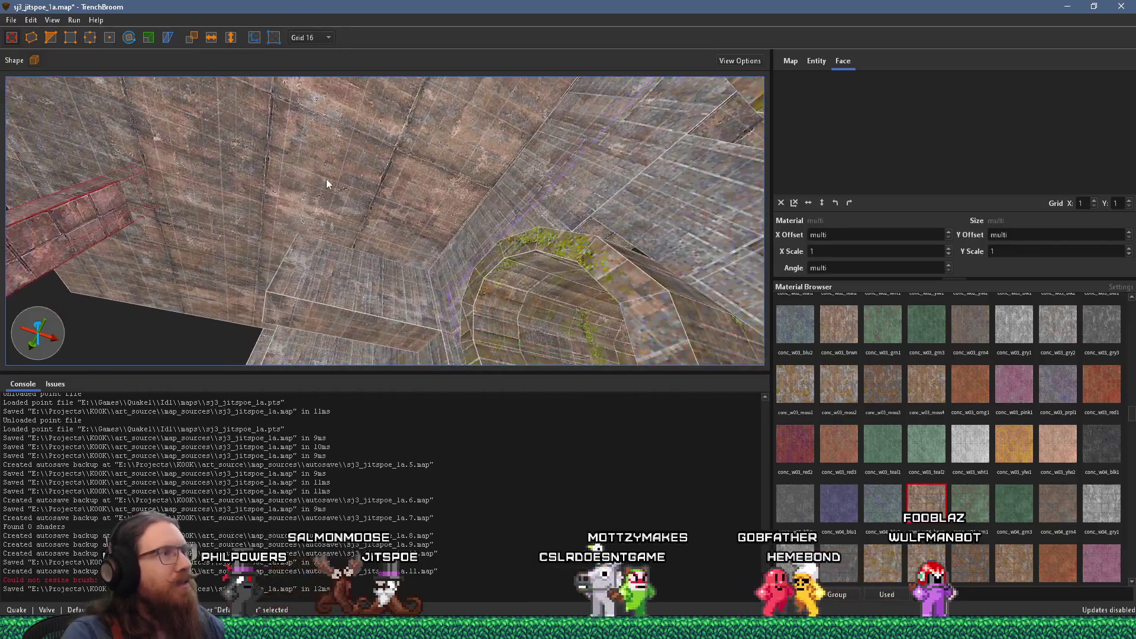
left_click_drag(326, 184, 543, 167)
Step: Reselect the whole pillar brush, then bring up the PureRef reference board
mouse_move(257, 195)
left_mouse_down()
mouse_move(328, 184)
mouse_move(293, 174)
mouse_move(311, 123)
mouse_move(410, 157)
mouse_move(347, 173)
mouse_move(408, 171)
mouse_move(466, 237)
left_mouse_up()
left_click(528, 167)
mouse_move(389, 167)
left_mouse_down()
mouse_move(355, 168)
mouse_move(441, 208)
mouse_move(382, 148)
mouse_move(366, 38)
mouse_move(355, 141)
mouse_move(285, 175)
mouse_move(294, 145)
mouse_move(413, 223)
mouse_move(365, 226)
mouse_move(458, 195)
mouse_move(426, 192)
mouse_move(477, 197)
mouse_move(261, 215)
mouse_move(295, 195)
mouse_move(260, 214)
mouse_move(345, 219)
mouse_move(332, 229)
mouse_move(431, 202)
mouse_move(301, 192)
mouse_move(275, 141)
mouse_move(382, 129)
mouse_move(305, 254)
mouse_move(269, 287)
mouse_move(394, 147)
mouse_move(344, 214)
mouse_move(491, 163)
mouse_move(537, 203)
left_mouse_up()
left_click(465, 187, "shift")
left_click(200, 274)
key("ctrl+z")
key("alt+Tab")
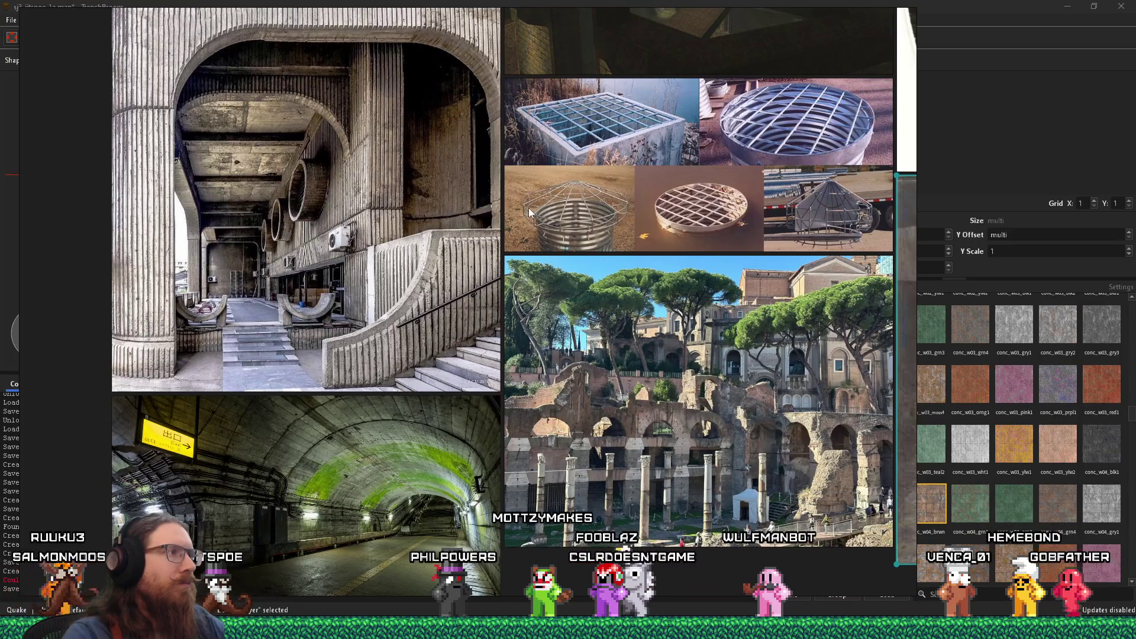
Step: Compare the pillar with the PureRef images of concrete arches and grates, ending in TrenchBroom
key("alt+Tab")
mouse_move(452, 208)
left_mouse_down()
mouse_move(473, 251)
mouse_move(516, 275)
left_mouse_up()
key("alt+Tab")
scroll(439, 248, "down", 5)
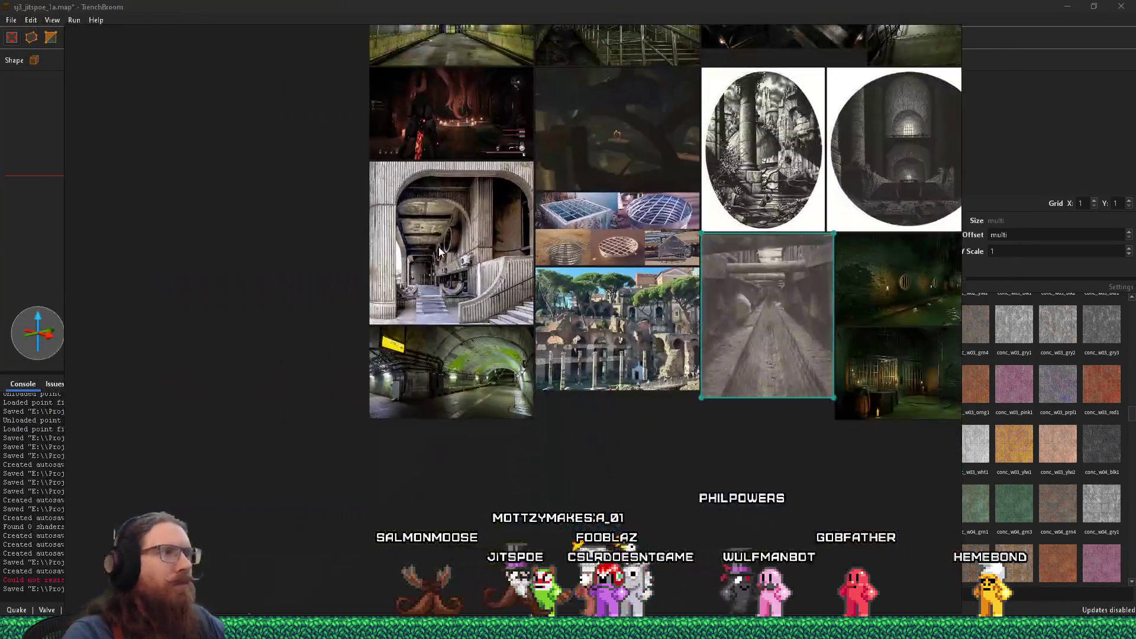
key("alt+Tab")
scroll(450, 264, "up", 2)
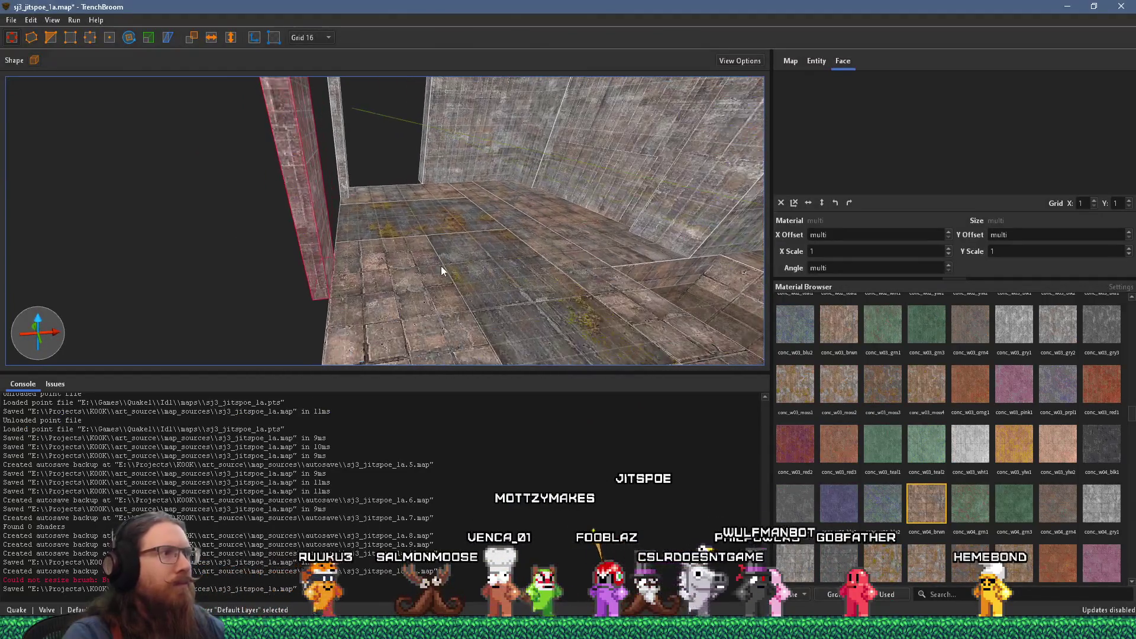
Step: Select only the left pillar and drag its face outward to widen it
key("ctrl+a")
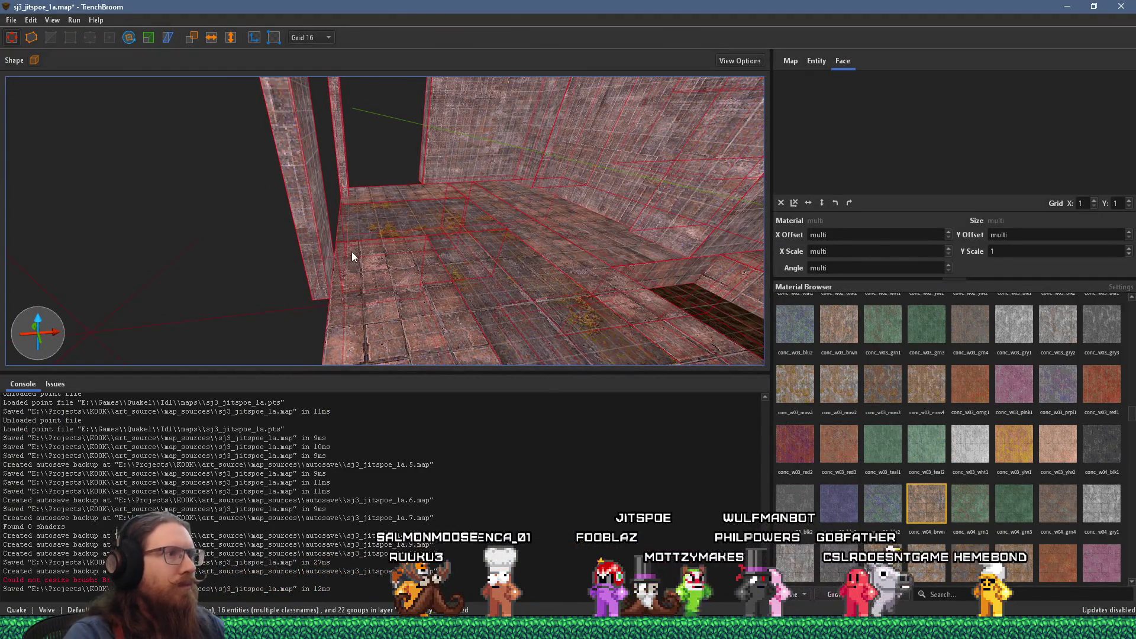
key("ctrl+shift+a")
left_click(328, 250)
left_click(324, 250)
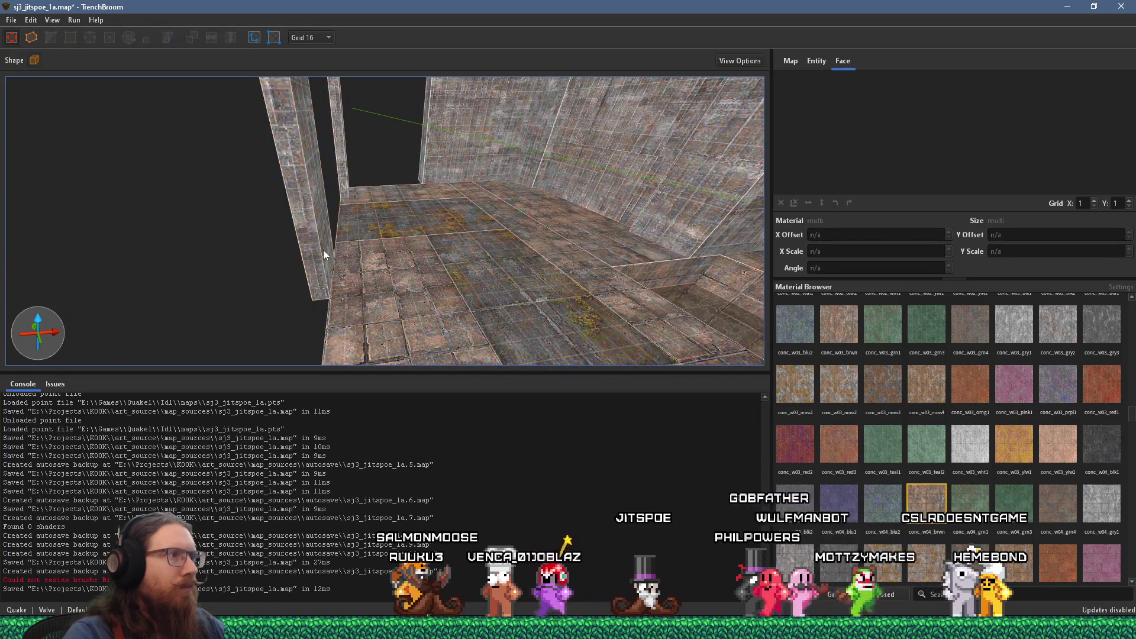
left_click_drag(325, 247, 387, 245)
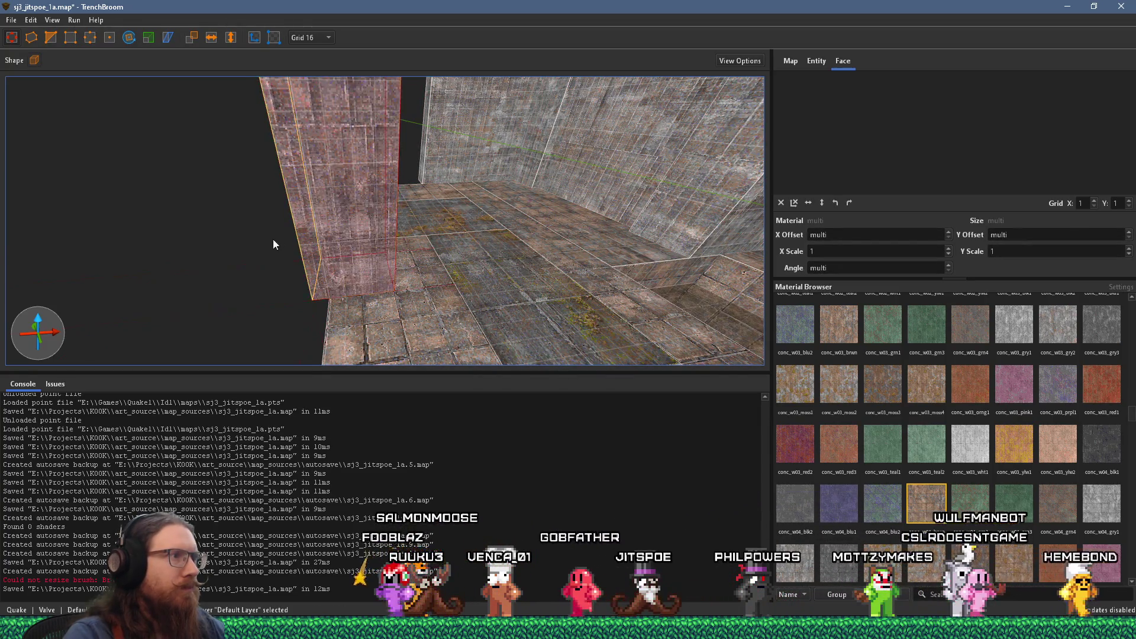
scroll(311, 239, "up", 5)
scroll(436, 215, "down", 6)
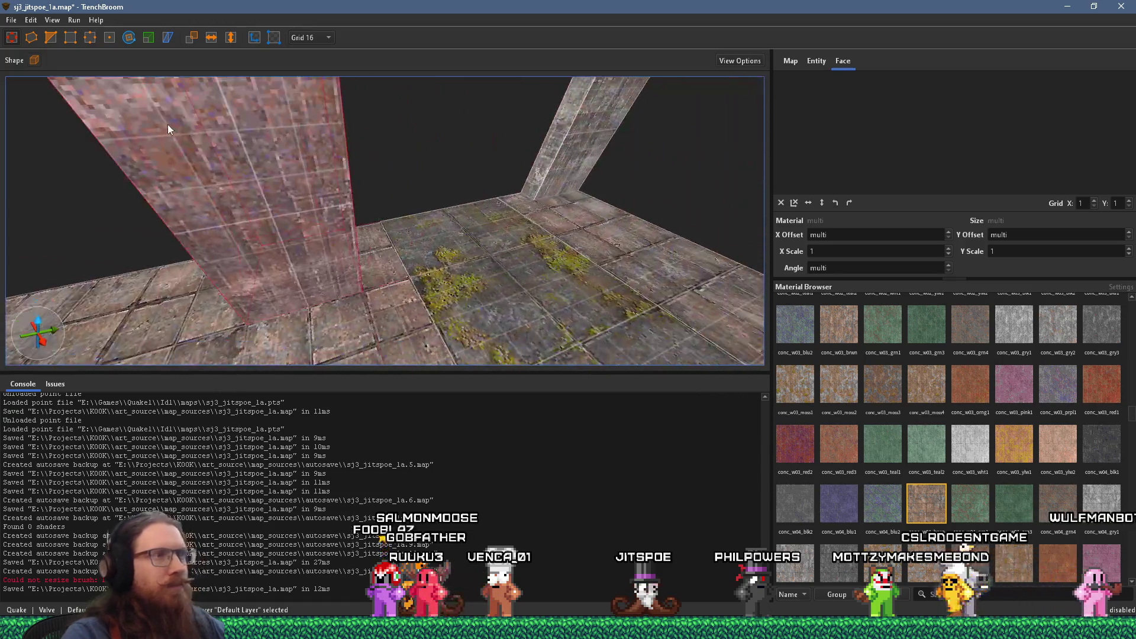
mouse_move(461, 211)
left_mouse_down()
mouse_move(313, 206)
mouse_move(235, 164)
mouse_move(232, 104)
mouse_move(251, 100)
mouse_move(281, 109)
mouse_move(363, 228)
mouse_move(385, 218)
mouse_move(355, 216)
mouse_move(390, 215)
mouse_move(394, 241)
mouse_move(435, 244)
mouse_move(364, 164)
mouse_move(244, 162)
left_mouse_up()
Step: Select the upper ledge brush and drag its face to change its extent along the wall
left_click(376, 234)
left_click(338, 163)
left_click(319, 232)
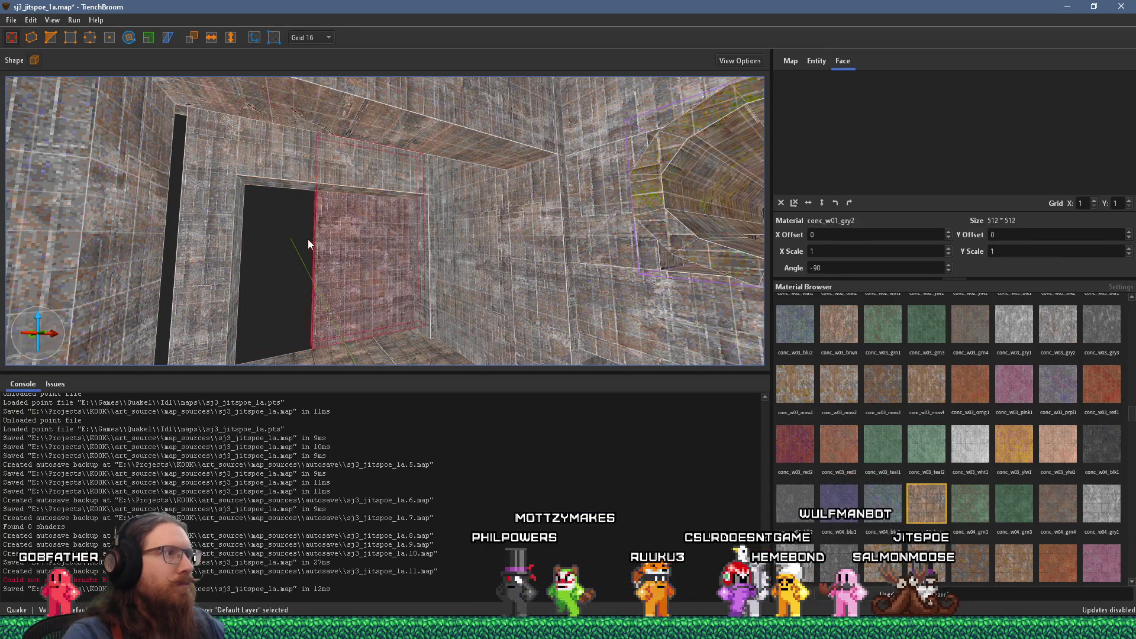
left_click_drag(308, 239, 227, 232)
mouse_move(138, 224)
left_mouse_down()
mouse_move(314, 180)
mouse_move(282, 216)
mouse_move(397, 182)
mouse_move(364, 209)
left_mouse_up()
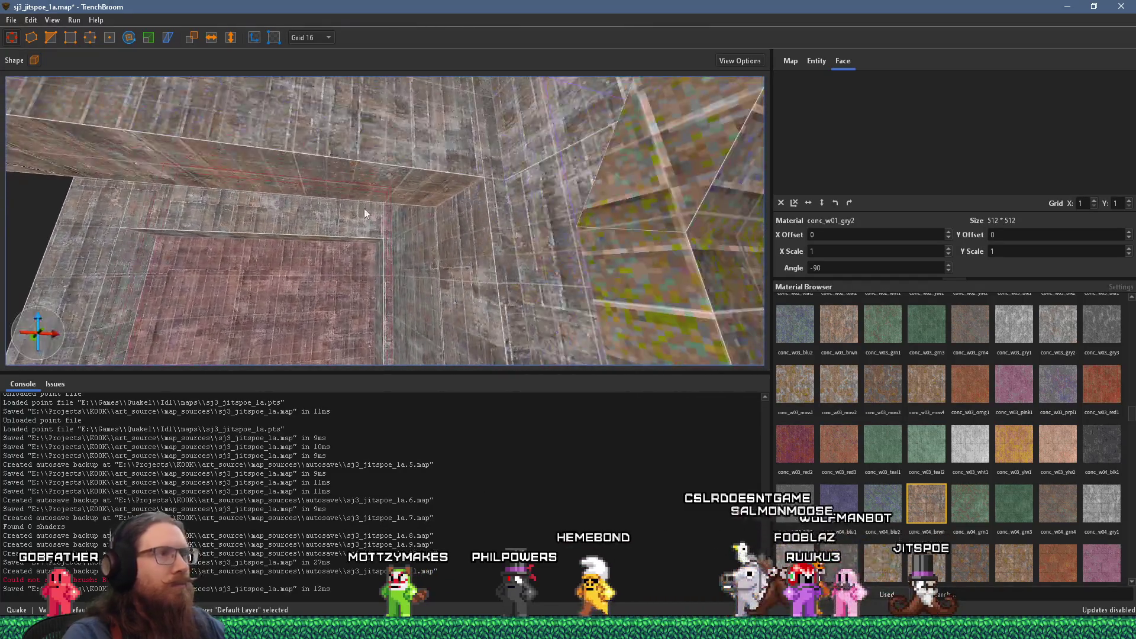
left_click(428, 187)
left_click_drag(436, 193, 424, 256)
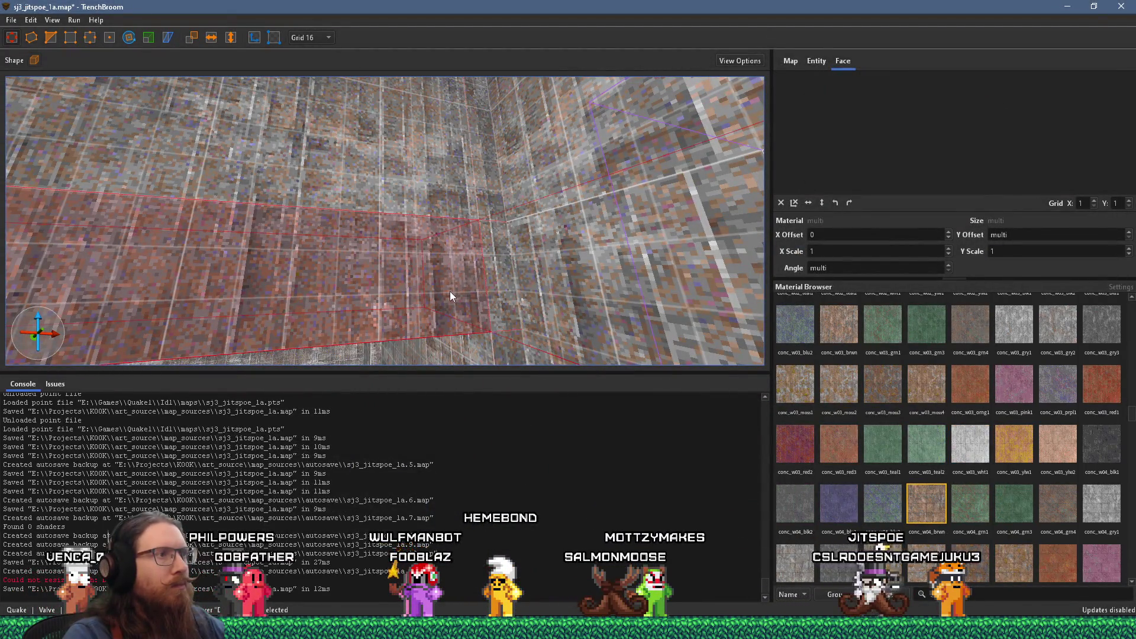
mouse_move(450, 292)
left_mouse_down()
mouse_move(423, 219)
mouse_move(418, 244)
left_mouse_up()
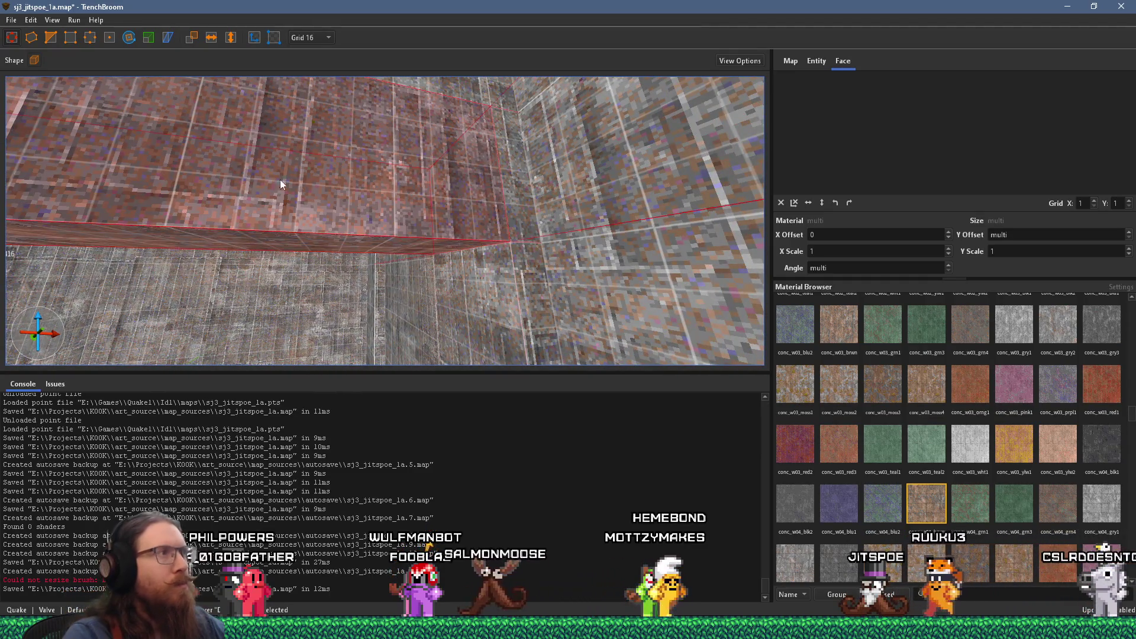
left_click_drag(319, 157, 315, 179)
mouse_move(402, 91)
left_mouse_down()
mouse_move(396, 155)
mouse_move(398, 90)
mouse_move(445, 230)
left_mouse_up()
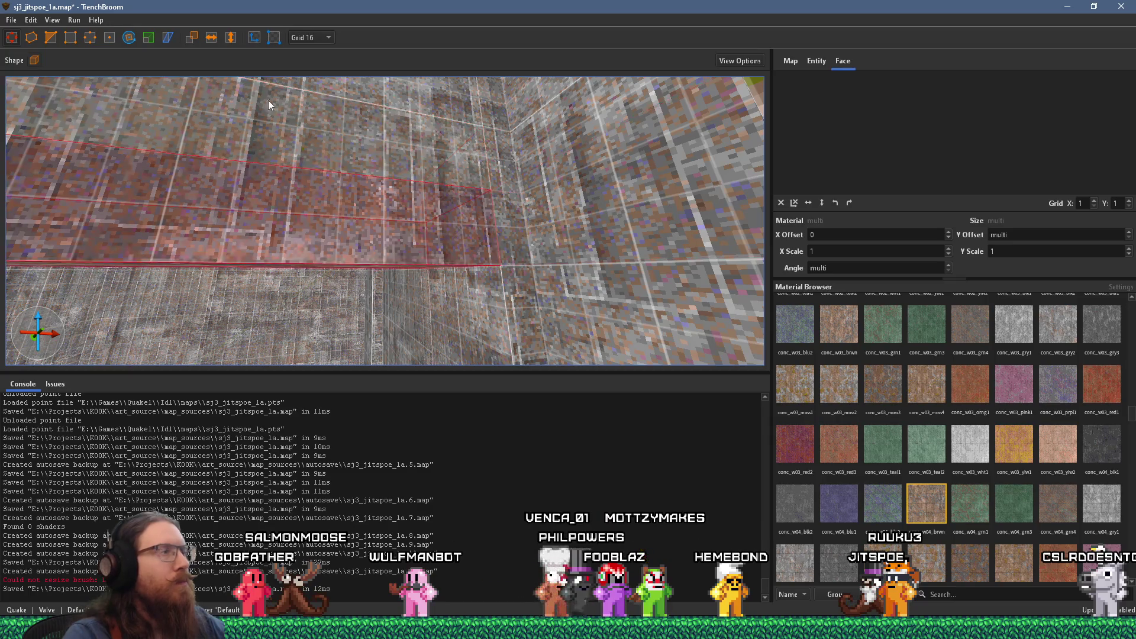
Step: Clip the ledge diagonally with two points, keeping only its upper part
left_click(51, 36)
left_click(495, 260)
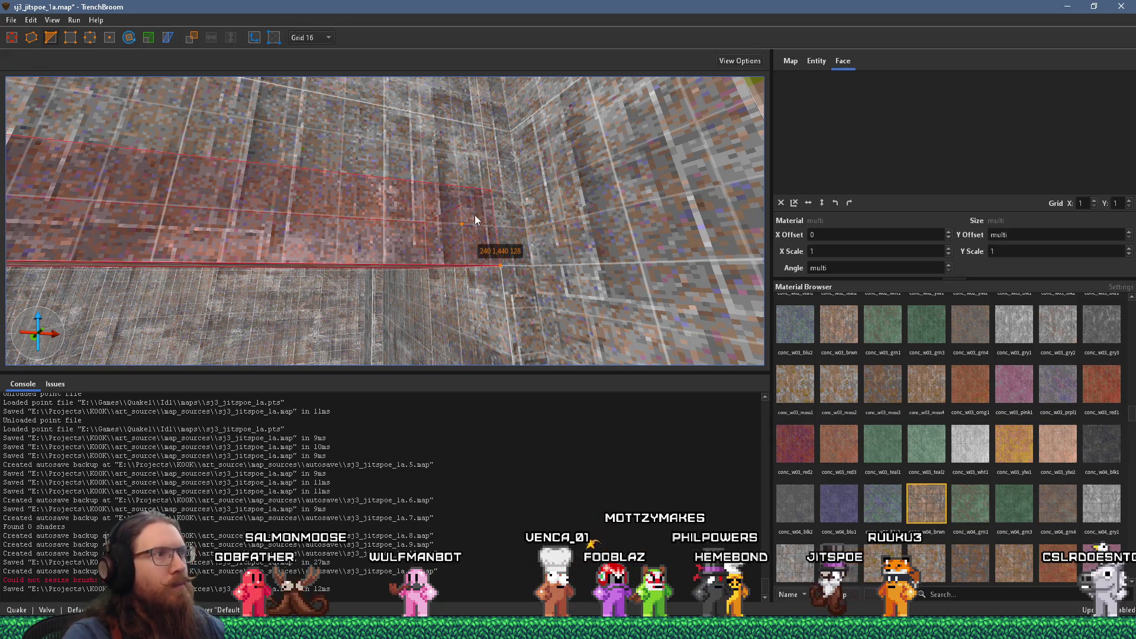
left_click(459, 195)
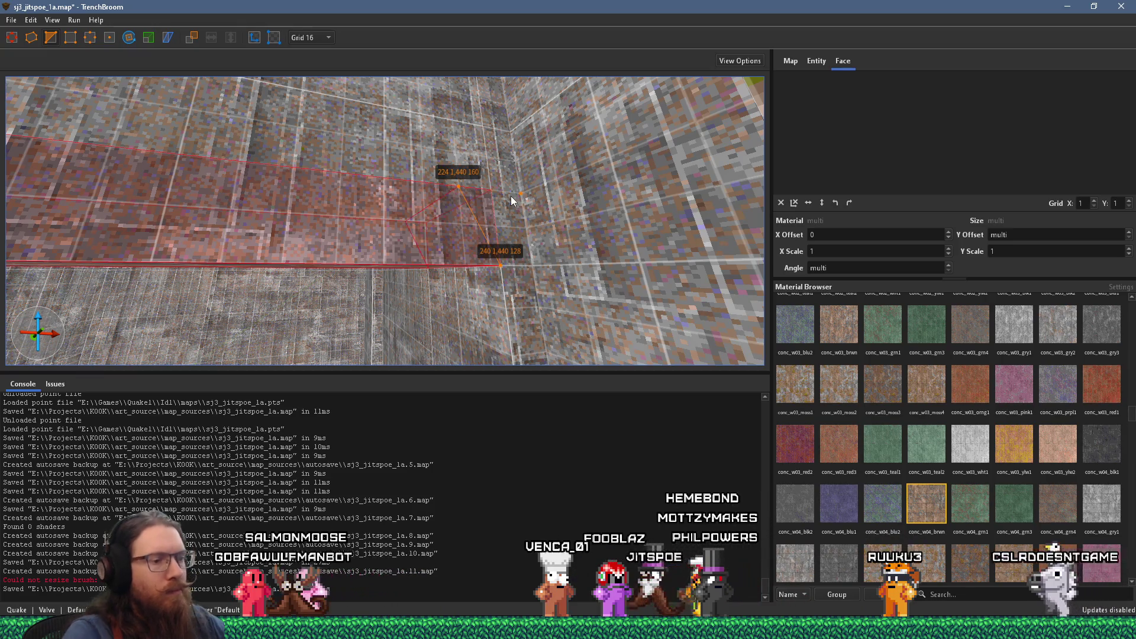
key("Return")
scroll(459, 174, "up", 3)
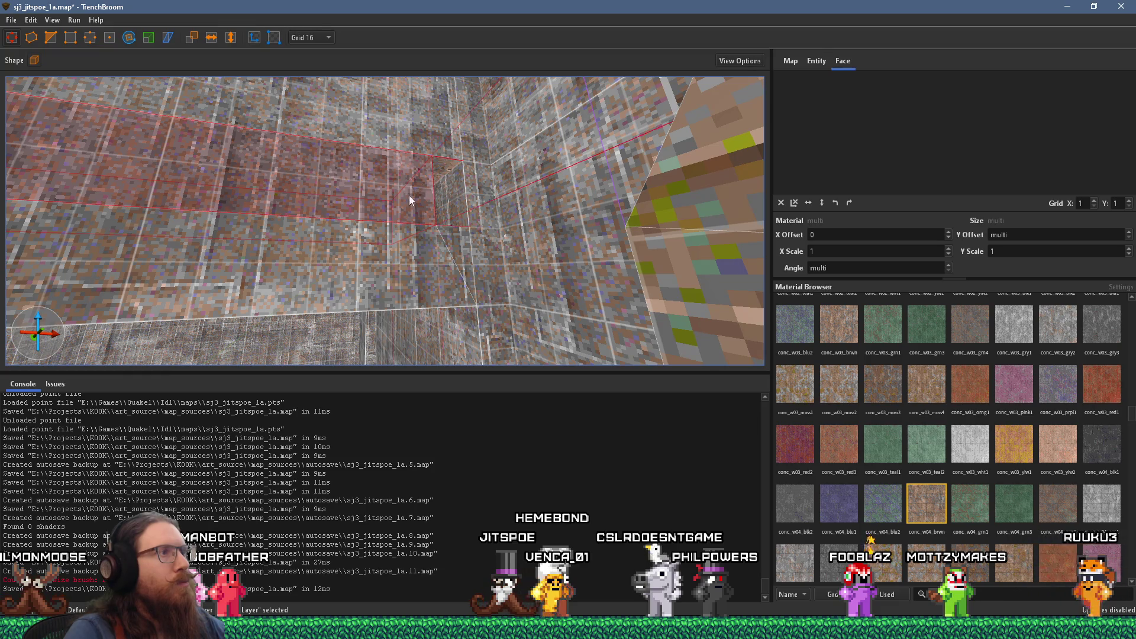
key("Escape")
Step: Drag a corner vertex of the clipped ledge brush to reshape it
left_click(389, 177)
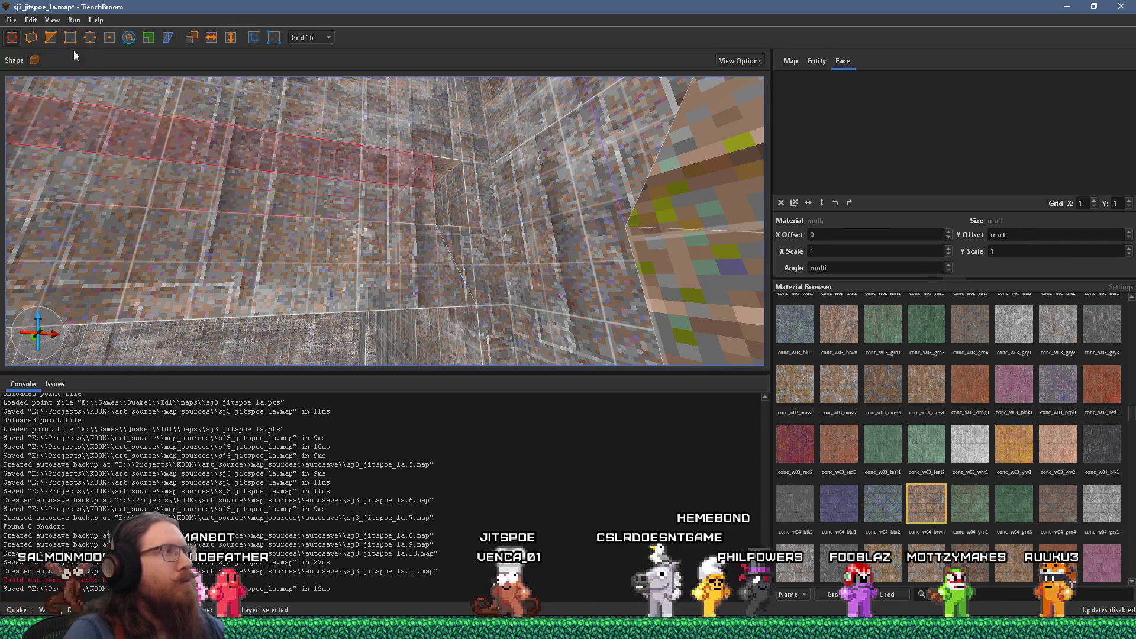
left_click_drag(418, 183, 366, 155)
key("Escape")
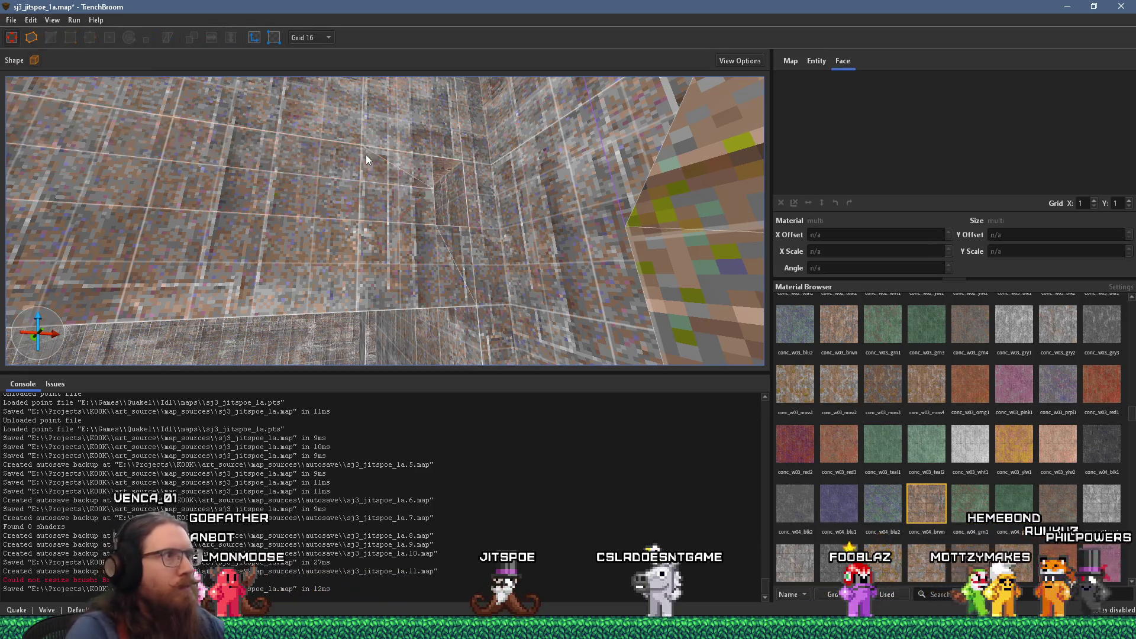
left_click(384, 177)
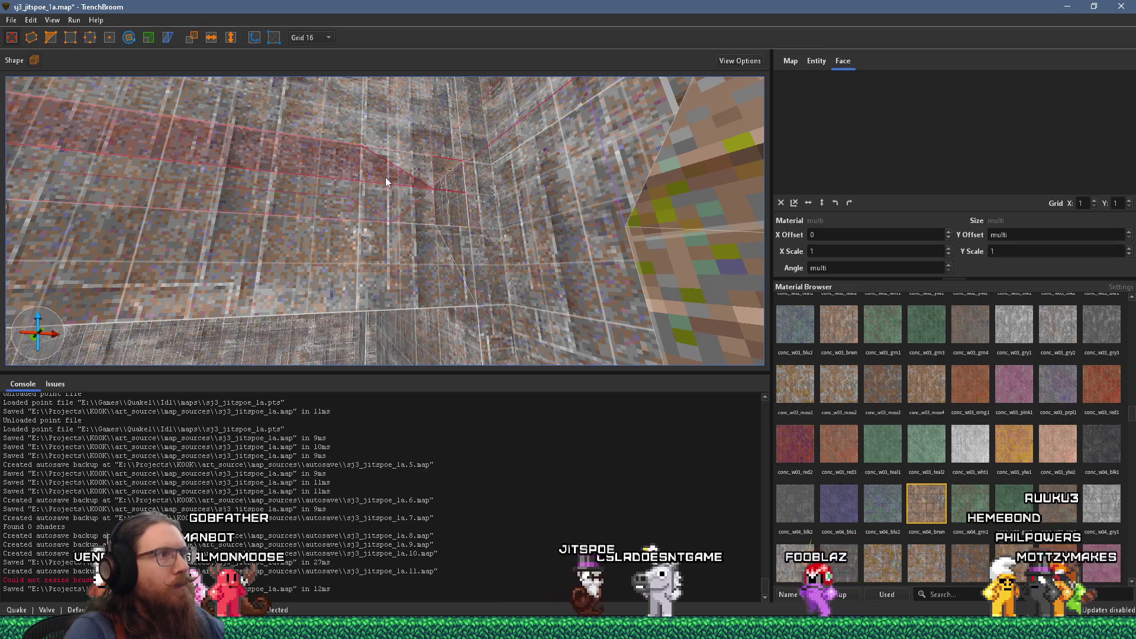
left_click(51, 37)
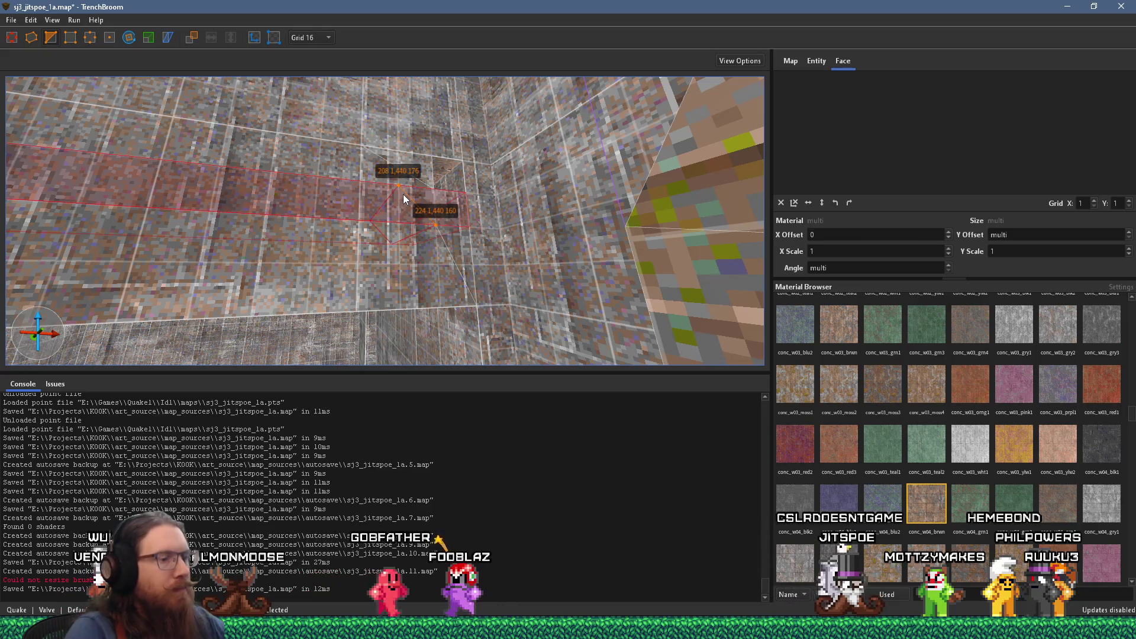
key("Escape")
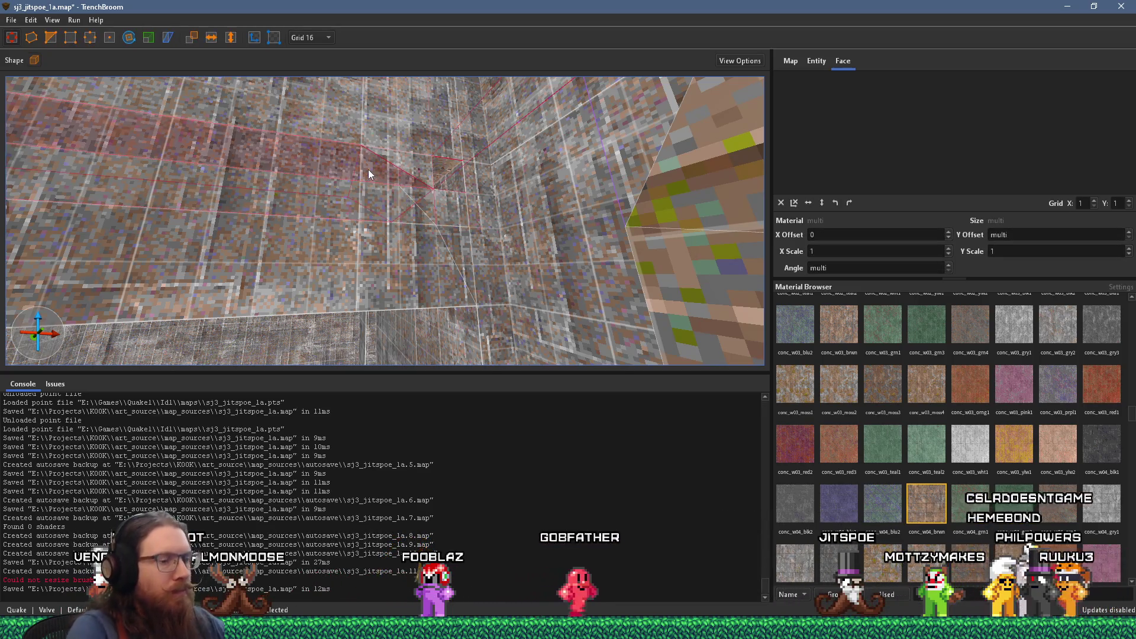
Step: Delete the large ledge brush and shift the small 32×64×16 brush 16 units over
left_click(356, 260)
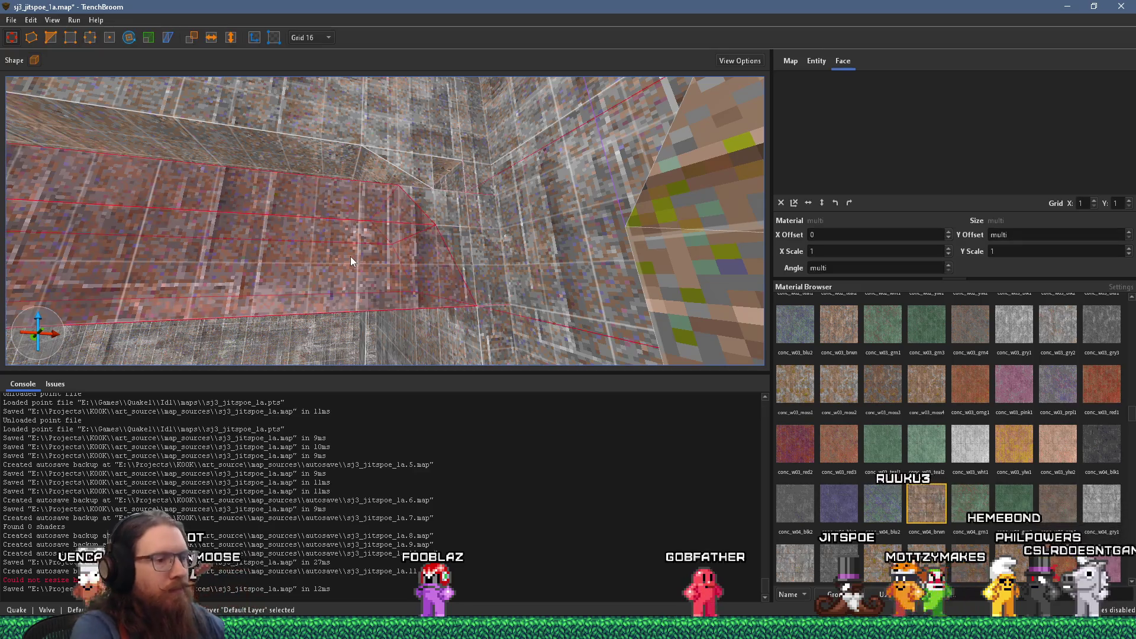
key("Delete")
left_click(392, 173)
mouse_move(392, 172)
left_mouse_down()
mouse_move(400, 228)
mouse_move(371, 196)
left_mouse_up()
key("Left")
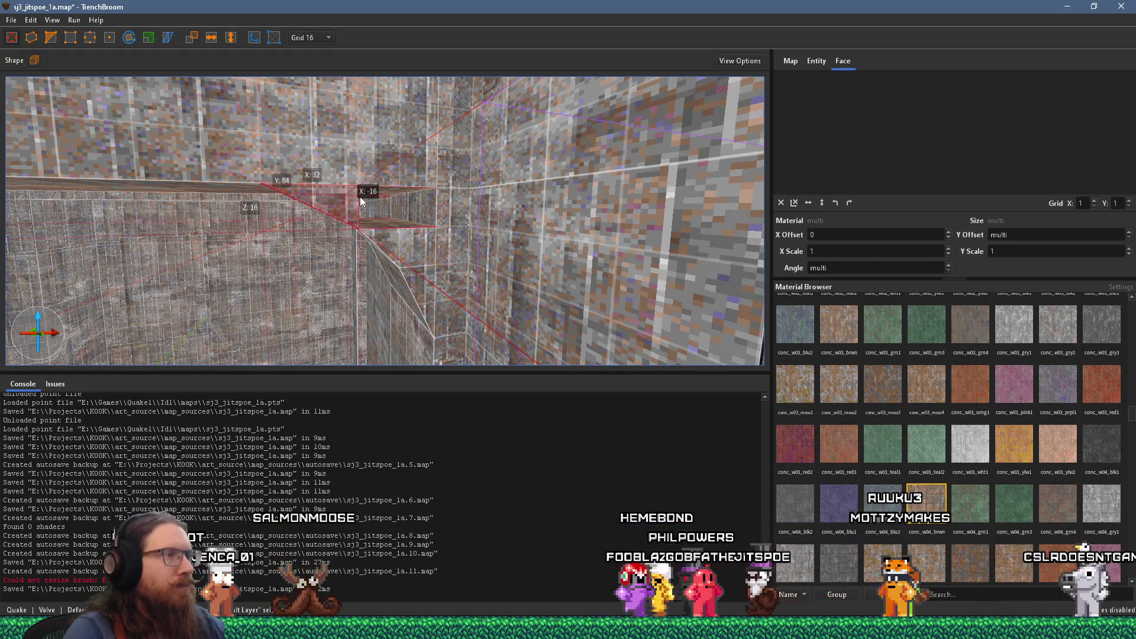
Step: Drag a vertex of the small brush to extend its top edge
mouse_move(383, 231)
left_mouse_down()
mouse_move(379, 152)
mouse_move(386, 194)
left_mouse_up()
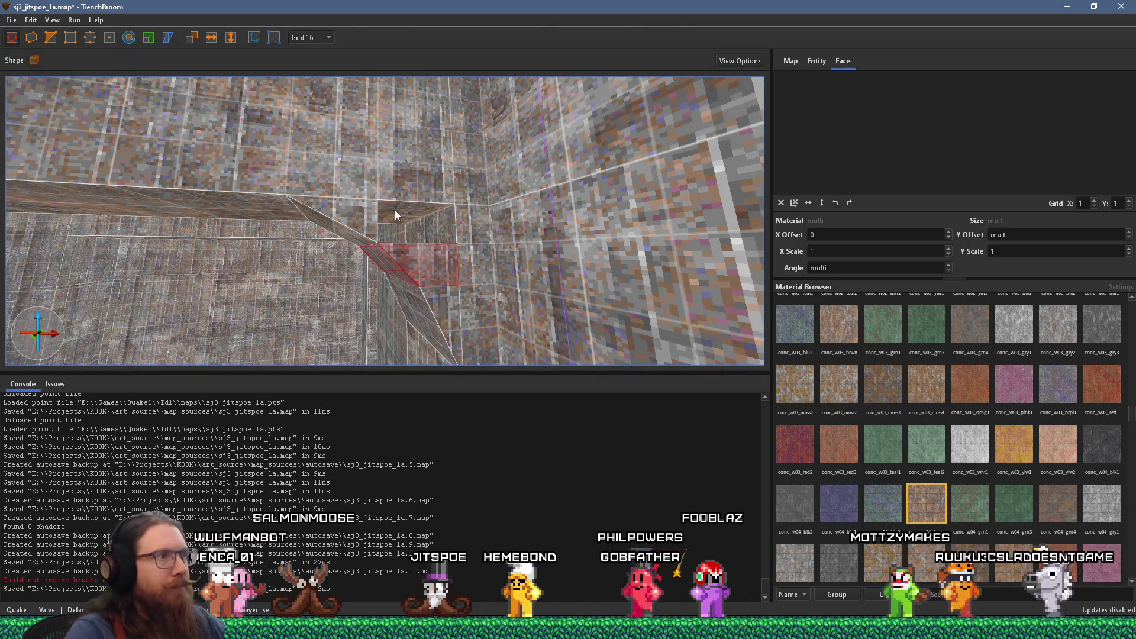
left_click_drag(364, 209, 345, 245)
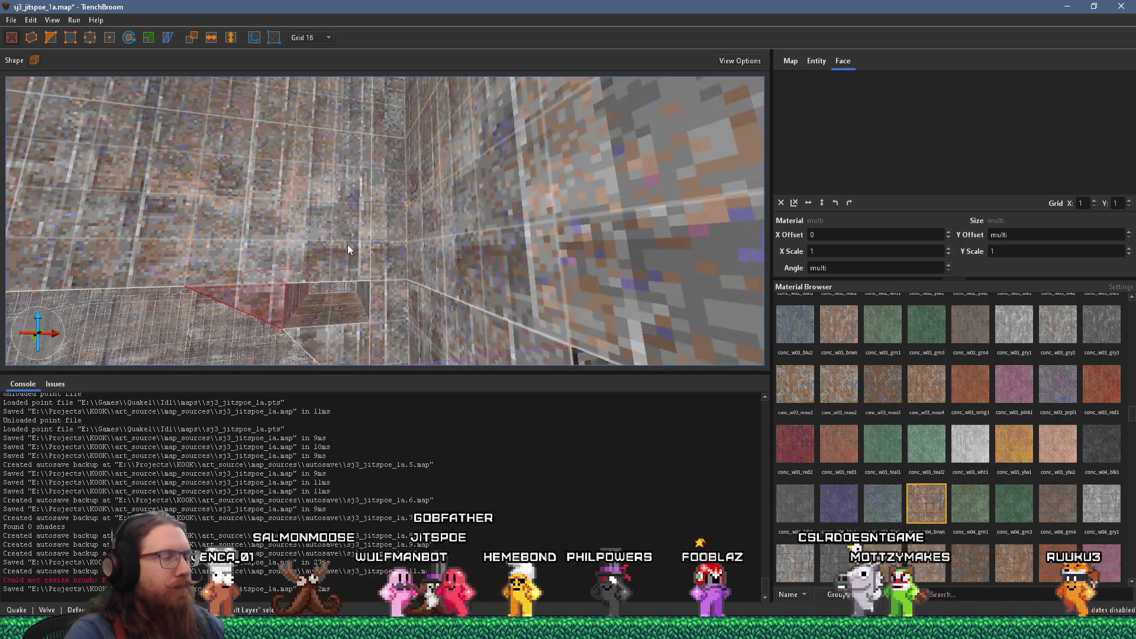
left_click(57, 37)
left_click(90, 37)
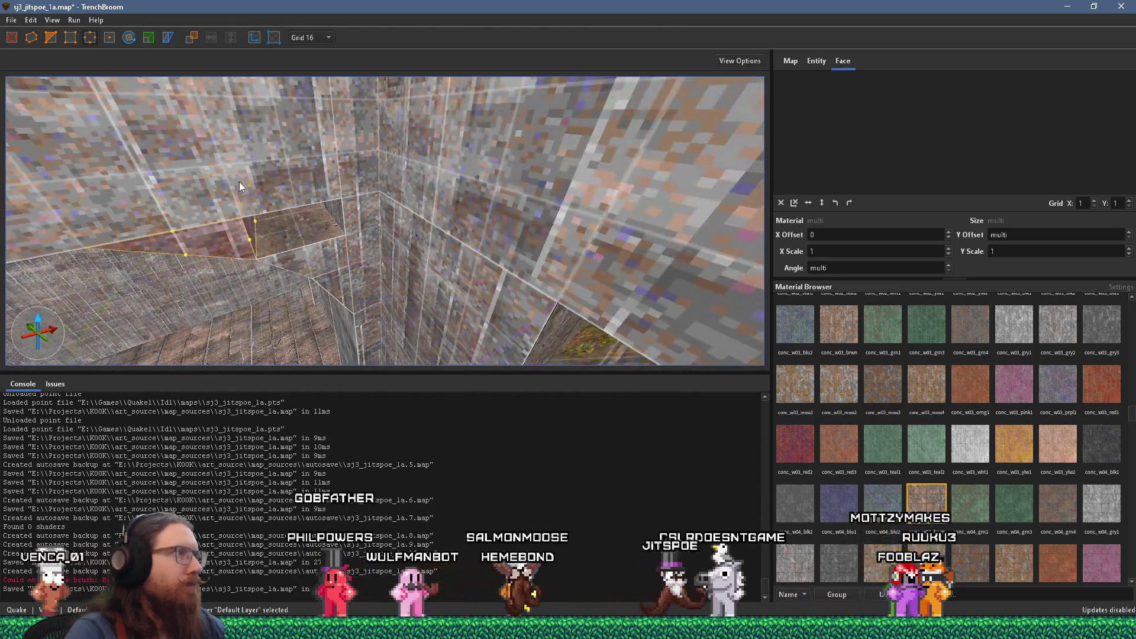
mouse_move(261, 186)
left_mouse_down()
mouse_move(310, 179)
mouse_move(317, 224)
left_mouse_up()
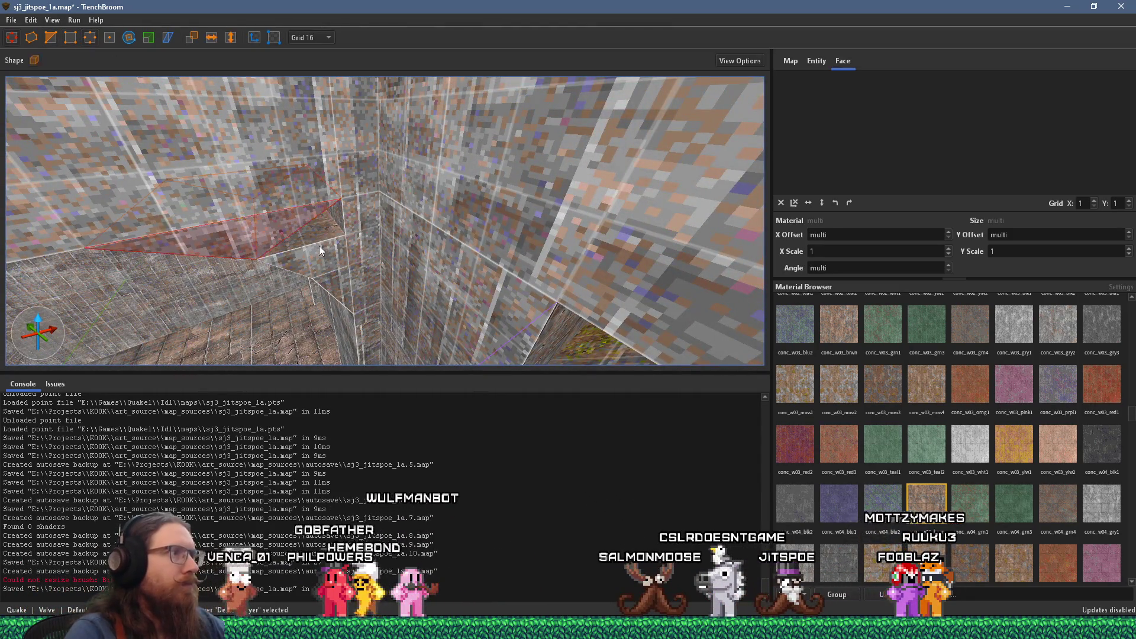
key("Escape")
Step: Raise the wedge brush's top vertex by 16 units
left_click(51, 37)
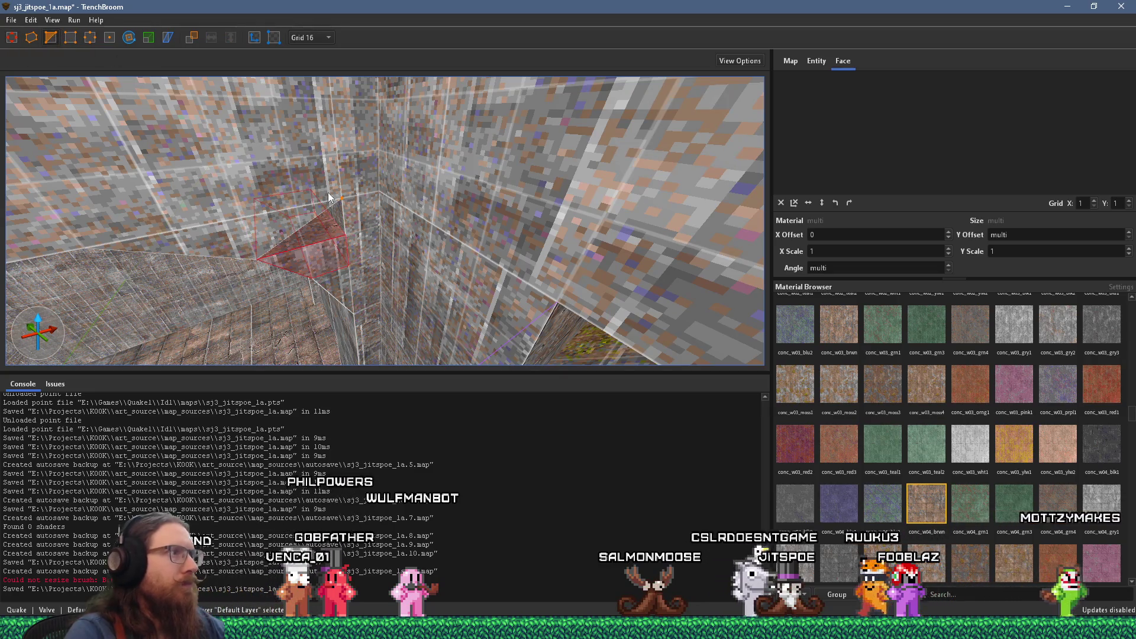
left_click(70, 38)
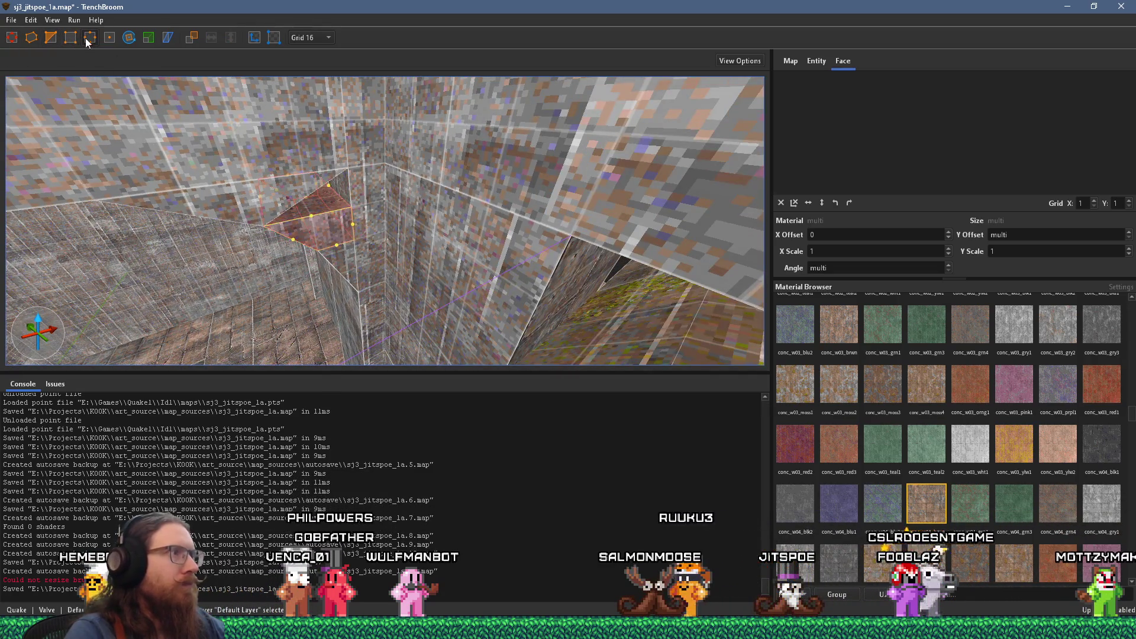
mouse_move(323, 187)
left_mouse_down()
mouse_move(330, 168)
mouse_move(346, 232)
mouse_move(327, 179)
mouse_move(336, 171)
left_mouse_up()
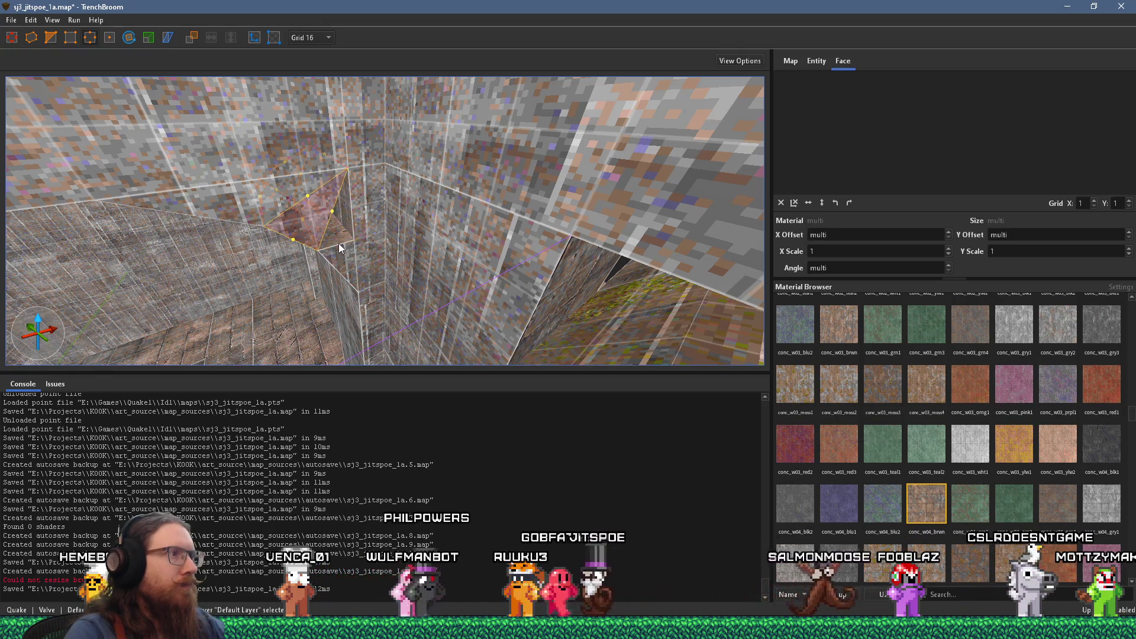
key("Escape")
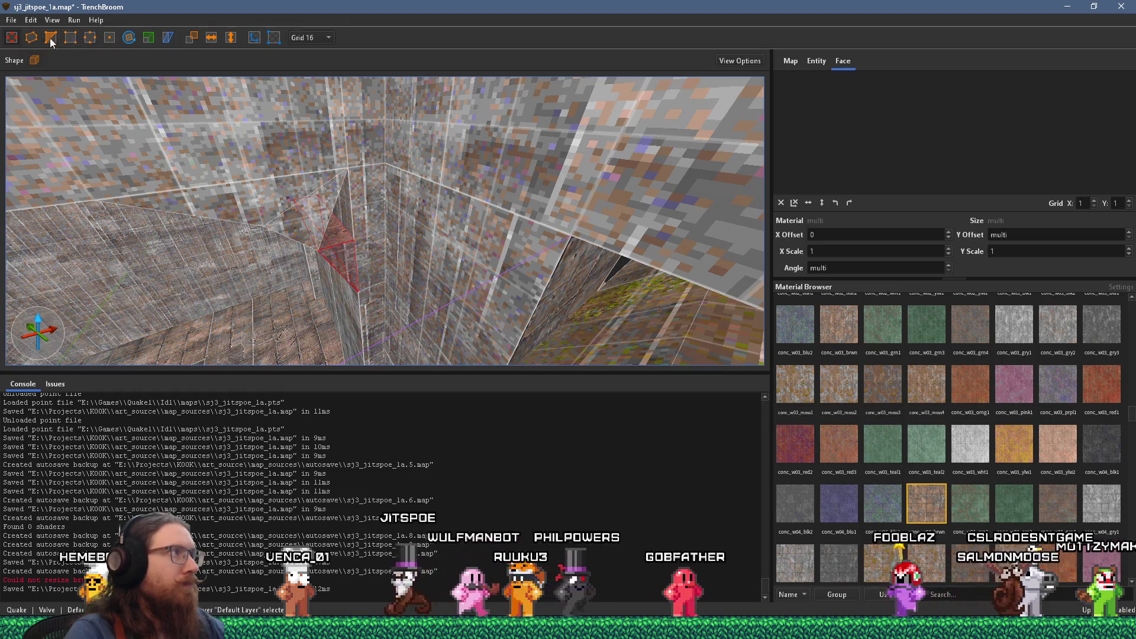
Step: Briefly try the clip, vertex and edge tools, then return to normal selection
left_click(51, 38)
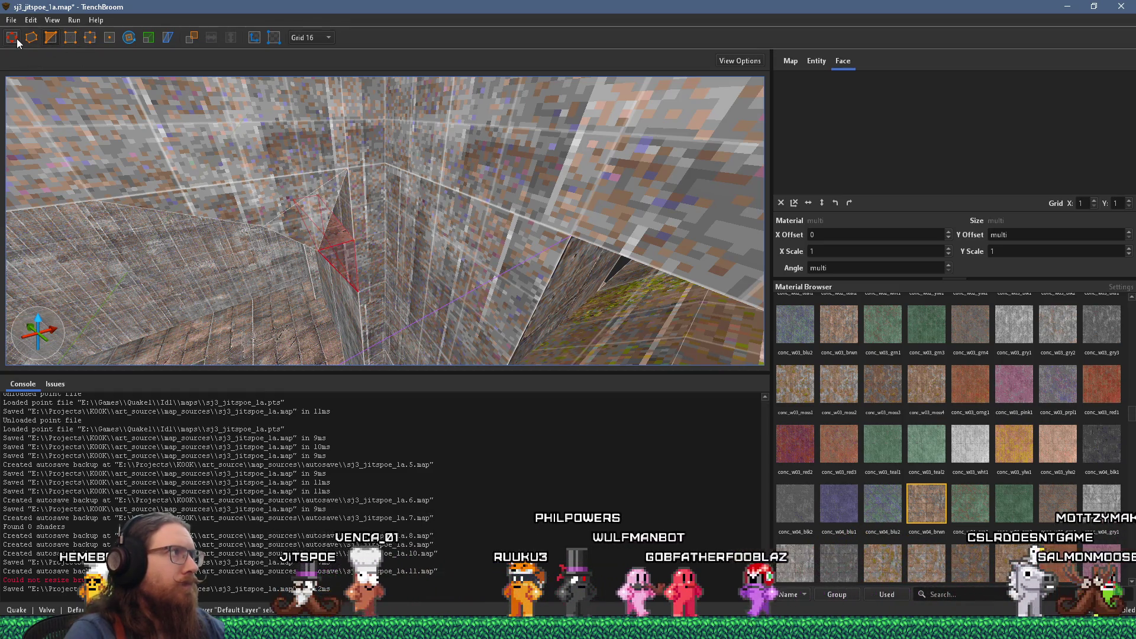
key("Escape")
left_click(71, 38)
key("e")
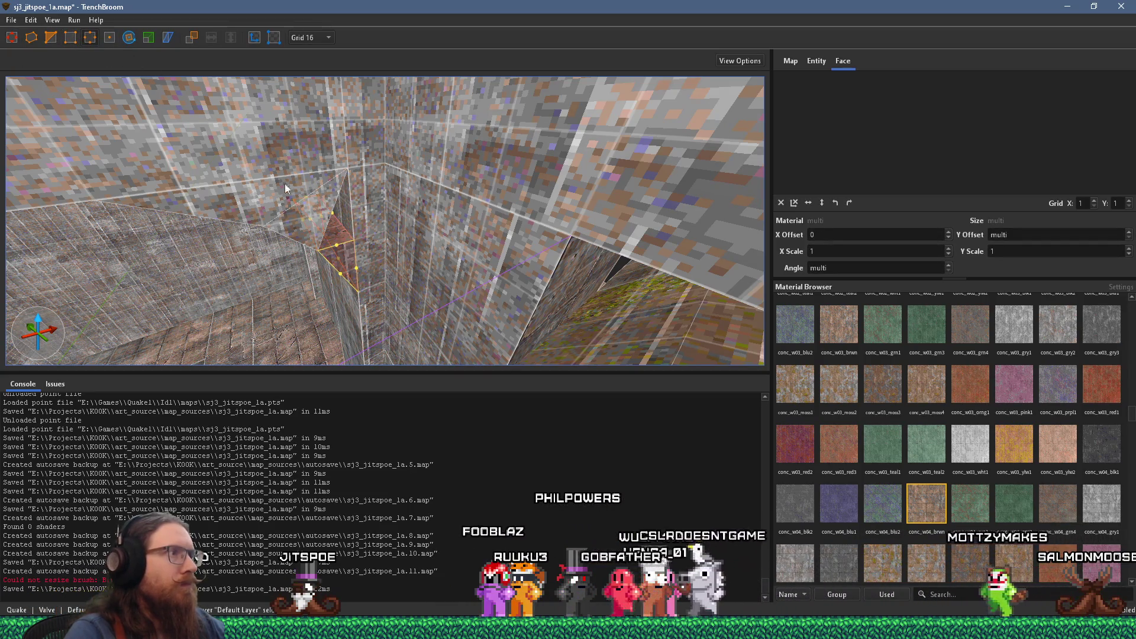
key("Escape")
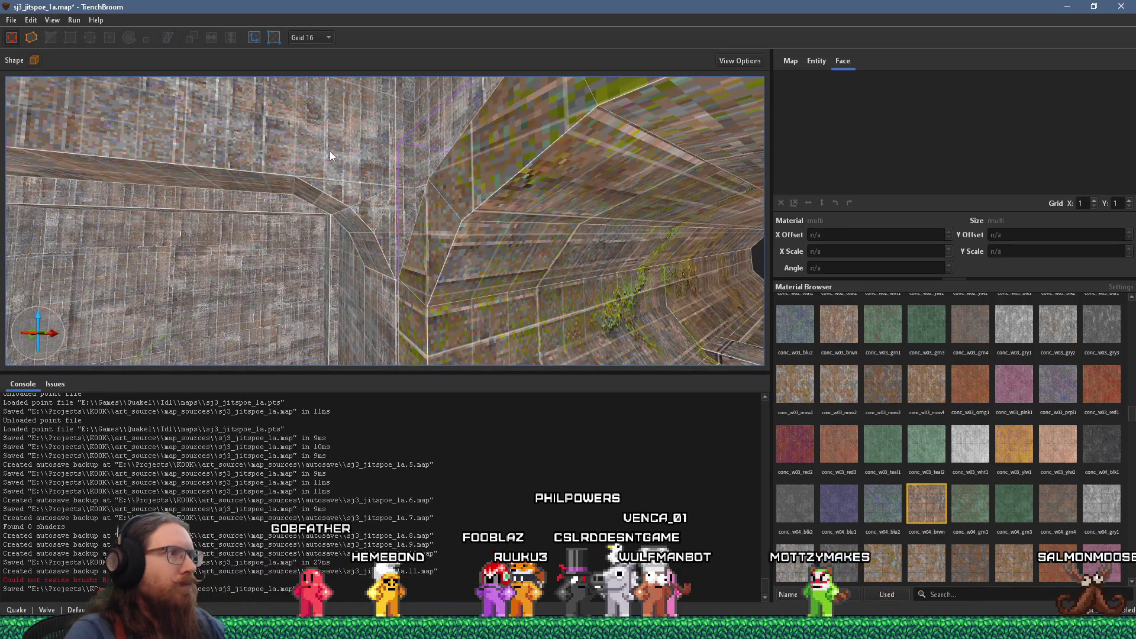
Step: Inspect the upper-left wall face, then select the arch-corner wedge and shift it leftward
left_click(348, 152, "shift")
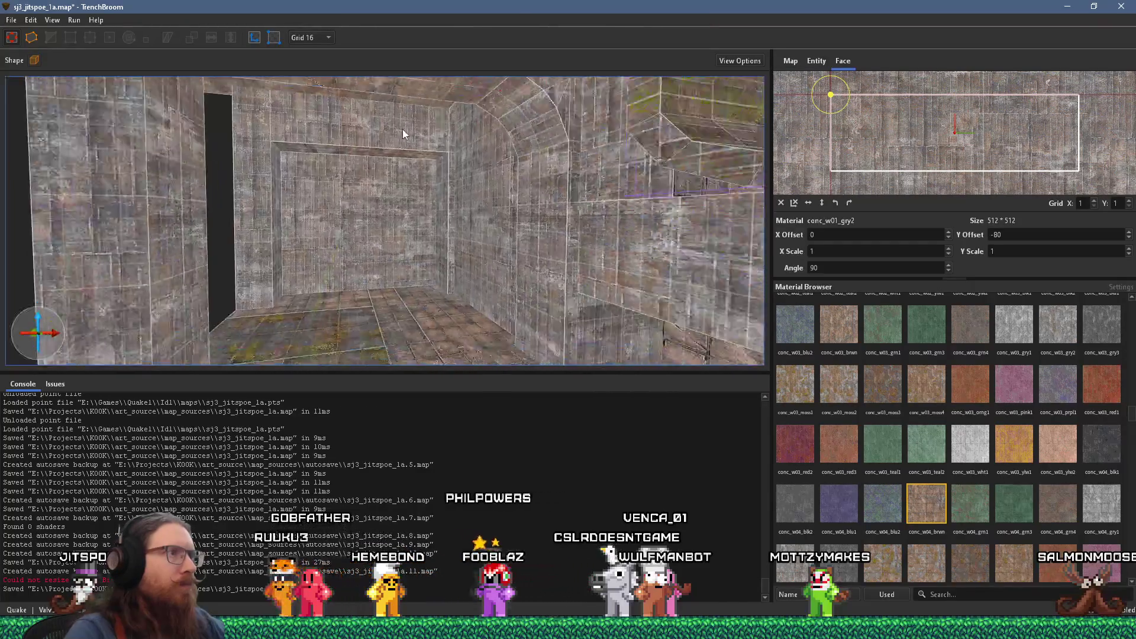
key("Escape")
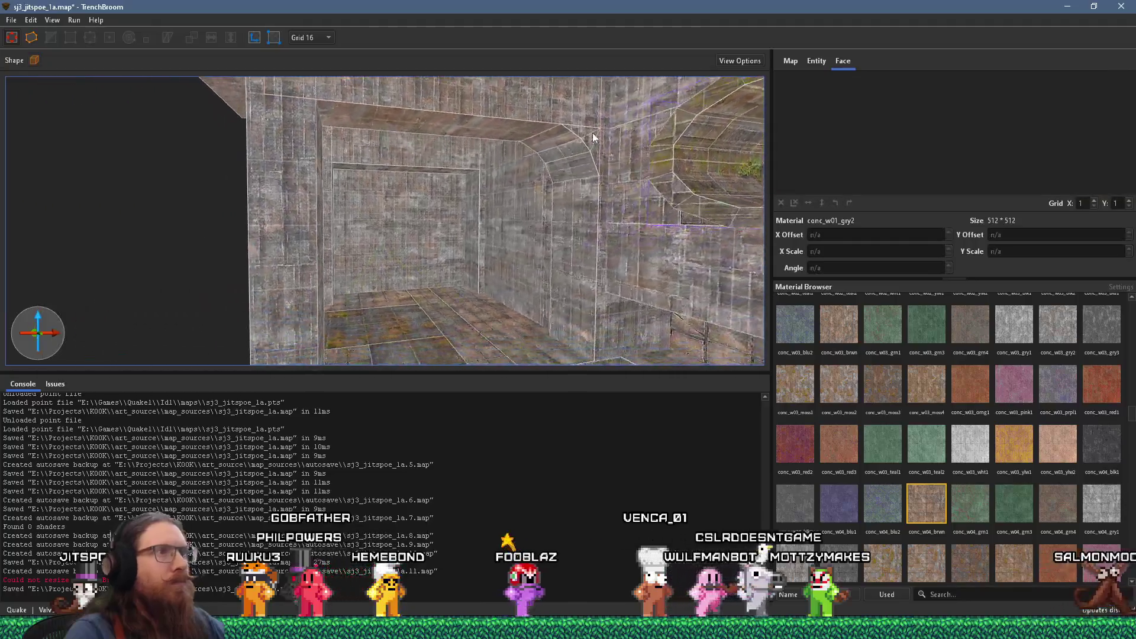
left_click(469, 180)
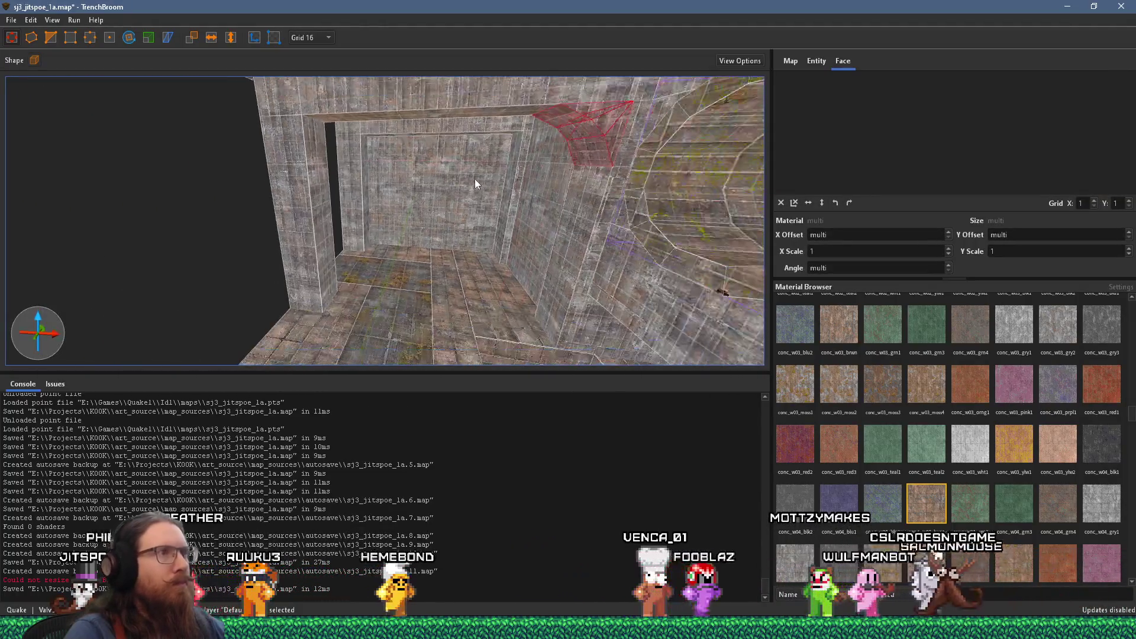
left_click_drag(419, 177, 355, 169)
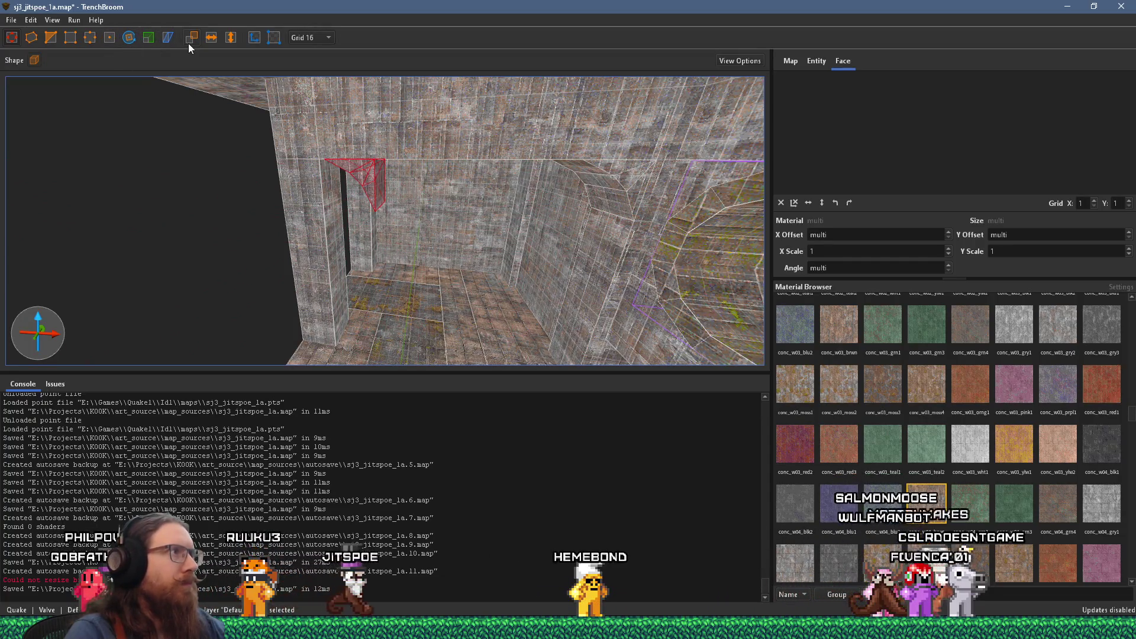
Step: Move the wedge's top vertex left so it fits the arched opening
scroll(365, 133, "up", 5)
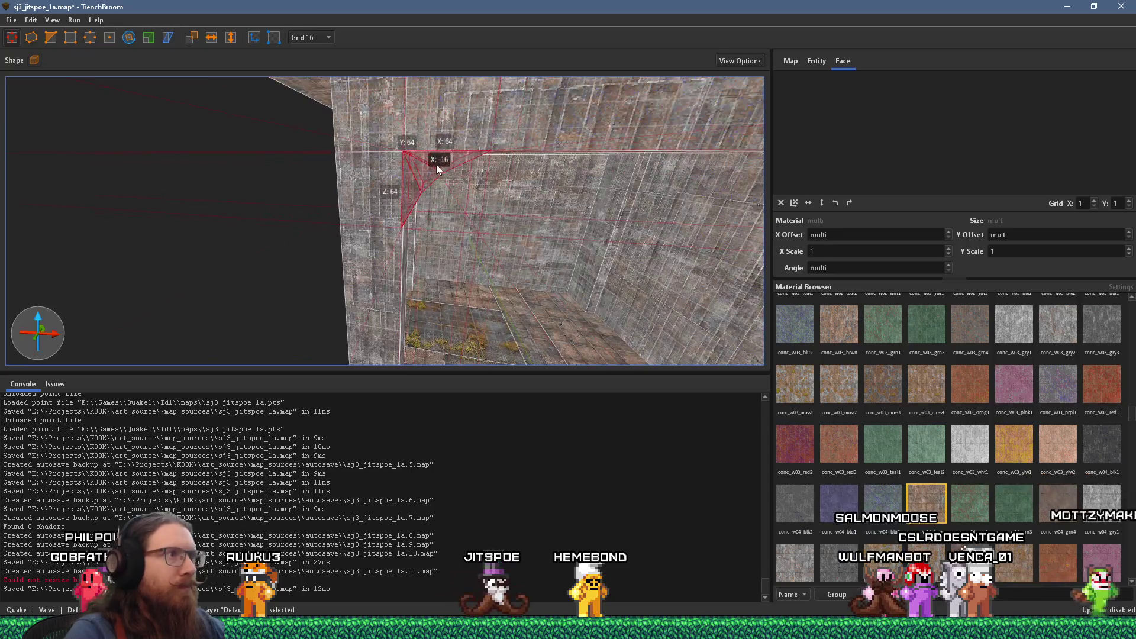
mouse_move(433, 164)
left_mouse_down()
mouse_move(413, 180)
mouse_move(391, 255)
mouse_move(414, 219)
mouse_move(455, 263)
mouse_move(479, 234)
mouse_move(212, 122)
left_mouse_up()
mouse_move(542, 126)
left_mouse_down()
mouse_move(589, 132)
mouse_move(551, 161)
left_mouse_up()
Step: Turn the chamfered arch brush into a func_detail entity
left_click(555, 226)
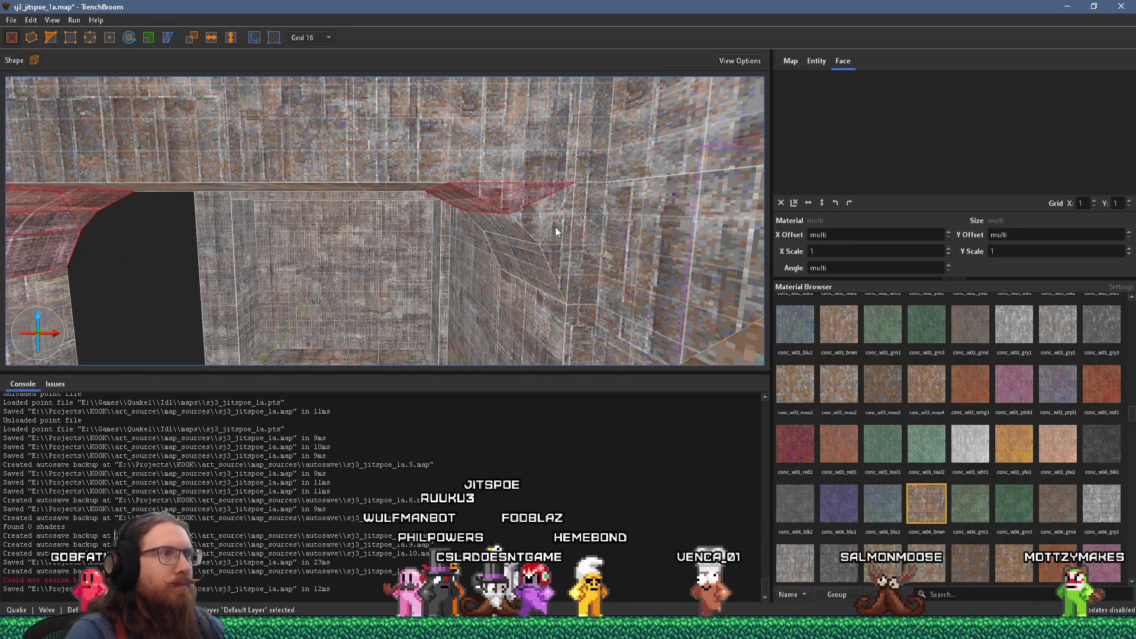
right_click(549, 231)
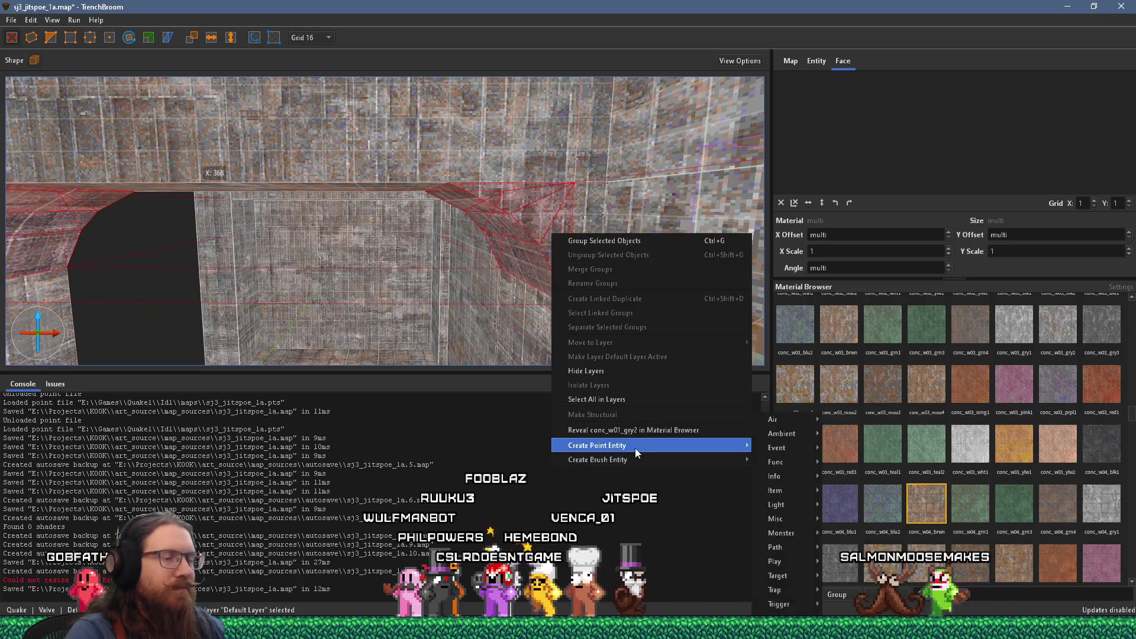
mouse_move(638, 461)
mouse_move(797, 461)
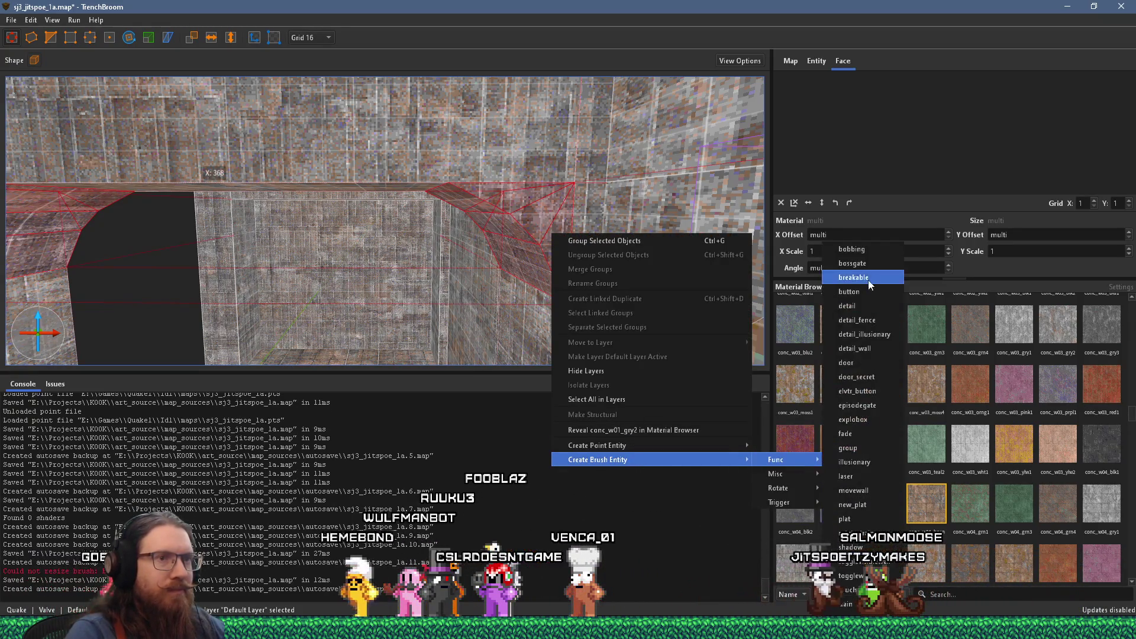
left_click(848, 306)
Step: Inspect the new func_detail arch up close and select a wall face to check its texture
mouse_move(592, 278)
left_mouse_down()
mouse_move(530, 295)
mouse_move(562, 398)
left_mouse_up()
mouse_move(549, 303)
left_mouse_down()
mouse_move(522, 232)
mouse_move(468, 180)
mouse_move(559, 281)
mouse_move(457, 191)
mouse_move(429, 234)
mouse_move(383, 102)
left_mouse_up()
scroll(558, 281, "down", 5)
scroll(604, 280, "up", 4)
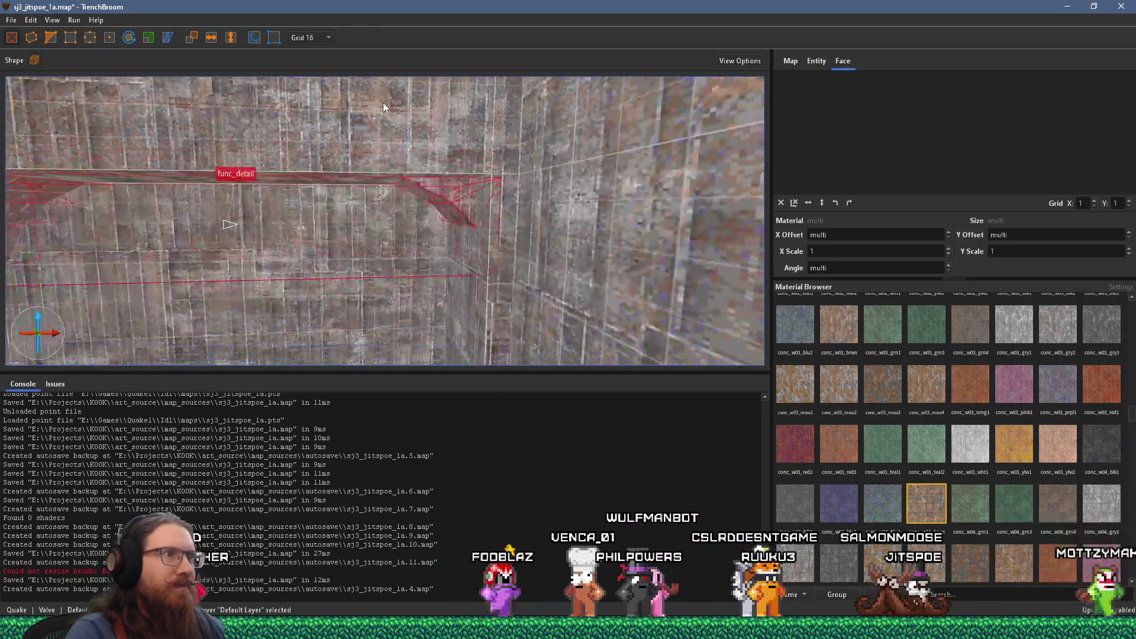
scroll(465, 188, "up", 2)
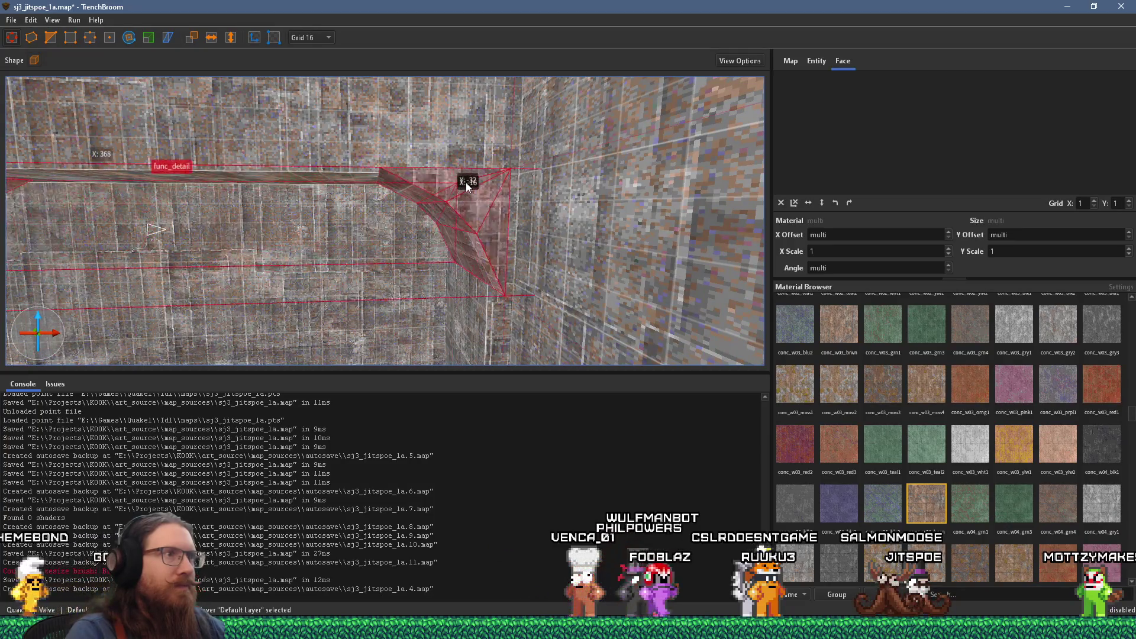
mouse_move(465, 186)
left_mouse_down()
mouse_move(479, 200)
mouse_move(331, 232)
mouse_move(385, 211)
mouse_move(346, 182)
left_mouse_up()
left_click(348, 169)
mouse_move(385, 263)
left_mouse_down()
mouse_move(530, 145)
mouse_move(491, 182)
mouse_move(542, 212)
mouse_move(488, 241)
left_mouse_up()
left_click(507, 246)
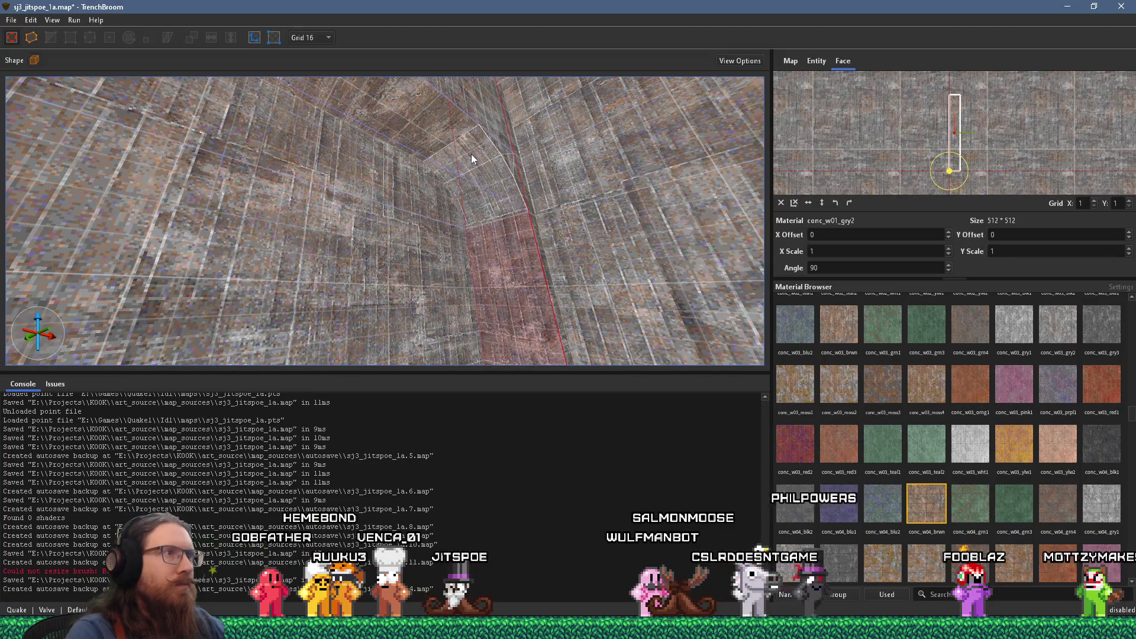
mouse_move(443, 134)
left_mouse_down()
mouse_move(365, 125)
mouse_move(249, 289)
left_mouse_up()
left_click(248, 289)
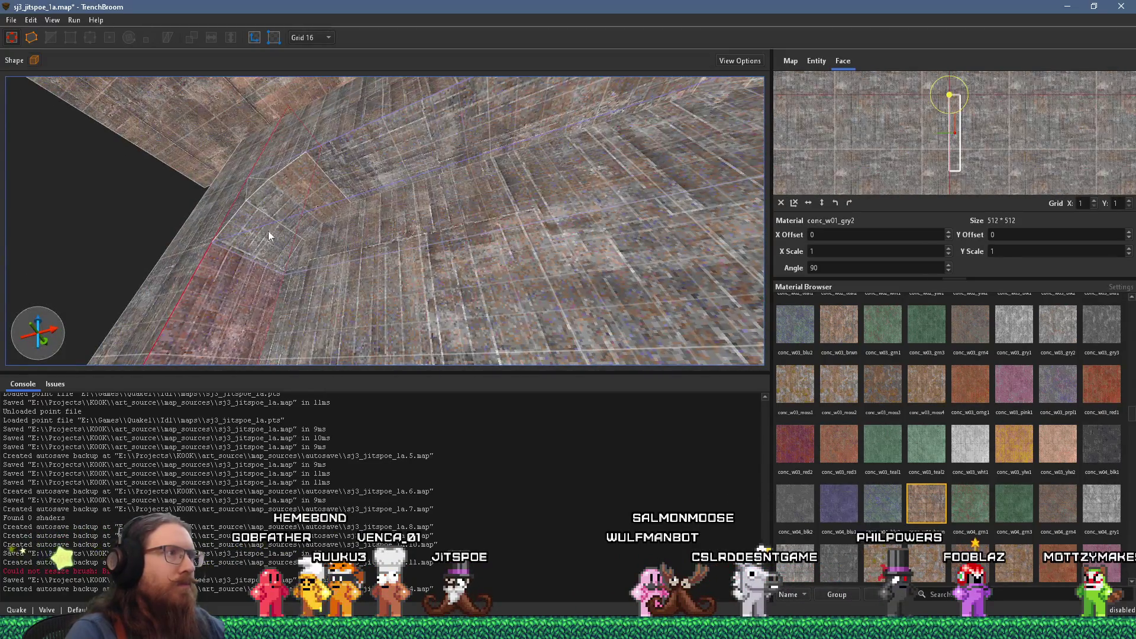
left_click_drag(367, 189, 407, 214)
key("Escape")
mouse_move(326, 239)
left_mouse_down()
mouse_move(318, 230)
mouse_move(404, 290)
mouse_move(368, 299)
mouse_move(403, 183)
mouse_move(438, 165)
mouse_move(385, 91)
mouse_move(221, 214)
left_mouse_up()
left_click(221, 210)
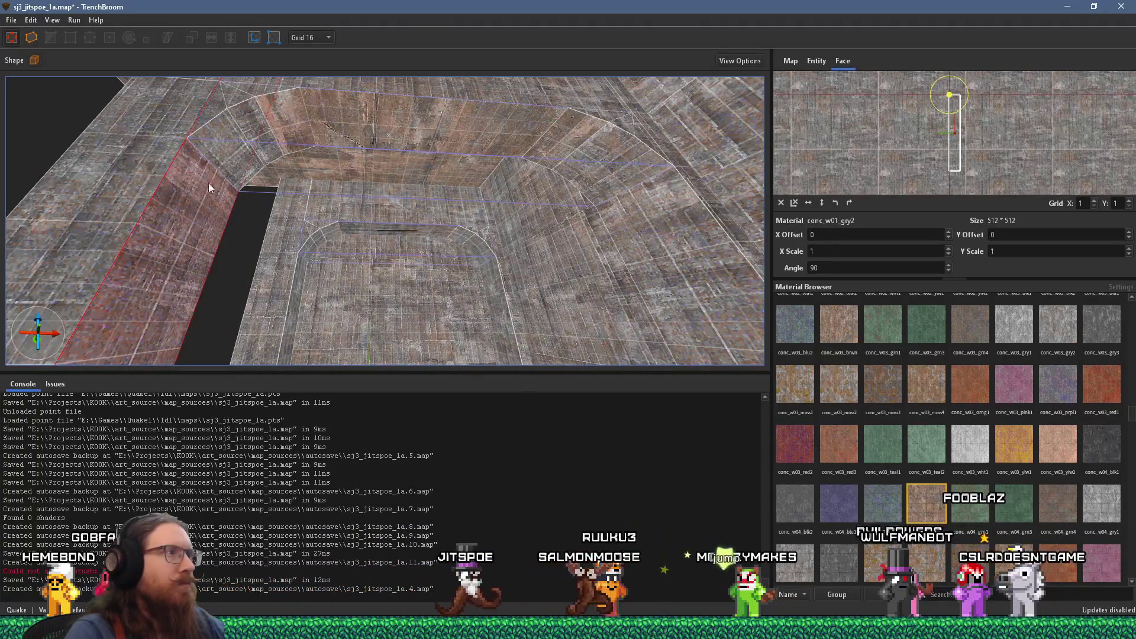
key("Escape")
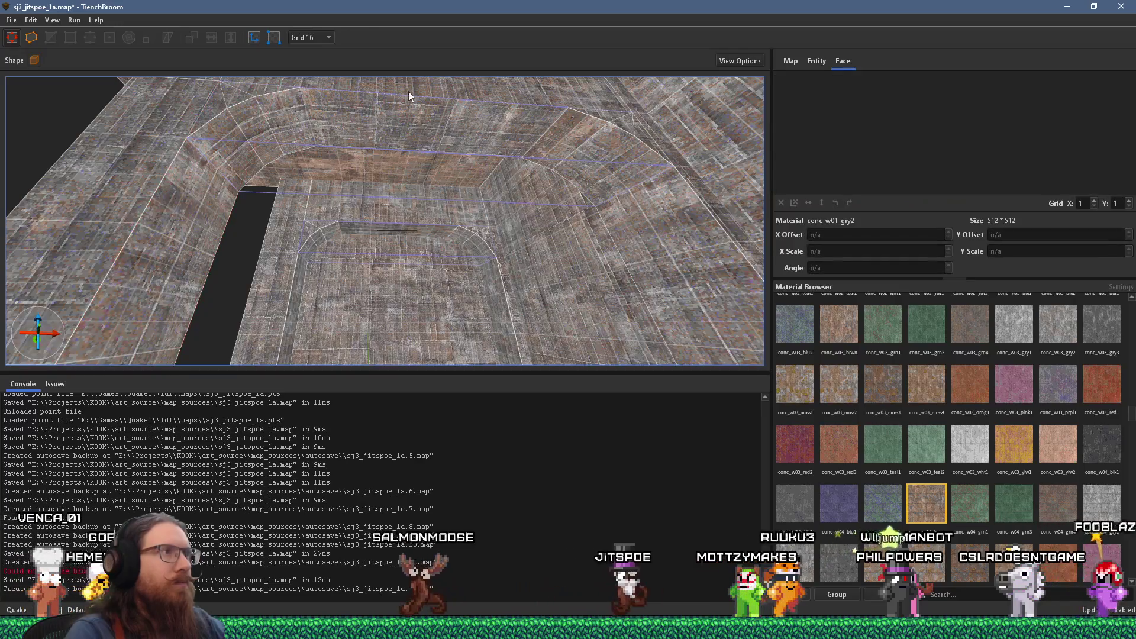
left_click(407, 109, "shift")
key("Escape")
scroll(402, 133, "up", 6)
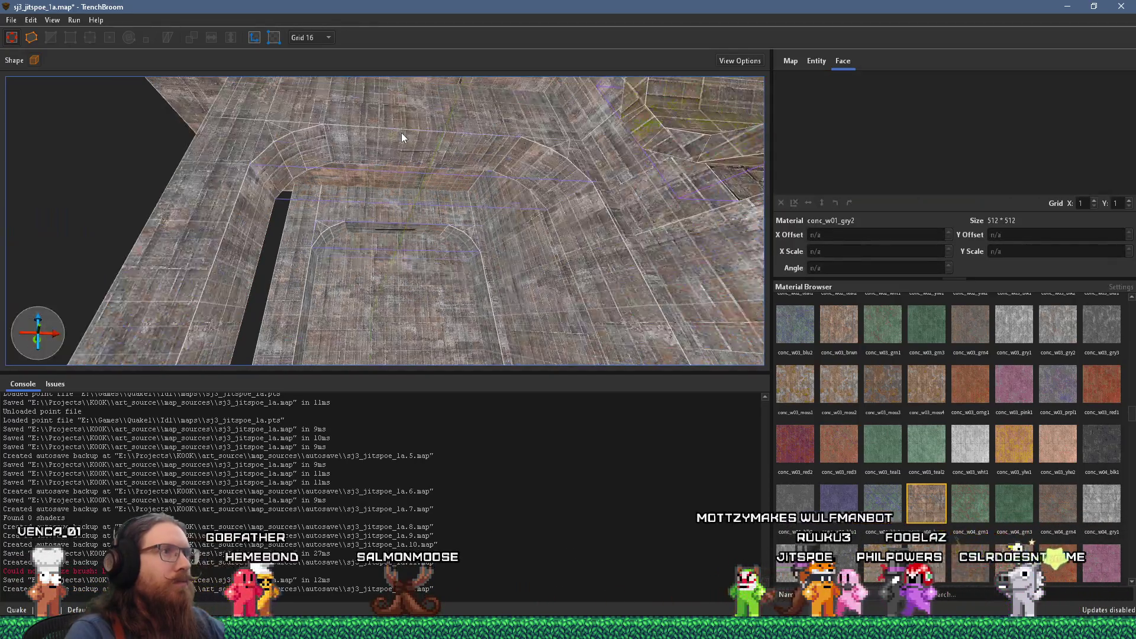
mouse_move(498, 194)
left_mouse_down()
mouse_move(478, 266)
mouse_move(356, 230)
mouse_move(603, 272)
left_mouse_up()
scroll(638, 256, "down", 6)
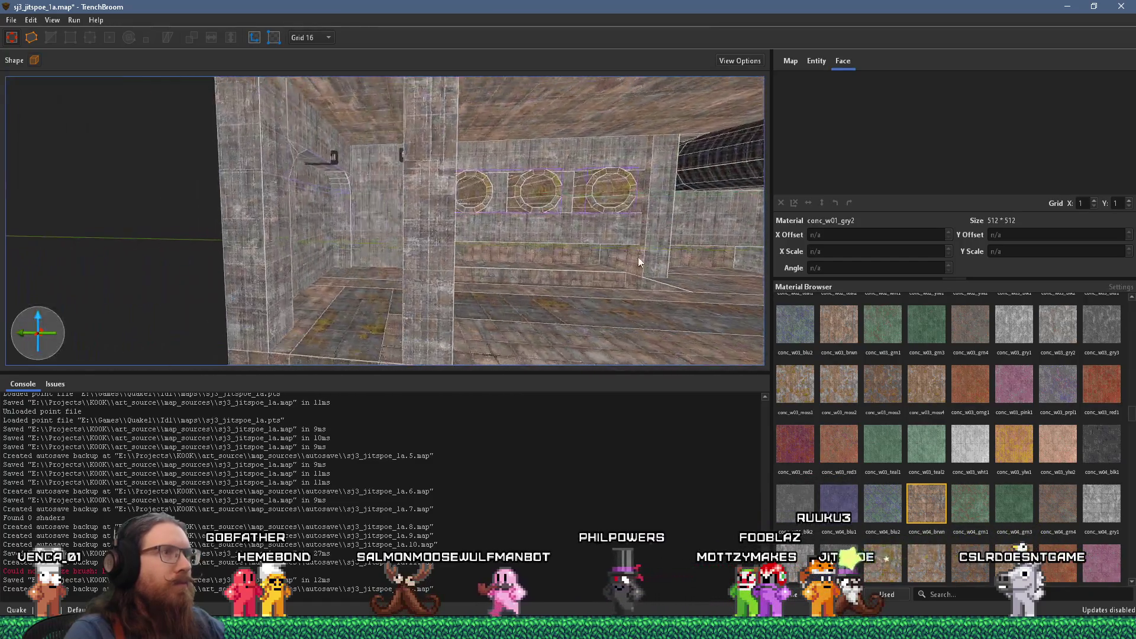
mouse_move(692, 260)
left_mouse_down()
mouse_move(406, 229)
mouse_move(272, 254)
mouse_move(229, 162)
mouse_move(631, 208)
left_mouse_up()
key("alt+Tab")
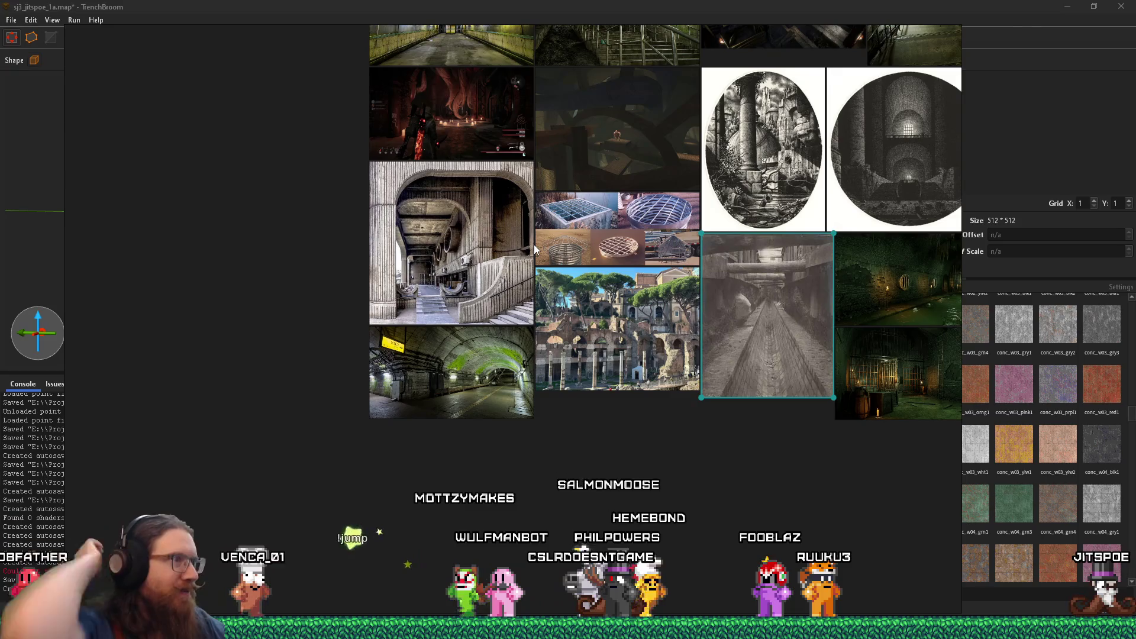
key("alt+Tab")
mouse_move(533, 245)
left_mouse_down()
mouse_move(606, 245)
mouse_move(503, 287)
mouse_move(511, 277)
mouse_move(386, 283)
mouse_move(450, 224)
mouse_move(366, 205)
mouse_move(593, 308)
mouse_move(481, 167)
left_mouse_up()
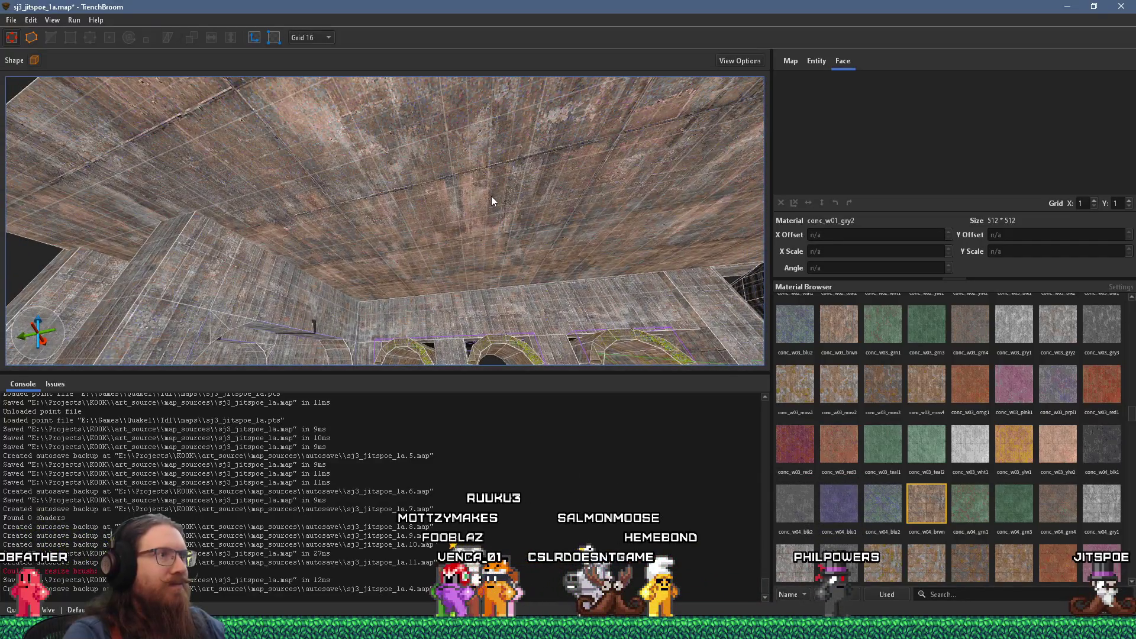
Step: Draw a floor-to-ceiling pillar brush with the conc_w03_moss4 mossy concrete material
left_click(492, 197)
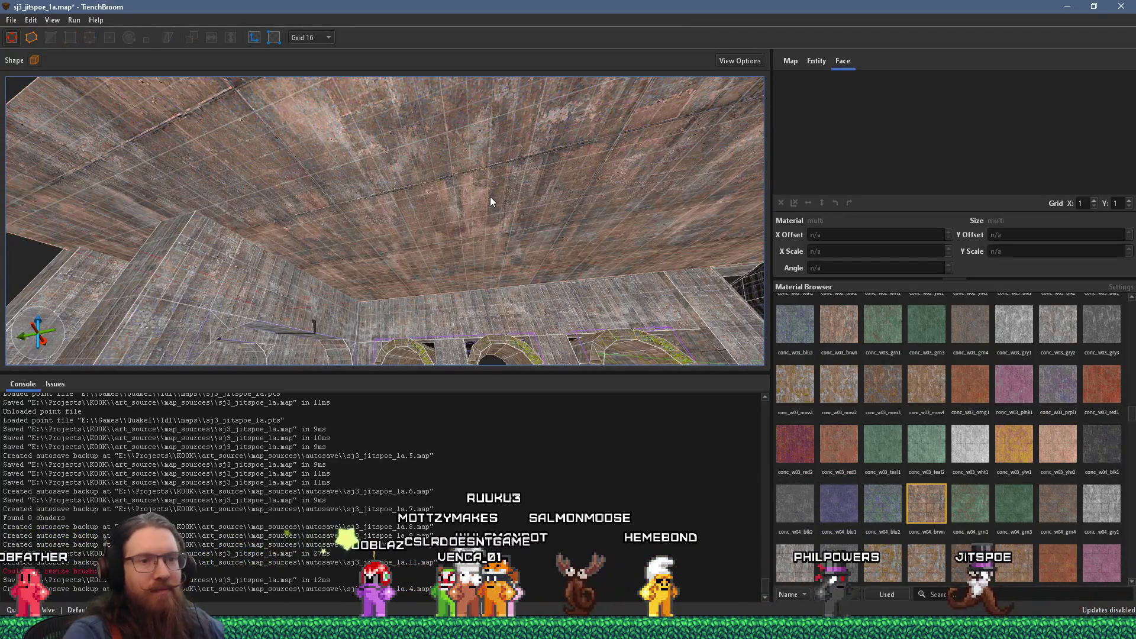
key("Escape")
left_click(915, 388)
left_click_drag(585, 399, 499, 308)
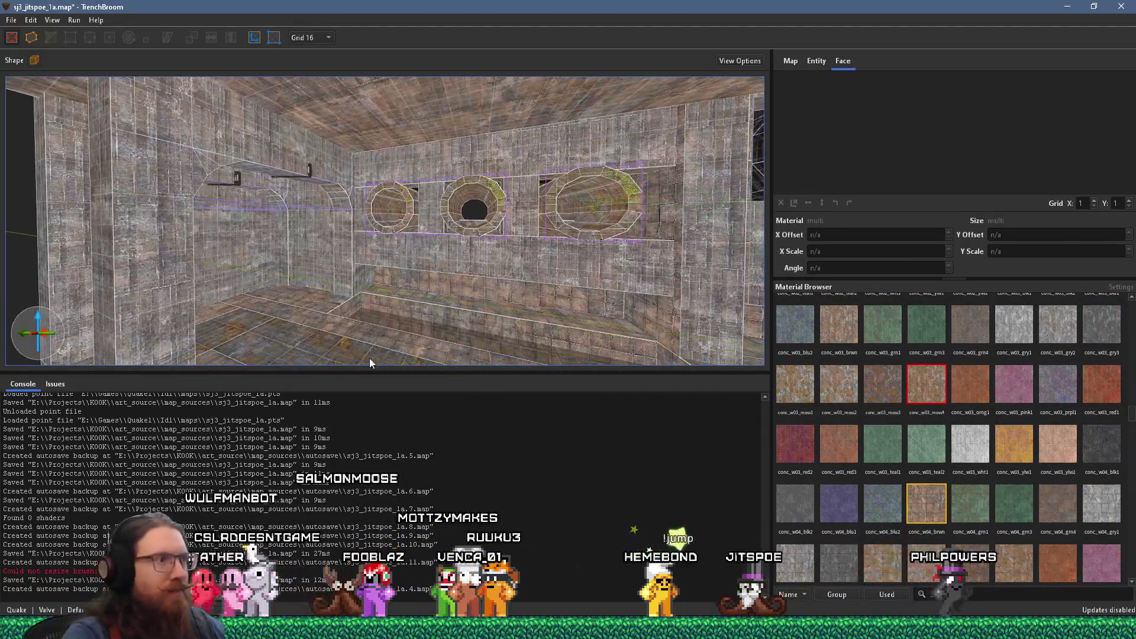
mouse_move(374, 326)
left_mouse_down()
mouse_move(397, 185)
mouse_move(437, 185)
mouse_move(100, 206)
mouse_move(318, 212)
mouse_move(304, 158)
left_mouse_up()
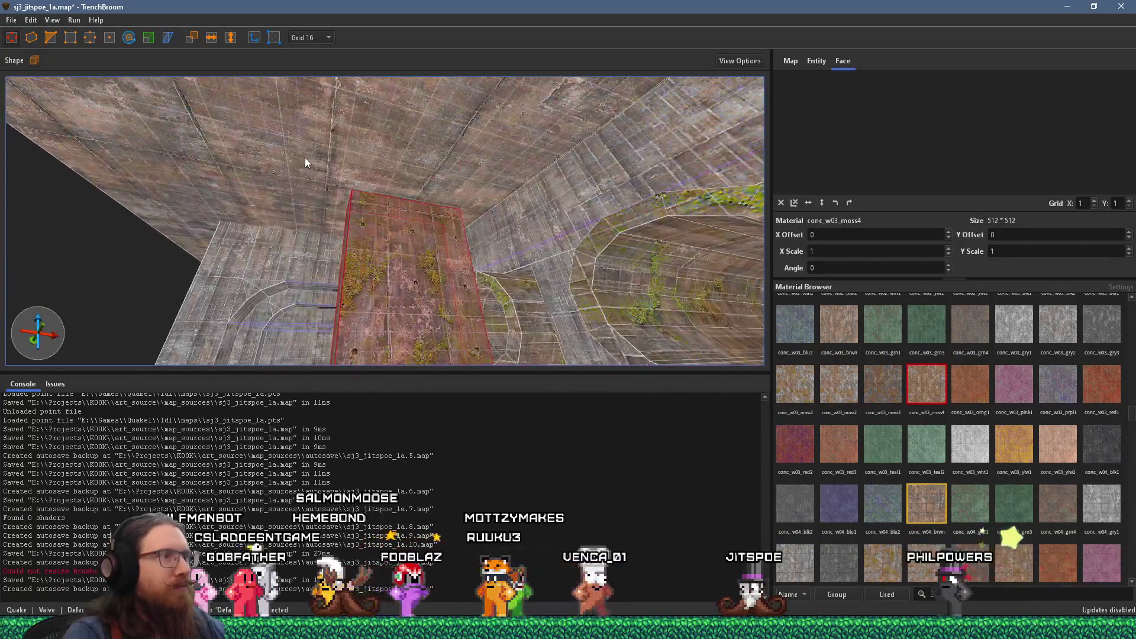
mouse_move(396, 212)
left_mouse_down()
mouse_move(385, 85)
mouse_move(367, 217)
left_mouse_up()
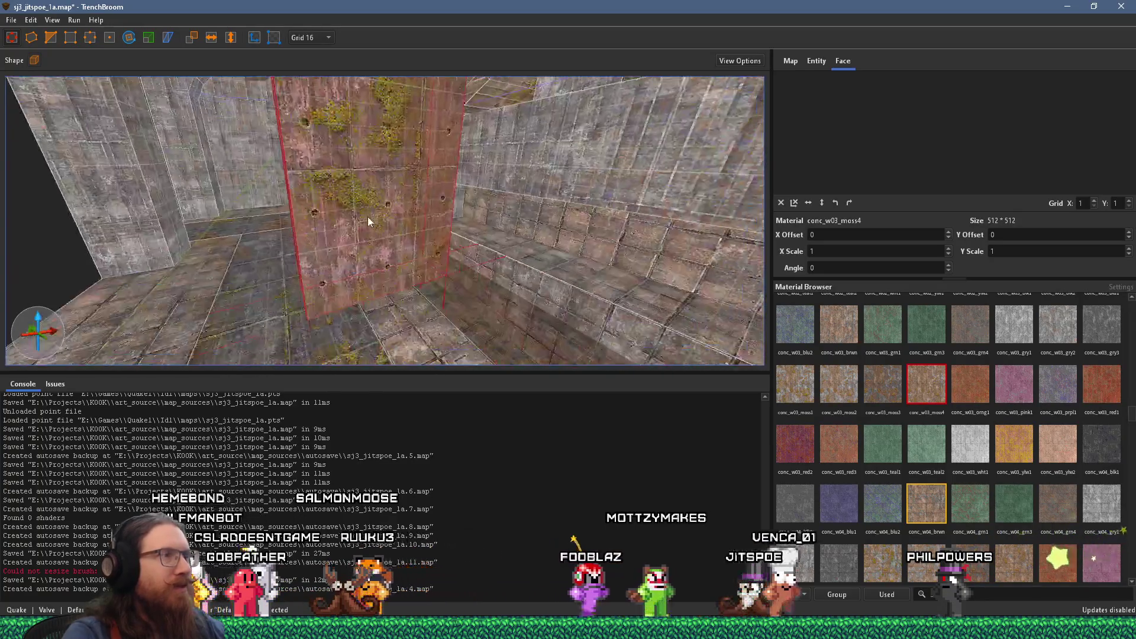
scroll(366, 212, "down", 2)
mouse_move(225, 221)
left_mouse_down()
mouse_move(395, 250)
mouse_move(359, 217)
left_mouse_up()
left_click_drag(344, 243, 336, 272)
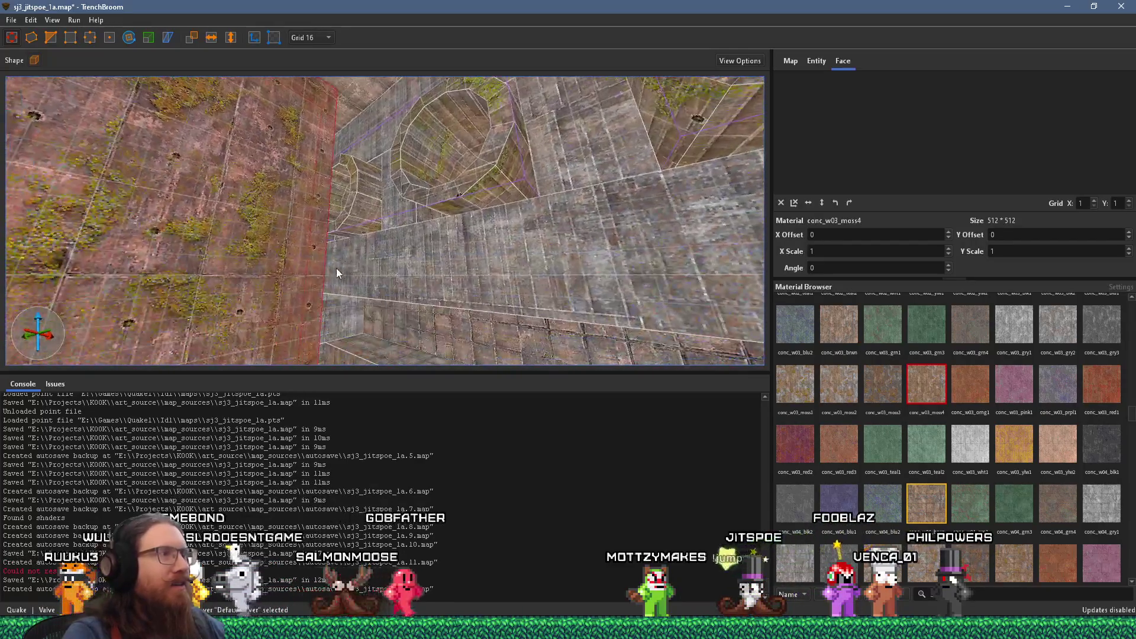
Step: Try conc_w03_brwn, conc_w05_ylw2 and conc_w06_wht1 on the wall
left_click(832, 344)
scroll(832, 344, "down", 3)
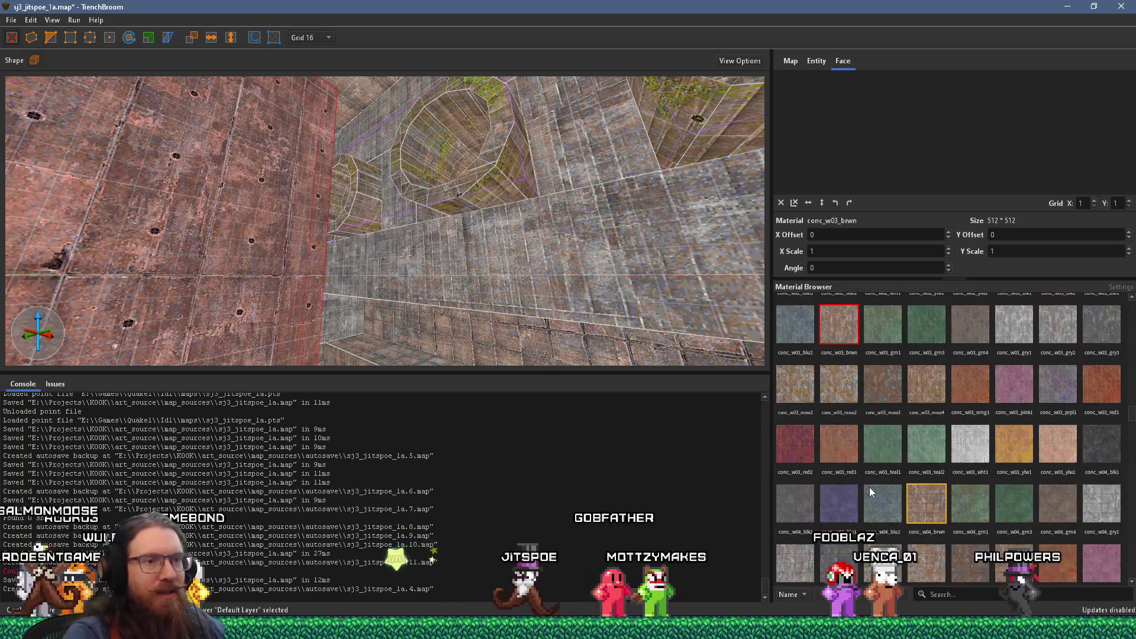
scroll(982, 519, "down", 6)
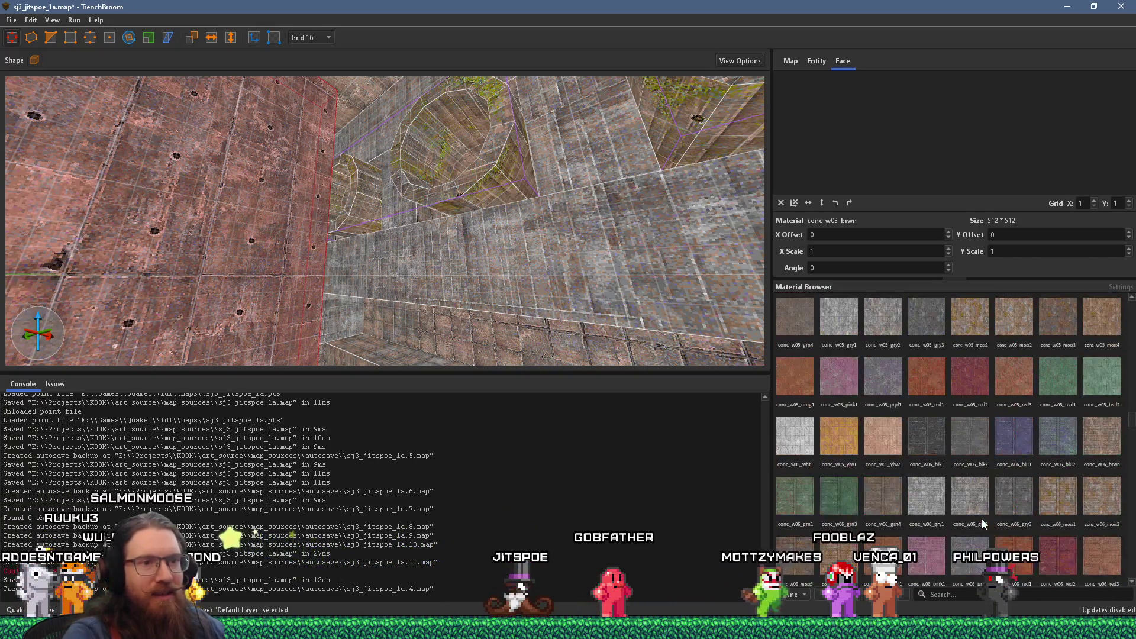
left_click(878, 368)
scroll(879, 369, "down", 3)
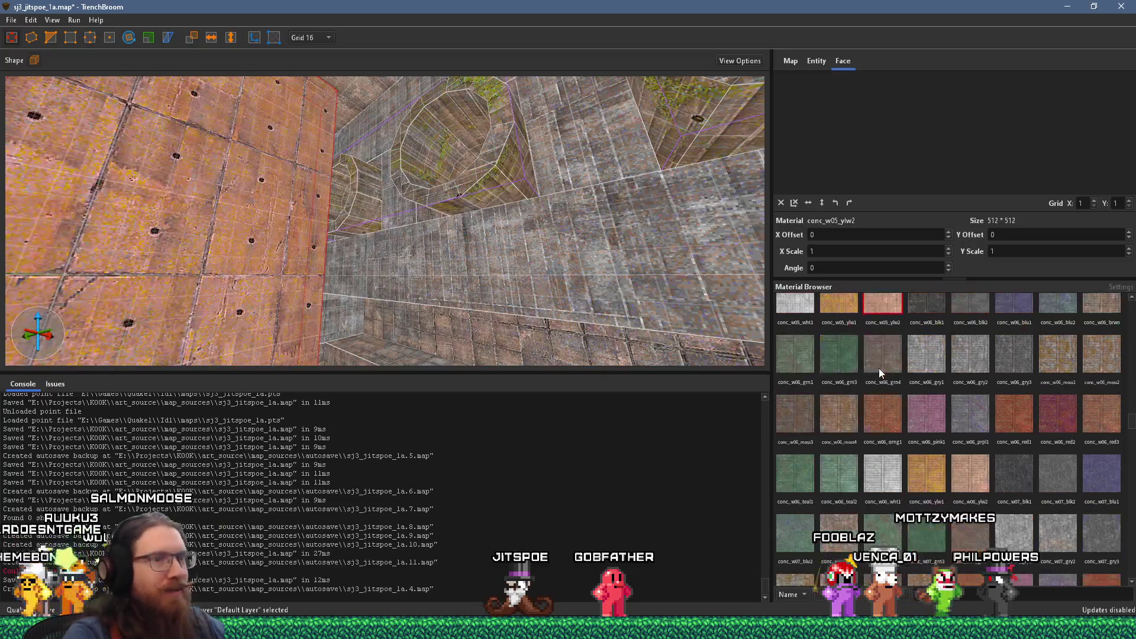
left_click(889, 407)
Step: Try the conc_w07_moss3 and conc_w08_red2 materials on the wall
mouse_move(586, 324)
left_mouse_down()
mouse_move(287, 240)
mouse_move(545, 306)
left_mouse_up()
left_click(883, 524)
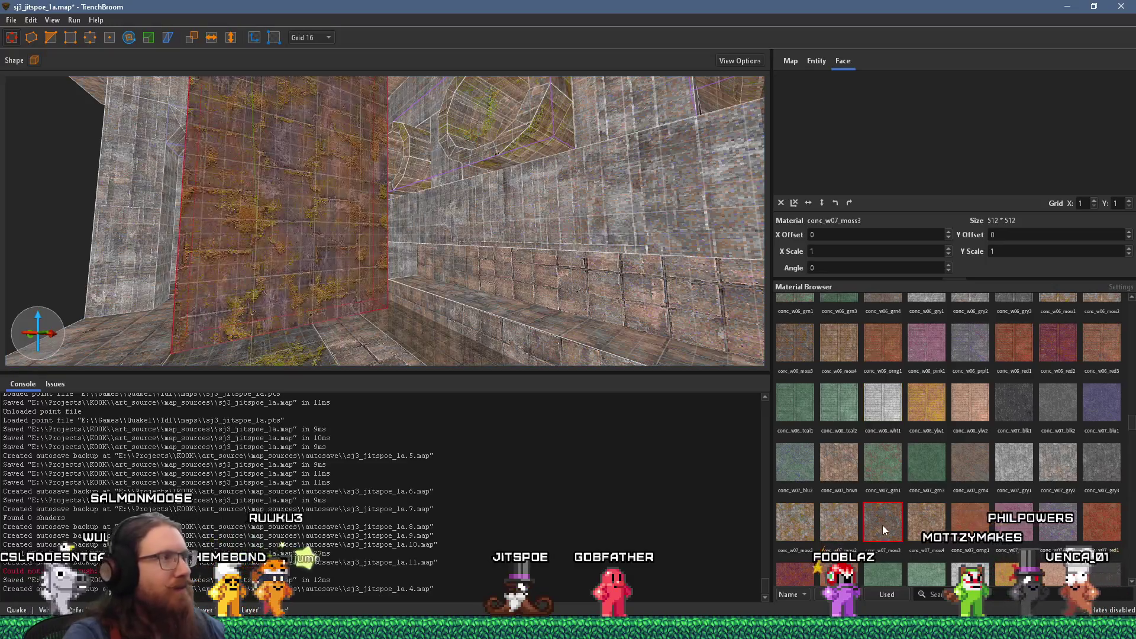
scroll(884, 525, "down", 3)
left_click(897, 536)
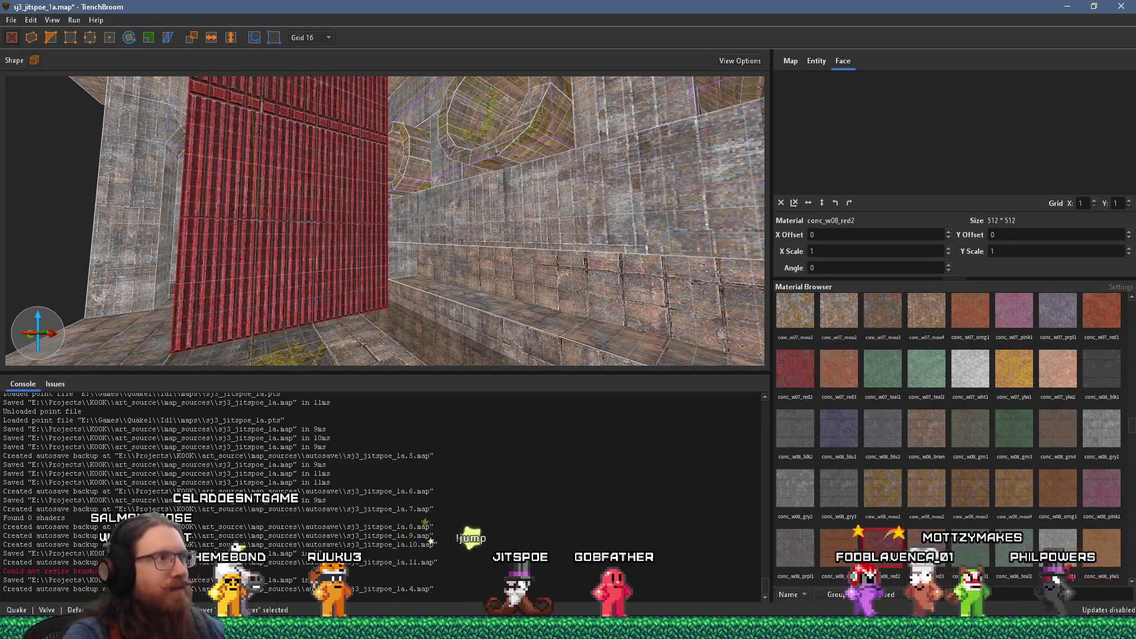
scroll(897, 535, "down", 10)
scroll(930, 505, "down", 10)
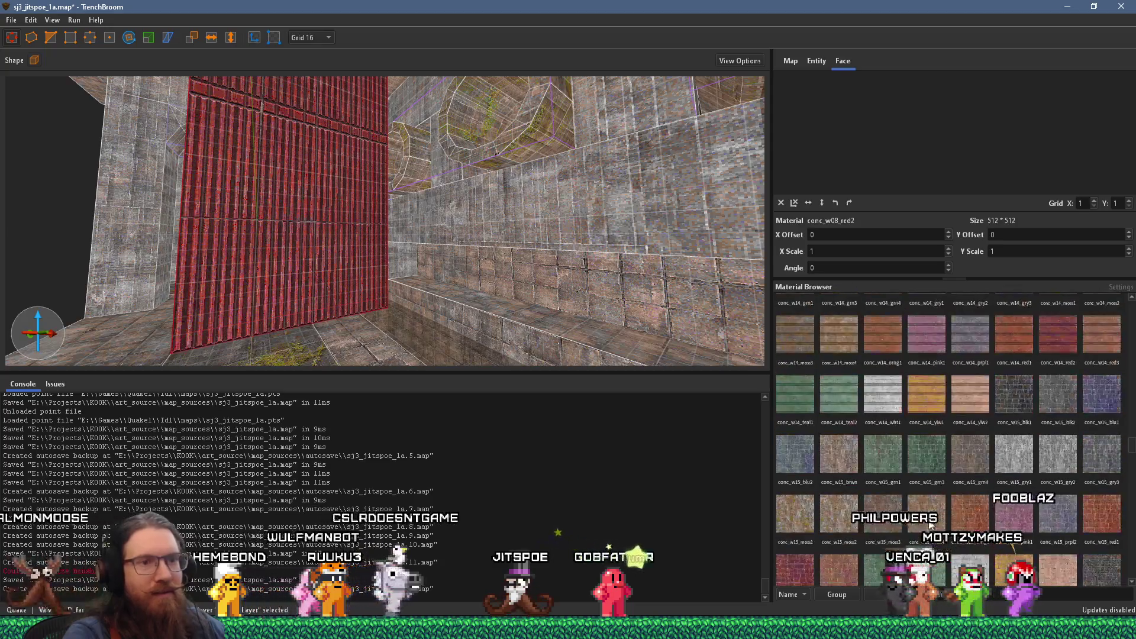
Step: Try conc_w17_moss1 and conc_w24_moss3, then settle on grey conc_w26_gry2
left_click(976, 522)
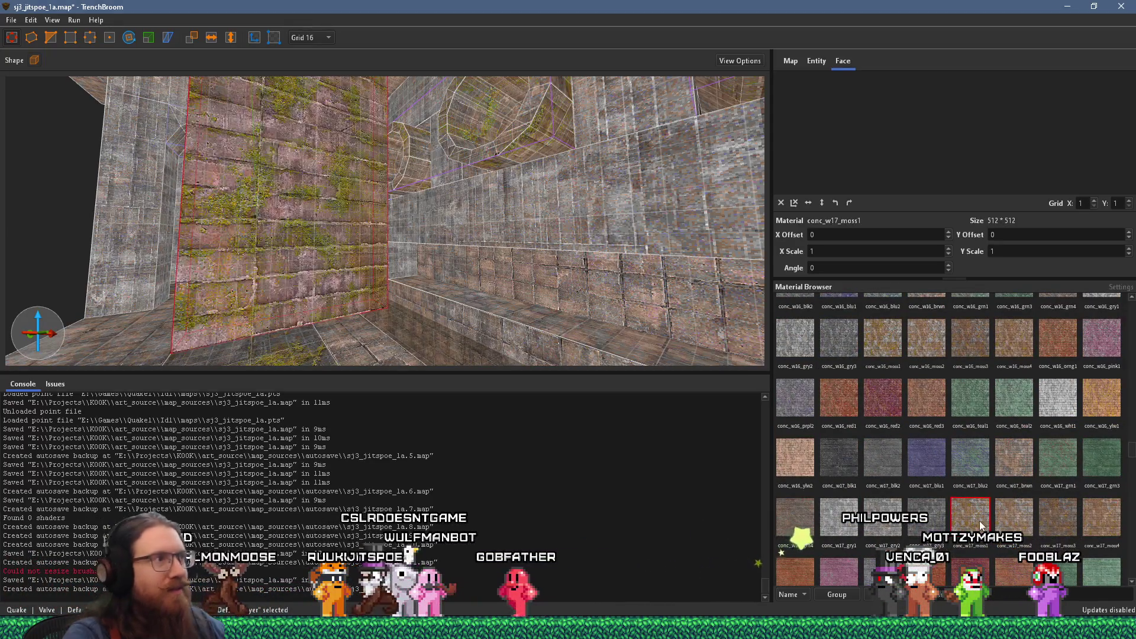
scroll(979, 521, "down", 5)
scroll(981, 525, "down", 8)
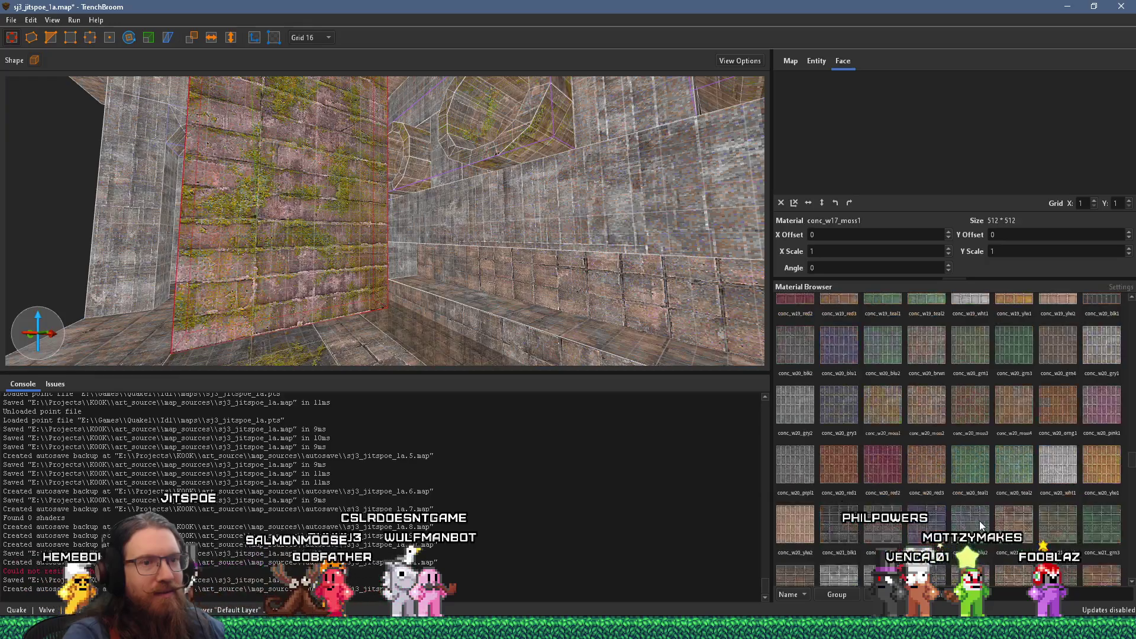
left_click(985, 532)
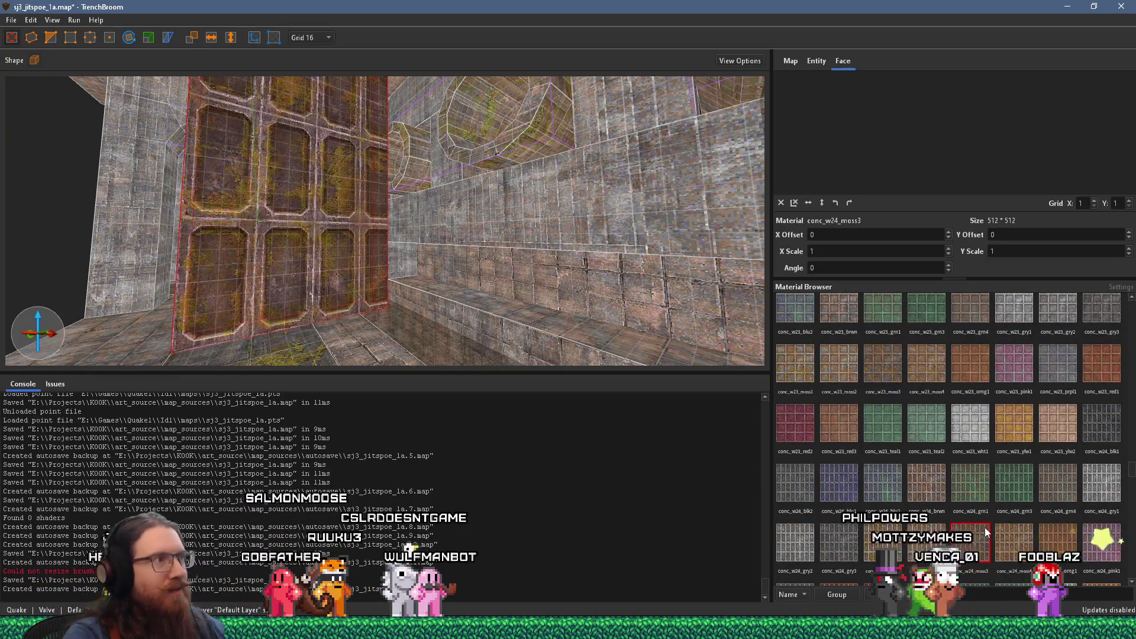
scroll(986, 525, "down", 5)
left_click(964, 477)
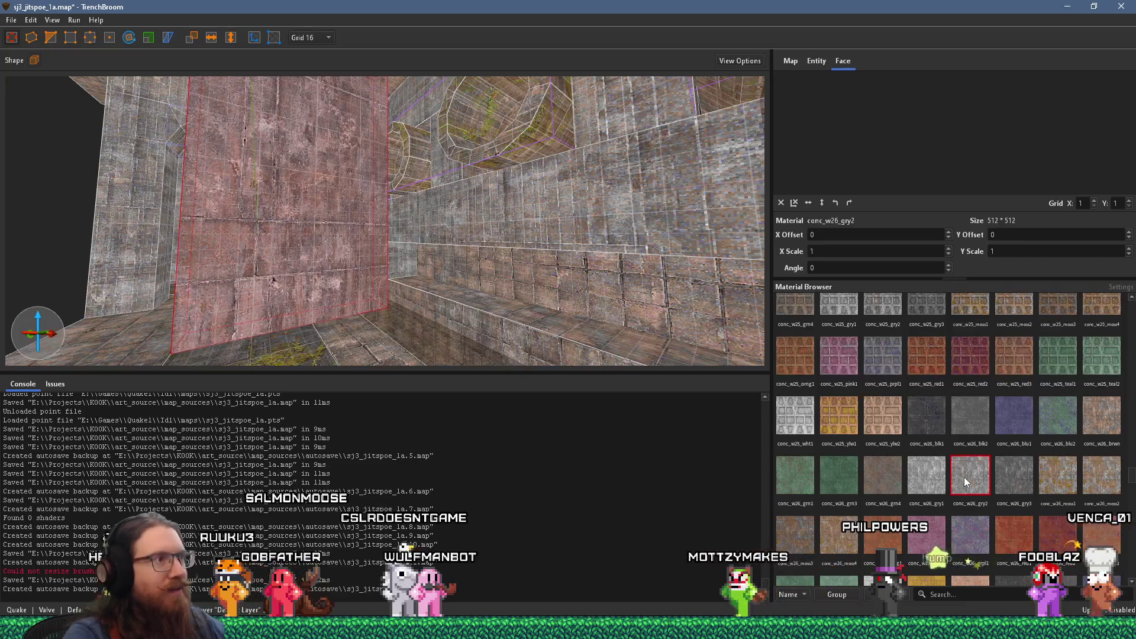
scroll(484, 198, "up", 5)
left_click_drag(507, 300, 467, 278)
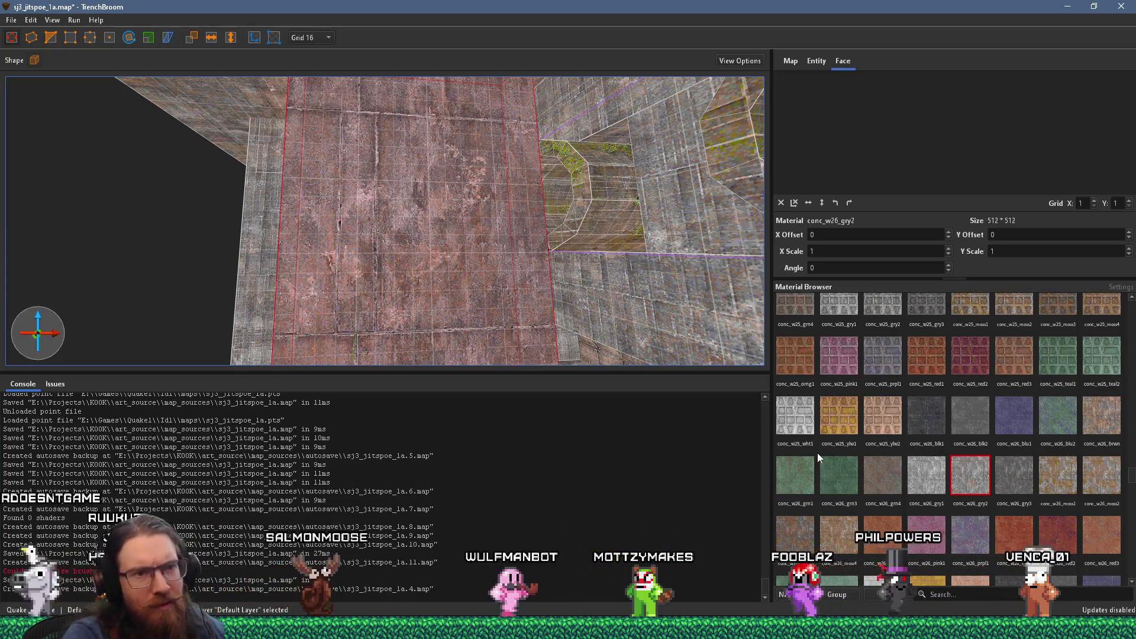
Step: Move in close to the wall and try conc_w26_red3, conc_w27_moss4 and conc_w27_moss2 on it
scroll(525, 296, "up", 3)
mouse_move(622, 290)
left_mouse_down()
mouse_move(463, 295)
mouse_move(206, 243)
mouse_move(327, 245)
mouse_move(305, 265)
left_mouse_up()
scroll(304, 265, "up", 2)
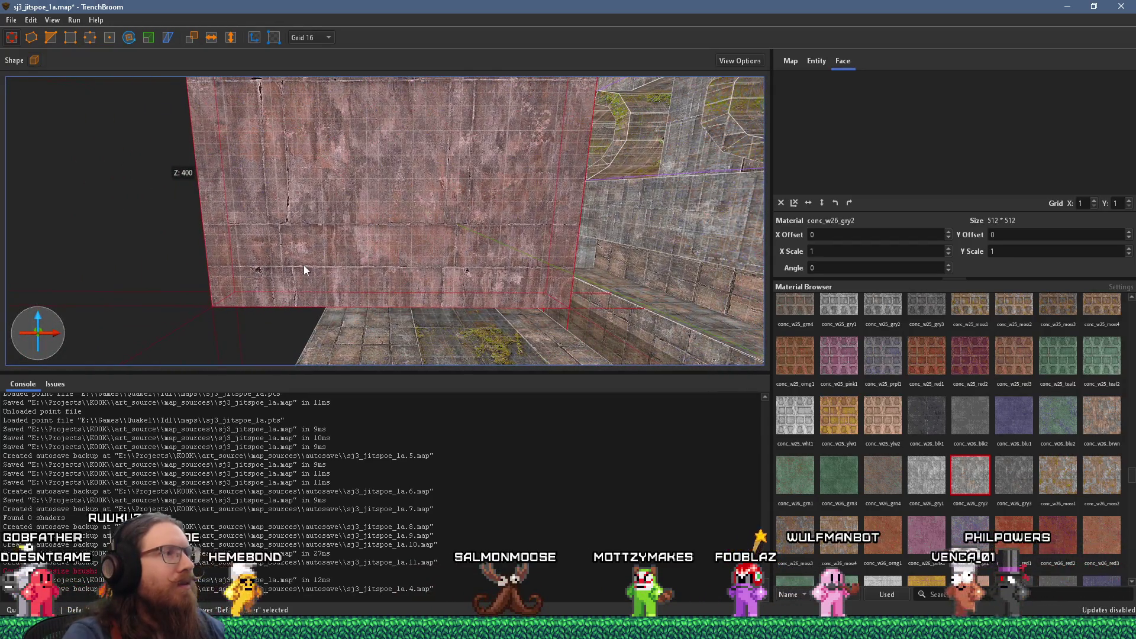
scroll(950, 472, "down", 1)
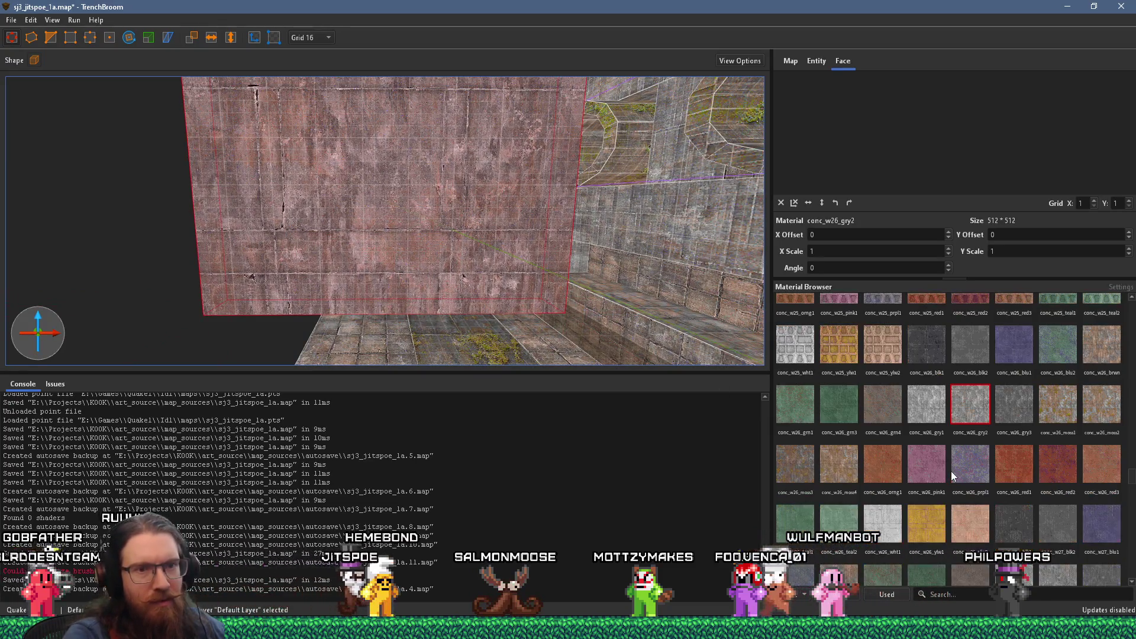
left_click(1105, 472)
scroll(963, 478, "down", 3)
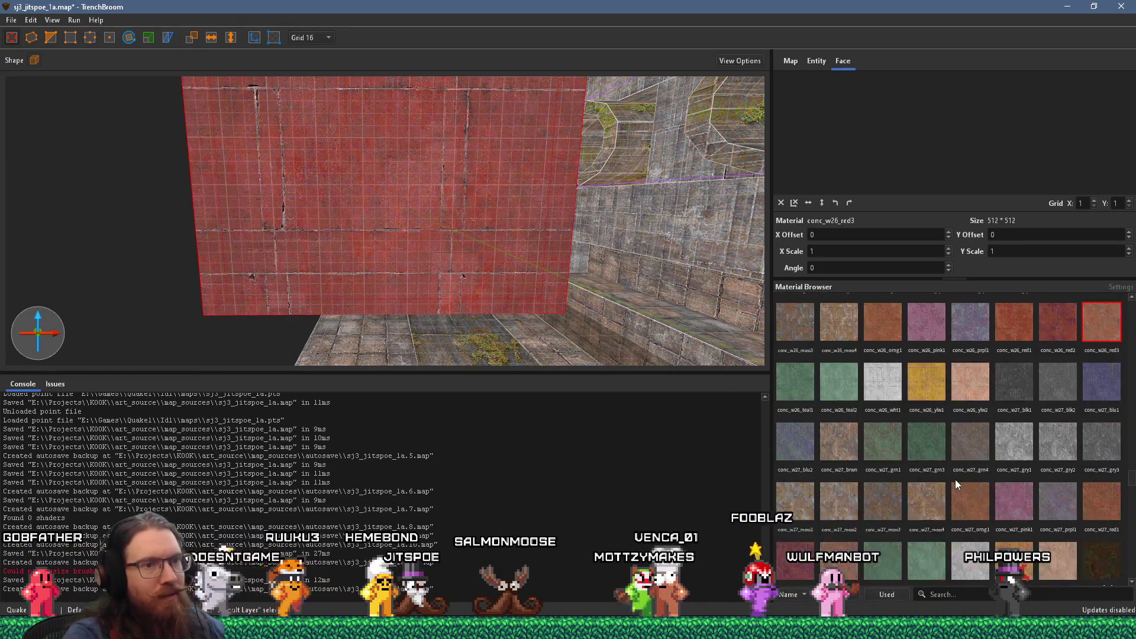
left_click(923, 441)
scroll(916, 451, "down", 1)
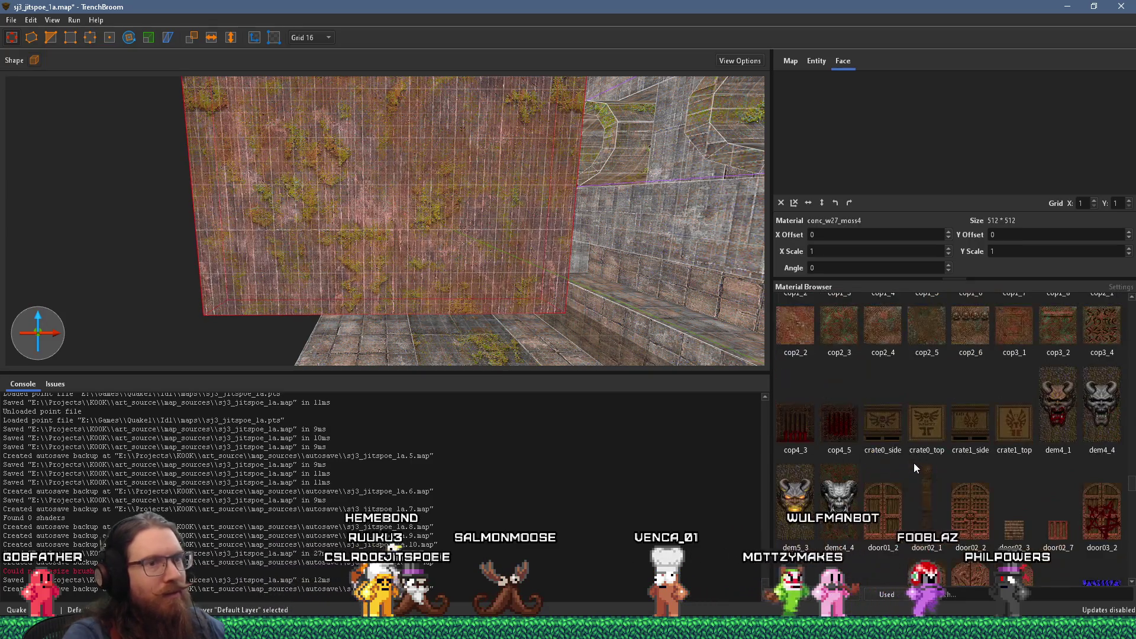
scroll(582, 363, "up", 5)
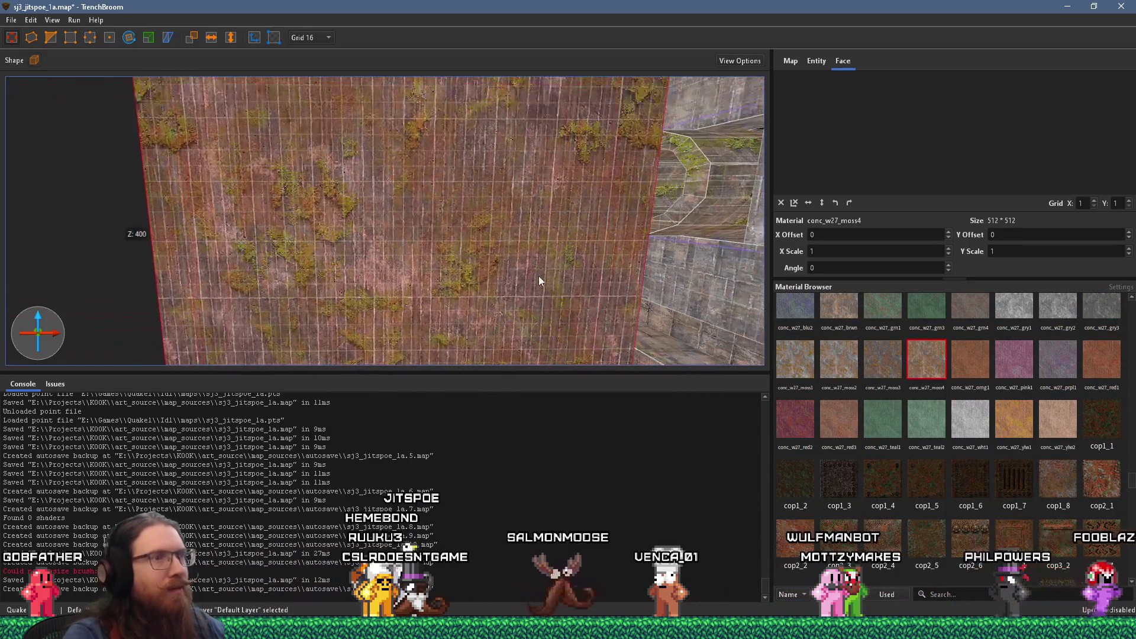
scroll(937, 370, "up", 1)
scroll(945, 371, "down", 1)
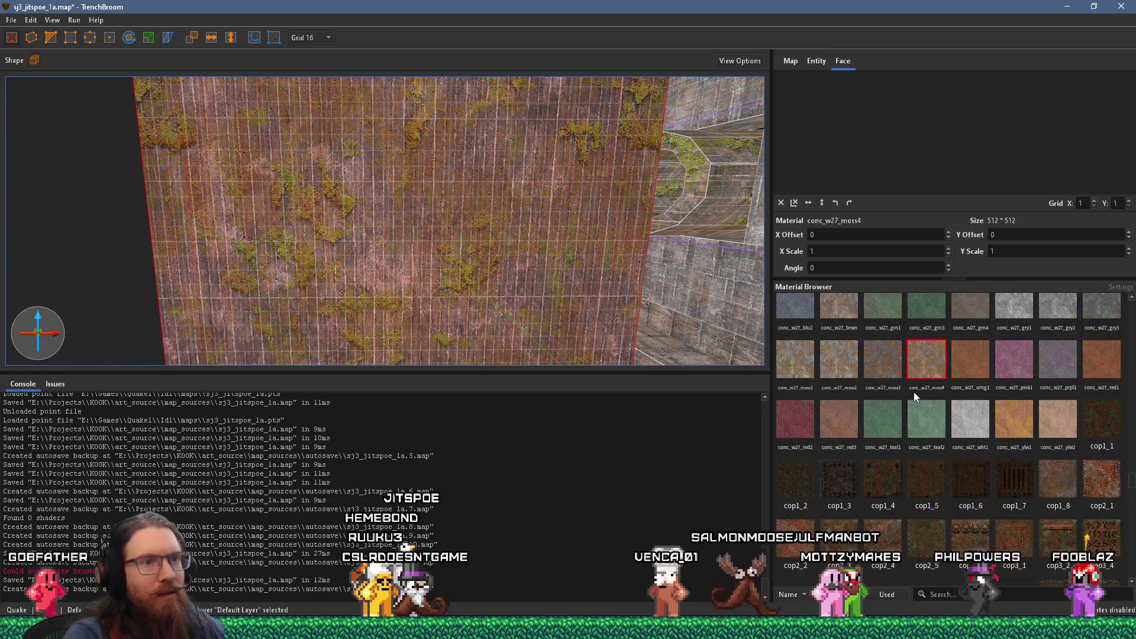
left_click(828, 362)
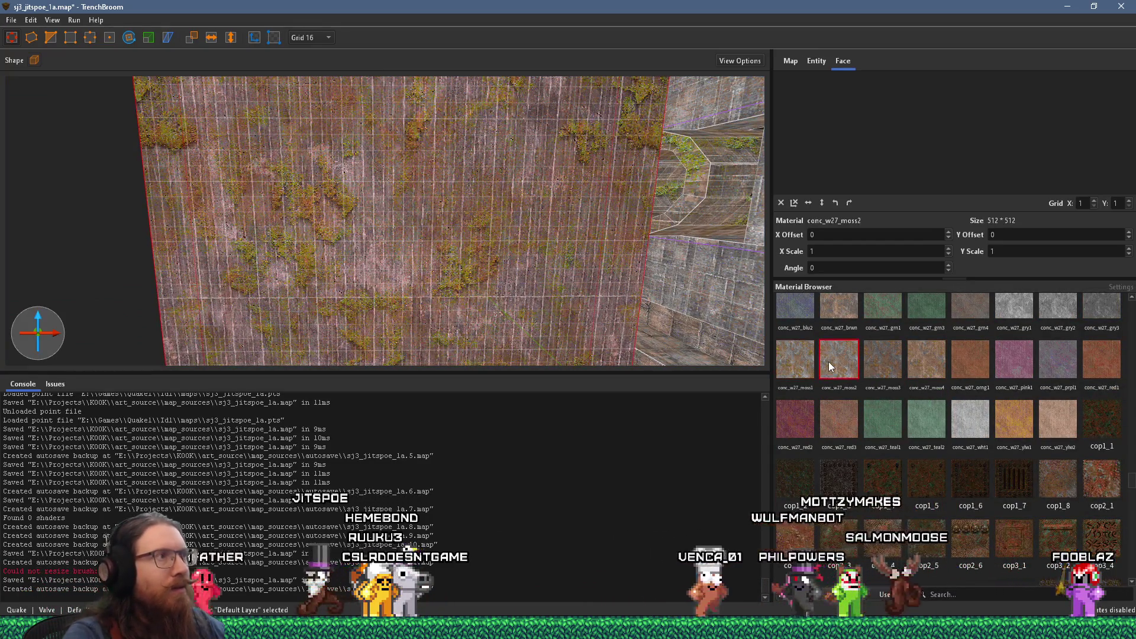
Step: Compare conc_w27_moss1 and conc_w27_brwn on the wall, then settle back on conc_w27_moss2
scroll(558, 319, "up", 5)
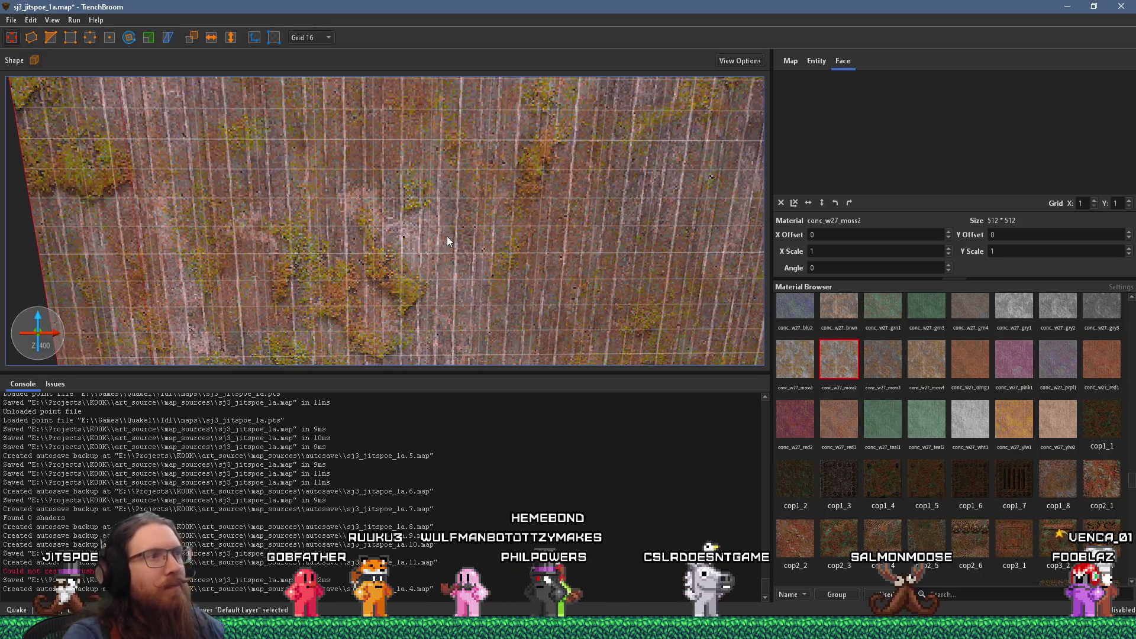
scroll(823, 378, "up", 2)
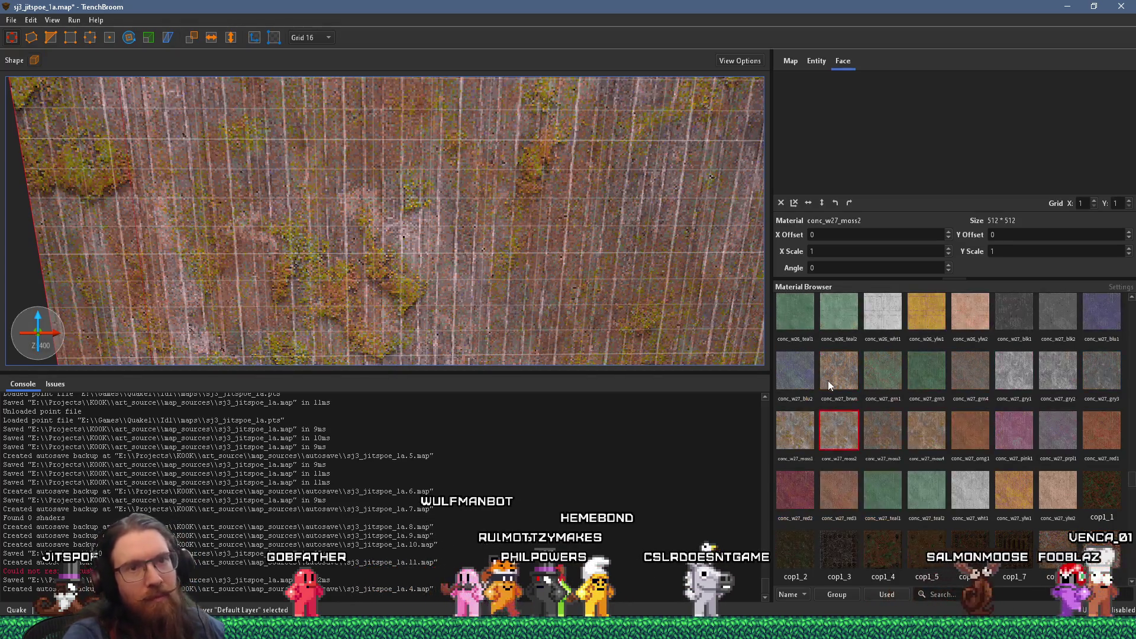
left_click(788, 431)
mouse_move(521, 249)
left_mouse_down()
mouse_move(583, 241)
mouse_move(588, 253)
mouse_move(566, 273)
left_mouse_up()
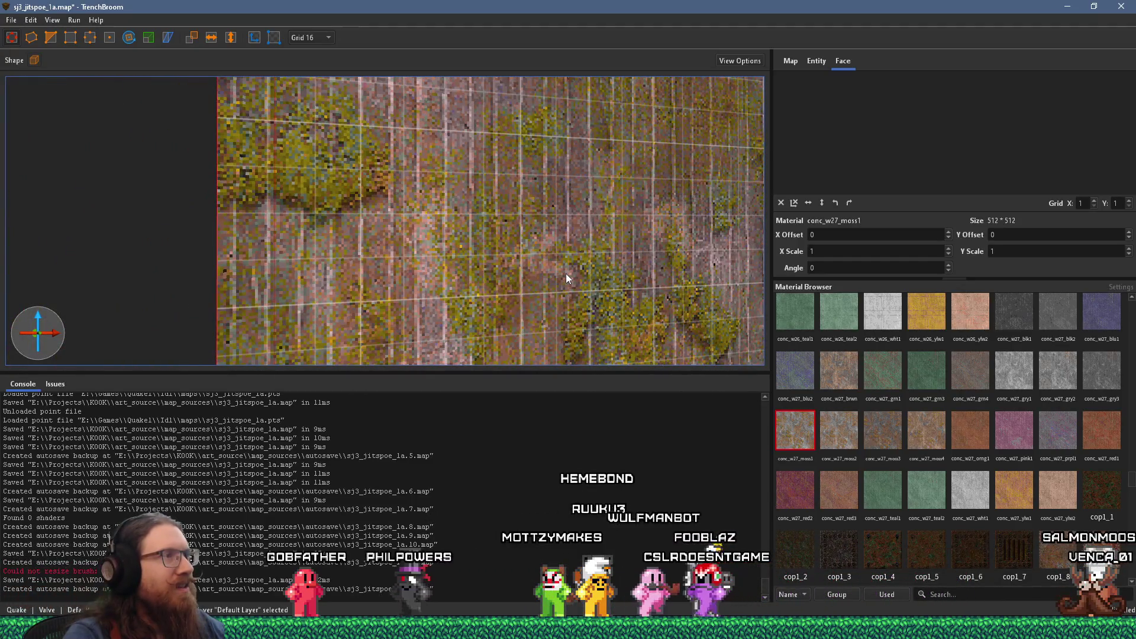
scroll(566, 274, "down", 3)
mouse_move(569, 272)
left_mouse_down()
mouse_move(574, 252)
mouse_move(304, 153)
left_mouse_up()
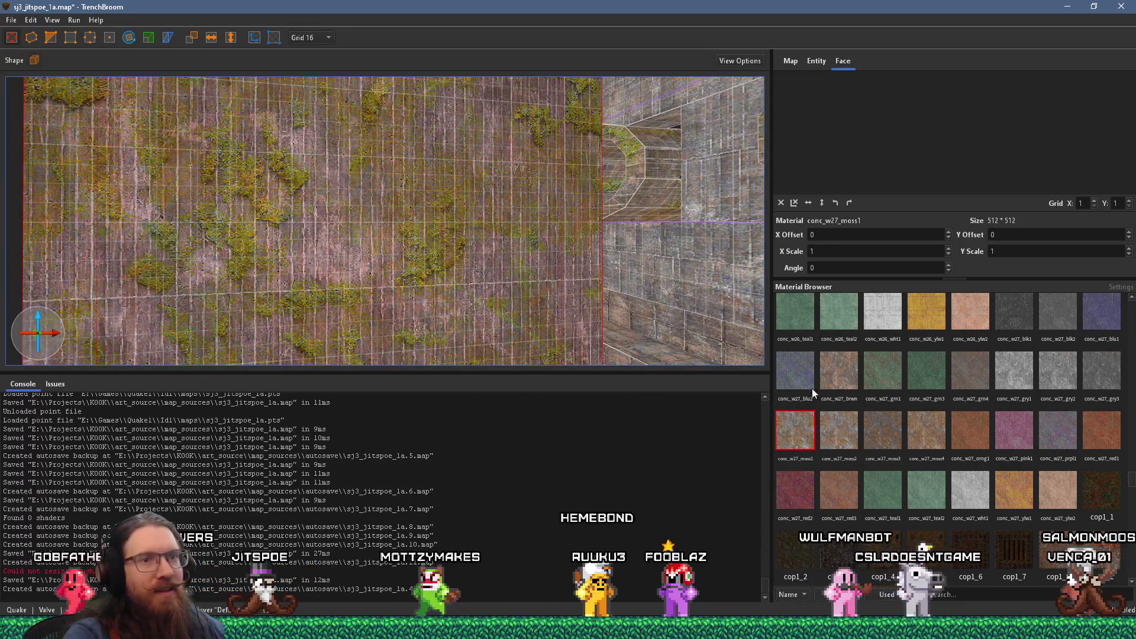
left_click(851, 377)
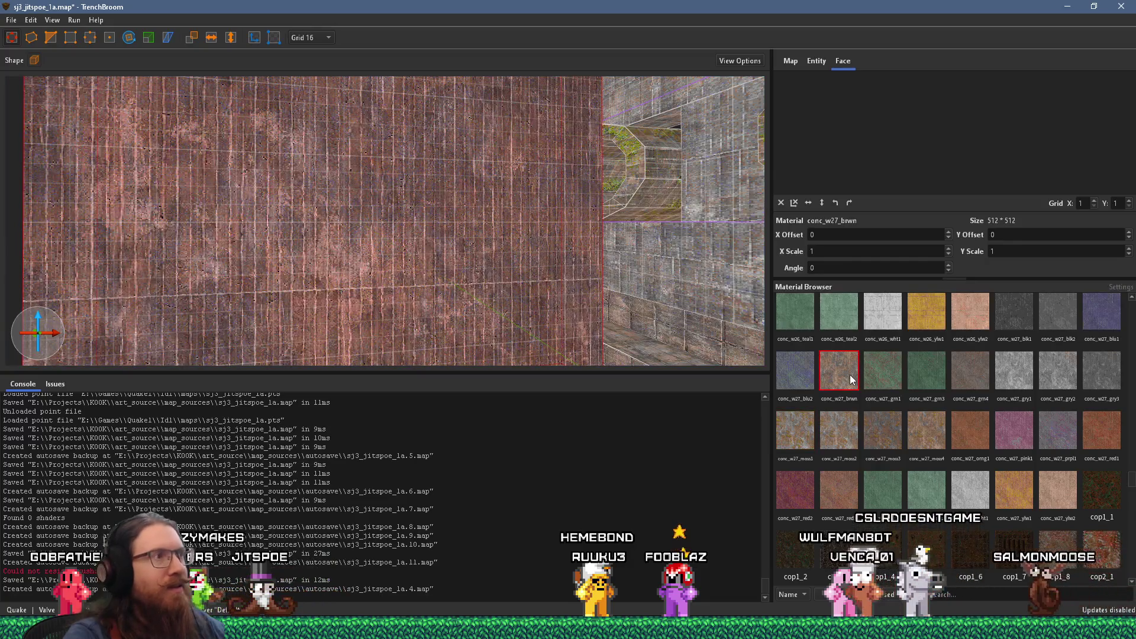
left_click(827, 427)
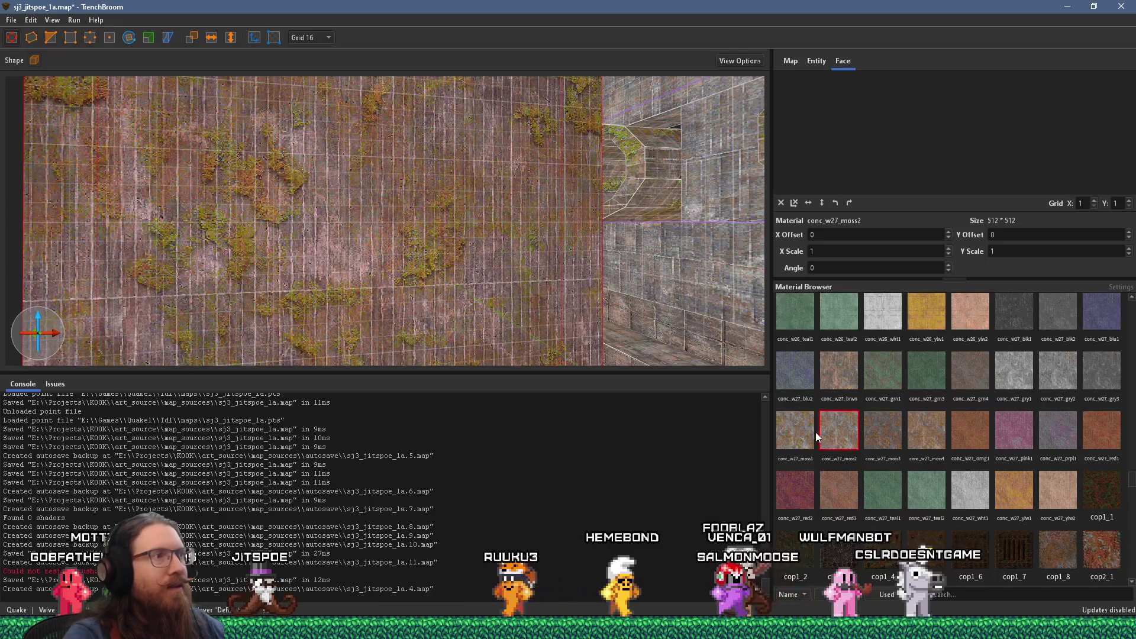
Step: Select the mossy wall brush and tilt the view so the stone slab sits beneath it
scroll(514, 261, "down", 5)
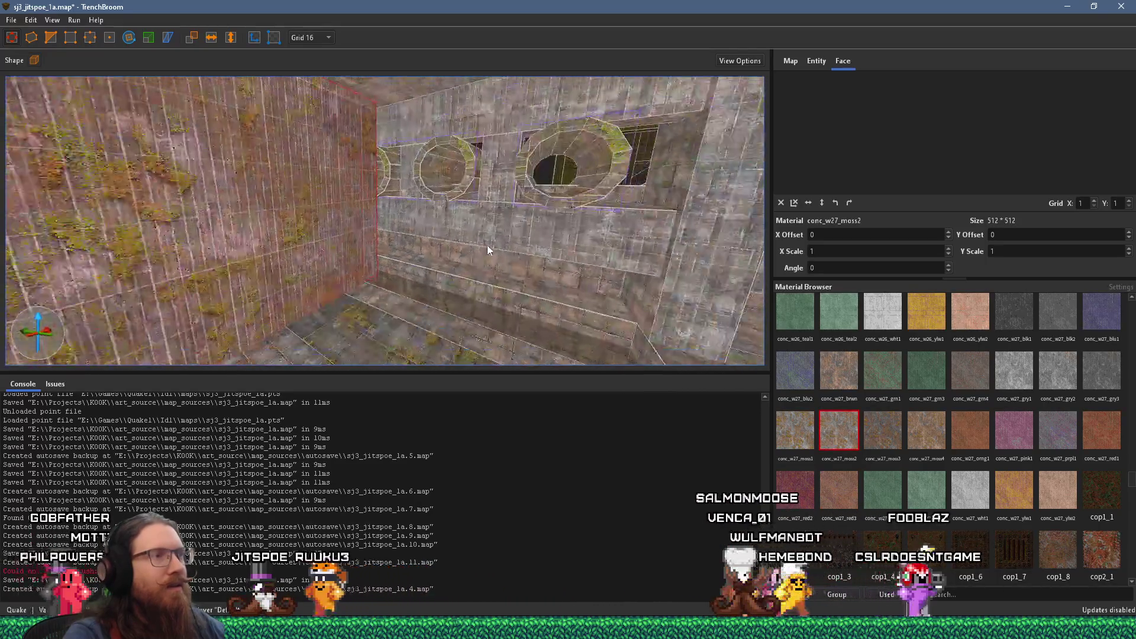
scroll(488, 246, "down", 5)
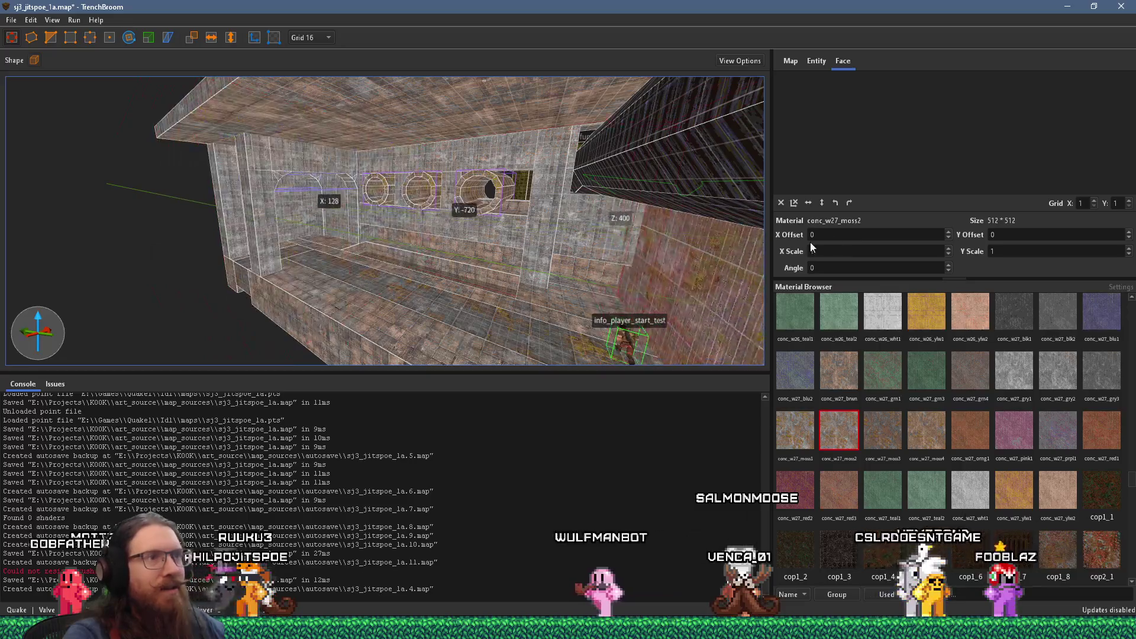
scroll(760, 275, "up", 10)
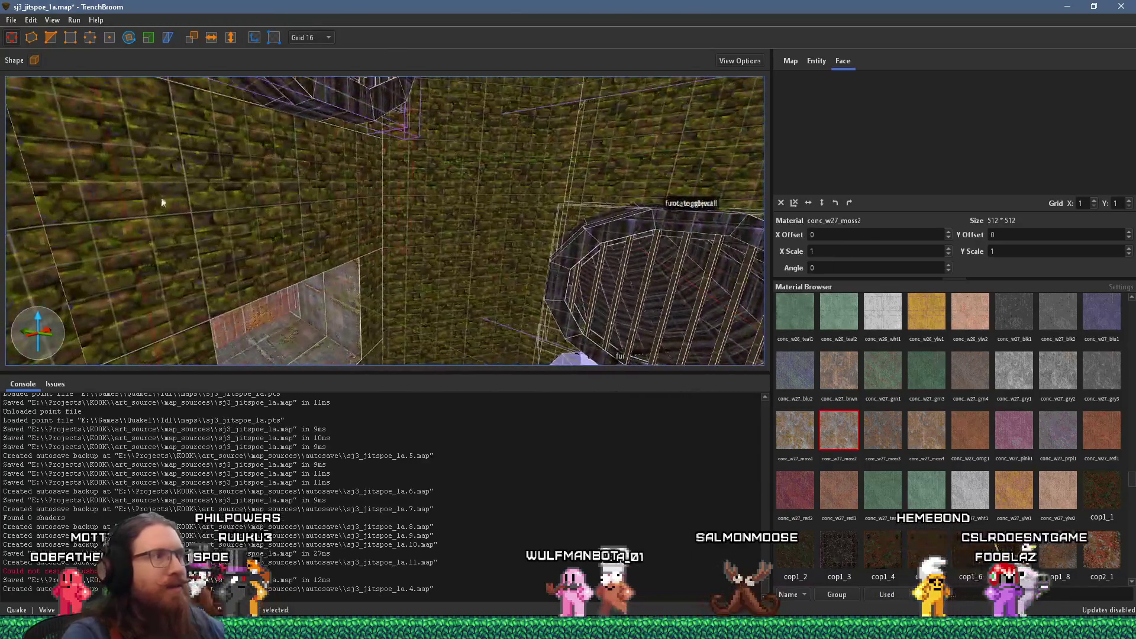
scroll(207, 172, "down", 3)
scroll(251, 135, "up", 3)
left_click(248, 131)
scroll(322, 126, "up", 2)
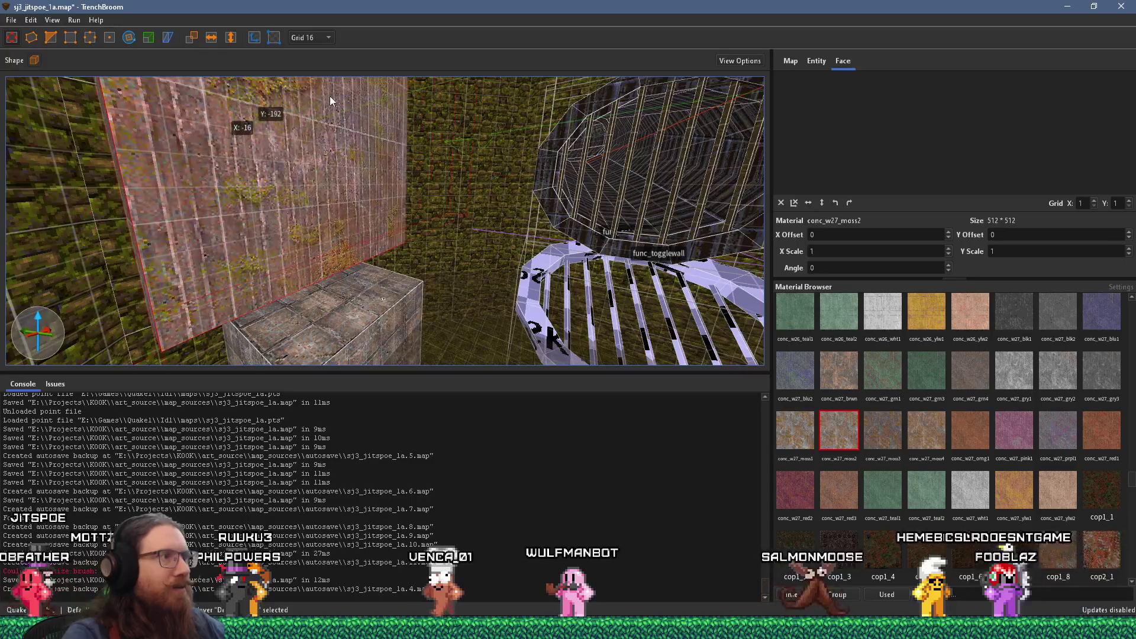
scroll(327, 129, "down", 3)
mouse_move(452, 126)
left_mouse_down()
mouse_move(465, 21)
mouse_move(377, 97)
mouse_move(327, 193)
mouse_move(431, 105)
mouse_move(434, 67)
mouse_move(427, 116)
left_mouse_up()
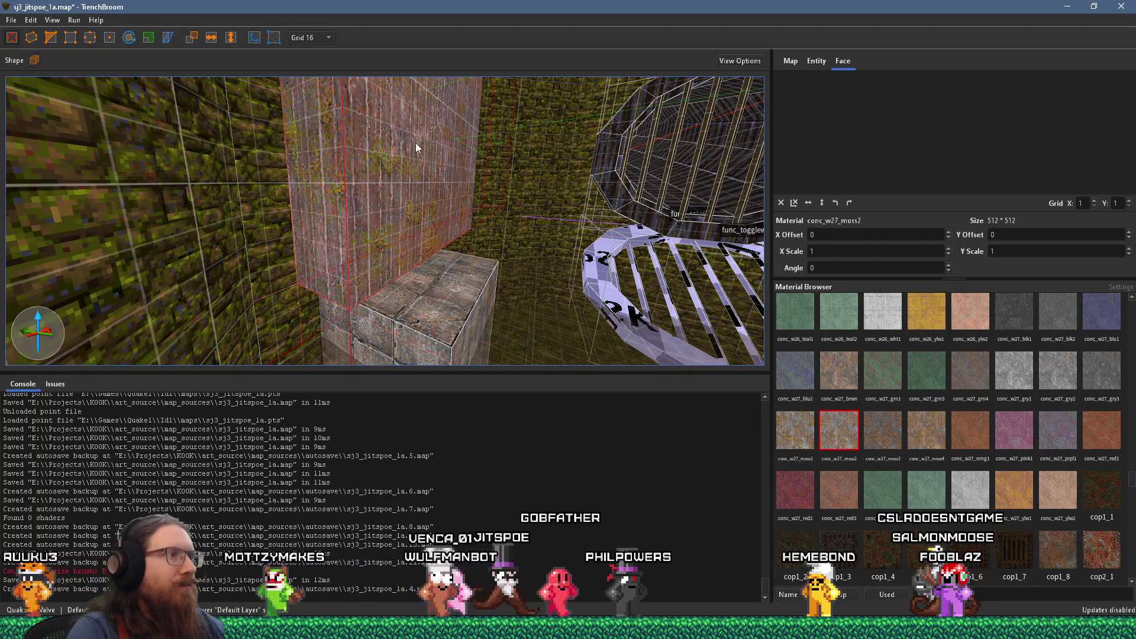
left_click(311, 37)
left_click(314, 60)
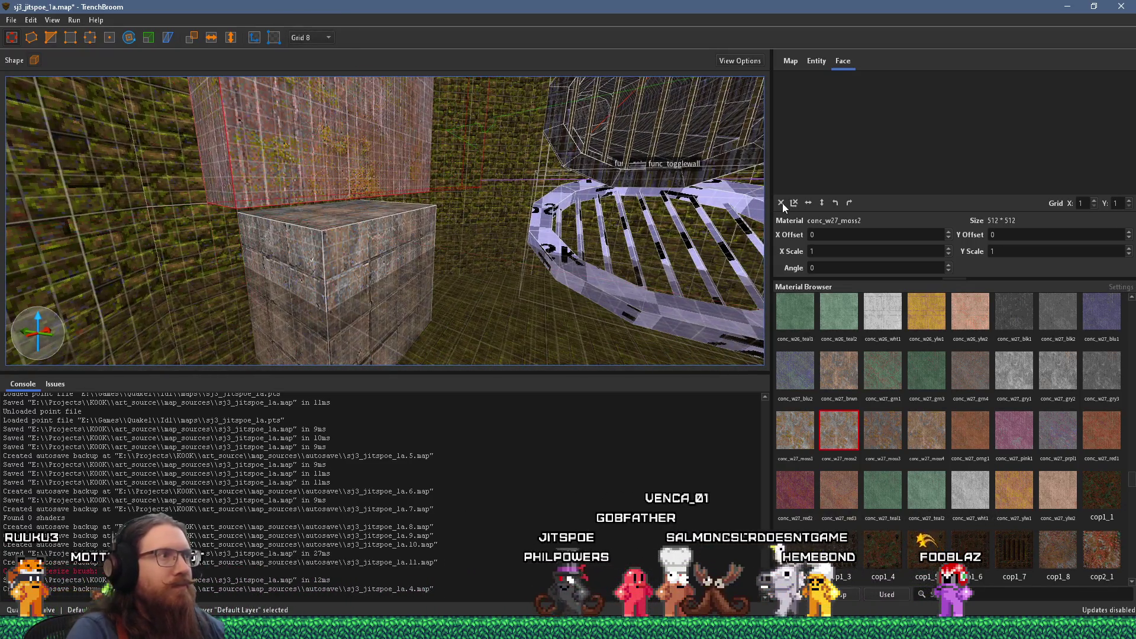
left_click(850, 204)
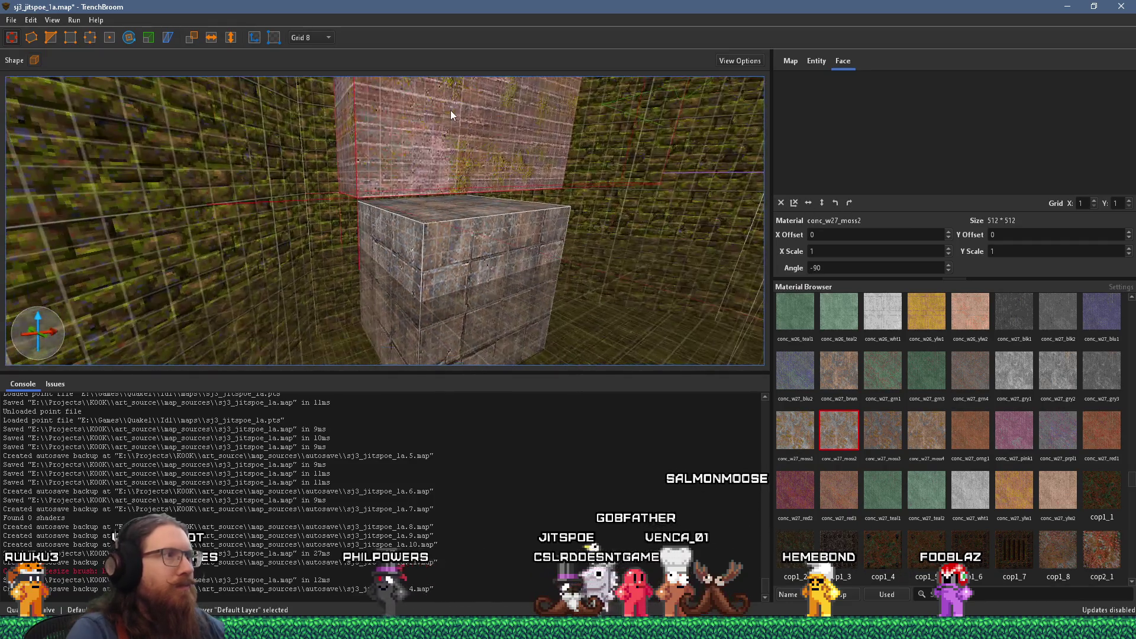
scroll(469, 102, "up", 3)
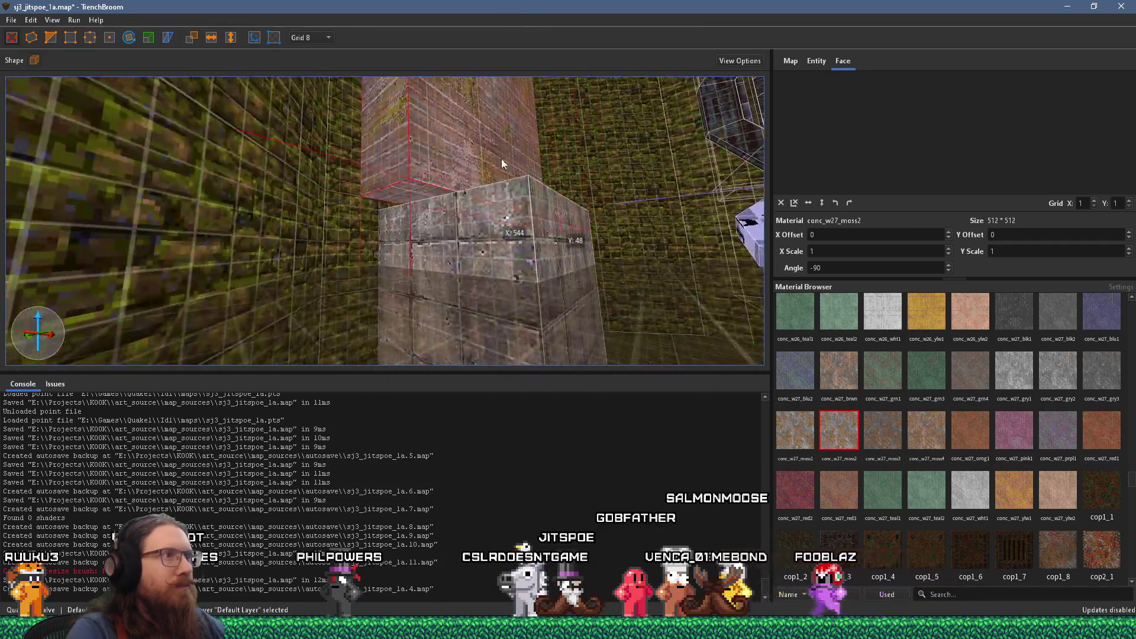
scroll(445, 157, "up", 6)
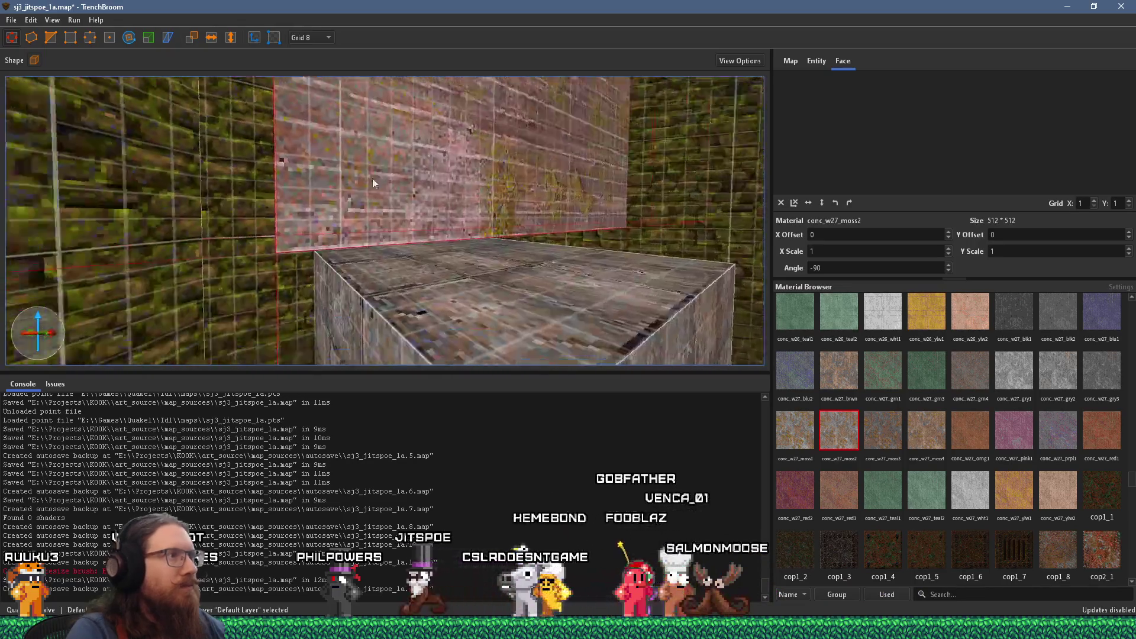
scroll(365, 208, "up", 2)
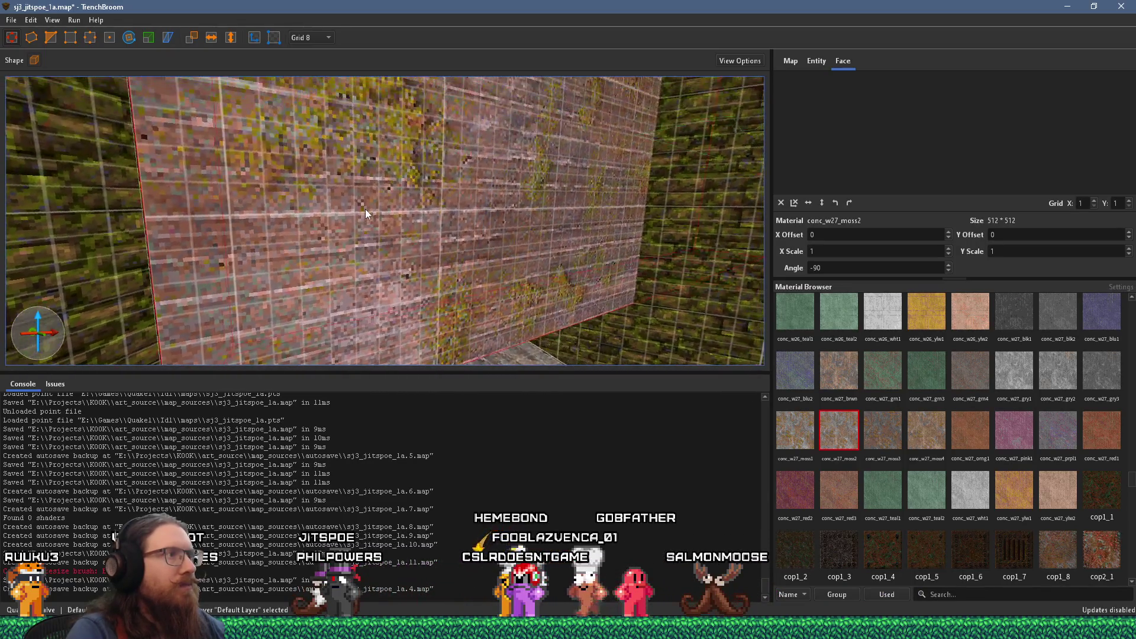
scroll(401, 181, "up", 2)
key("d")
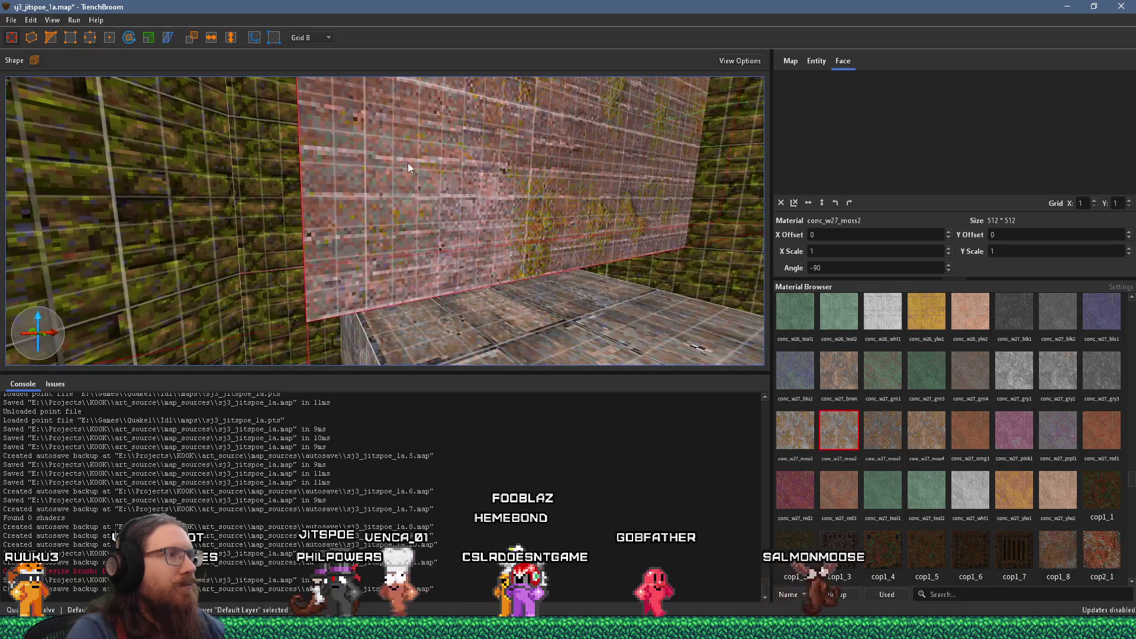
key("a")
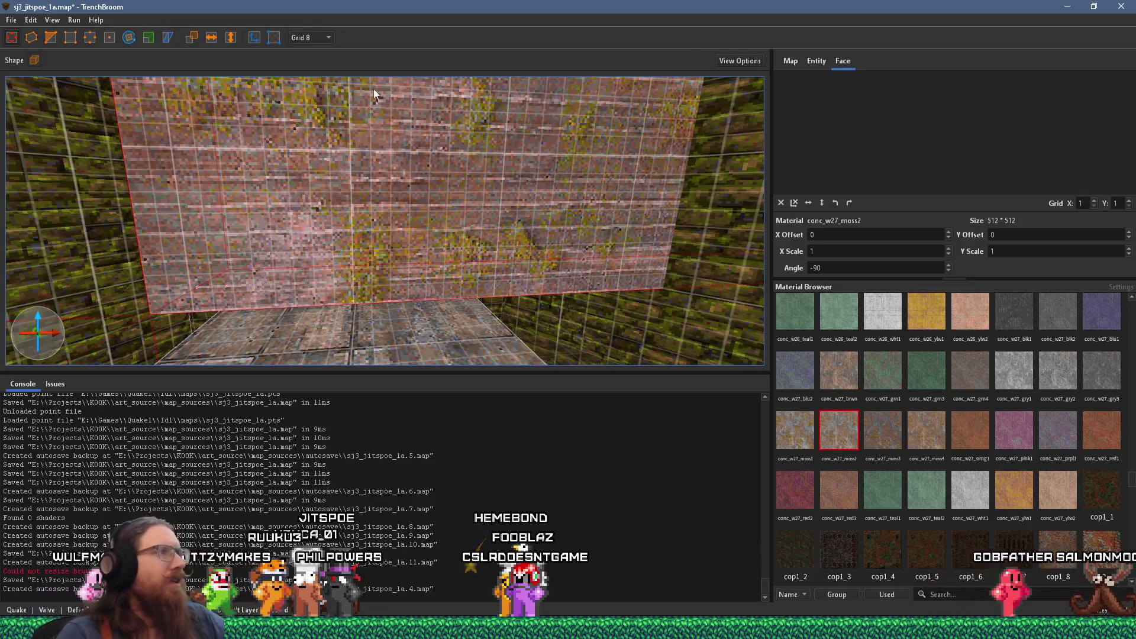
scroll(355, 189, "up", 3)
scroll(348, 199, "down", 5)
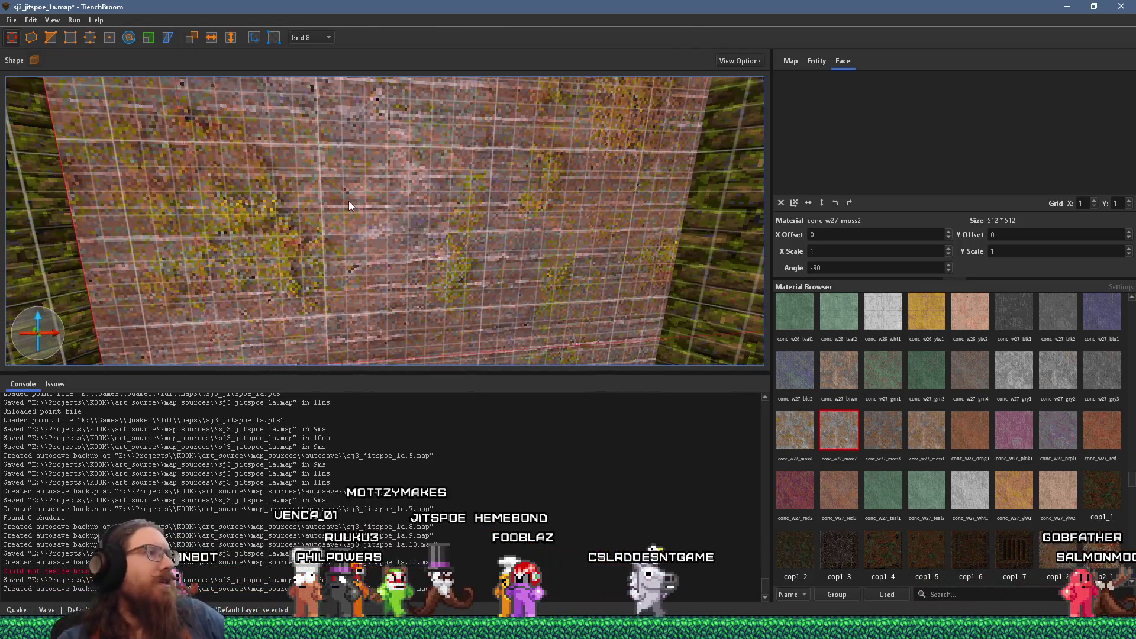
left_click_drag(386, 230, 386, 253)
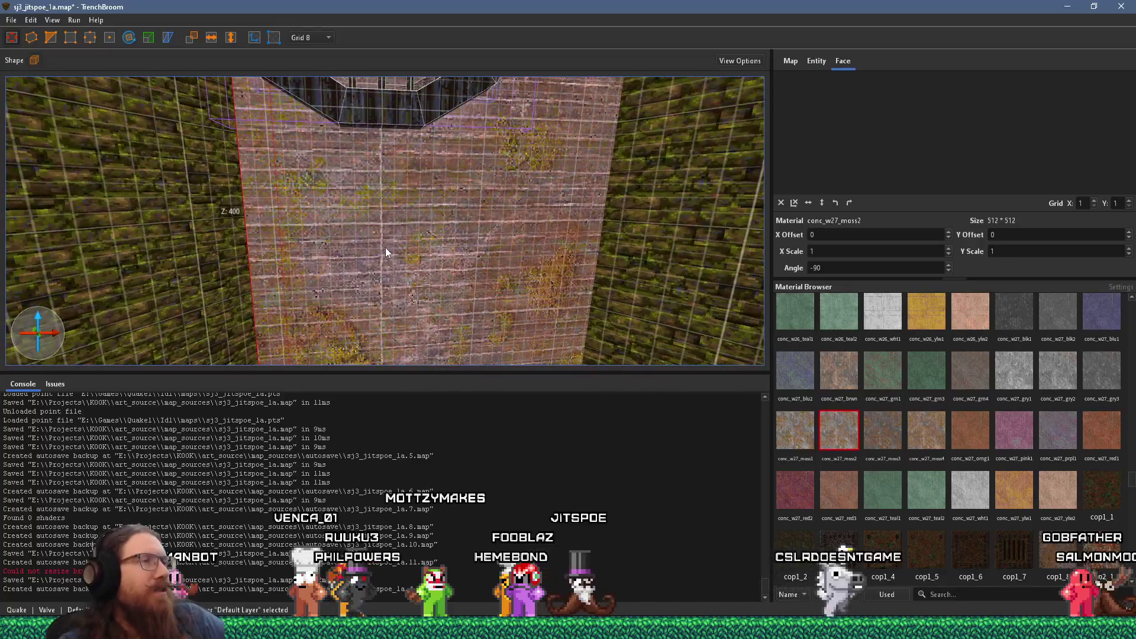
scroll(345, 179, "up", 5)
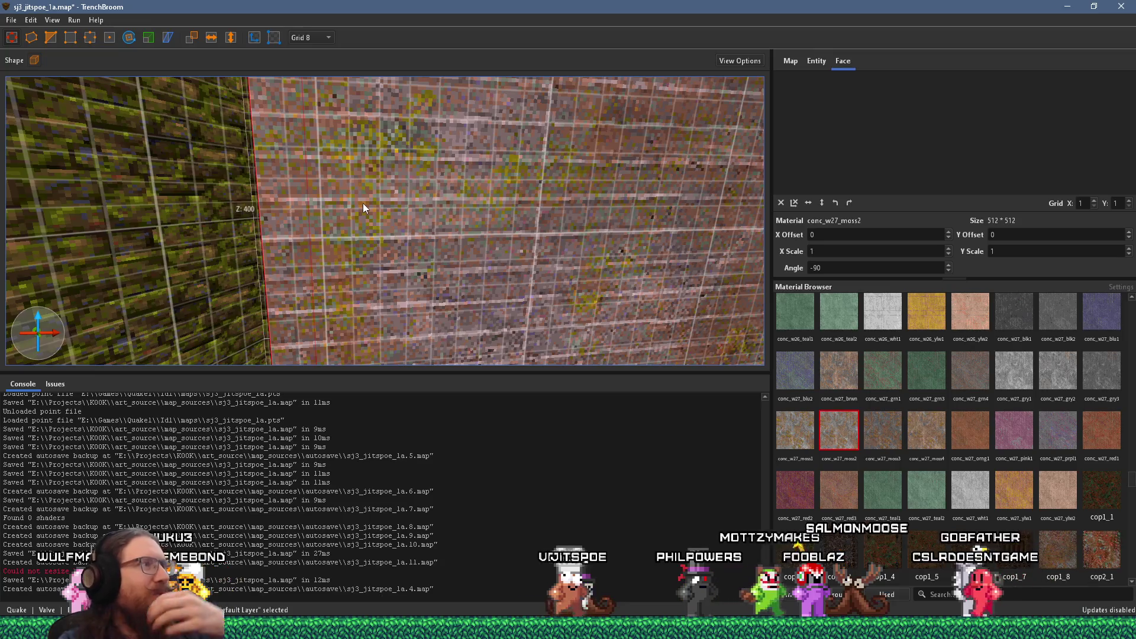
scroll(349, 184, "down", 5)
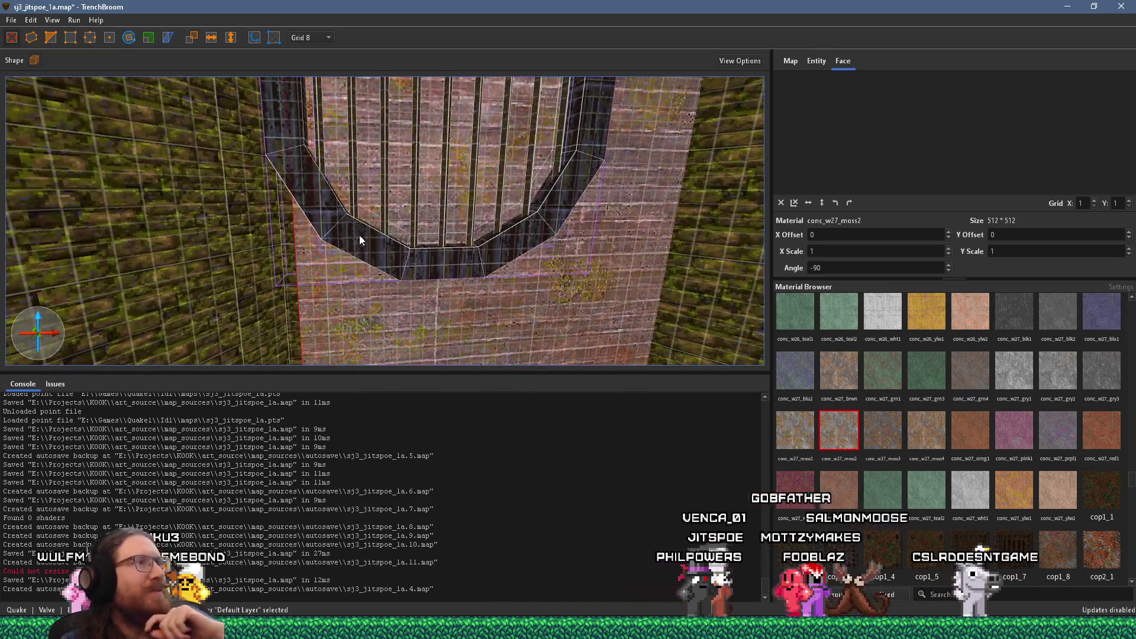
scroll(387, 231, "up", 5)
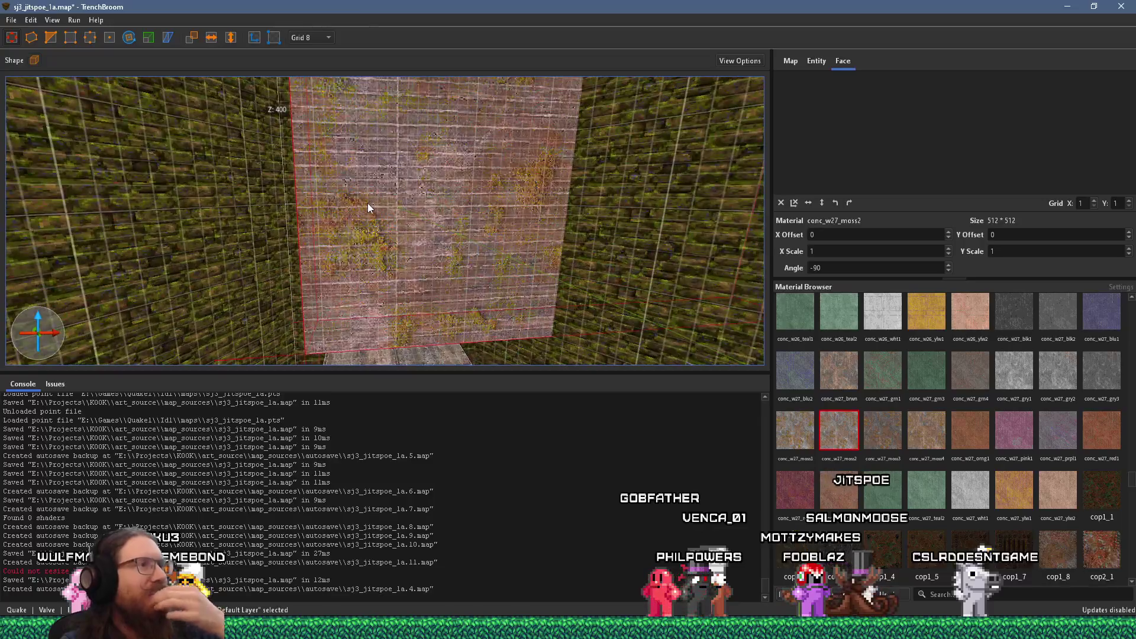
scroll(368, 206, "up", 3)
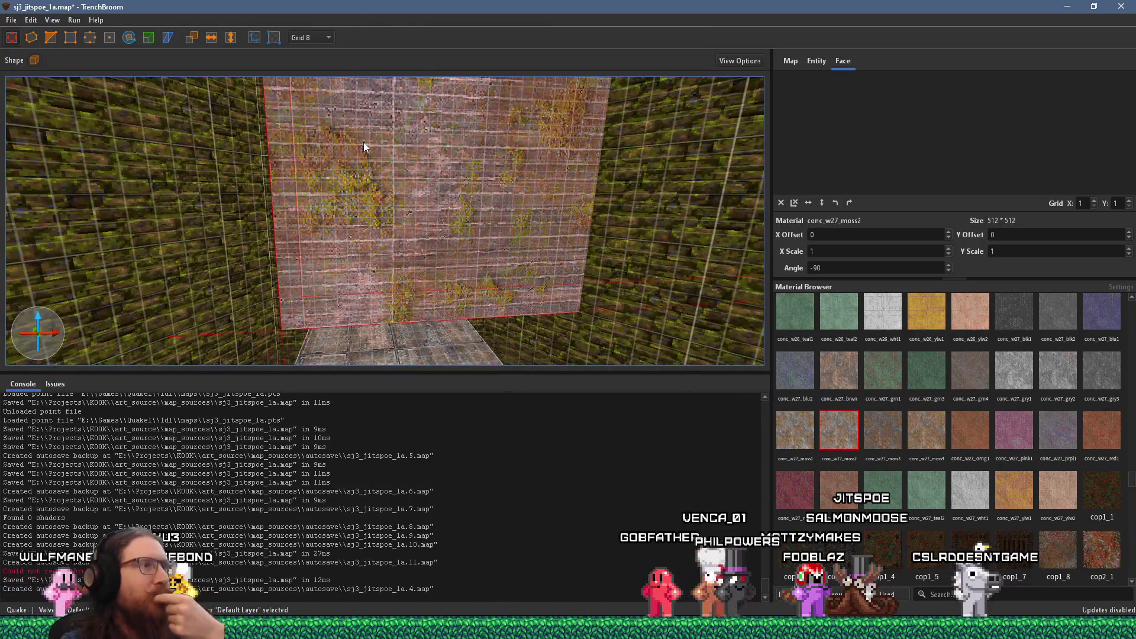
mouse_move(355, 168)
left_mouse_down()
mouse_move(343, 169)
mouse_move(433, 151)
mouse_move(423, 154)
left_mouse_up()
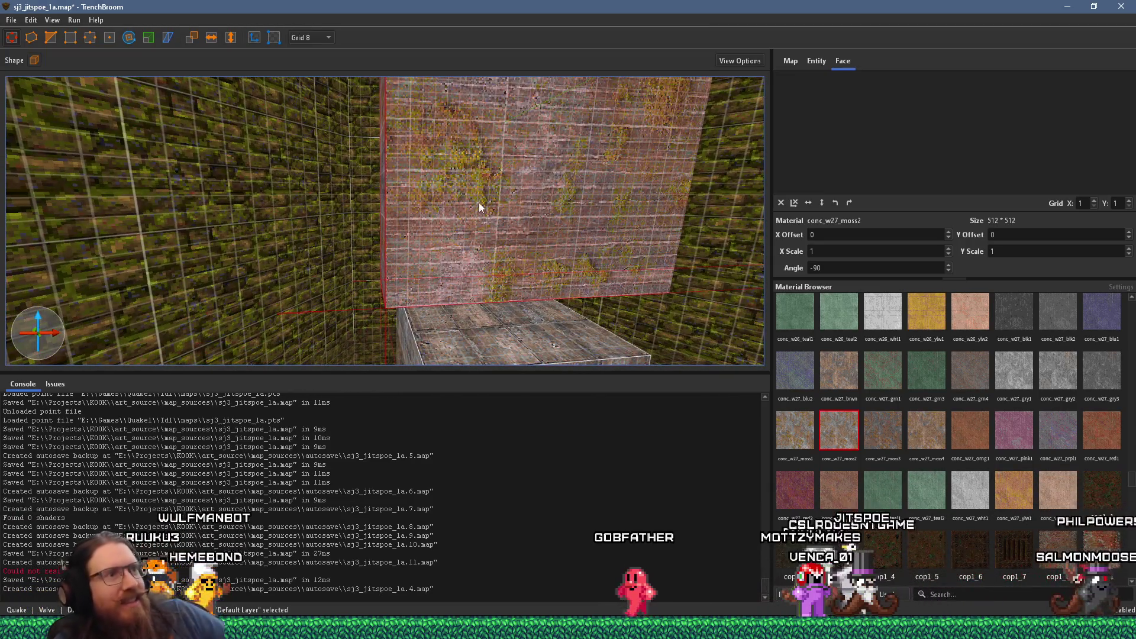
left_click_drag(455, 214, 417, 235)
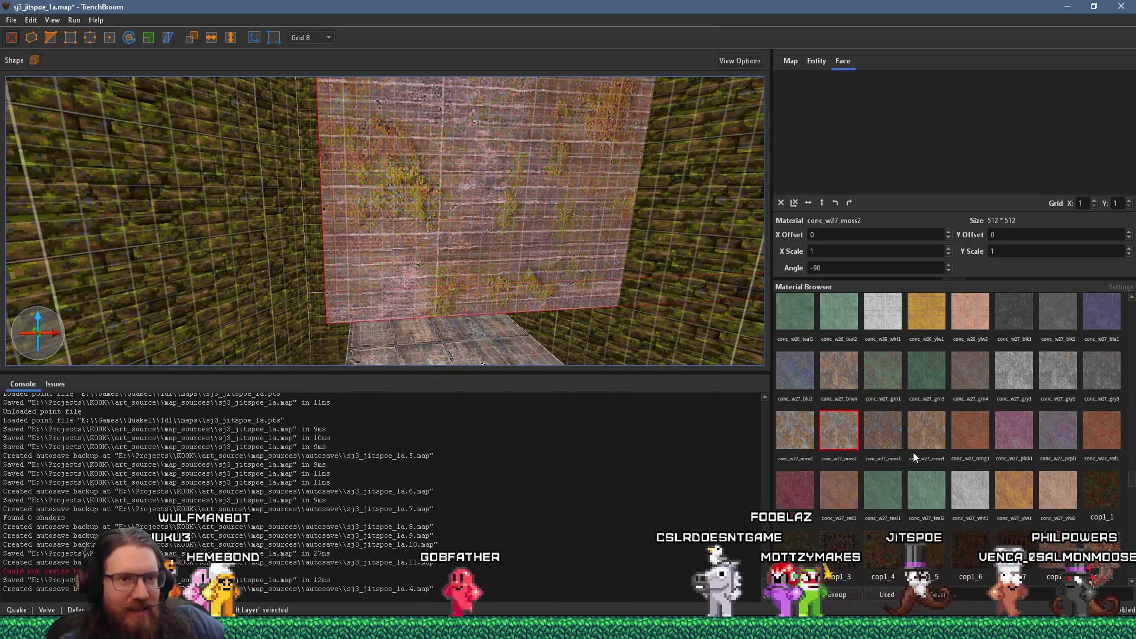
Step: Try conc_w27_ylw2 and then conc_c01_blk2 on the wall face
left_click(1056, 491)
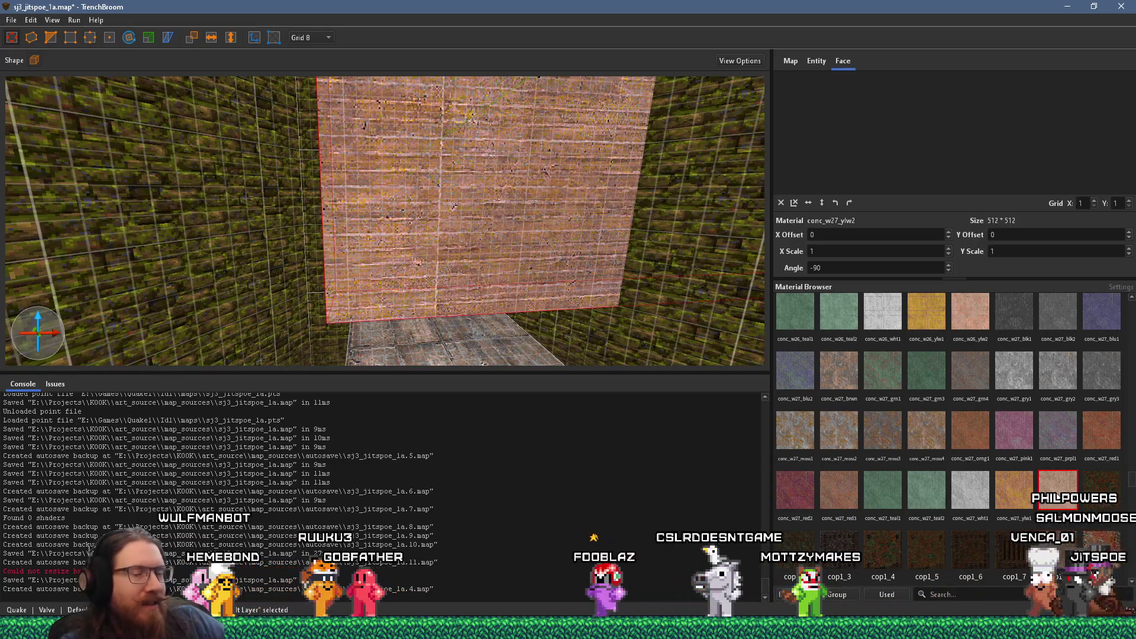
scroll(924, 498, "up", 10)
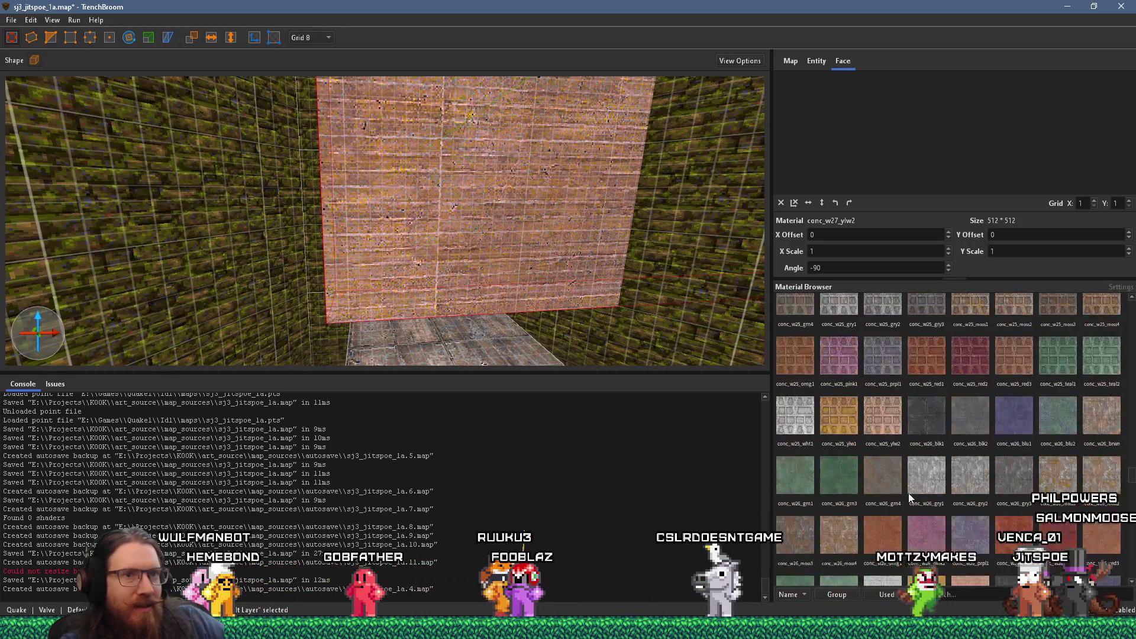
scroll(911, 481, "up", 10)
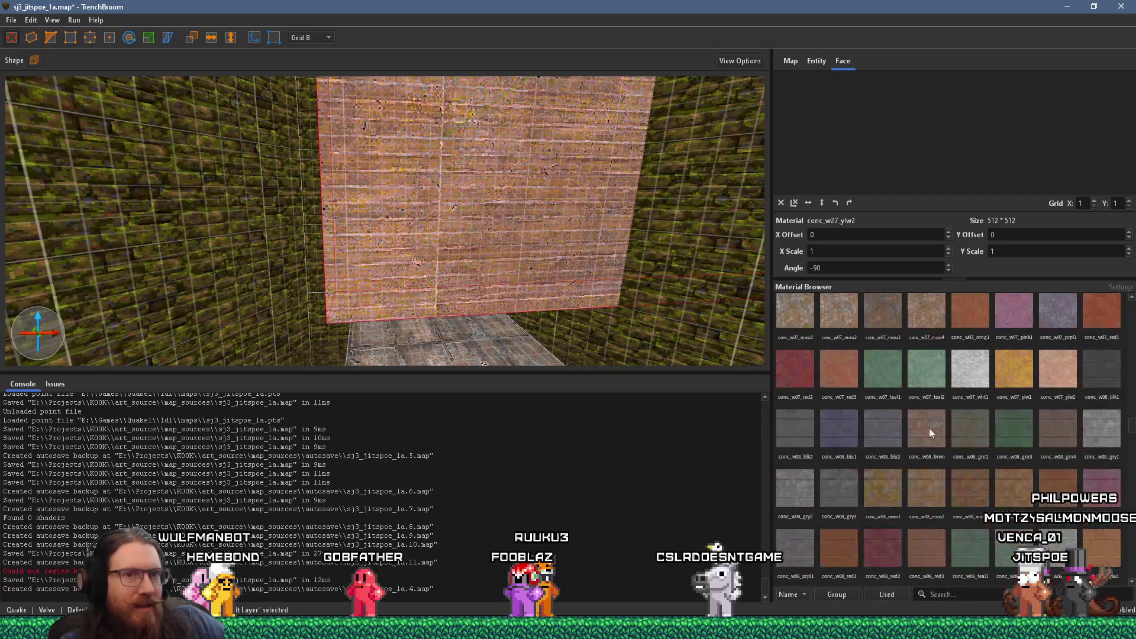
scroll(933, 423, "up", 10)
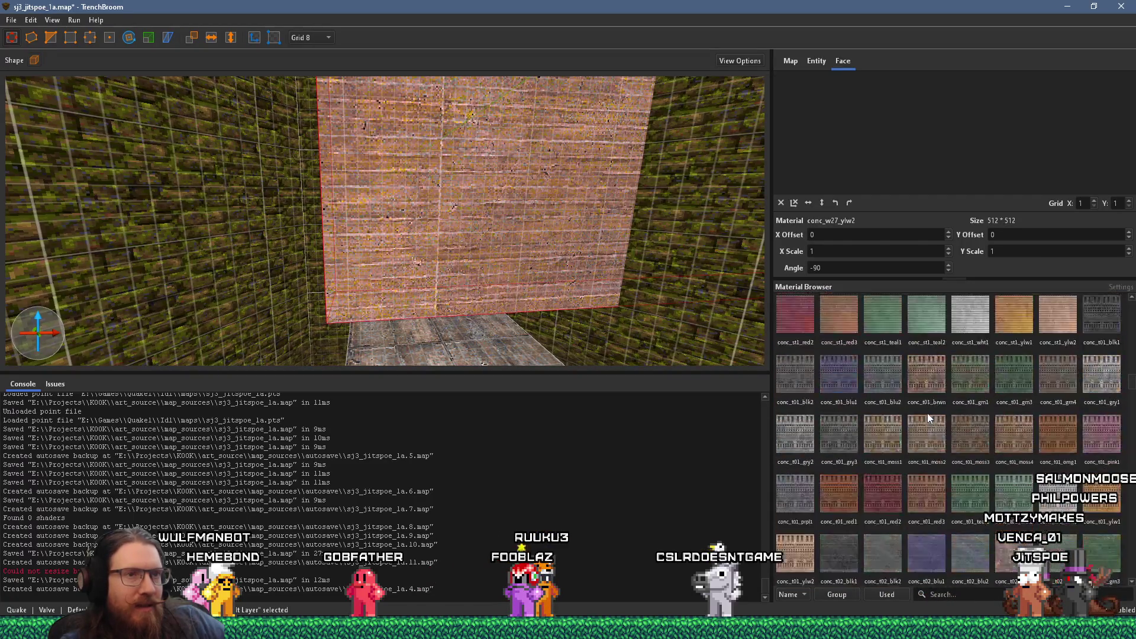
scroll(930, 407, "up", 15)
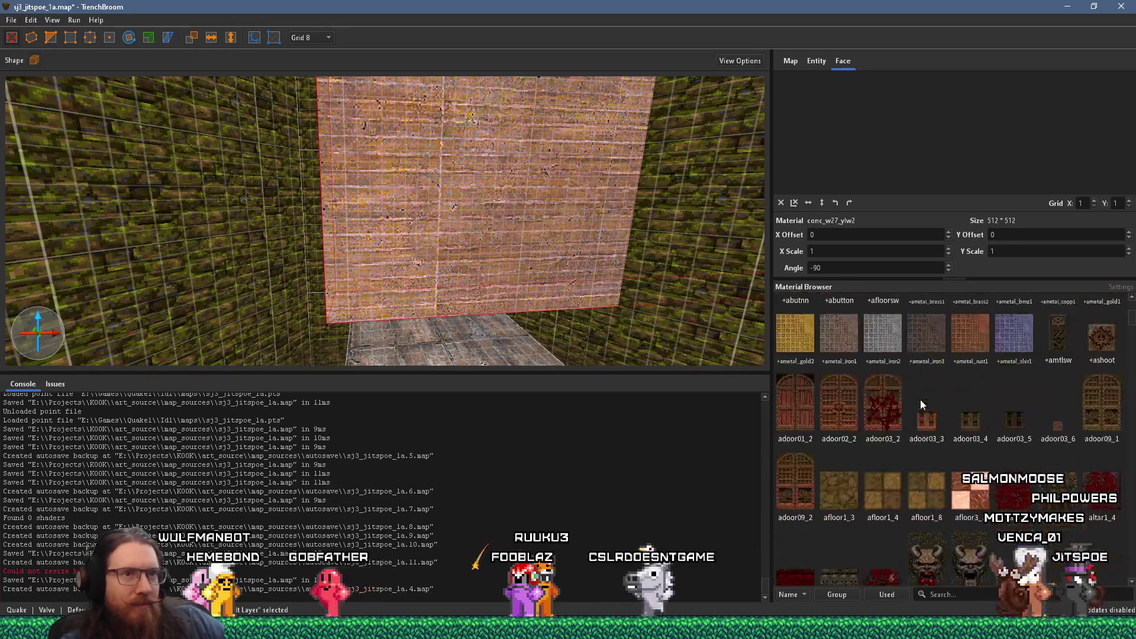
scroll(917, 408, "down", 10)
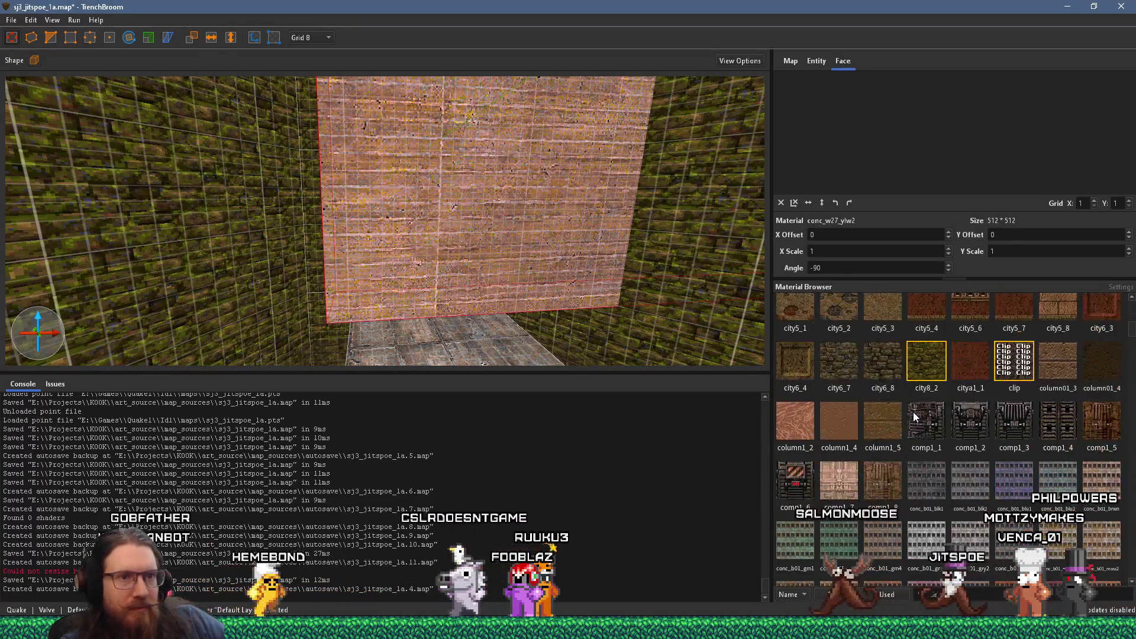
scroll(913, 412, "down", 1)
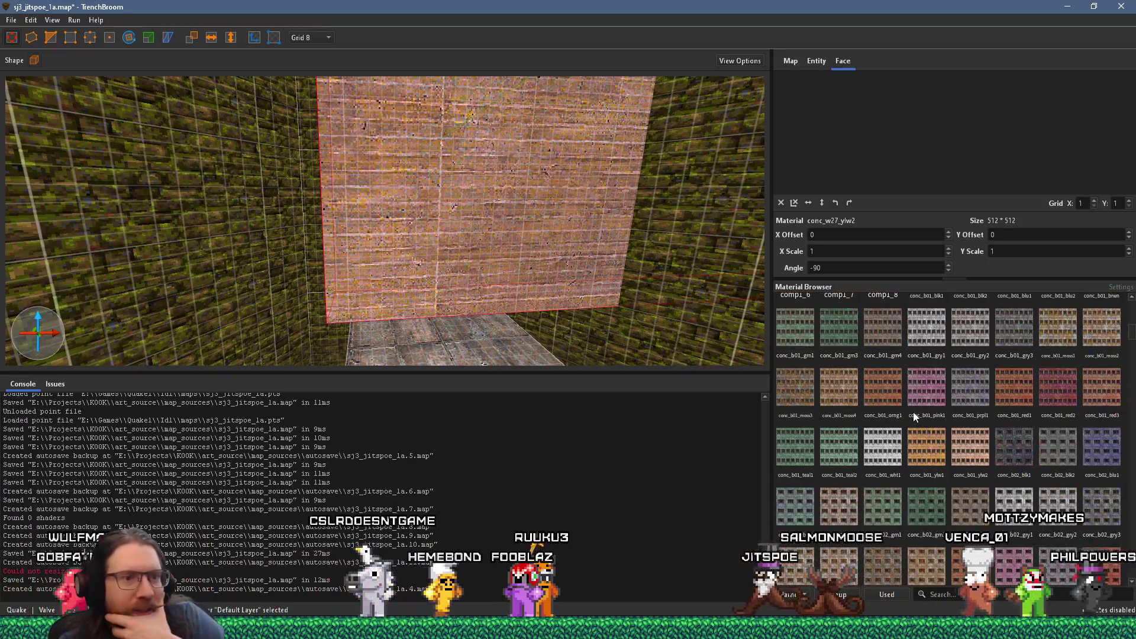
scroll(914, 413, "down", 7)
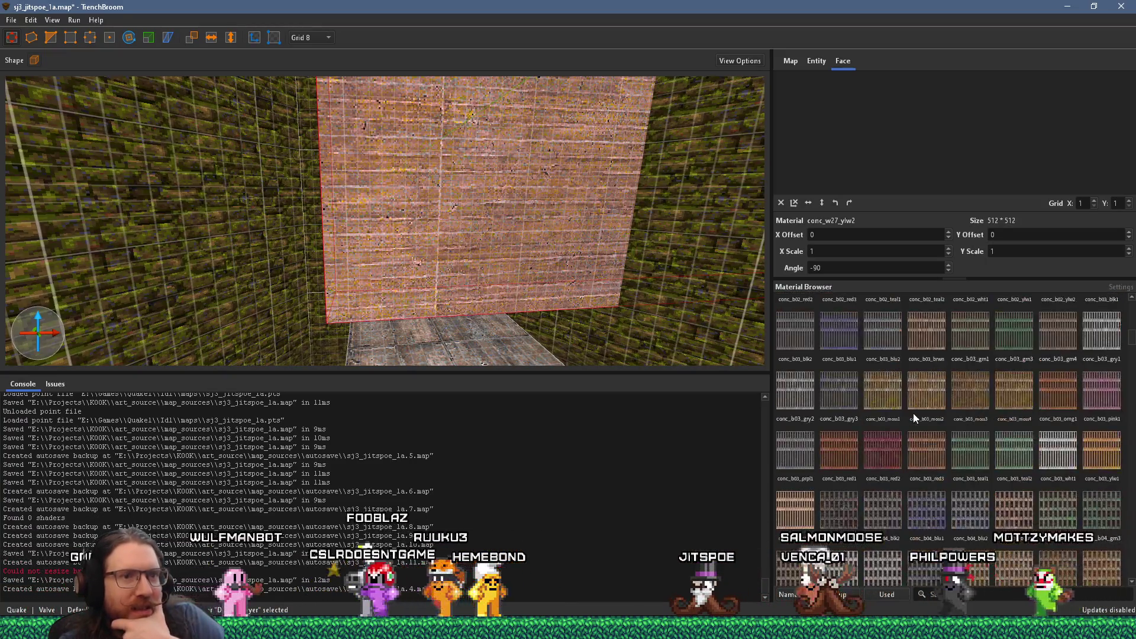
scroll(914, 413, "down", 8)
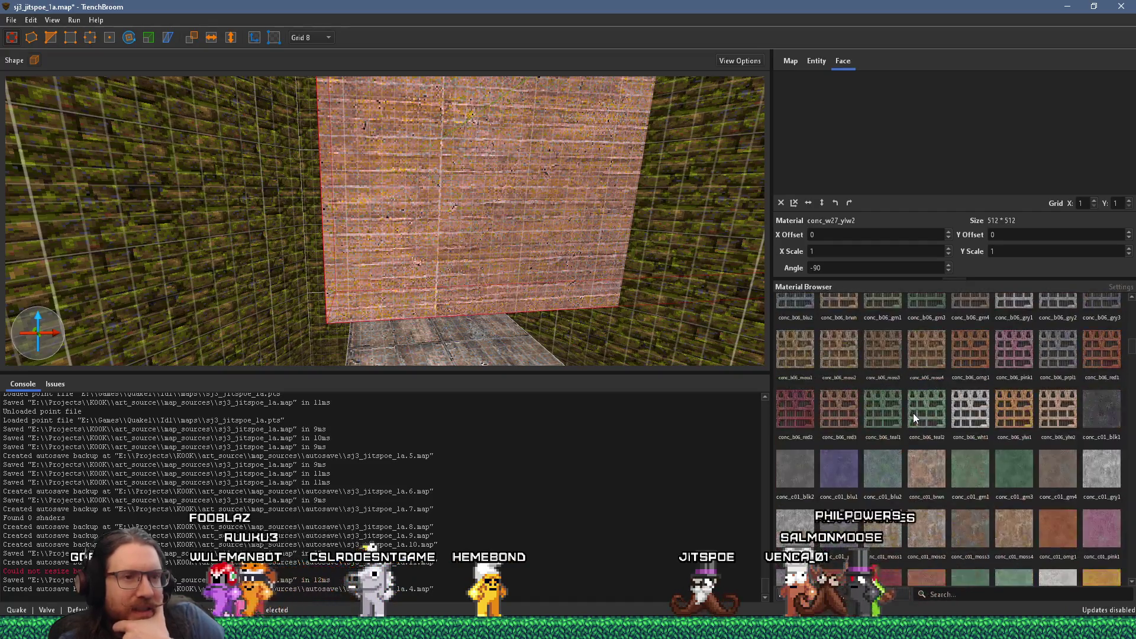
left_click(809, 332)
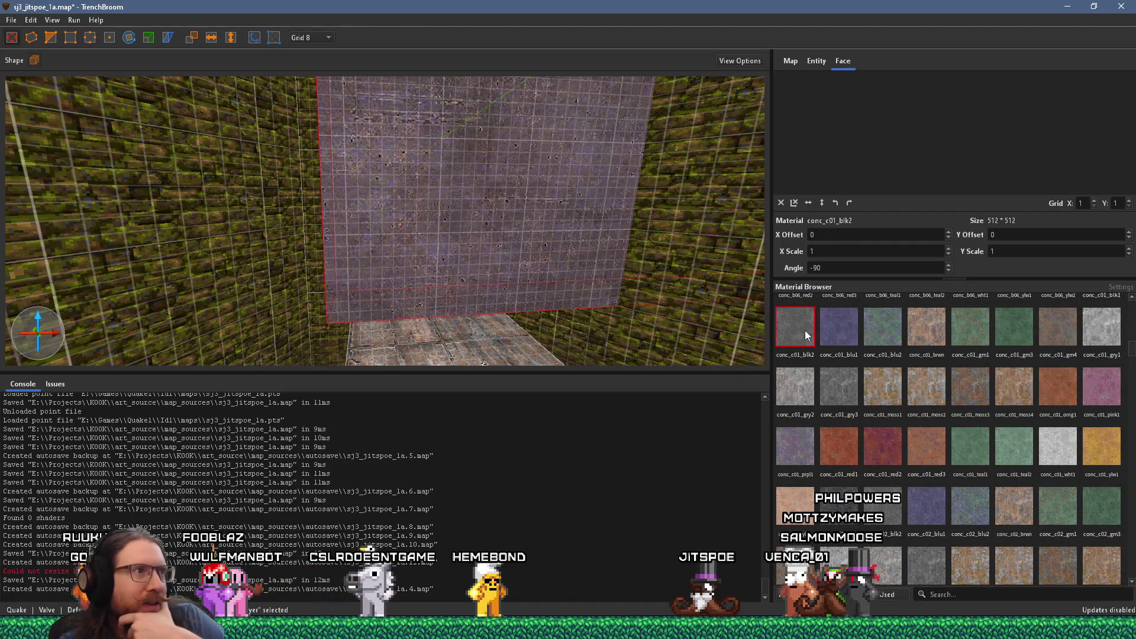
Step: Apply conc_c01_brwn to the wall face and rotate its texture to -180 degrees
scroll(586, 306, "up", 3)
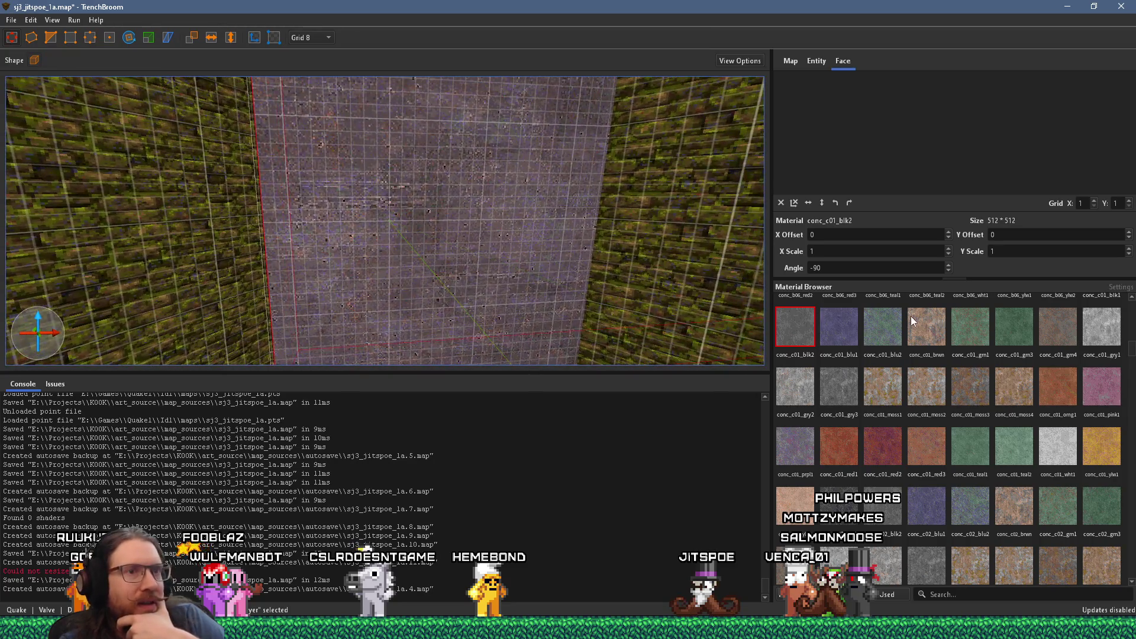
left_click(914, 322)
scroll(578, 275, "up", 2)
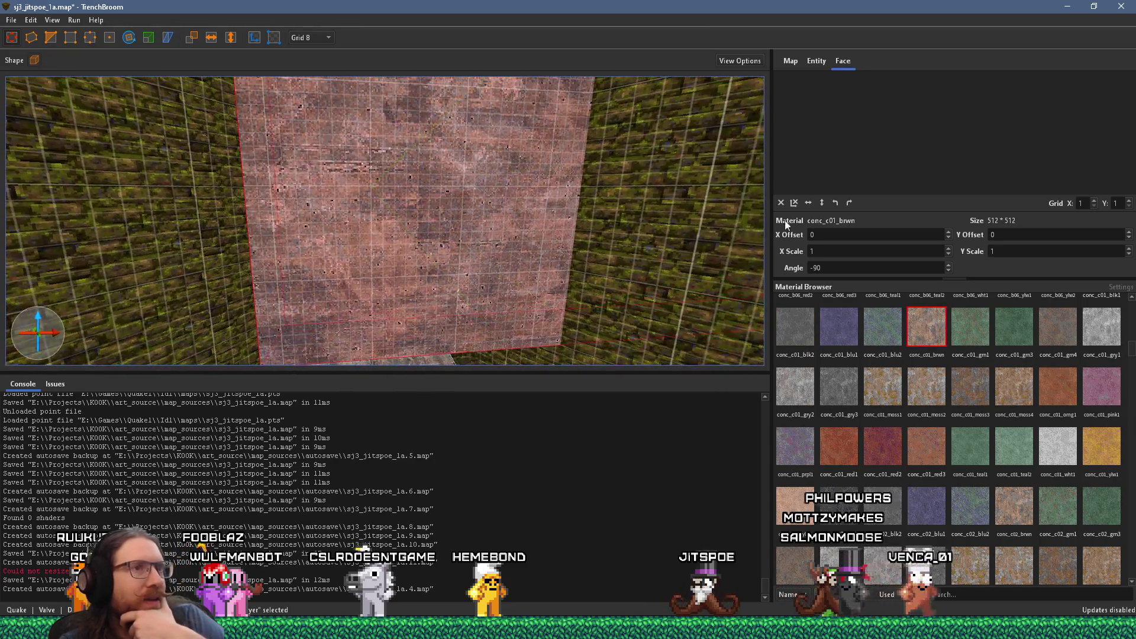
left_click(848, 204)
scroll(467, 213, "up", 3)
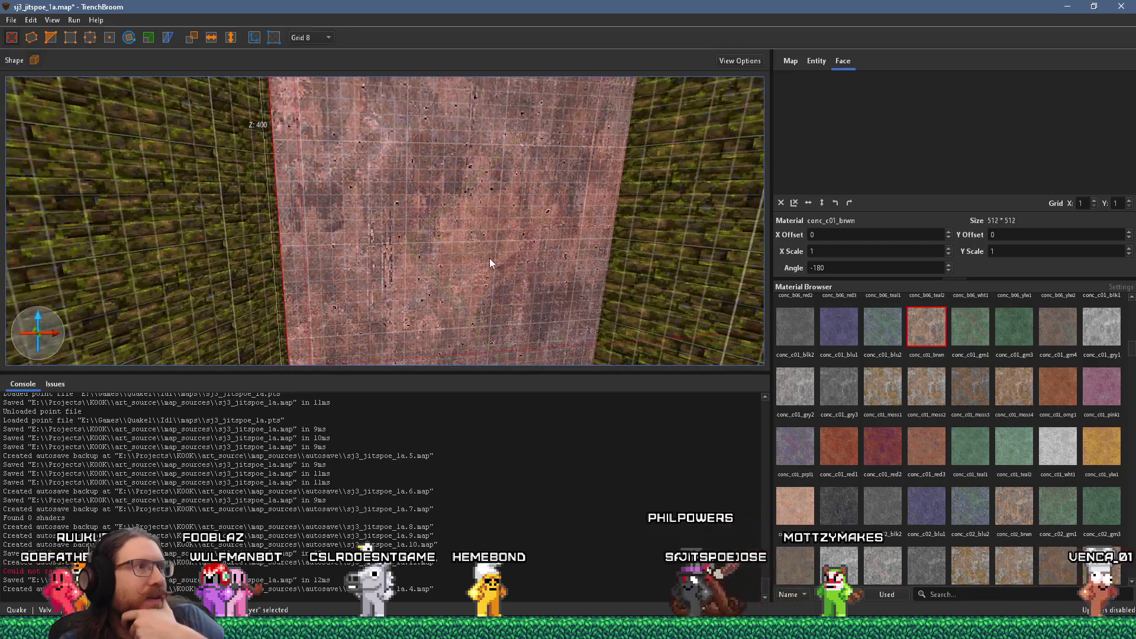
scroll(474, 223, "down", 5)
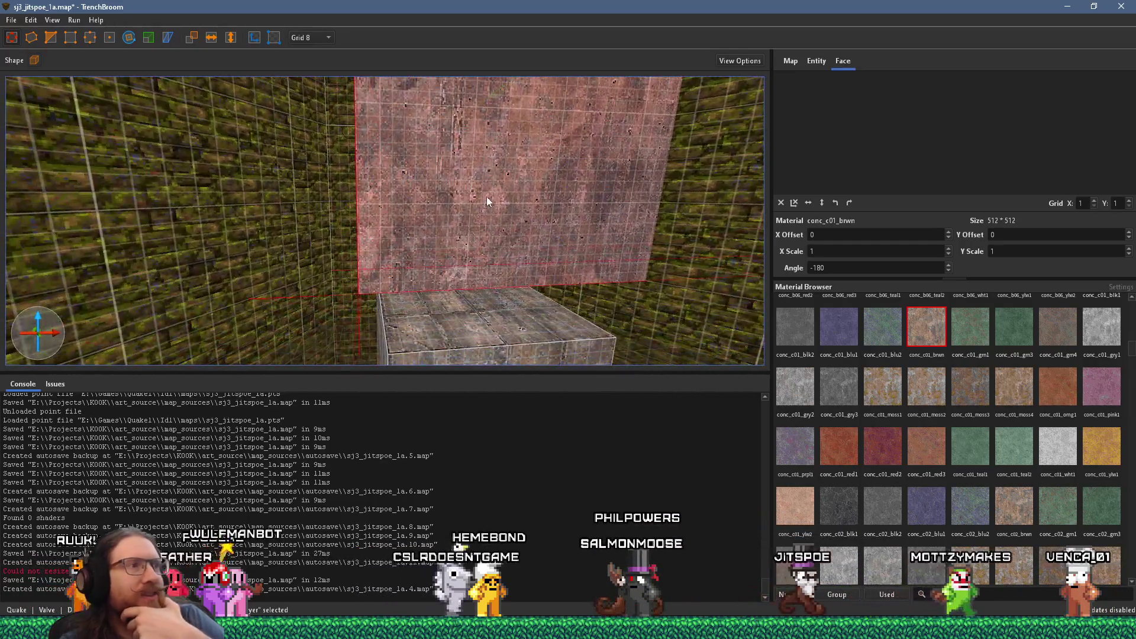
mouse_move(497, 209)
left_mouse_down()
mouse_move(651, 169)
mouse_move(641, 84)
mouse_move(446, 174)
mouse_move(458, 173)
mouse_move(445, 189)
mouse_move(640, 170)
mouse_move(500, 178)
mouse_move(562, 160)
mouse_move(495, 166)
mouse_move(350, 235)
mouse_move(329, 213)
mouse_move(384, 223)
mouse_move(350, 222)
mouse_move(341, 228)
mouse_move(372, 229)
mouse_move(323, 249)
mouse_move(679, 152)
mouse_move(383, 126)
left_mouse_up()
Step: Navigate past the pink column to the small stone block above the doorway and select it
mouse_move(461, 118)
left_mouse_down()
mouse_move(349, 334)
mouse_move(474, 219)
mouse_move(163, 316)
mouse_move(564, 242)
left_mouse_up()
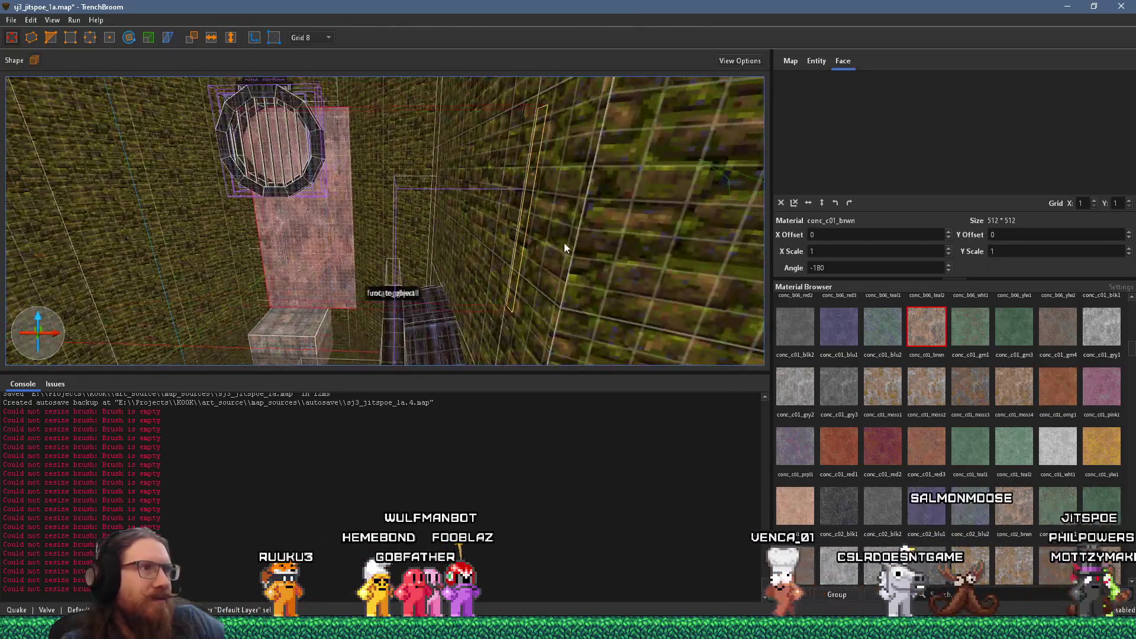
left_click(309, 243)
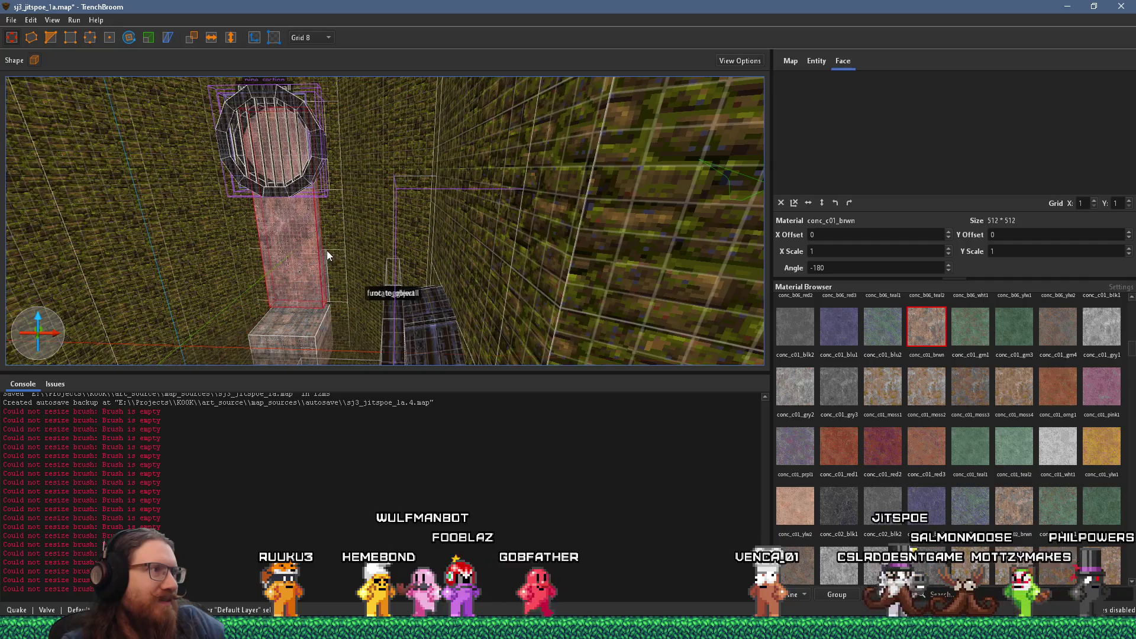
mouse_move(329, 240)
left_mouse_down()
mouse_move(507, 152)
mouse_move(464, 266)
mouse_move(390, 220)
mouse_move(402, 206)
mouse_move(403, 281)
mouse_move(364, 71)
left_mouse_up()
left_click_drag(358, 203, 380, 154)
mouse_move(368, 328)
left_mouse_down()
mouse_move(367, 28)
mouse_move(371, 340)
mouse_move(362, 231)
mouse_move(327, 211)
mouse_move(325, 321)
mouse_move(339, 165)
mouse_move(333, 235)
mouse_move(331, 209)
left_mouse_up()
left_click(326, 210)
Step: Apply the conc_c01_moss4 material to the stone block and select its top strip face
scroll(328, 202, "up", 6)
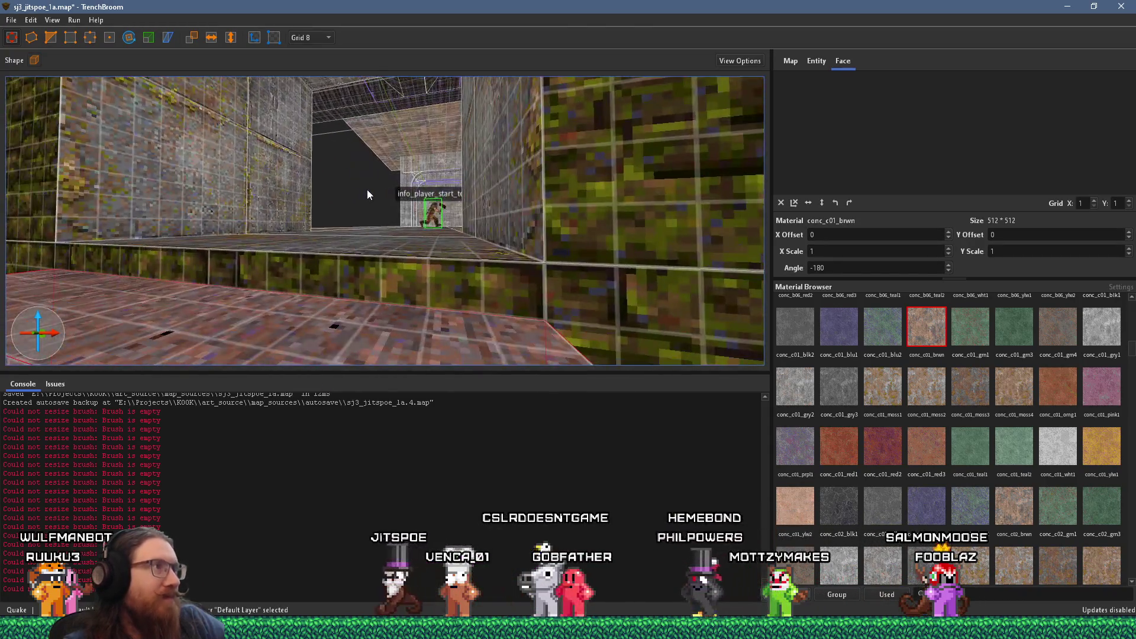
scroll(350, 244, "up", 5)
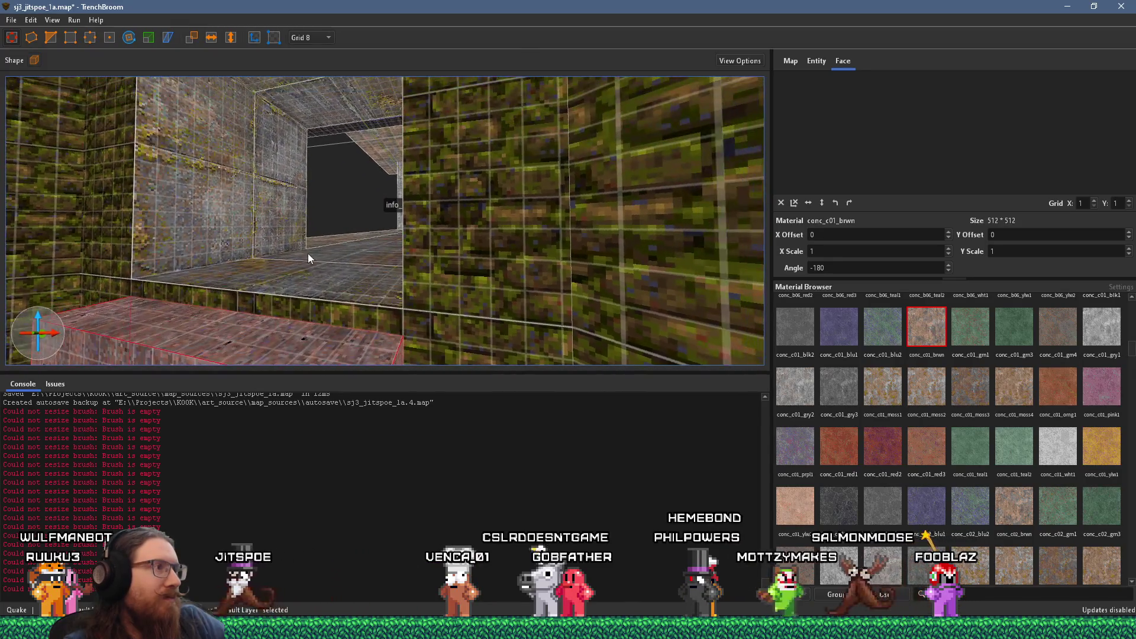
scroll(276, 280, "down", 5)
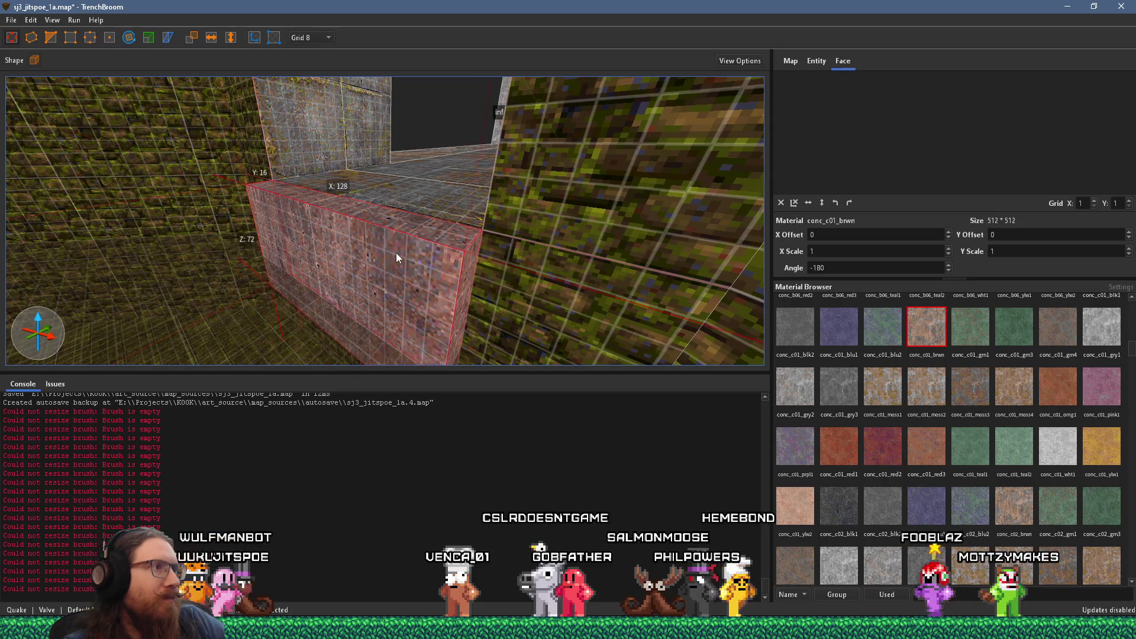
key("w")
scroll(342, 335, "down", 3)
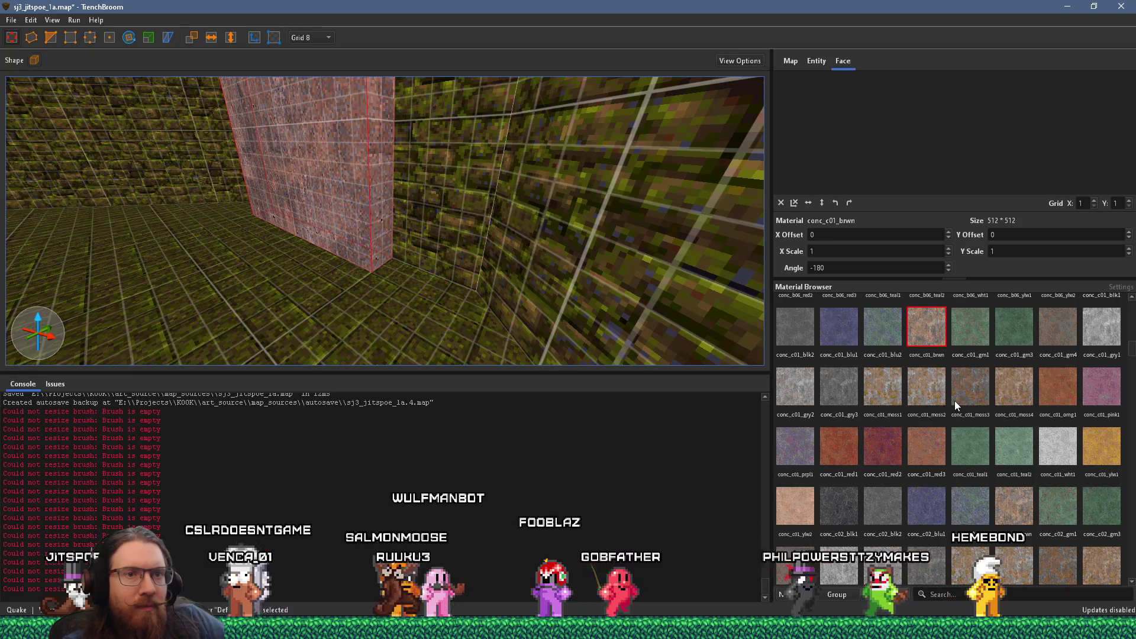
left_click(1009, 385)
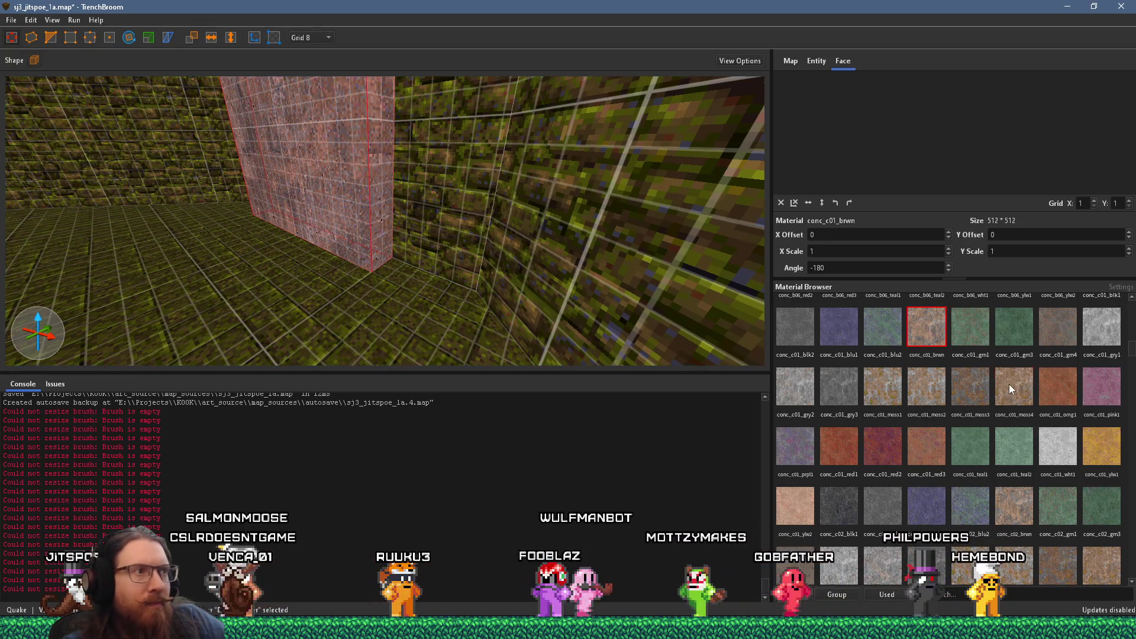
key("d")
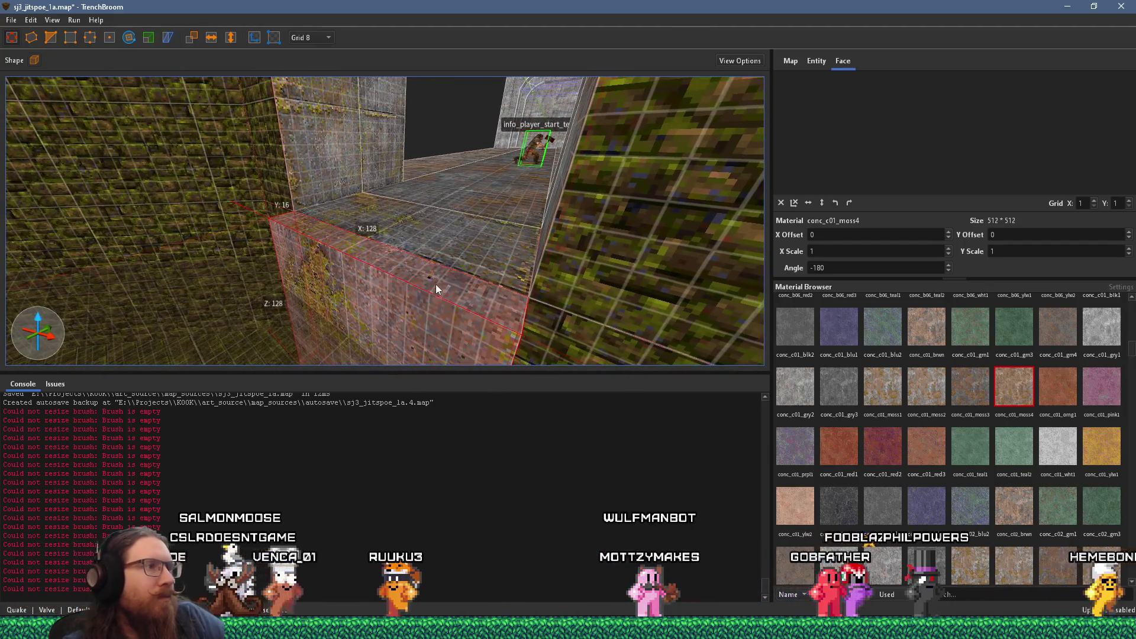
left_click(421, 283, "shift")
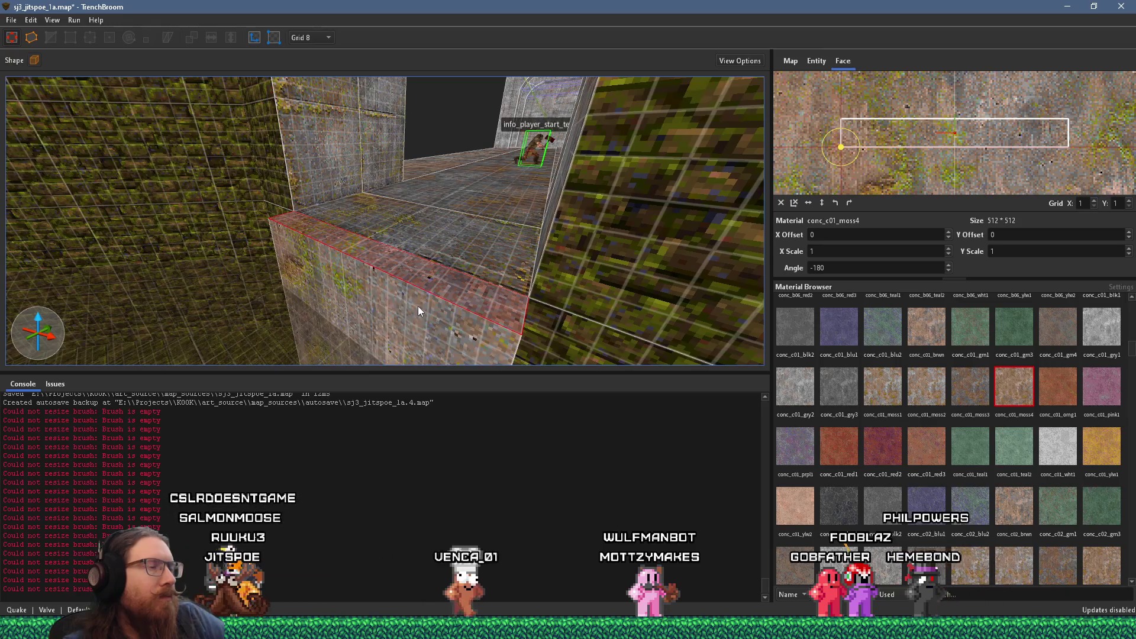
Step: Make the block 16 deep and lower the step heights to 96 and 72
left_click(419, 307)
mouse_move(399, 327)
left_mouse_down()
mouse_move(387, 338)
mouse_move(389, 305)
mouse_move(389, 324)
left_mouse_up()
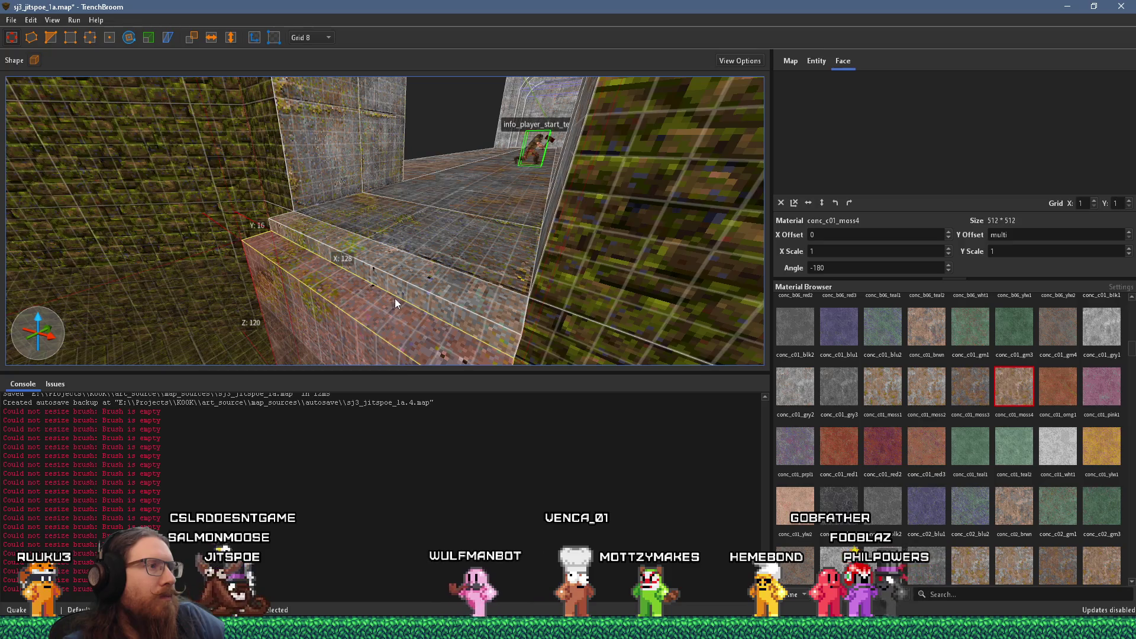
left_click(400, 295, "shift")
left_click(351, 246)
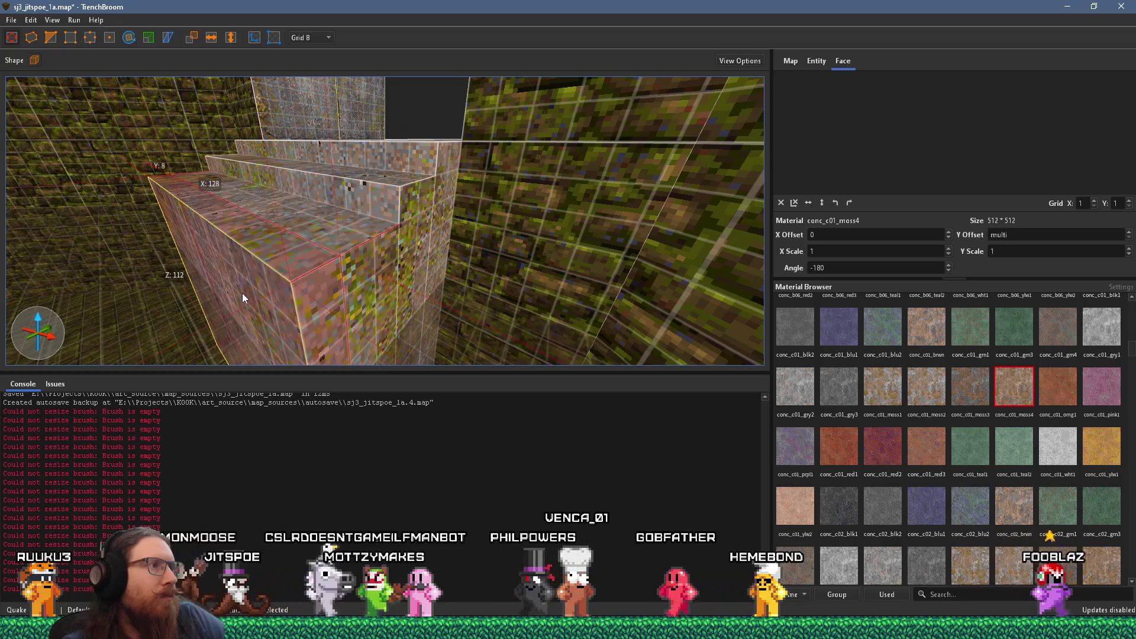
scroll(292, 214, "up", 3)
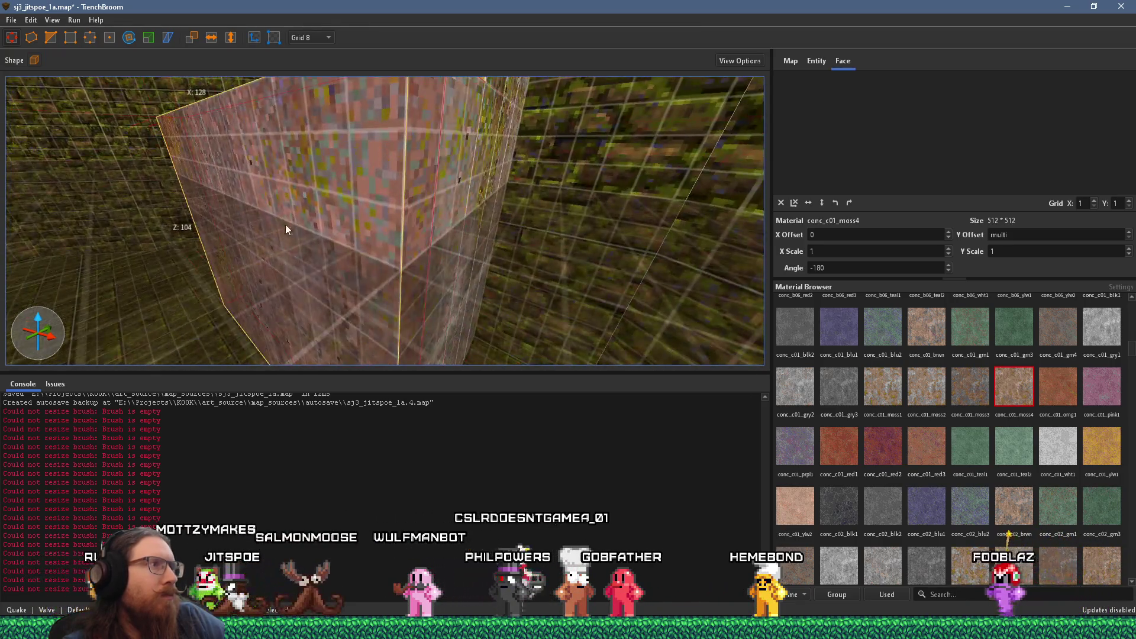
scroll(253, 241, "down", 4)
mouse_move(310, 230)
left_mouse_down()
mouse_move(315, 282)
mouse_move(278, 309)
mouse_move(299, 296)
mouse_move(321, 318)
mouse_move(283, 346)
mouse_move(289, 325)
mouse_move(287, 338)
left_mouse_up()
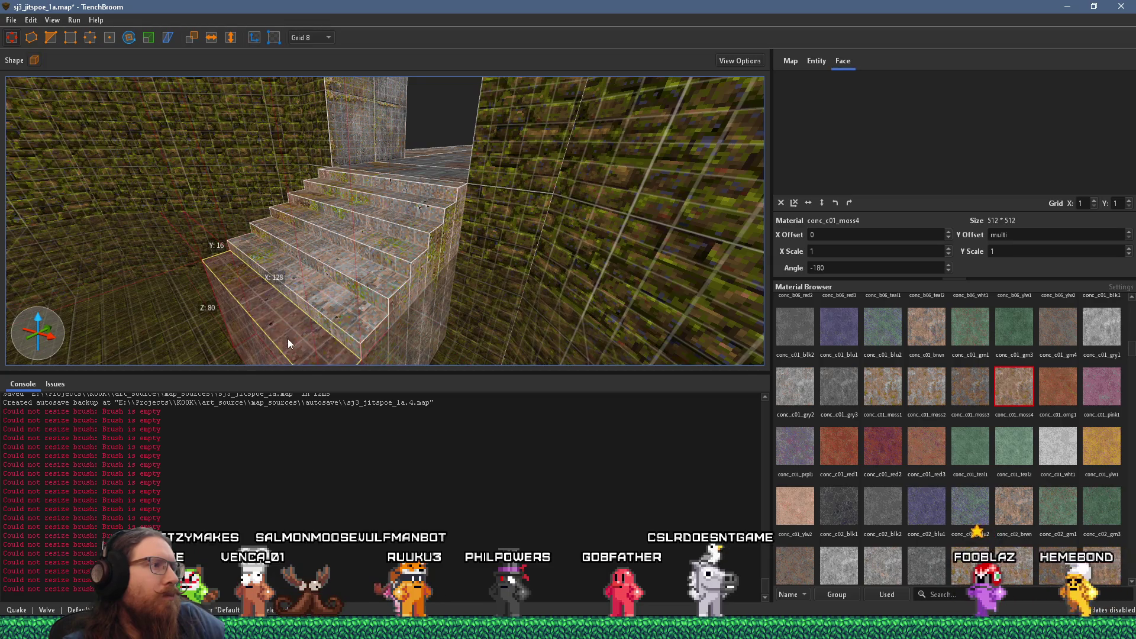
scroll(287, 338, "up", 3)
mouse_move(283, 291)
left_mouse_down()
mouse_move(307, 257)
mouse_move(312, 277)
mouse_move(291, 316)
mouse_move(255, 339)
mouse_move(259, 303)
mouse_move(262, 321)
left_mouse_up()
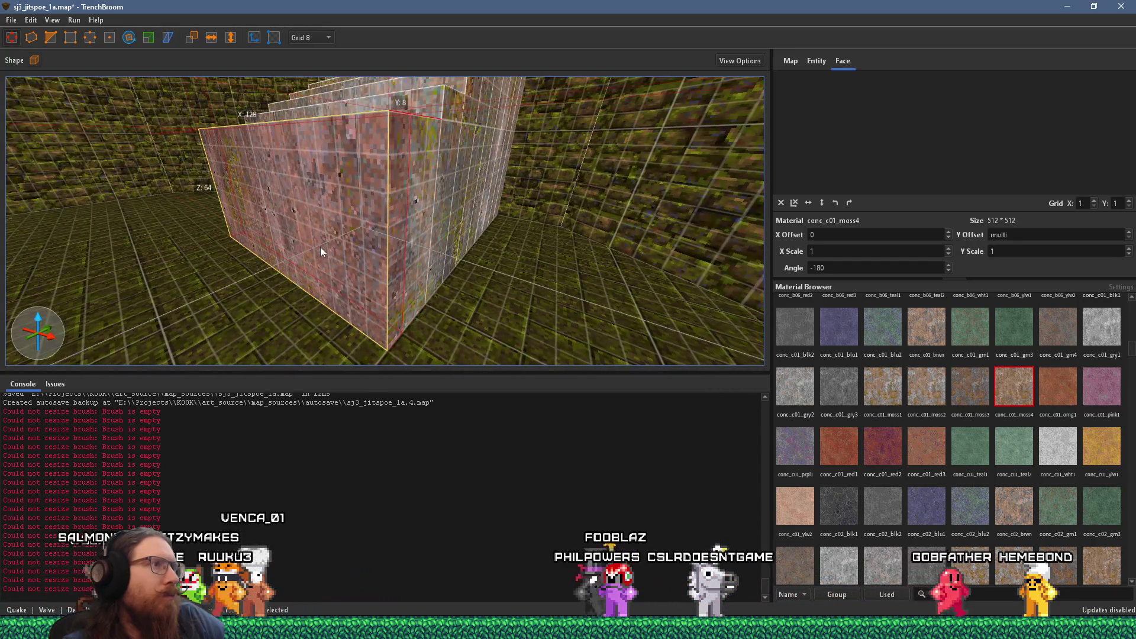
Step: Delete the thin 8-unit step and lower the bottom step to height 16
mouse_move(308, 253)
left_mouse_down()
mouse_move(297, 313)
mouse_move(285, 300)
mouse_move(307, 235)
mouse_move(261, 252)
mouse_move(274, 321)
mouse_move(304, 231)
mouse_move(299, 248)
mouse_move(271, 227)
mouse_move(246, 277)
mouse_move(375, 208)
left_mouse_up()
left_click(314, 287)
left_click(375, 205)
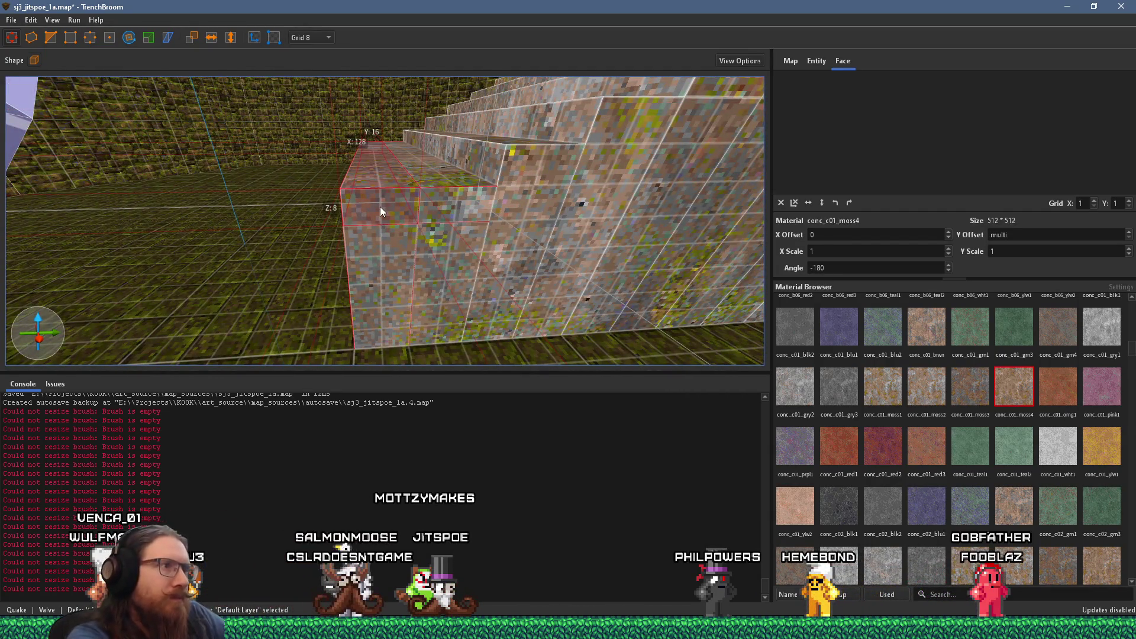
key("Delete")
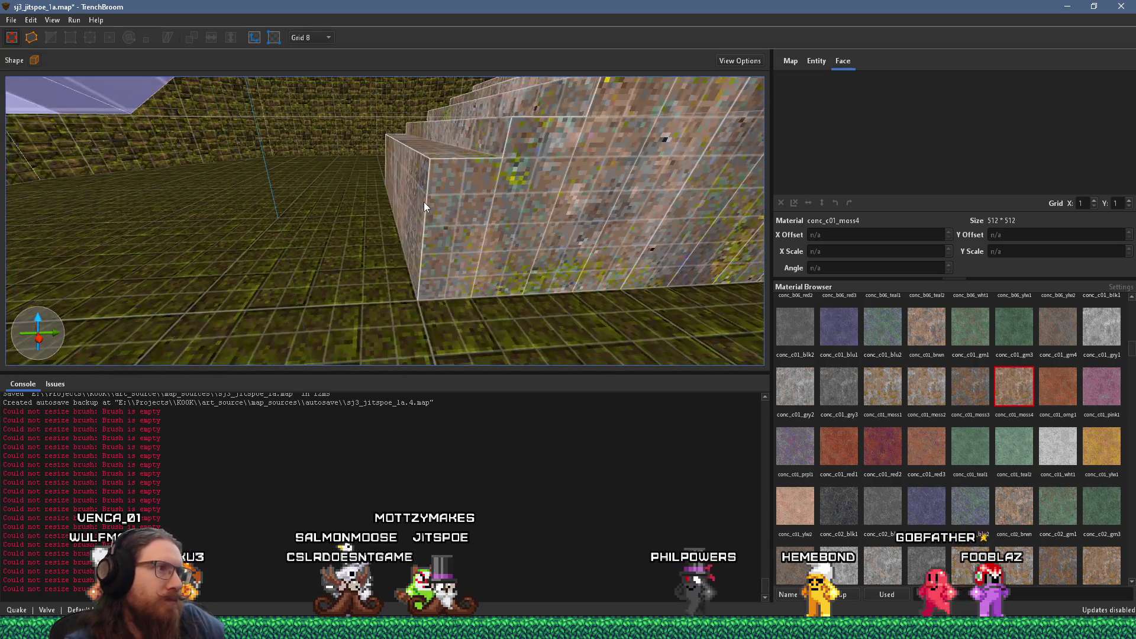
left_click(424, 195)
mouse_move(381, 194)
left_mouse_down()
mouse_move(383, 174)
mouse_move(358, 218)
mouse_move(317, 213)
mouse_move(327, 237)
left_mouse_up()
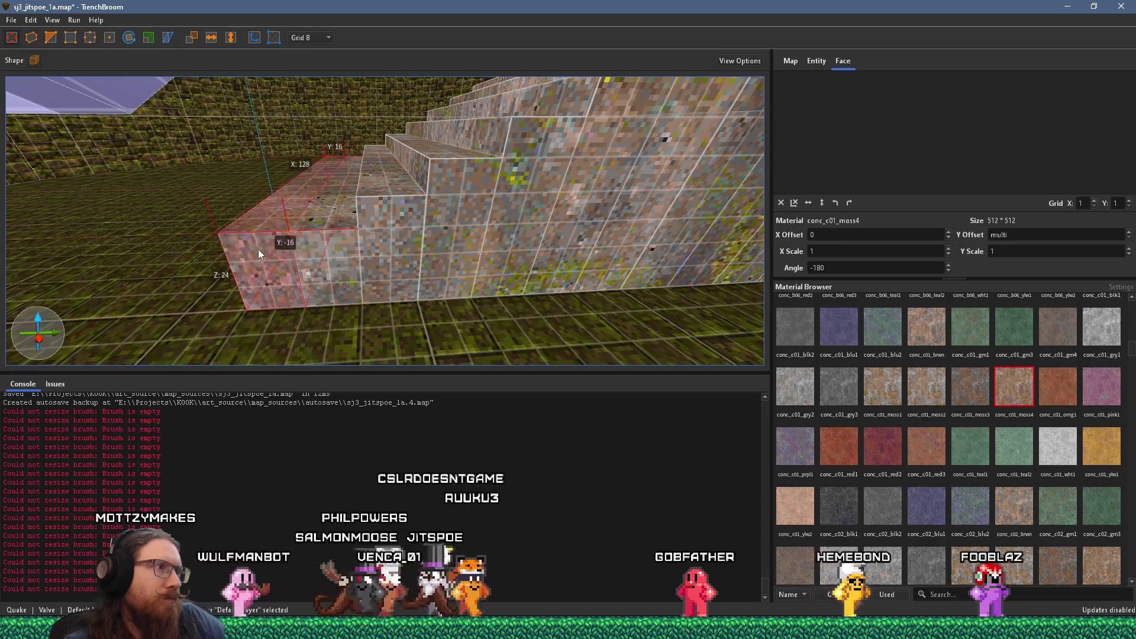
mouse_move(258, 288)
left_mouse_down()
mouse_move(198, 273)
mouse_move(192, 283)
mouse_move(214, 267)
mouse_move(147, 262)
left_mouse_up()
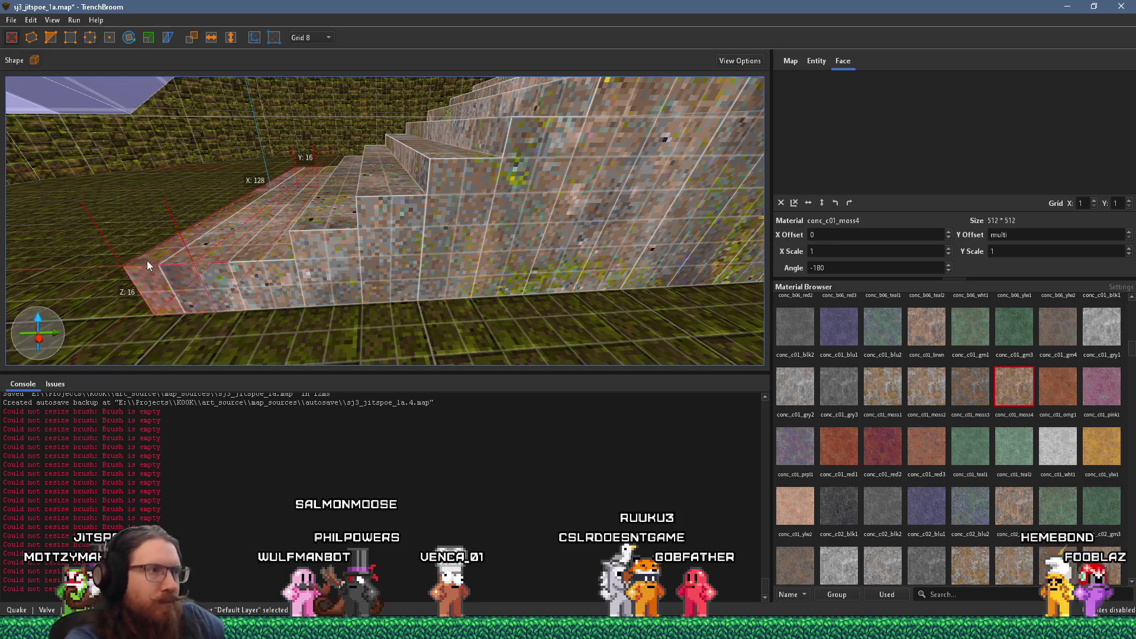
key("Escape")
left_click_drag(319, 163, 216, 317)
mouse_move(286, 228)
left_mouse_down()
mouse_move(366, 273)
mouse_move(356, 277)
left_mouse_up()
left_click(342, 254, "shift")
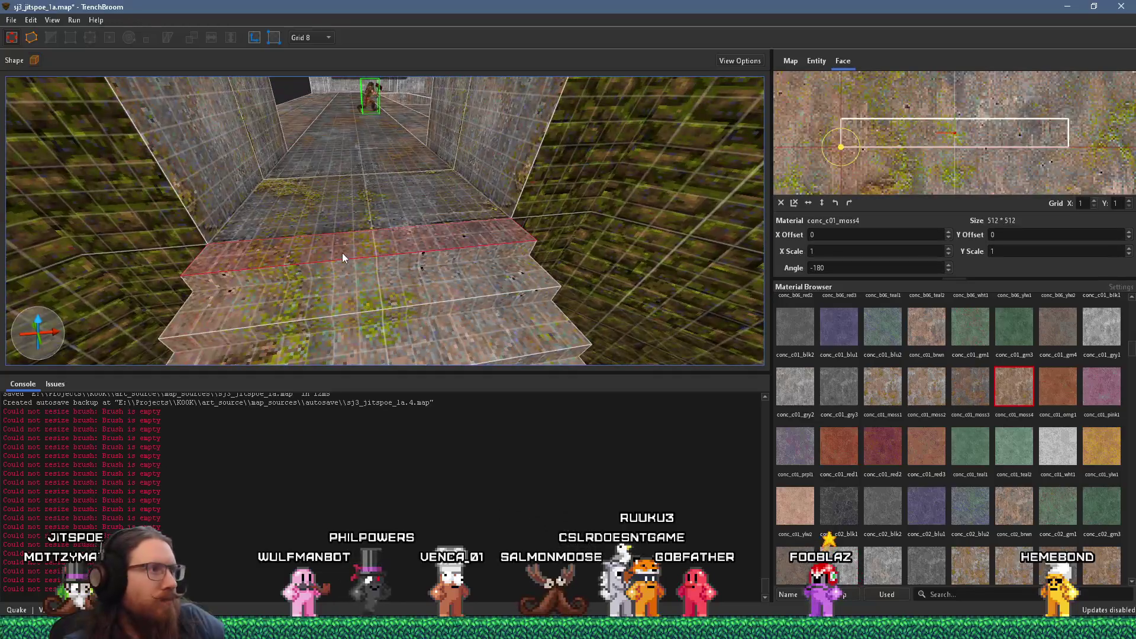
Step: Inspect the stair step faces and set the grid to 2 units
mouse_move(339, 340)
left_mouse_down()
mouse_move(325, 279)
mouse_move(340, 198)
left_mouse_up()
left_click(333, 222, "shift")
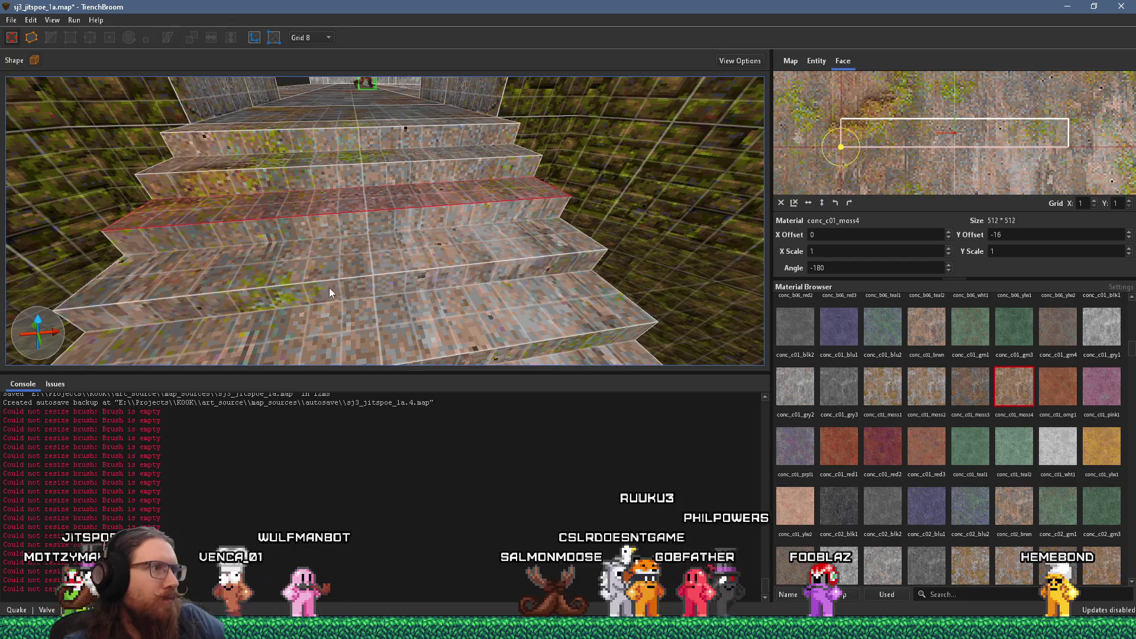
mouse_move(328, 333)
left_mouse_down()
mouse_move(339, 189)
mouse_move(334, 310)
mouse_move(336, 243)
mouse_move(359, 246)
left_mouse_up()
left_click(339, 191, "shift")
scroll(332, 307, "down", 5)
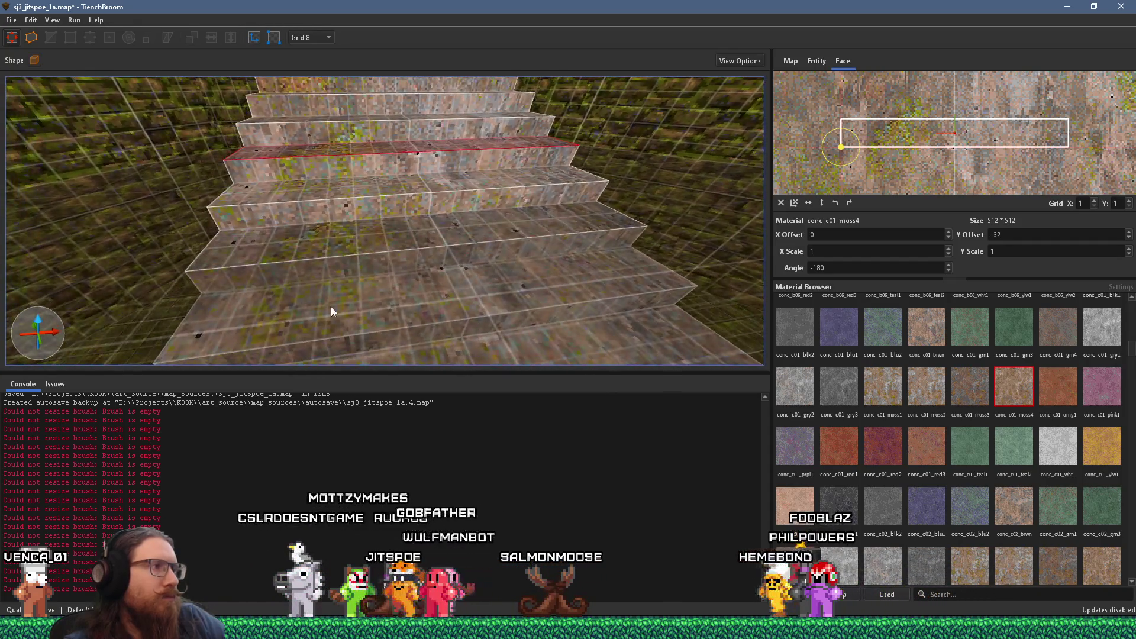
left_click(328, 291)
left_click(320, 38)
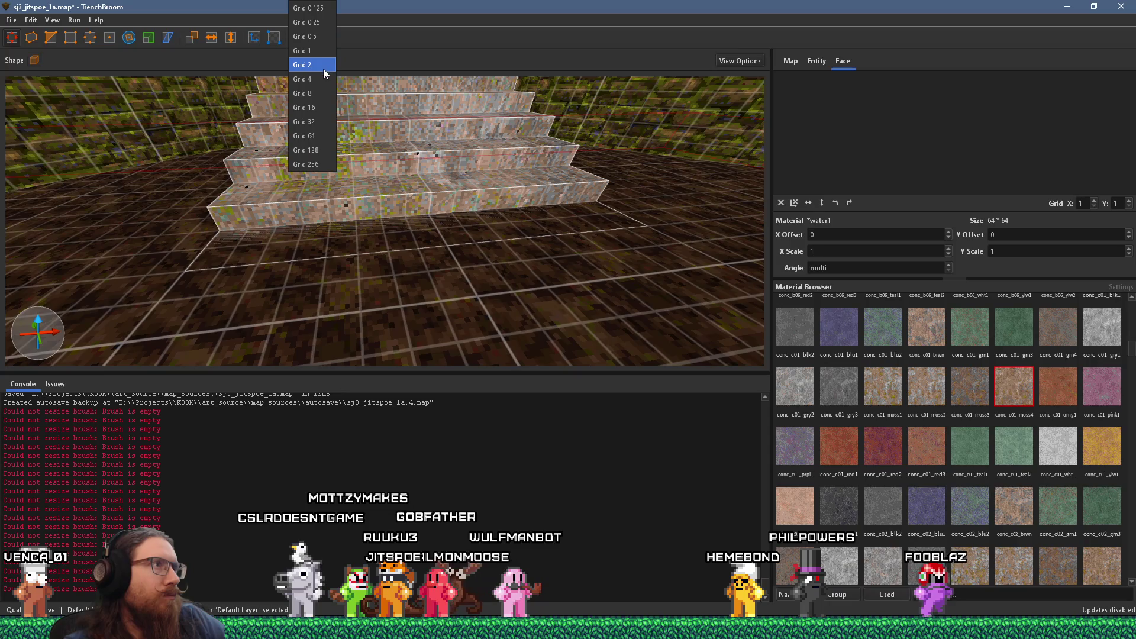
left_click(321, 64)
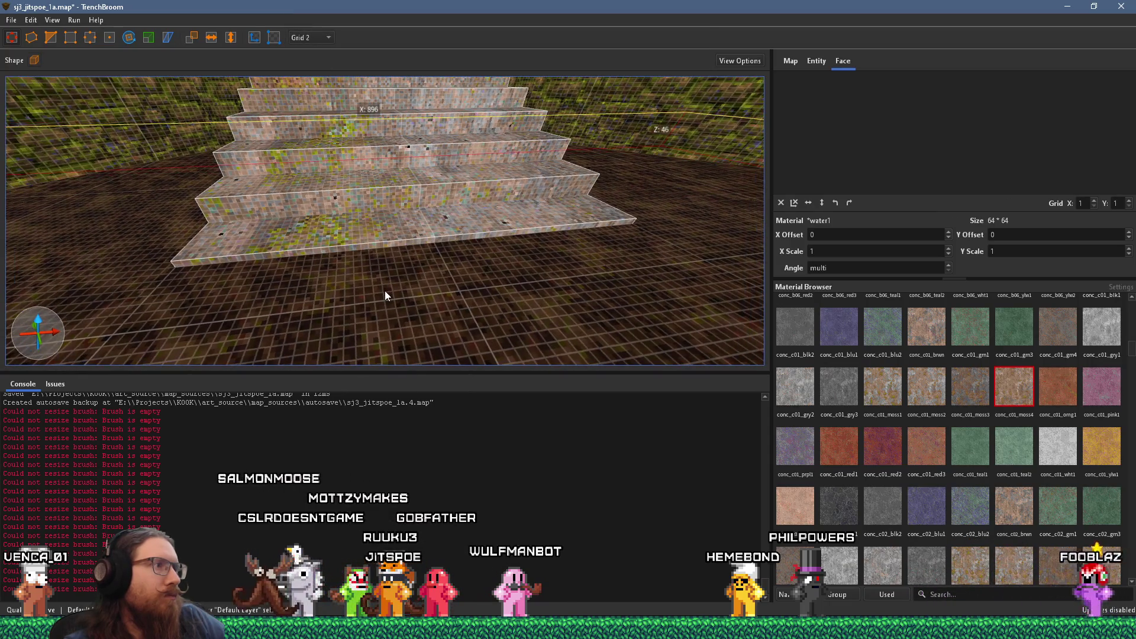
scroll(335, 273, "up", 6)
Step: Copy texture alignment from a reference step face onto the top riser and lower steps
left_click(334, 266, "shift")
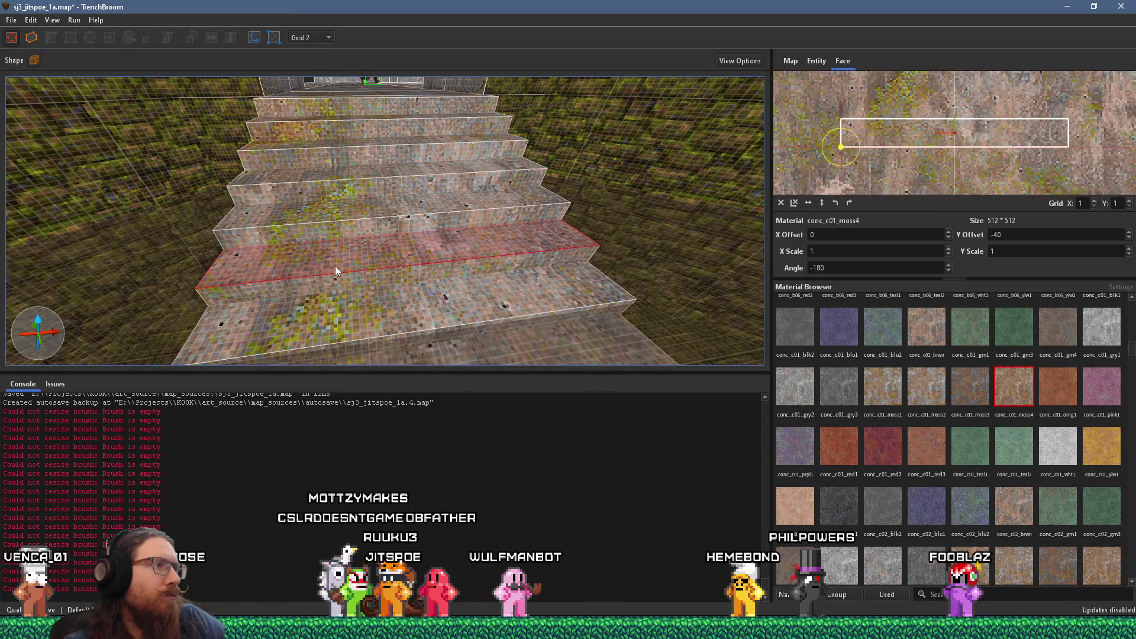
left_click(343, 314, "shift")
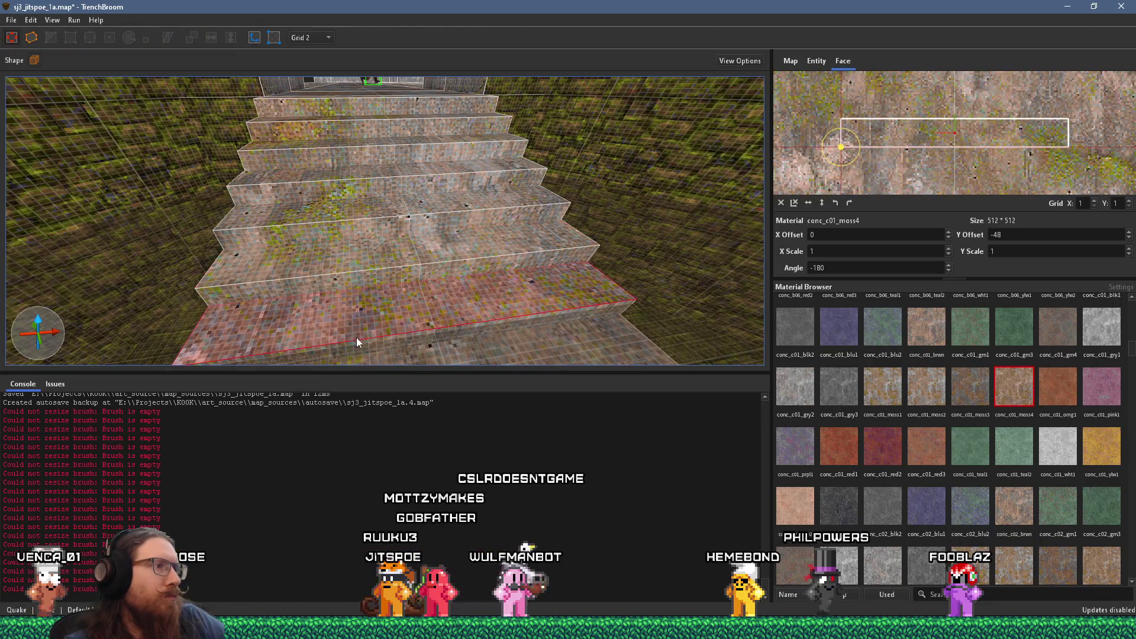
scroll(356, 340, "down", 2)
left_click_drag(367, 313, 397, 250)
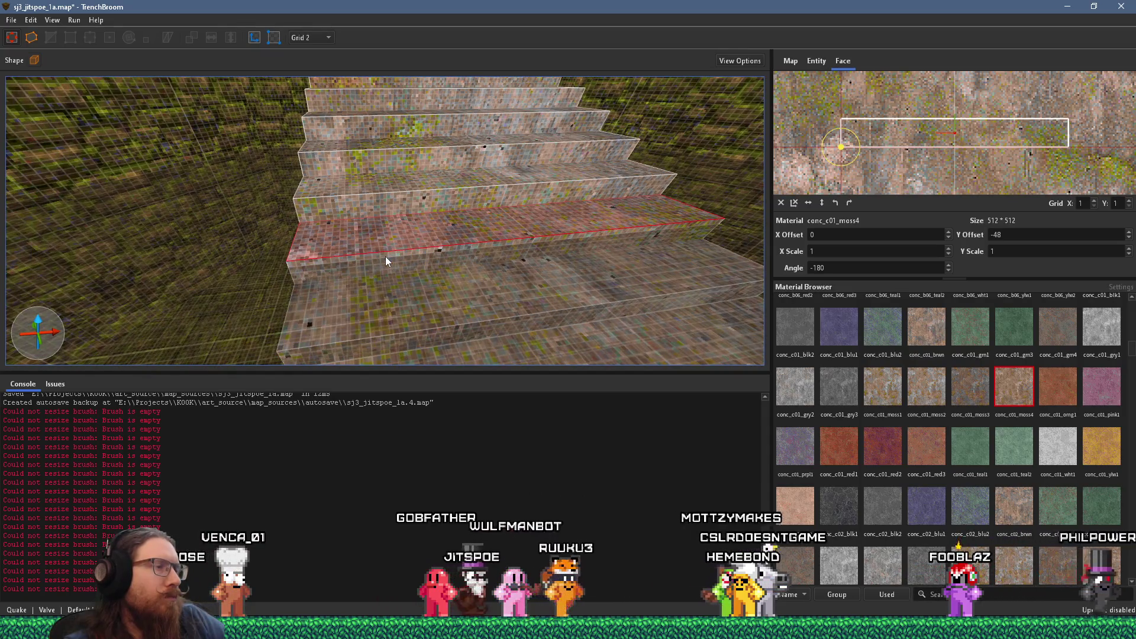
scroll(408, 281, "up", 3)
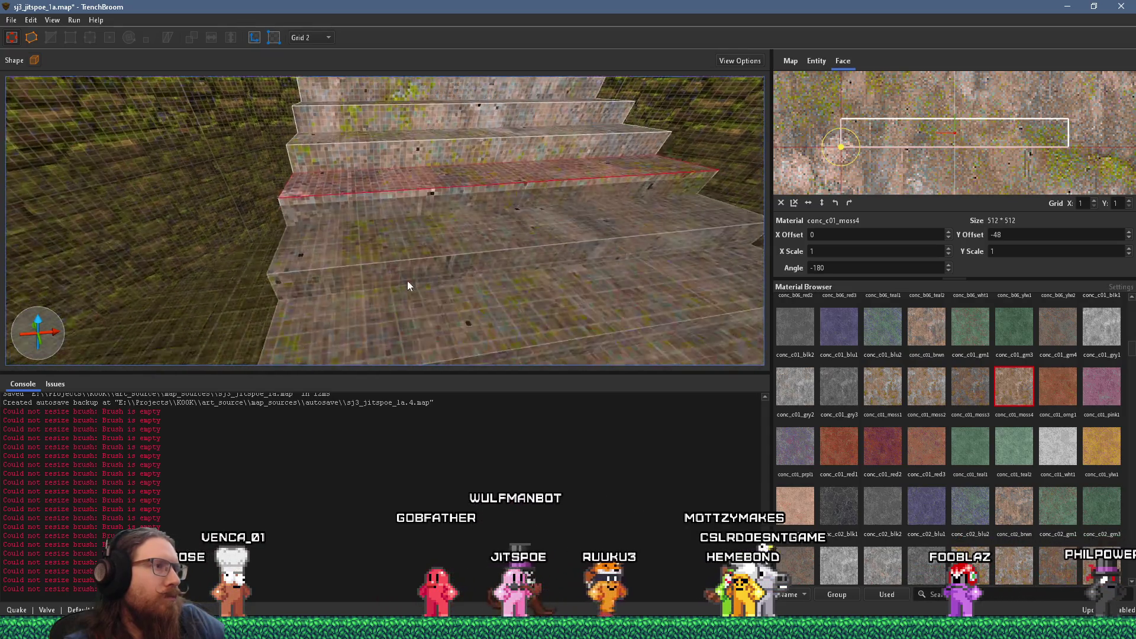
left_click(408, 92, "shift")
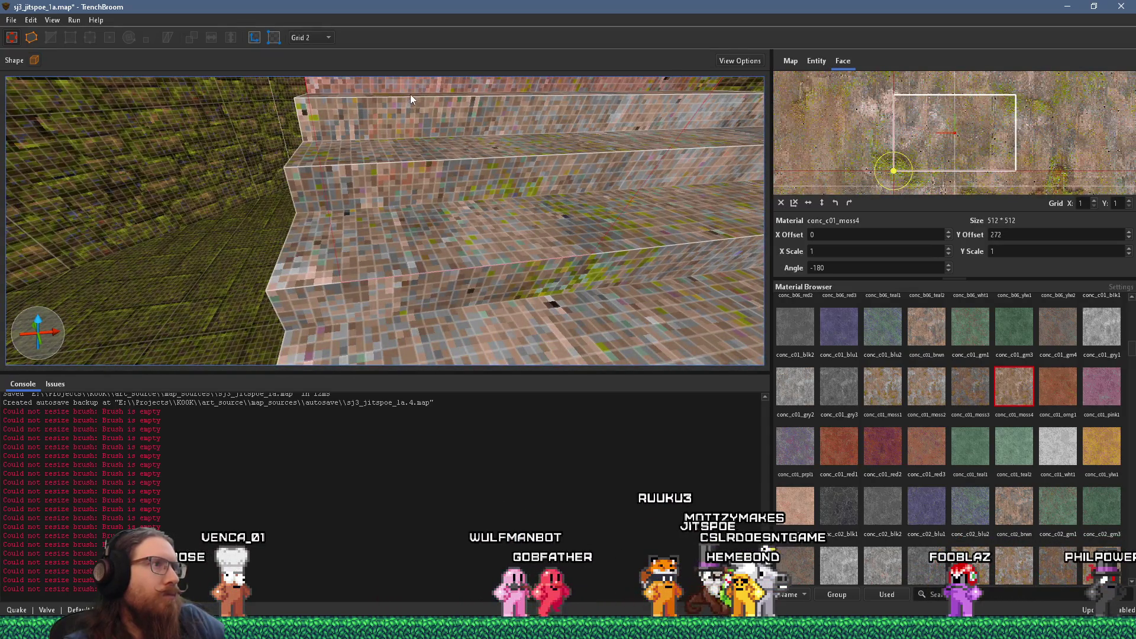
left_click(411, 93, "shift")
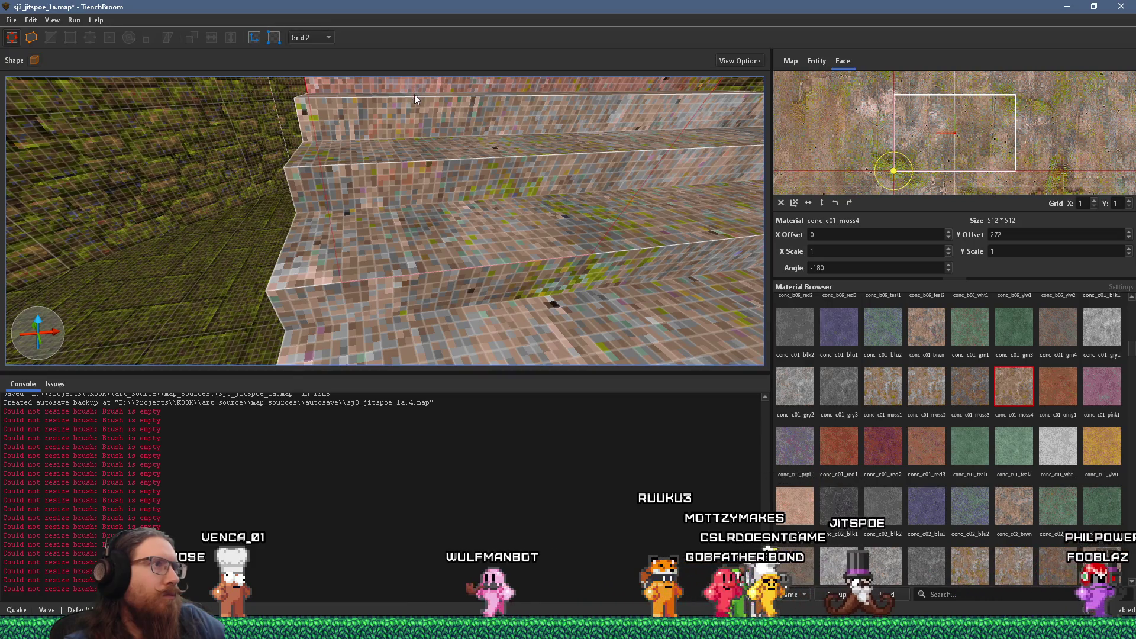
left_click(414, 94, "shift")
left_click(411, 260, "shift")
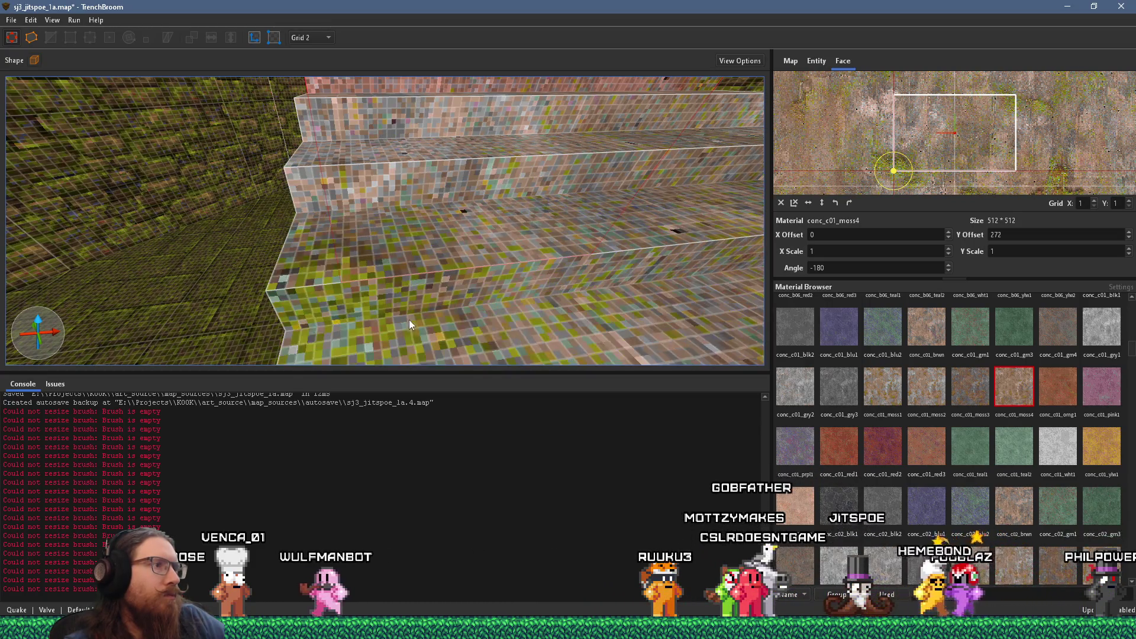
scroll(415, 311, "down", 2)
Step: Align each riser and lower stair face to the tread above, down through the bottom steps
left_click(451, 197)
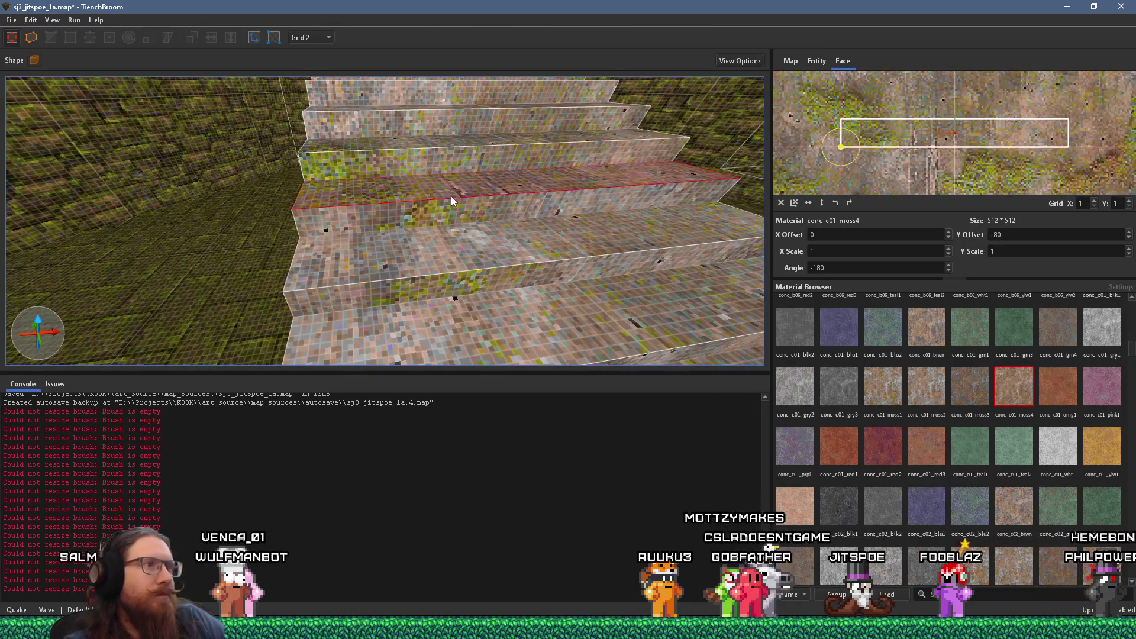
left_click(452, 245, "alt+shift")
left_click(452, 317, "alt+shift")
scroll(444, 284, "up", 3)
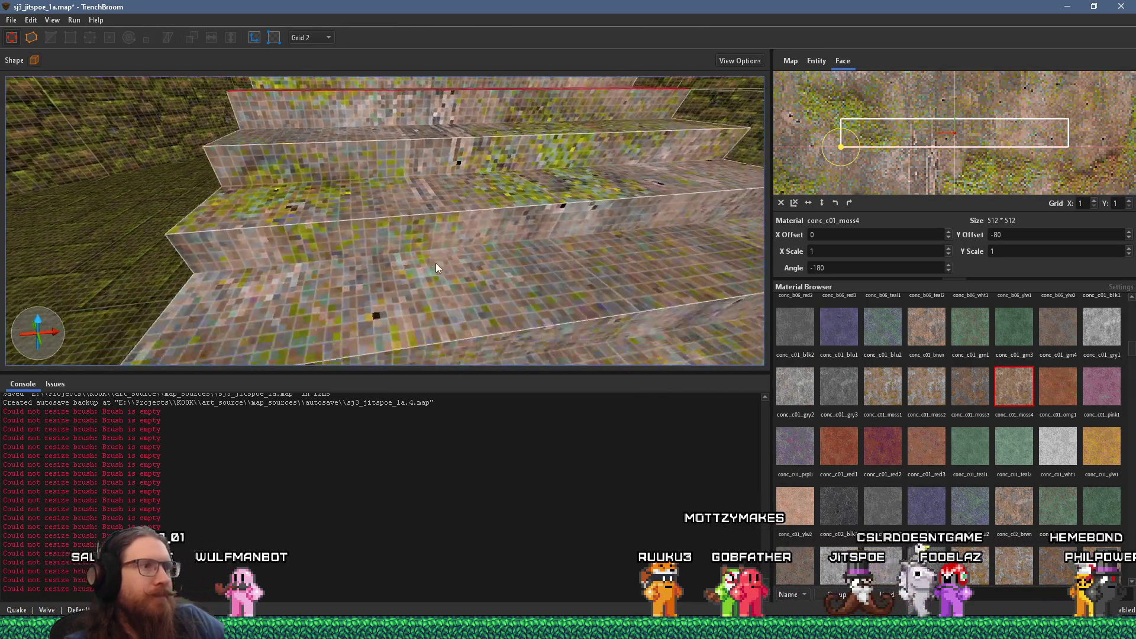
left_click(456, 199)
left_click(464, 232, "alt+shift")
left_click(489, 335, "alt+shift")
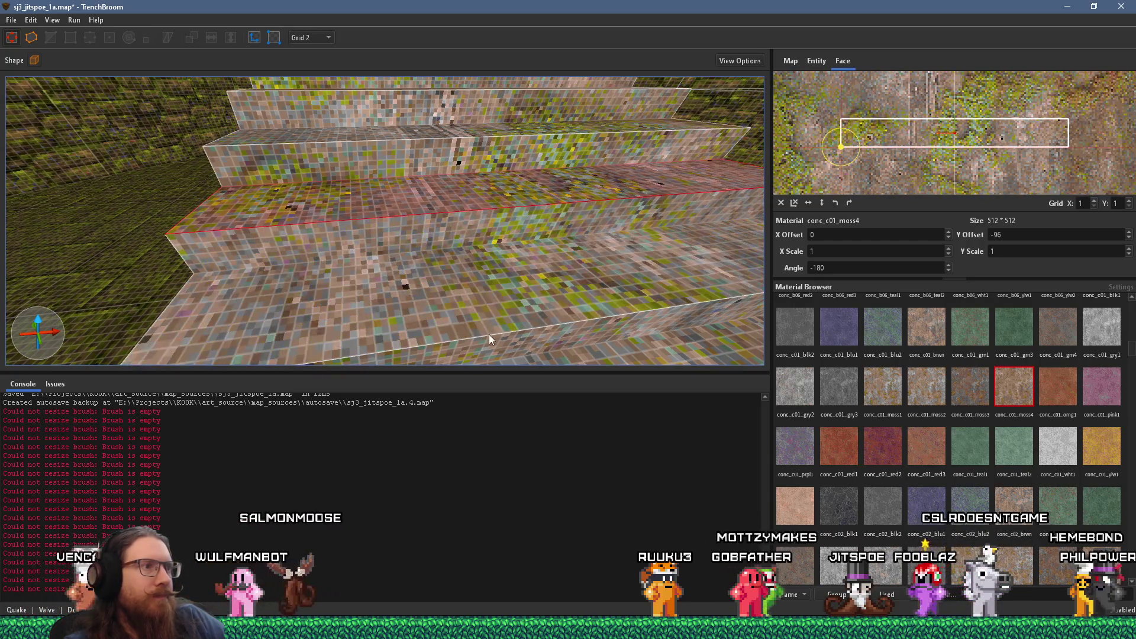
scroll(488, 320, "down", 4)
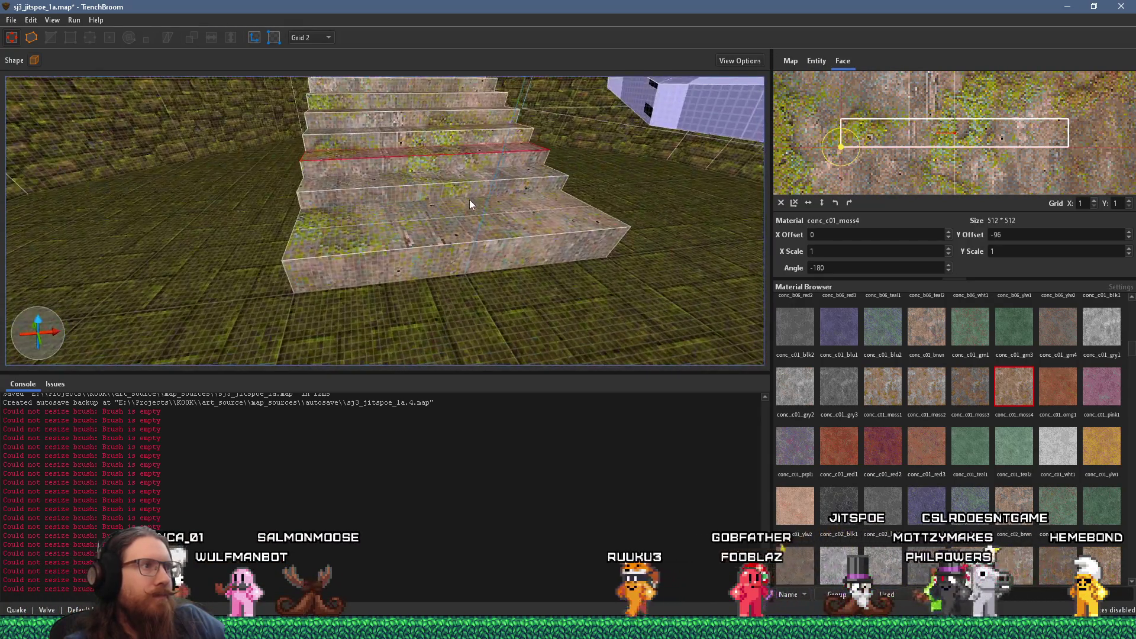
left_click(450, 190)
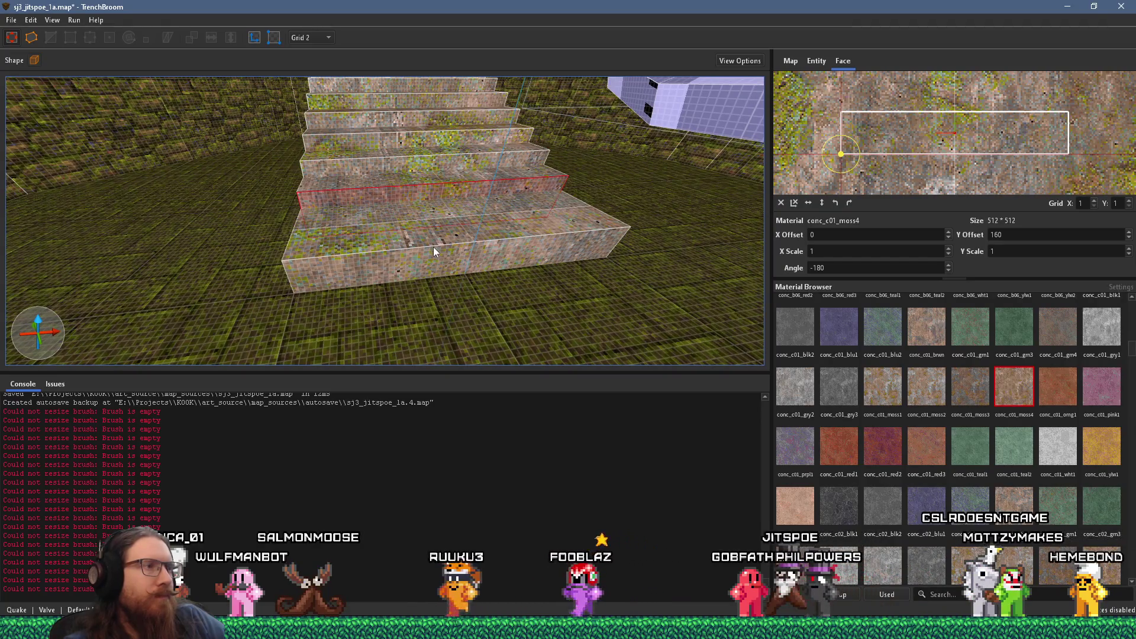
left_click(434, 247)
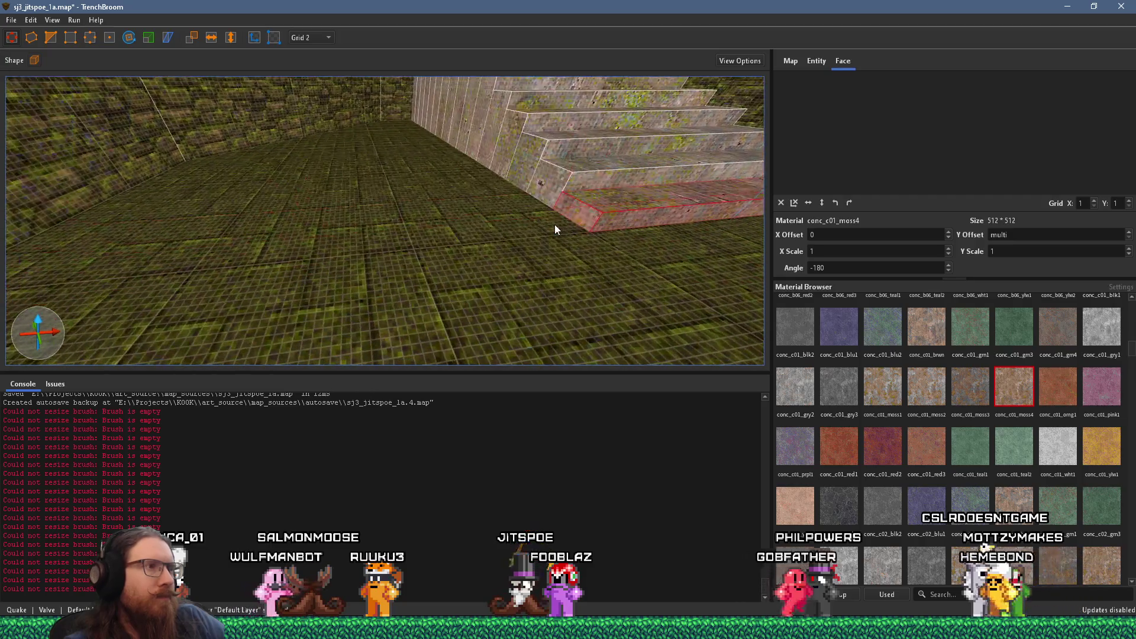
left_click(431, 225)
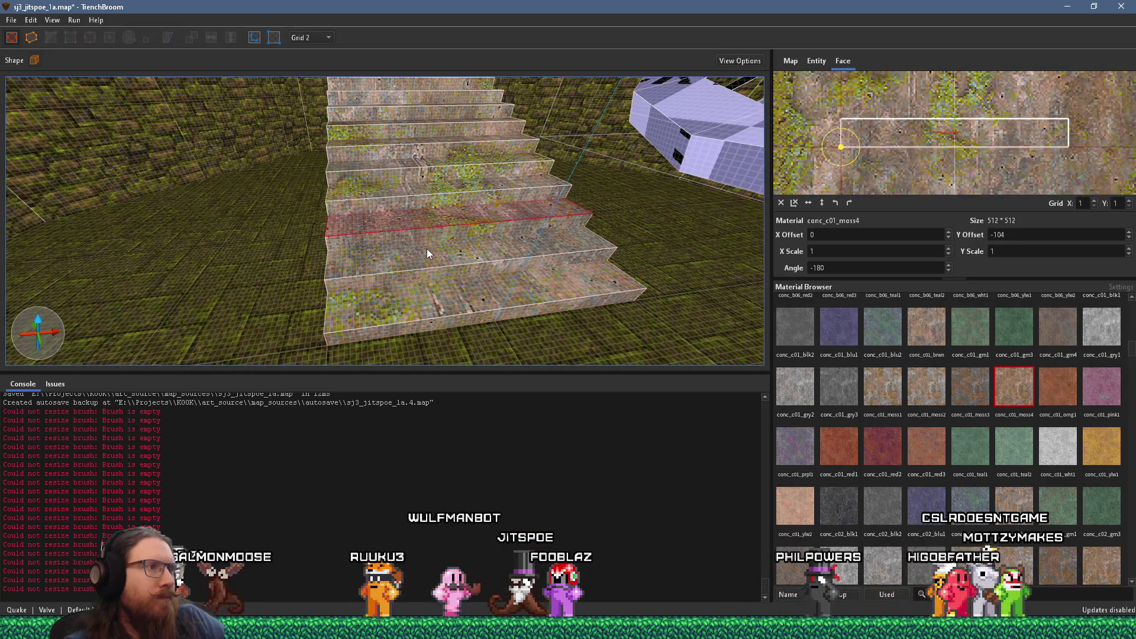
left_click(424, 285, "alt")
mouse_move(413, 297)
left_mouse_down()
mouse_move(432, 418)
mouse_move(406, 284)
mouse_move(222, 314)
mouse_move(296, 275)
mouse_move(305, 255)
mouse_move(393, 278)
mouse_move(208, 275)
mouse_move(99, 239)
mouse_move(265, 221)
mouse_move(222, 132)
mouse_move(309, 118)
mouse_move(388, 144)
mouse_move(300, 234)
mouse_move(381, 267)
mouse_move(431, 199)
mouse_move(439, 273)
left_mouse_up()
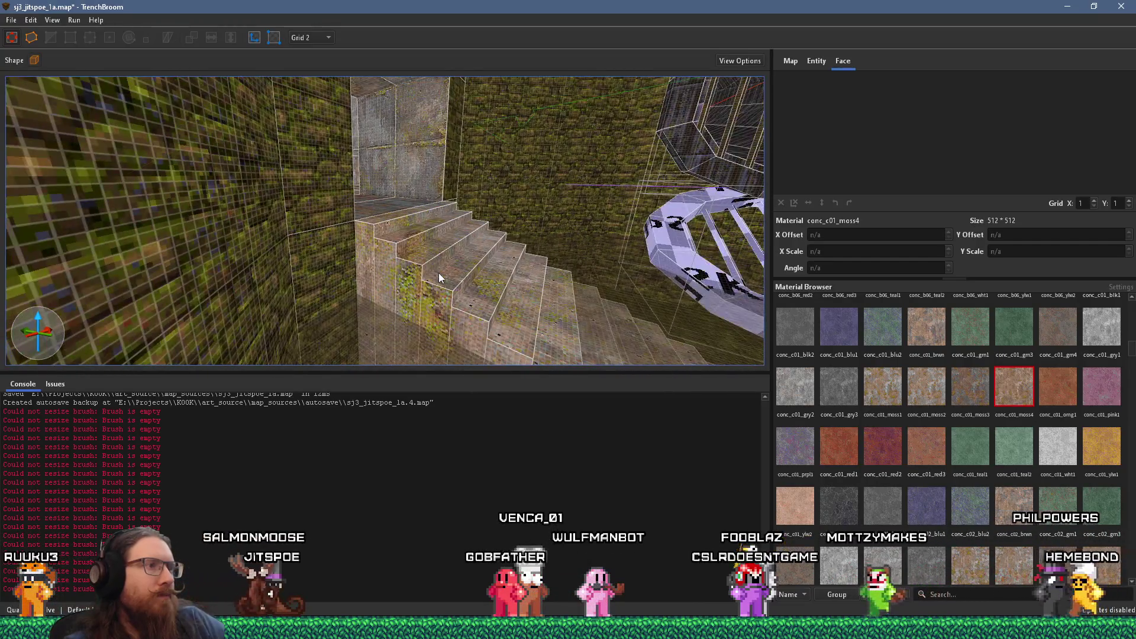
Step: Select a stair tread and the risers below it to compare texture offsets
left_click(413, 261, "shift")
left_click(409, 278, "shift")
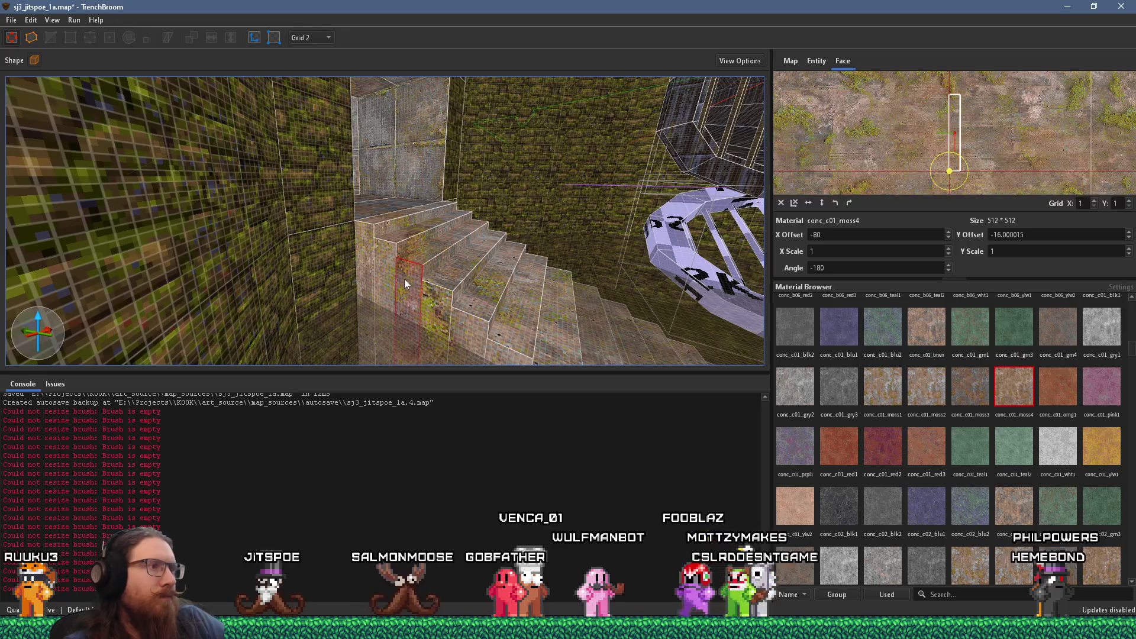
left_click_drag(454, 326, 463, 232)
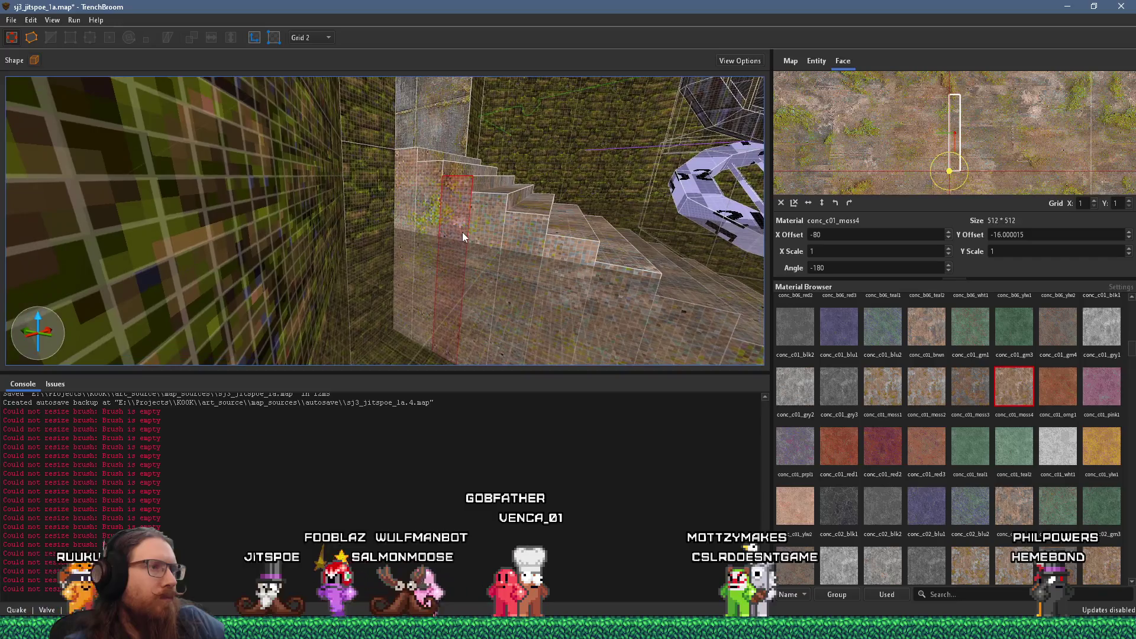
left_click(457, 221)
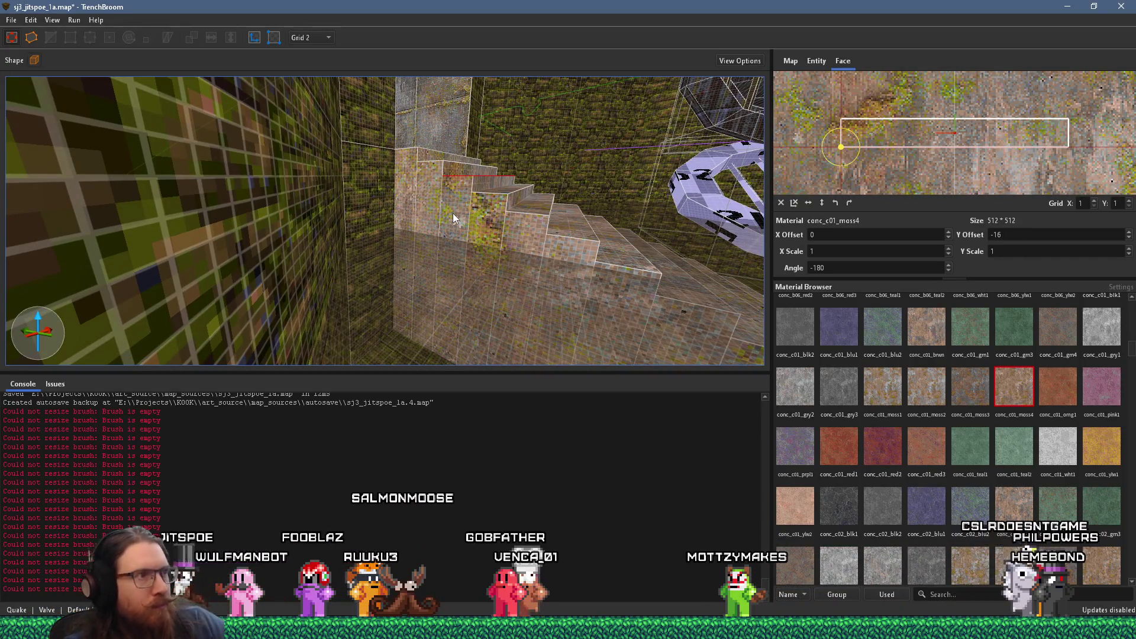
Step: Return the narrow strip face to zero offset and 0° texture rotation
key("ctrl+z")
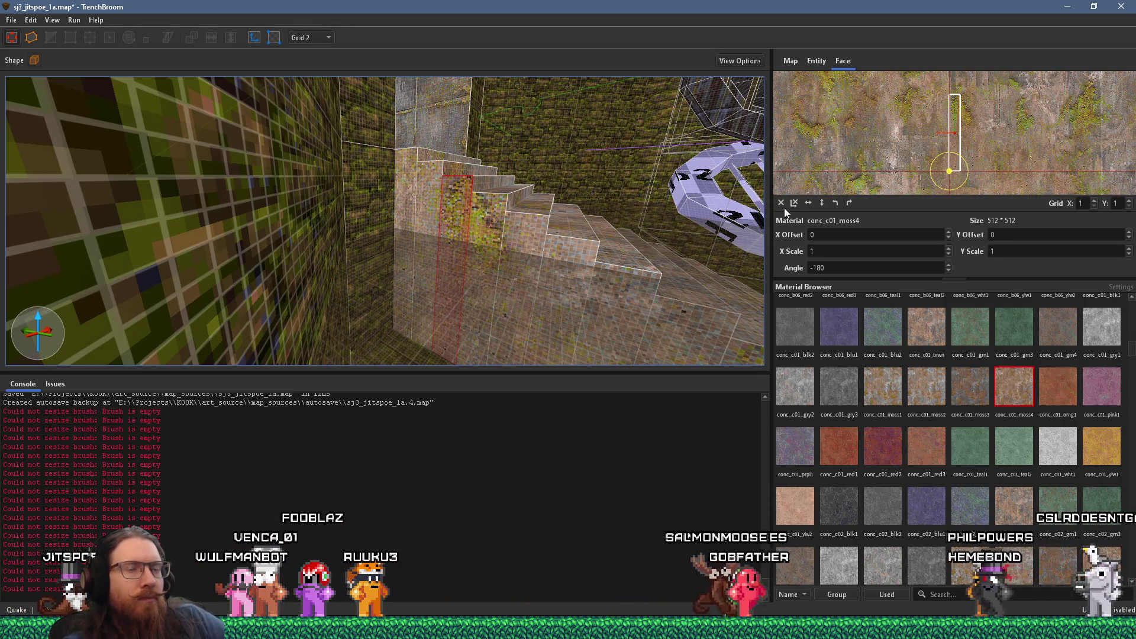
key("ctrl+z")
scroll(473, 275, "down", 2)
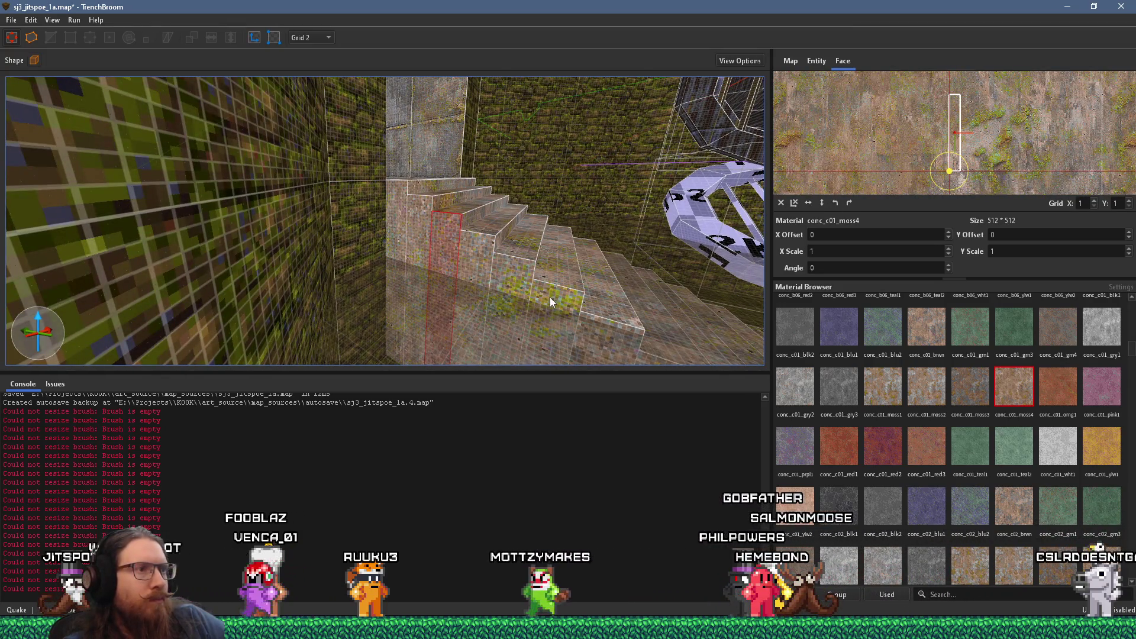
scroll(550, 298, "up", 3)
mouse_move(470, 269)
left_mouse_down()
mouse_move(453, 193)
mouse_move(463, 237)
mouse_move(560, 270)
mouse_move(529, 258)
mouse_move(384, 259)
mouse_move(371, 271)
left_mouse_up()
mouse_move(516, 285)
left_mouse_down()
mouse_move(462, 249)
mouse_move(299, 246)
mouse_move(226, 264)
mouse_move(370, 221)
mouse_move(397, 124)
mouse_move(384, 185)
mouse_move(335, 237)
mouse_move(385, 126)
mouse_move(375, 215)
mouse_move(270, 227)
mouse_move(336, 284)
mouse_move(333, 301)
mouse_move(427, 269)
mouse_move(570, 272)
mouse_move(473, 293)
mouse_move(349, 284)
mouse_move(425, 278)
mouse_move(516, 293)
mouse_move(446, 249)
mouse_move(568, 265)
left_mouse_up()
Step: Rotate the strip's texture back to -180 degrees and set the grid to 16 units
key("shift+Page_Down")
key("shift+Page_Down")
scroll(536, 275, "down", 5)
left_click(447, 245)
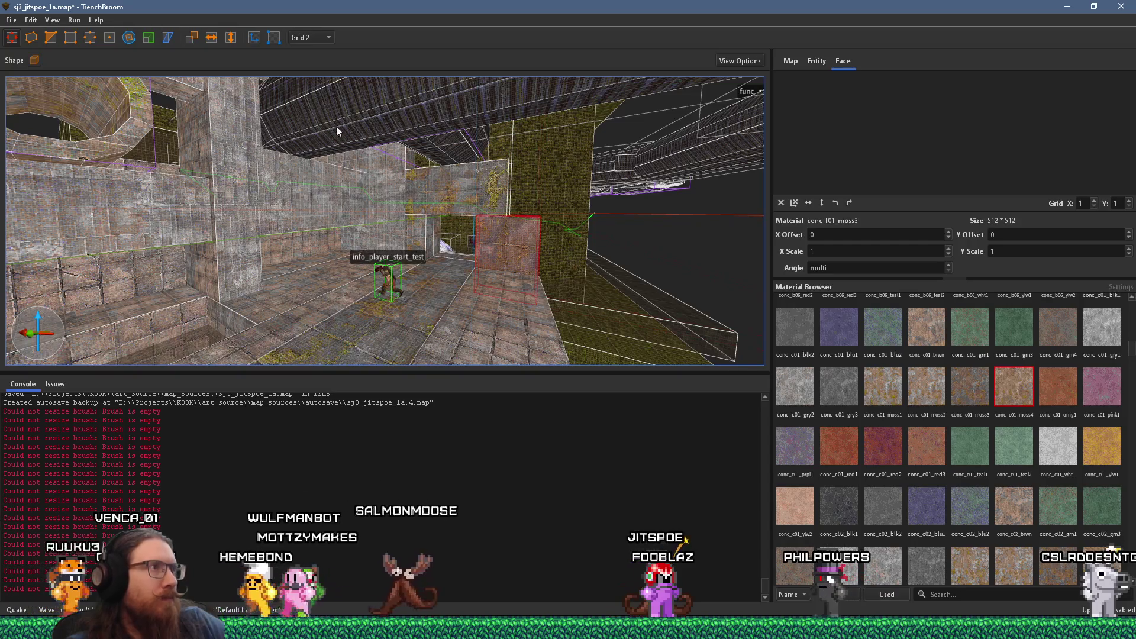
left_click(309, 38)
left_click(322, 111)
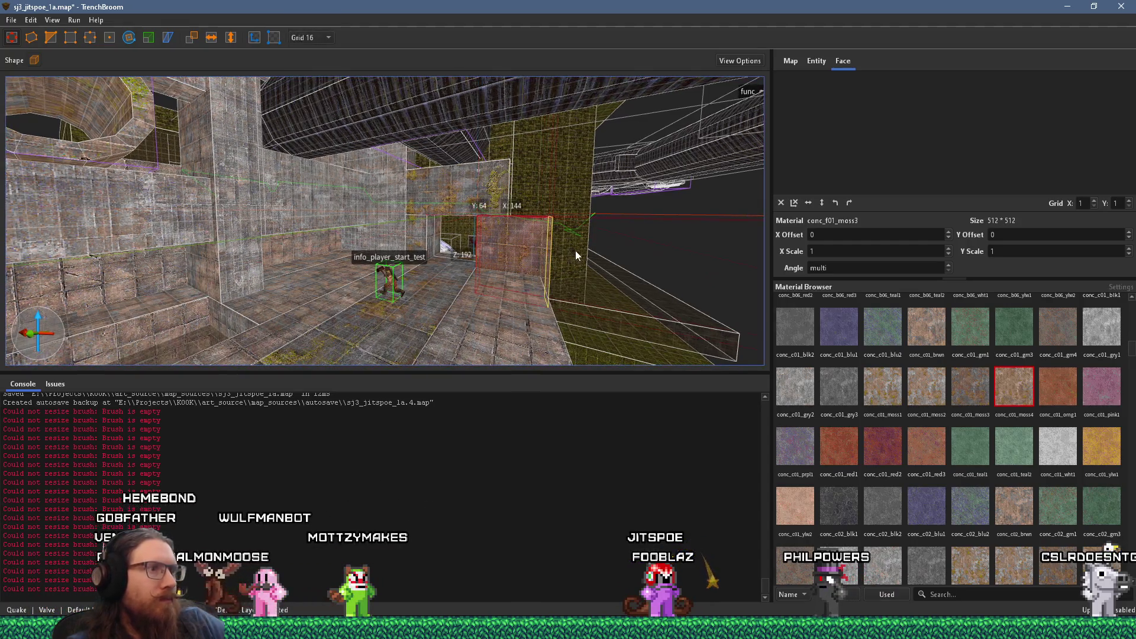
scroll(507, 277, "up", 6)
Step: Frame the wall with three round openings, then switch to the PureRef reference board
mouse_move(366, 257)
left_mouse_down()
mouse_move(368, 294)
mouse_move(512, 248)
left_mouse_up()
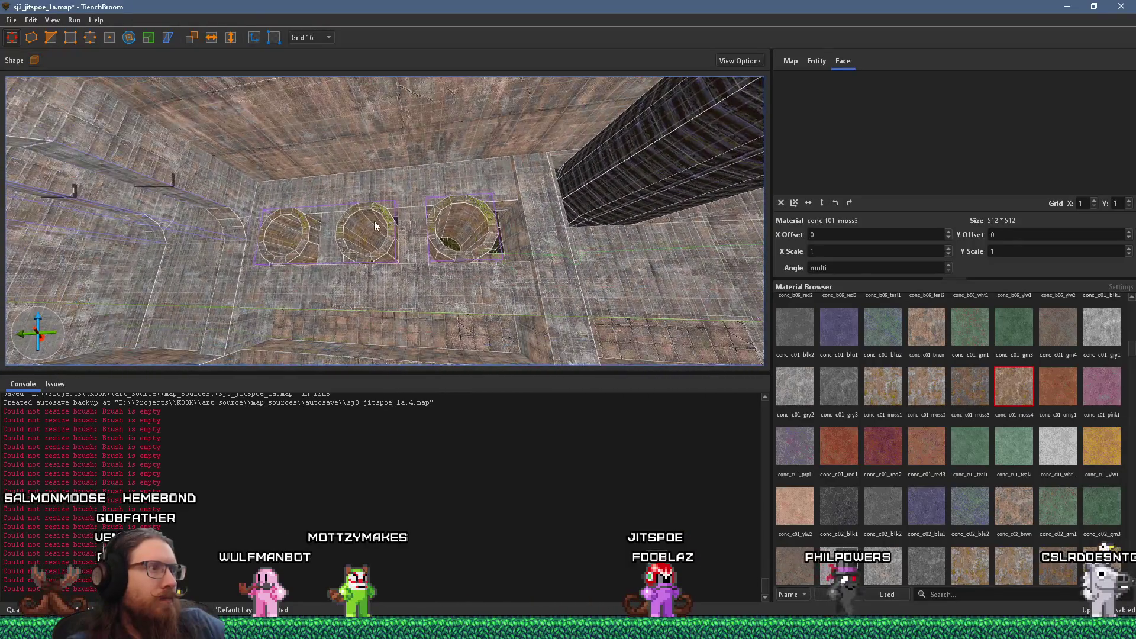
left_click_drag(374, 222, 338, 232)
key("alt+Tab")
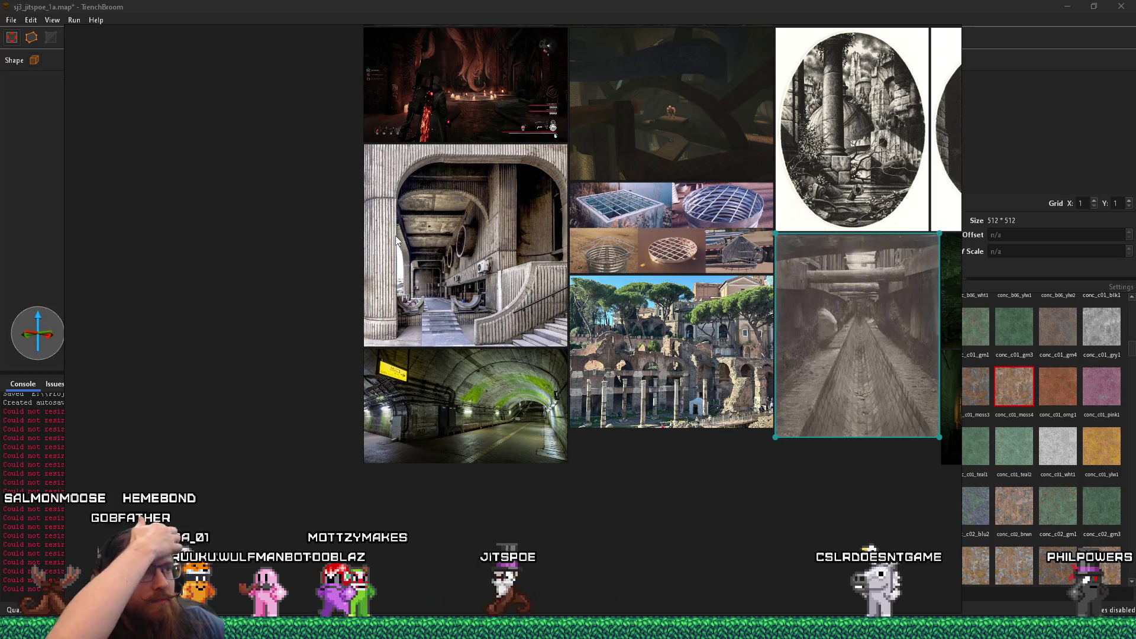
Step: Back in TrenchBroom, view the ceiling overhang and select the wall brush beneath it
key("alt+Tab")
mouse_move(475, 235)
left_mouse_down()
mouse_move(421, 274)
mouse_move(259, 308)
mouse_move(176, 242)
mouse_move(231, 286)
mouse_move(206, 286)
mouse_move(430, 276)
mouse_move(249, 228)
mouse_move(328, 130)
mouse_move(465, 332)
mouse_move(468, 296)
mouse_move(504, 277)
mouse_move(375, 113)
mouse_move(397, 218)
left_mouse_up()
left_click(396, 282, "shift")
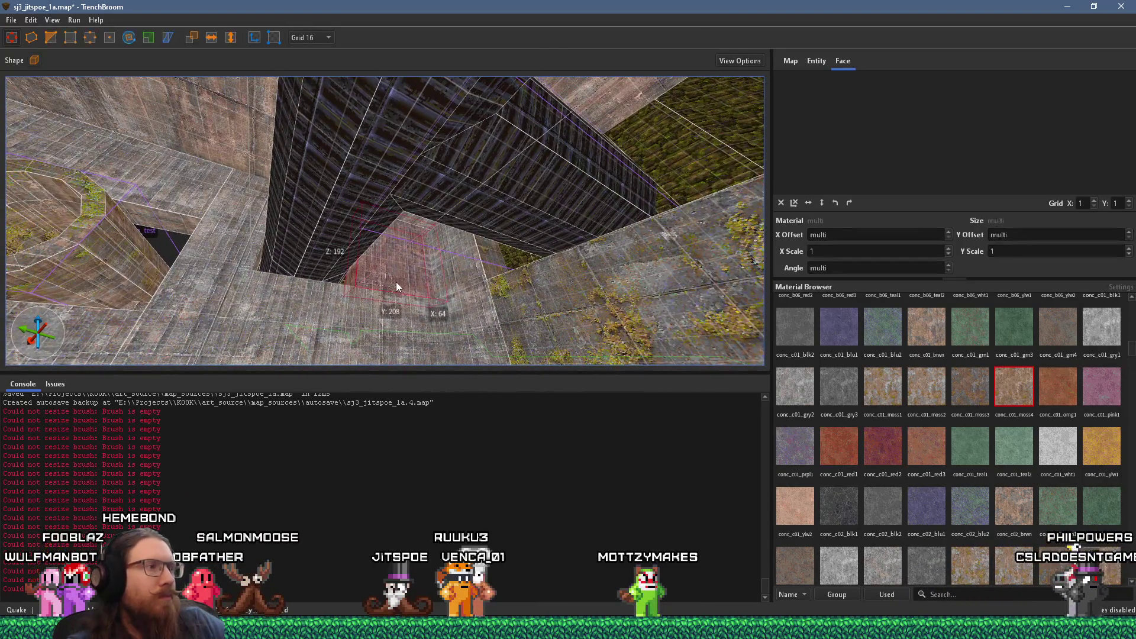
Step: Delete the two ceiling brushes to open the space above the dark tower
left_click(366, 328, "ctrl+shift")
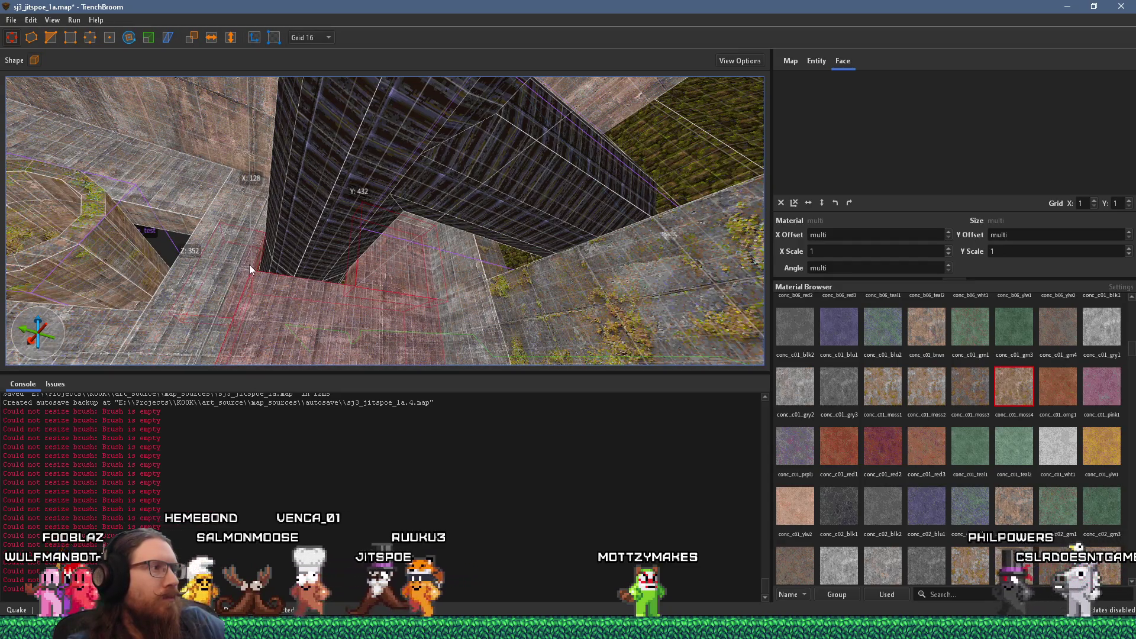
mouse_move(238, 328)
left_mouse_down()
mouse_move(480, 329)
mouse_move(337, 287)
left_mouse_up()
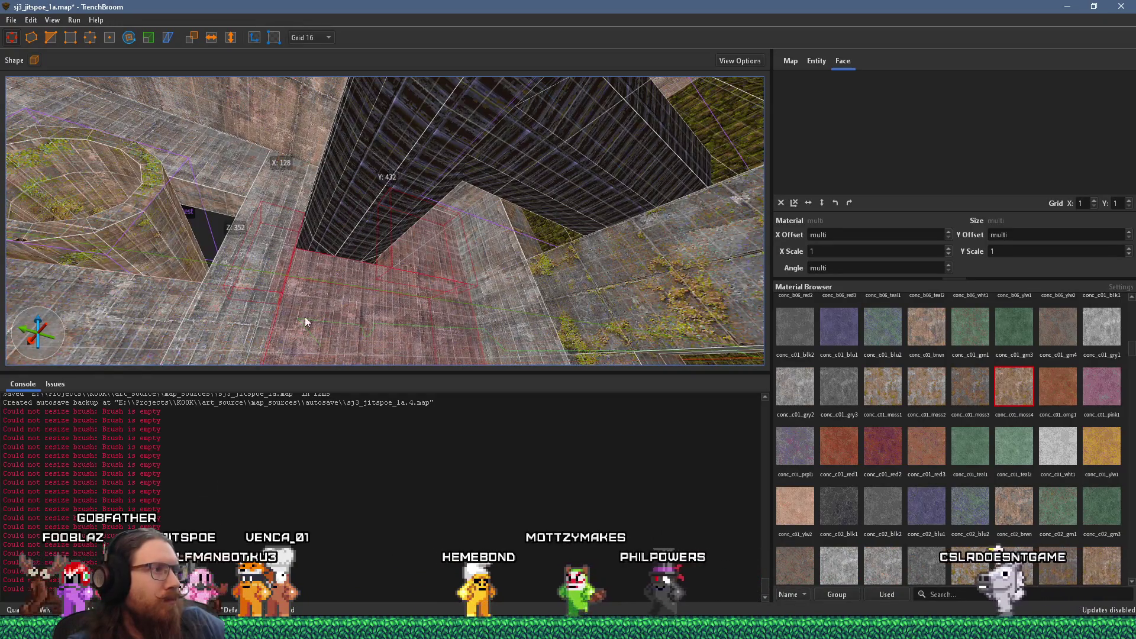
key("Delete")
mouse_move(338, 314)
left_mouse_down()
mouse_move(502, 373)
mouse_move(367, 255)
left_mouse_up()
scroll(316, 222, "up", 2)
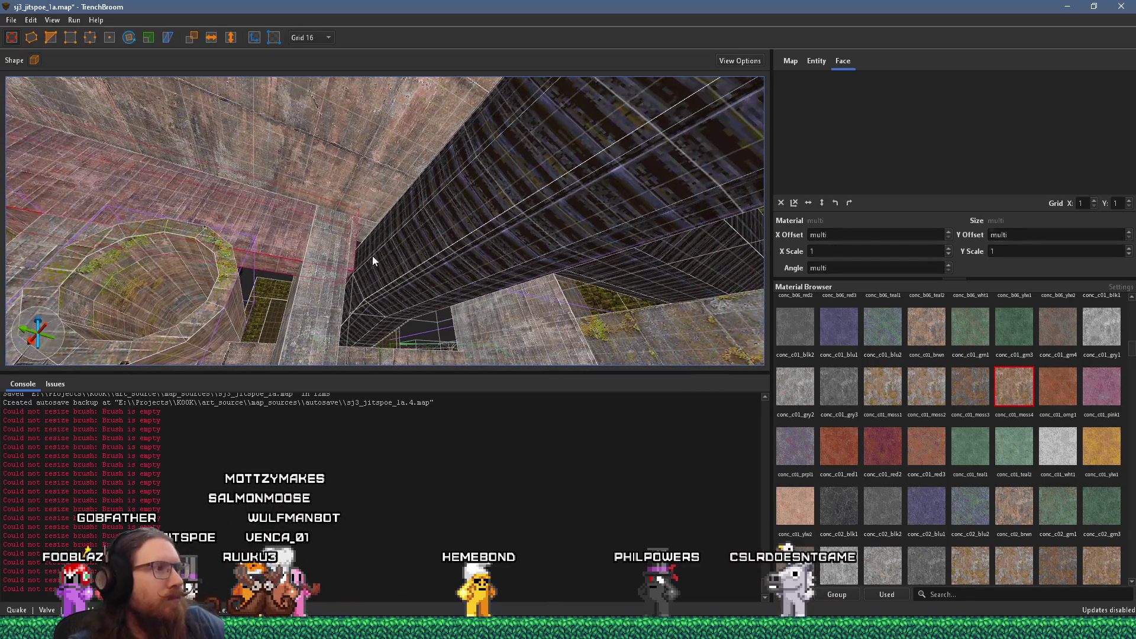
scroll(319, 274, "down", 2)
Step: Raise the floor brush and slide the 64x64x128 block right across the pillars
left_click(313, 337)
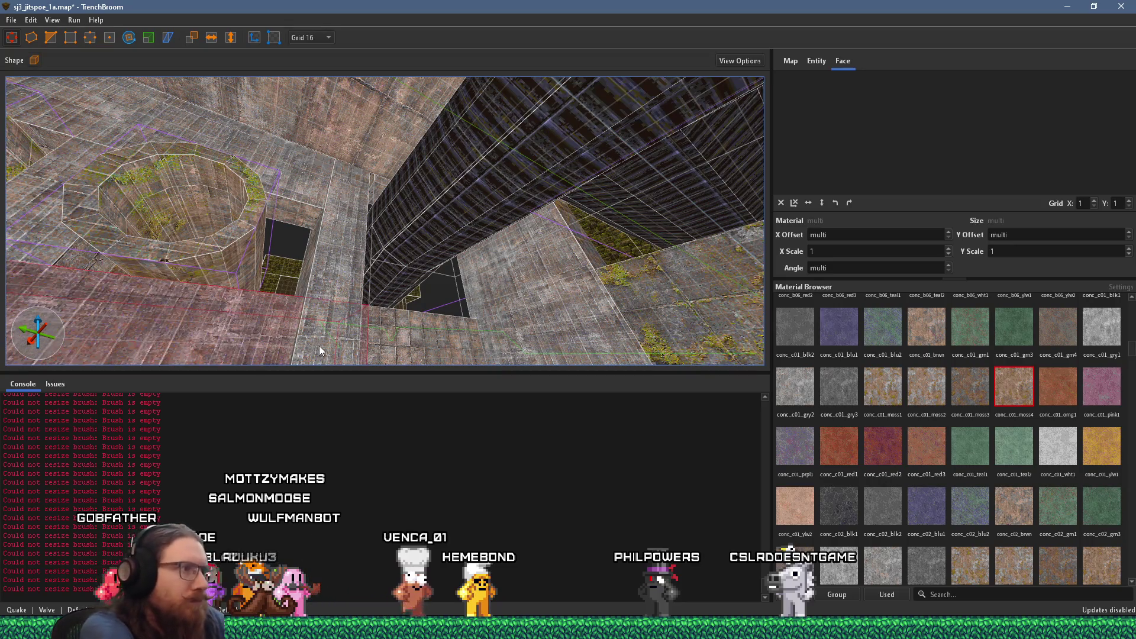
key("Up")
mouse_move(360, 356)
left_mouse_down()
mouse_move(393, 359)
mouse_move(424, 382)
mouse_move(405, 363)
left_mouse_up()
left_click(330, 228)
mouse_move(331, 228)
left_mouse_down()
mouse_move(476, 230)
mouse_move(396, 350)
mouse_move(519, 281)
mouse_move(426, 271)
mouse_move(708, 225)
mouse_move(530, 229)
mouse_move(599, 273)
left_mouse_up()
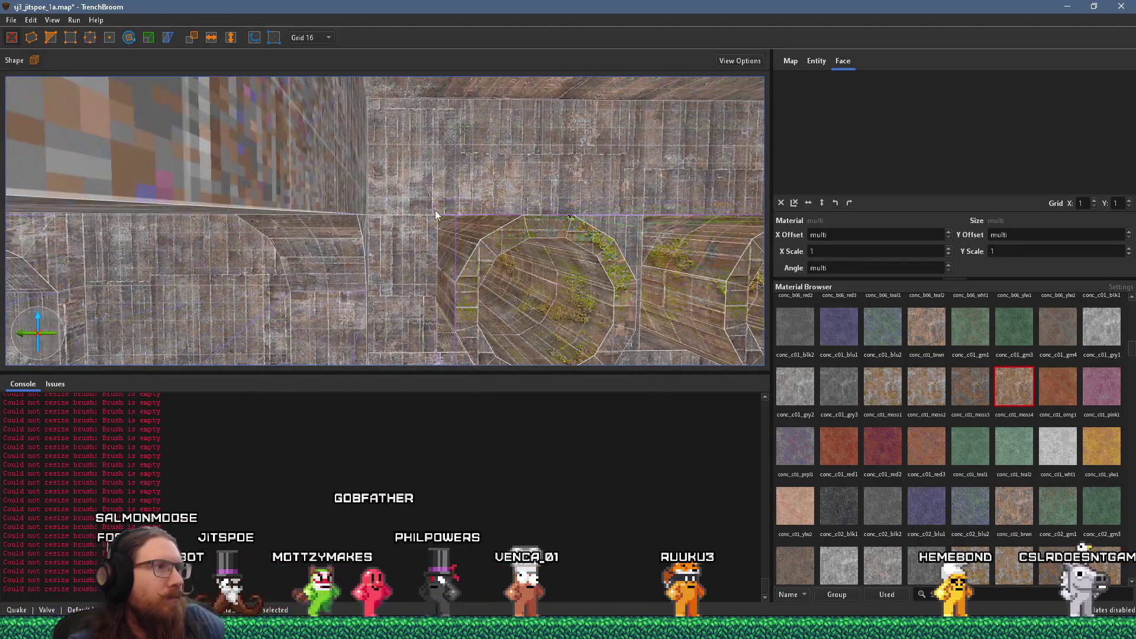
Step: Frame the wall and select the left round pillar for closer editing
left_click(435, 211, "shift")
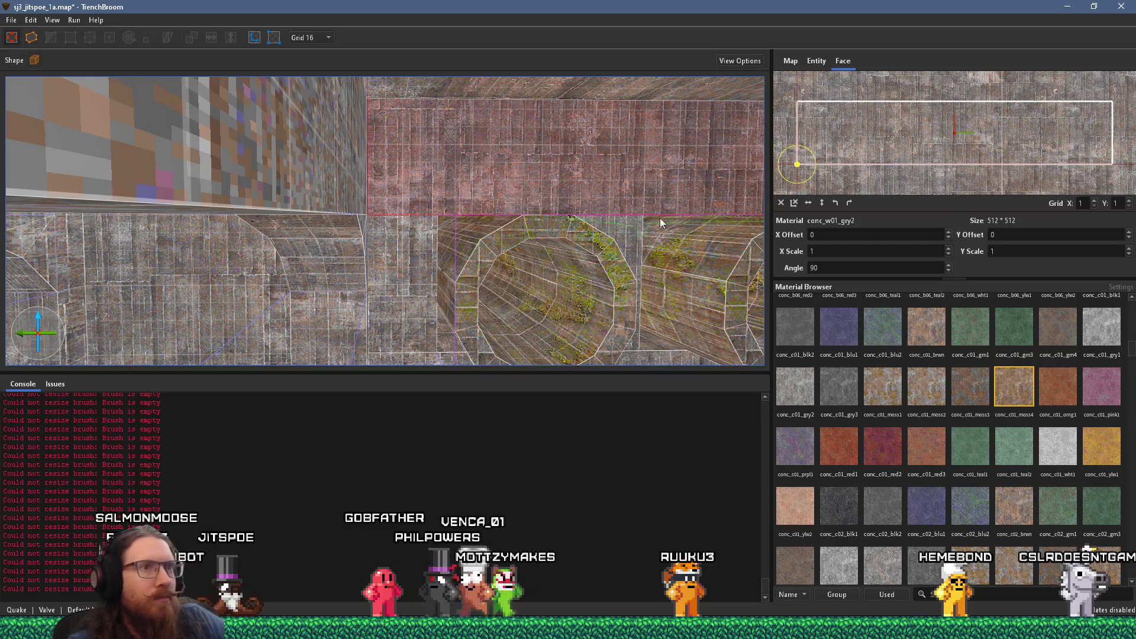
left_click_drag(660, 217, 458, 175)
mouse_move(496, 211)
left_mouse_down()
mouse_move(452, 202)
mouse_move(471, 210)
left_mouse_up()
mouse_move(425, 328)
left_mouse_down()
mouse_move(318, 339)
mouse_move(543, 375)
mouse_move(393, 283)
mouse_move(523, 251)
mouse_move(727, 287)
mouse_move(498, 239)
mouse_move(424, 245)
mouse_move(406, 198)
mouse_move(424, 252)
mouse_move(412, 238)
mouse_move(383, 249)
left_mouse_up()
left_click(425, 247)
left_click(382, 248)
mouse_move(529, 261)
left_mouse_down()
mouse_move(474, 257)
mouse_move(519, 260)
mouse_move(484, 242)
left_mouse_up()
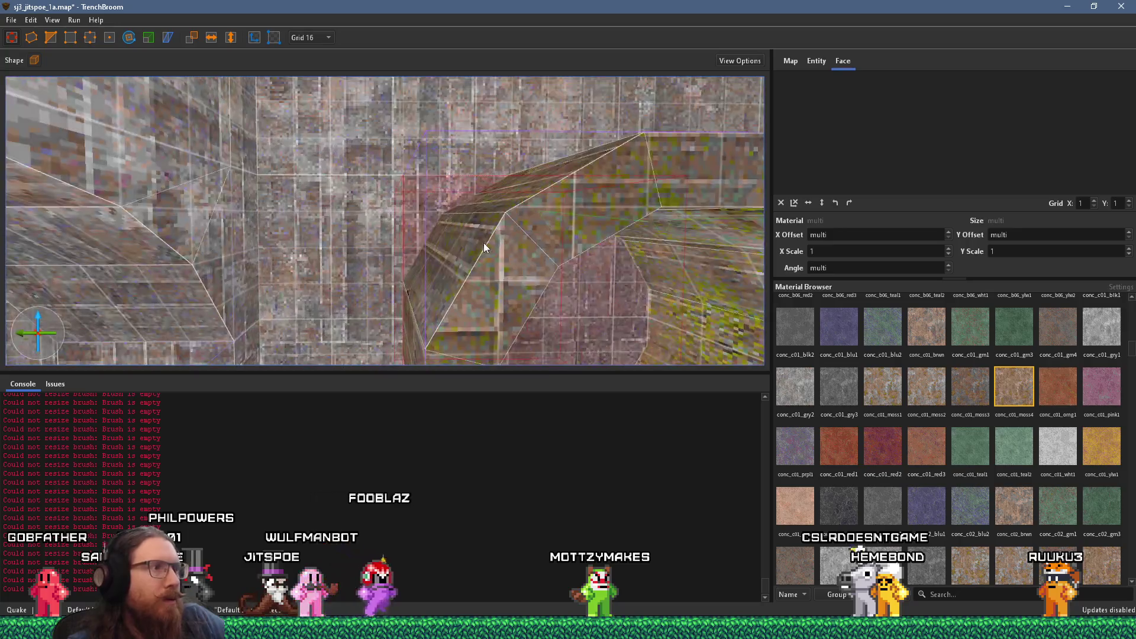
left_click_drag(392, 217, 416, 215)
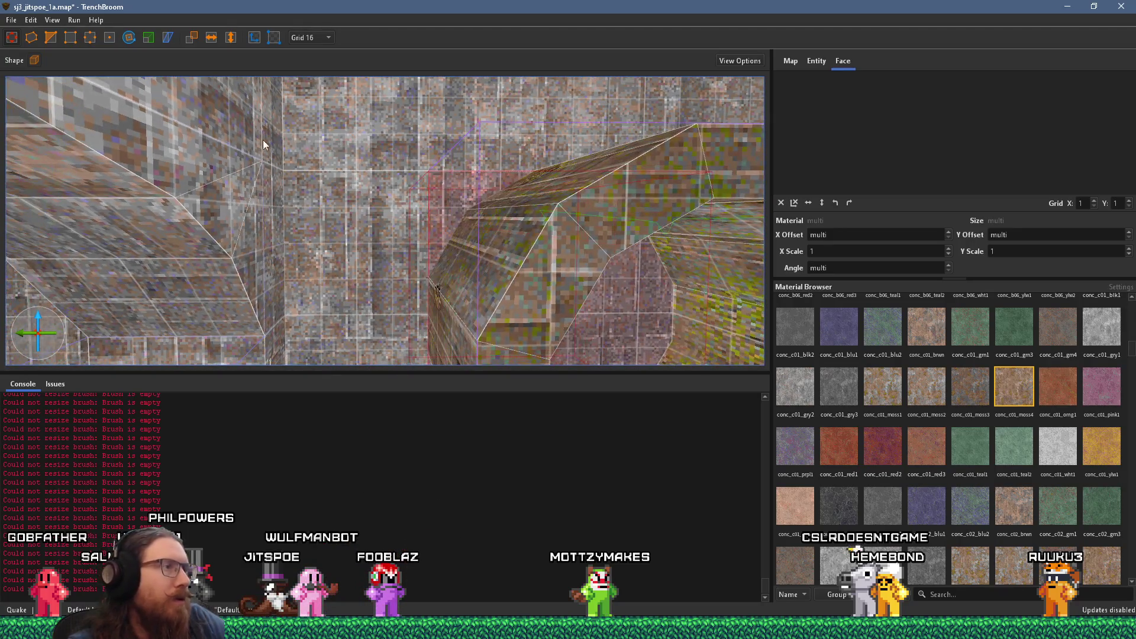
Step: In vertex mode, move the pillar's top vertex from 1,296 to 1,328, then deselect
left_click(74, 37)
left_click_drag(212, 110, 360, 218)
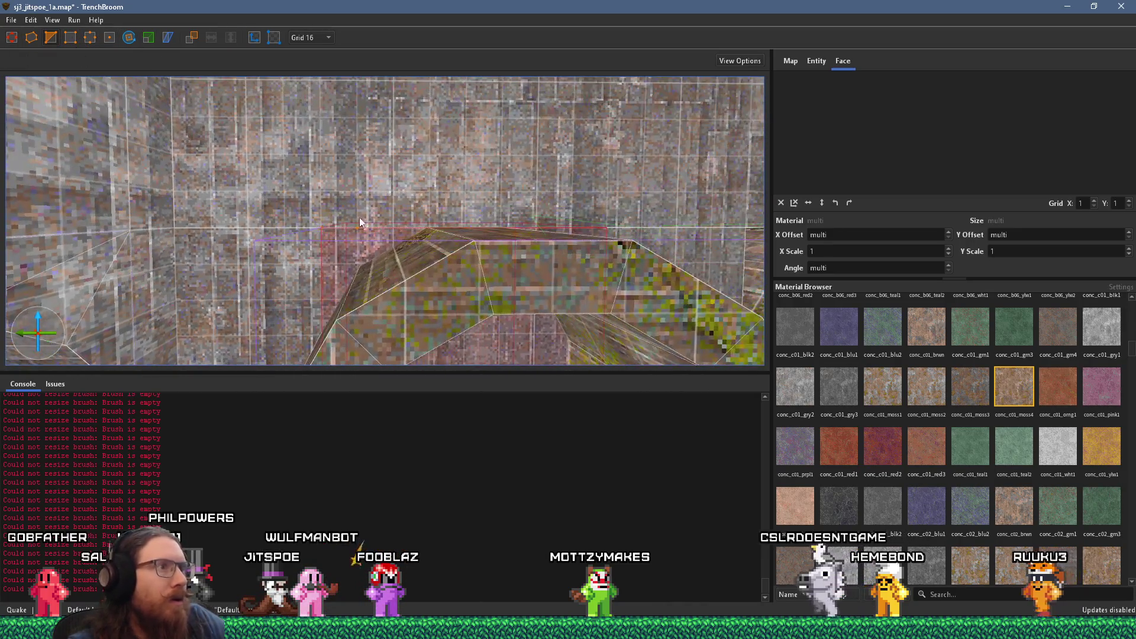
mouse_move(430, 225)
left_mouse_down()
mouse_move(492, 195)
mouse_move(231, 271)
left_mouse_up()
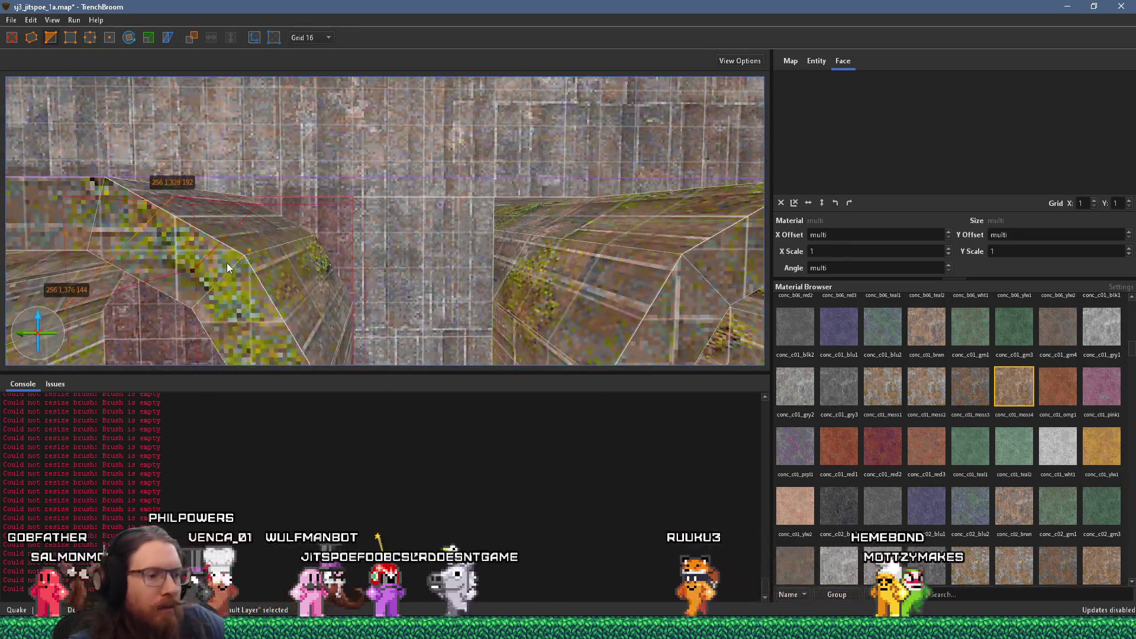
key("Escape")
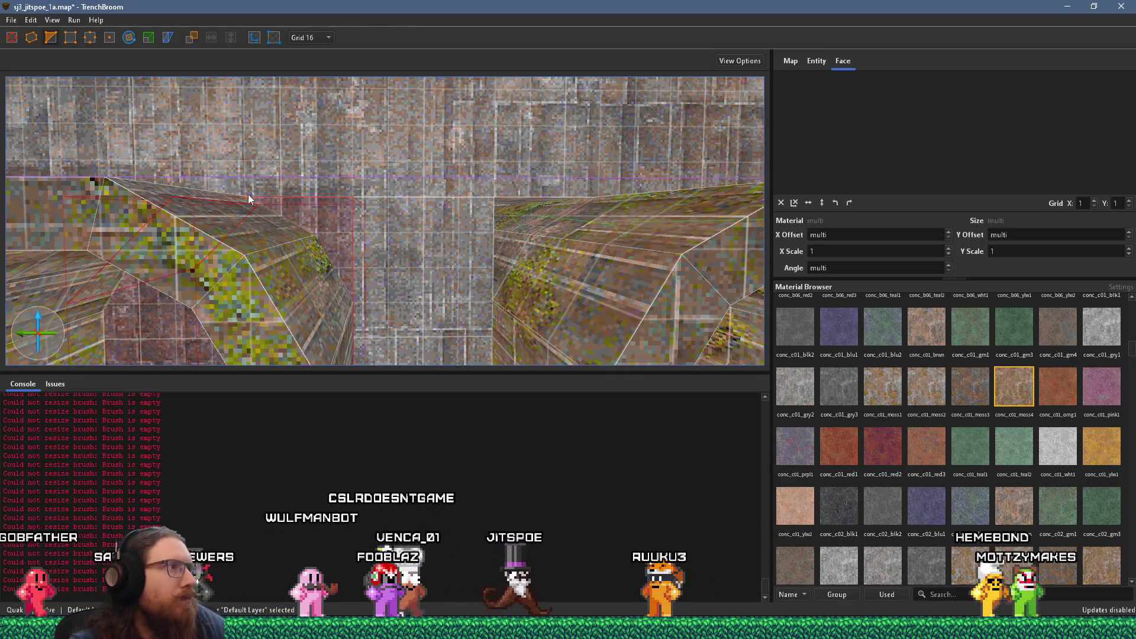
left_click(248, 194)
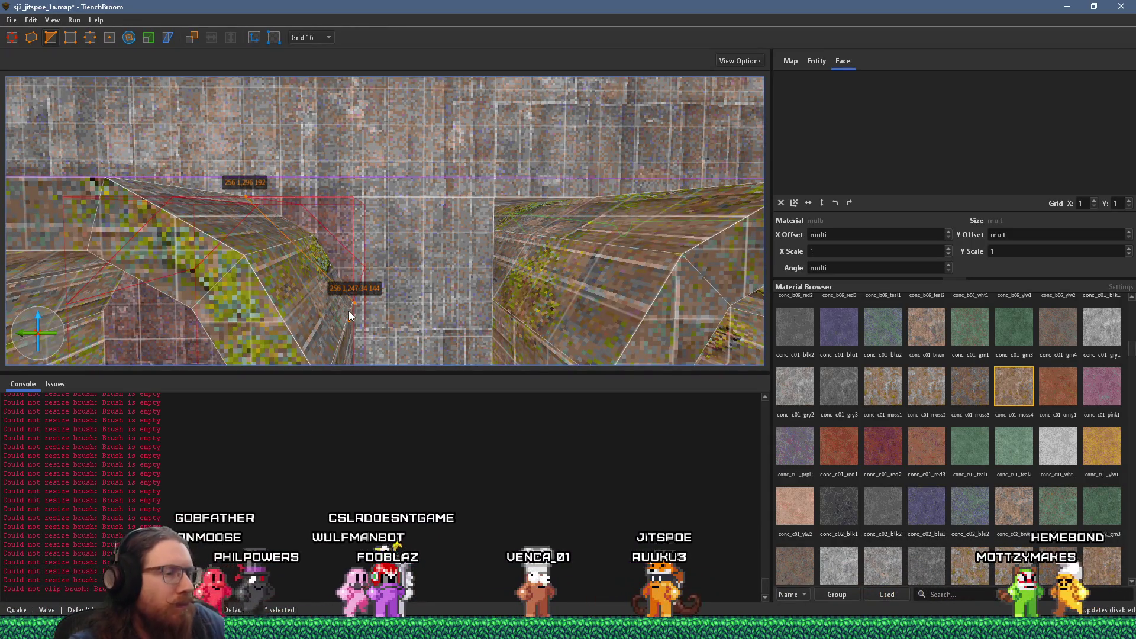
mouse_move(349, 311)
left_mouse_down()
mouse_move(479, 241)
mouse_move(600, 261)
mouse_move(349, 166)
mouse_move(264, 175)
mouse_move(425, 133)
left_mouse_up()
mouse_move(399, 179)
left_mouse_down()
mouse_move(349, 171)
mouse_move(383, 178)
mouse_move(372, 134)
mouse_move(412, 181)
mouse_move(401, 230)
mouse_move(422, 323)
left_mouse_up()
key("v")
key("Escape")
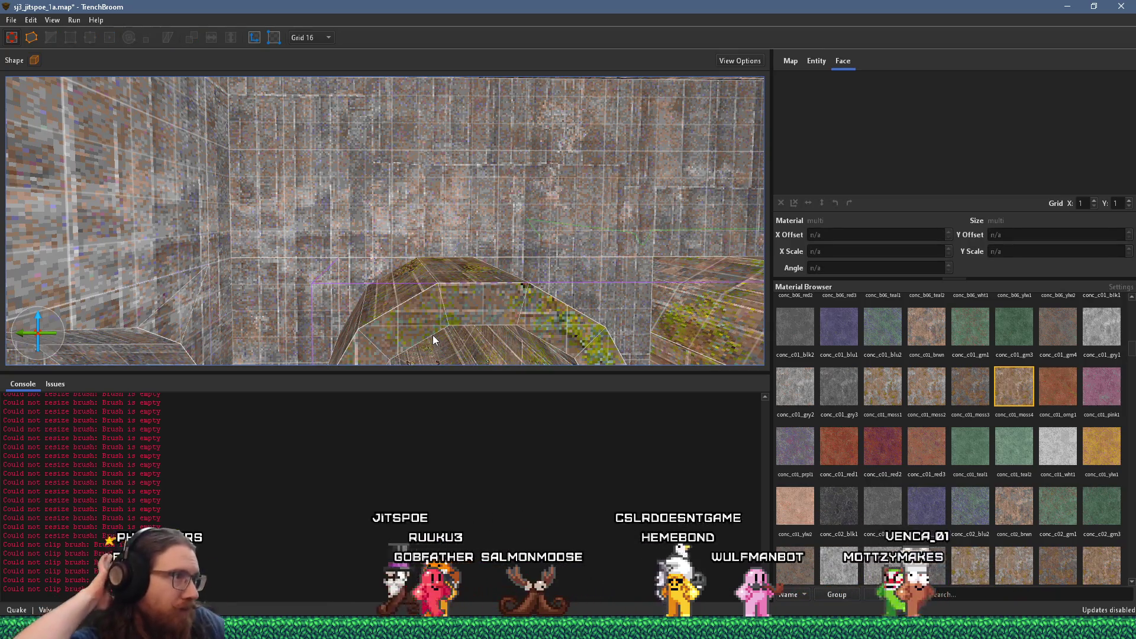
left_click_drag(490, 278, 464, 184)
scroll(452, 175, "down", 2)
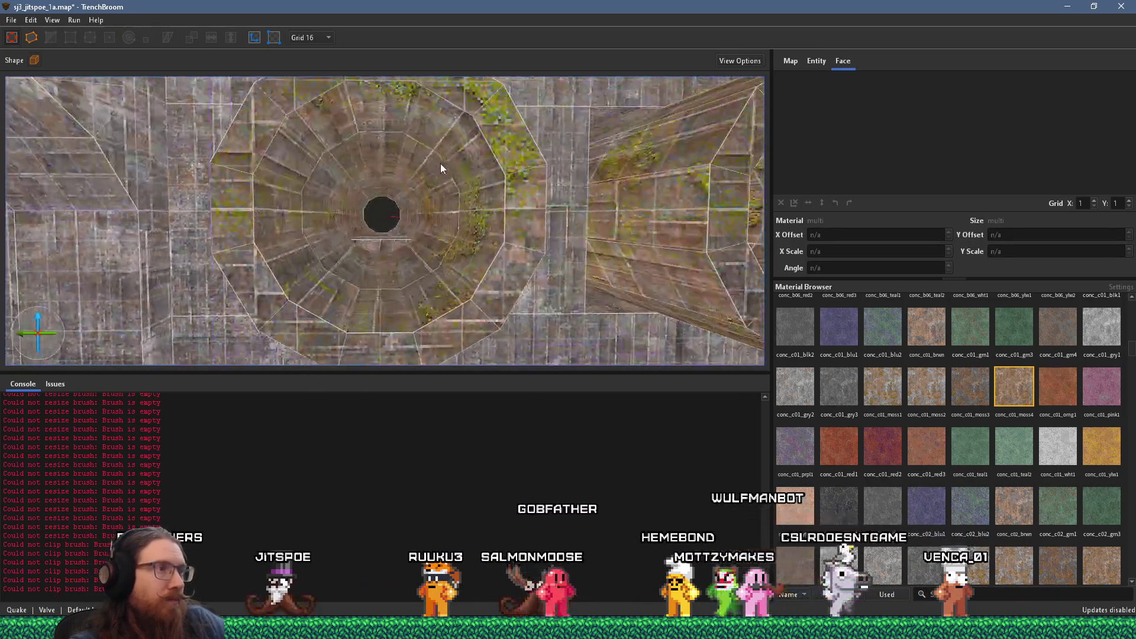
left_click(388, 240)
scroll(435, 246, "down", 3)
mouse_move(481, 248)
left_mouse_down()
mouse_move(82, 126)
mouse_move(290, 186)
mouse_move(446, 271)
mouse_move(308, 71)
mouse_move(247, 41)
mouse_move(138, 100)
mouse_move(257, 293)
mouse_move(364, 260)
mouse_move(109, 242)
mouse_move(310, 219)
mouse_move(308, 177)
mouse_move(489, 388)
mouse_move(450, 248)
mouse_move(528, 348)
mouse_move(414, 234)
mouse_move(502, 173)
mouse_move(461, 186)
mouse_move(471, 118)
left_mouse_up()
left_click_drag(446, 235, 246, 184)
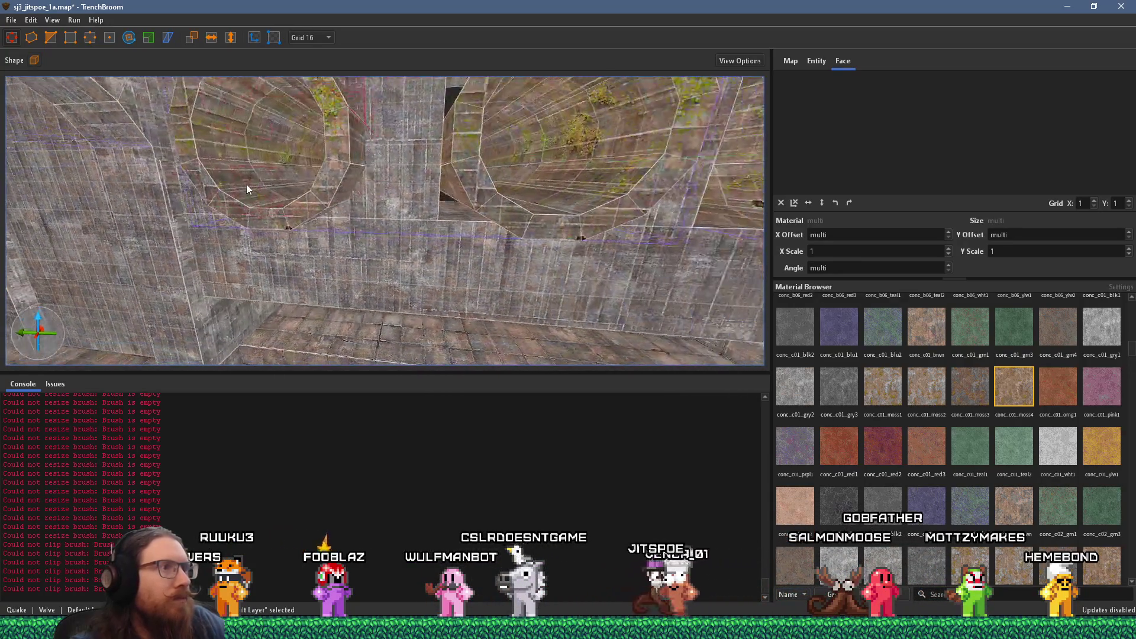
mouse_move(387, 208)
left_mouse_down()
mouse_move(414, 196)
mouse_move(422, 160)
mouse_move(364, 256)
left_mouse_up()
mouse_move(351, 129)
left_mouse_down()
mouse_move(514, 145)
mouse_move(549, 153)
mouse_move(550, 167)
left_mouse_up()
left_click_drag(686, 202, 334, 173)
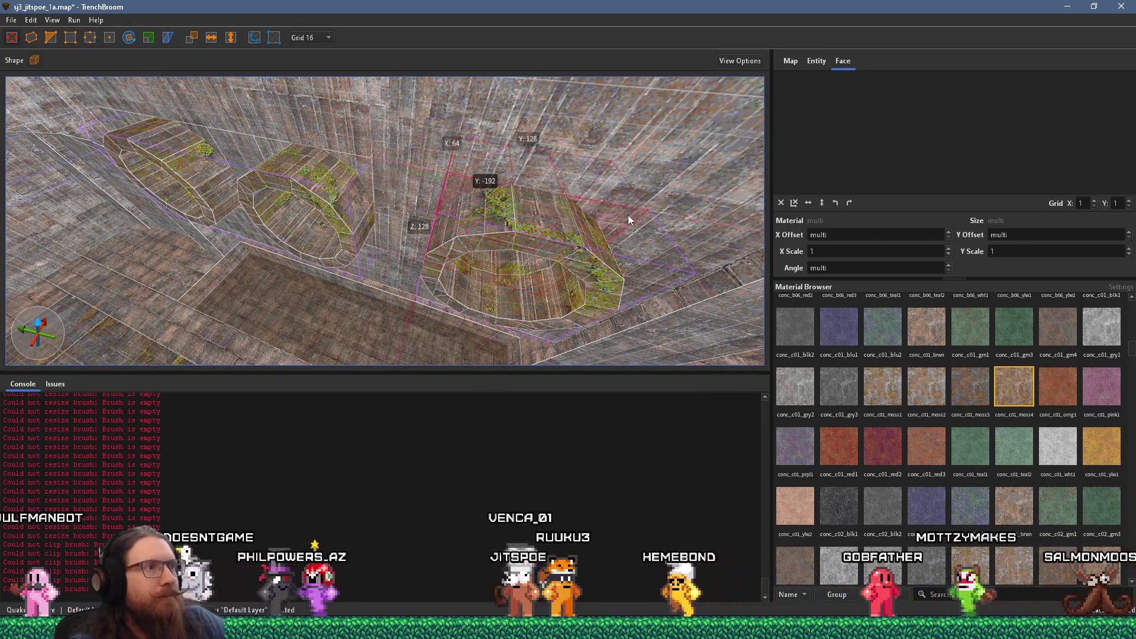
mouse_move(628, 215)
left_mouse_down()
mouse_move(385, 259)
mouse_move(455, 181)
mouse_move(280, 231)
mouse_move(336, 218)
mouse_move(330, 271)
mouse_move(396, 226)
mouse_move(234, 271)
left_mouse_up()
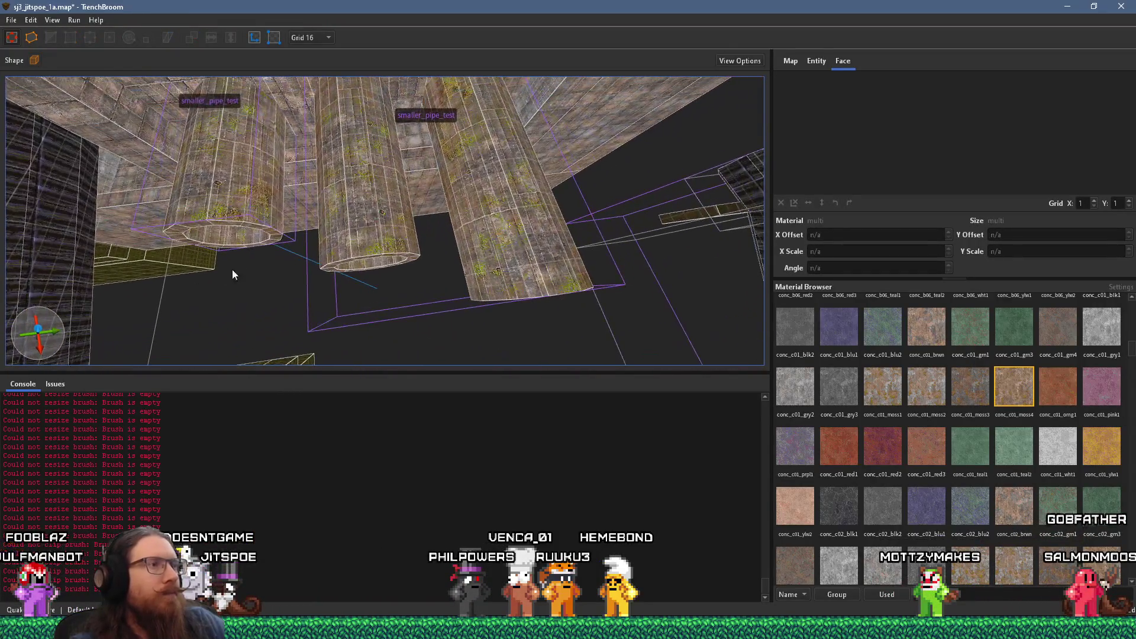
Step: Inside the pipe group, lengthen the left test pipe and shorten the right one
left_click(244, 214)
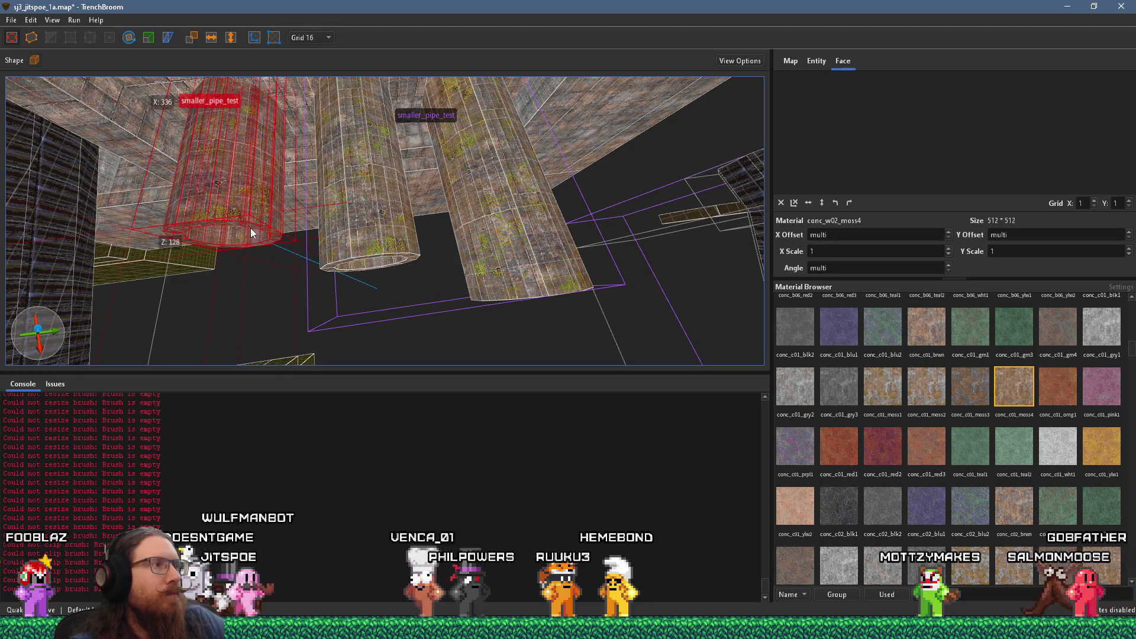
double_click(253, 225)
left_click_drag(256, 224, 260, 276)
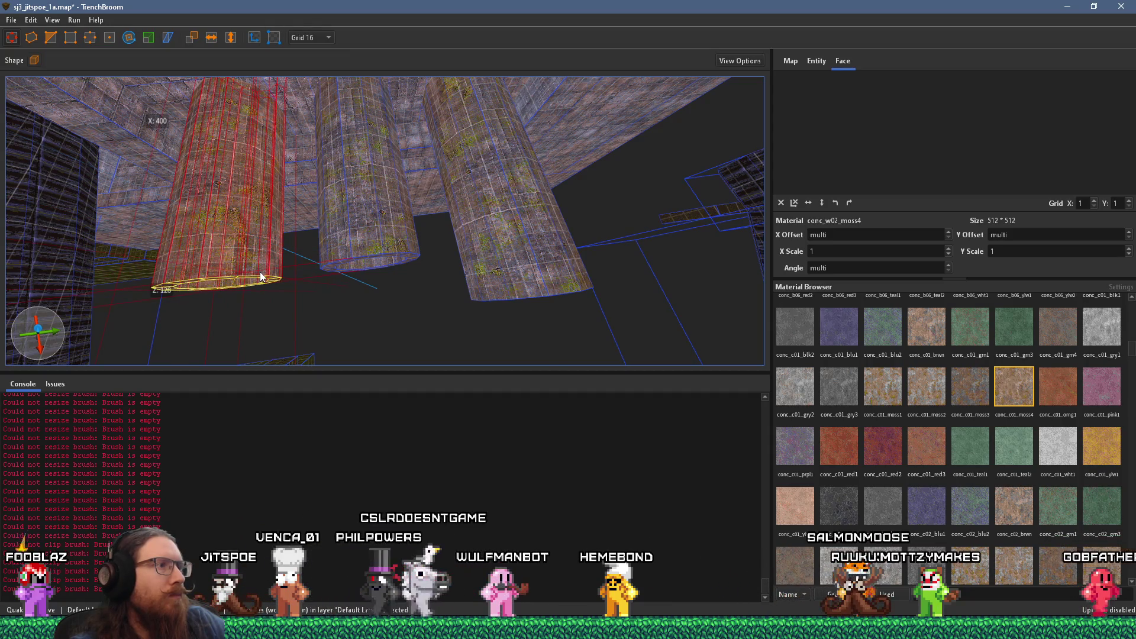
double_click(503, 252)
left_click(507, 257)
left_click(507, 260)
mouse_move(530, 272)
left_mouse_down()
mouse_move(567, 311)
mouse_move(513, 249)
left_mouse_up()
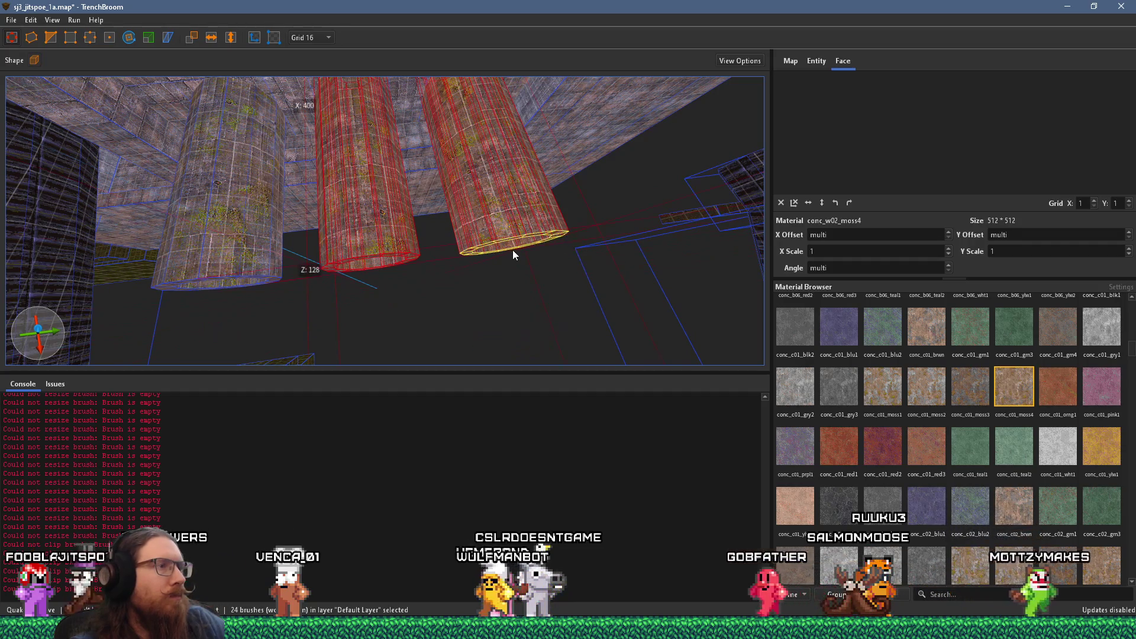
key("Escape")
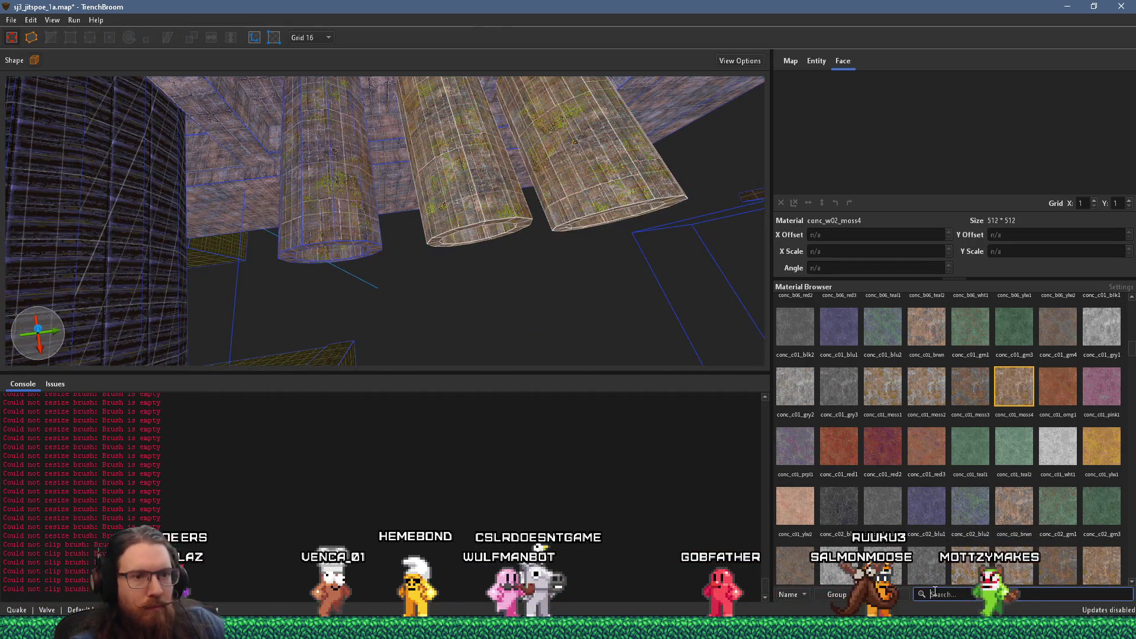
Step: Pick the 'black' material and draw a thin black slab beside the pipes
left_click(947, 594)
type("black")
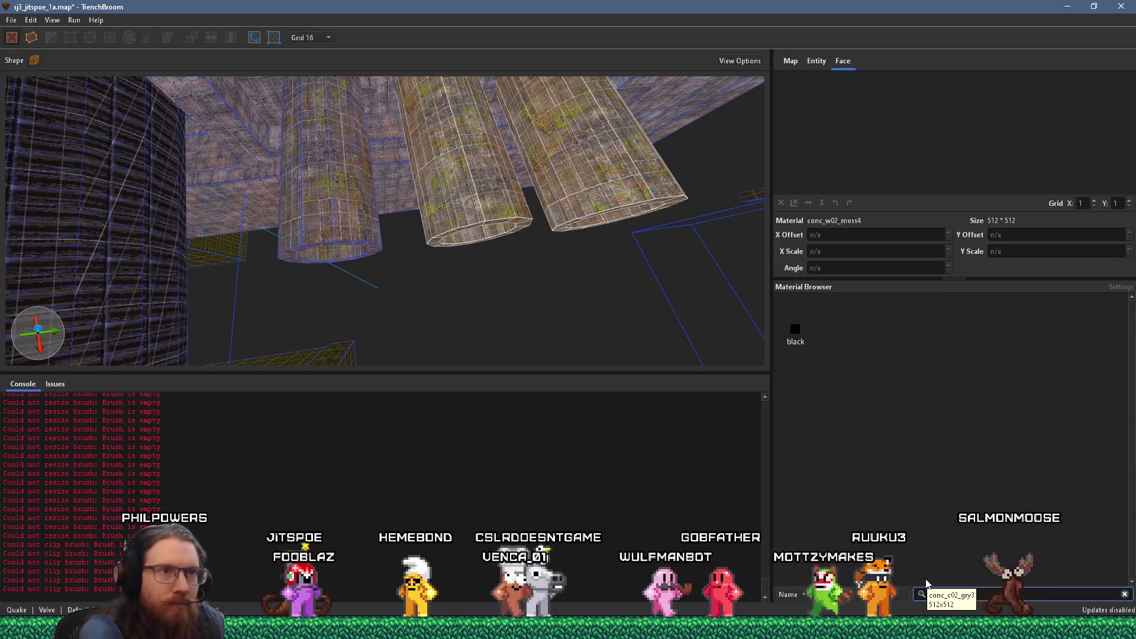
left_click(793, 329)
scroll(597, 228, "up", 5)
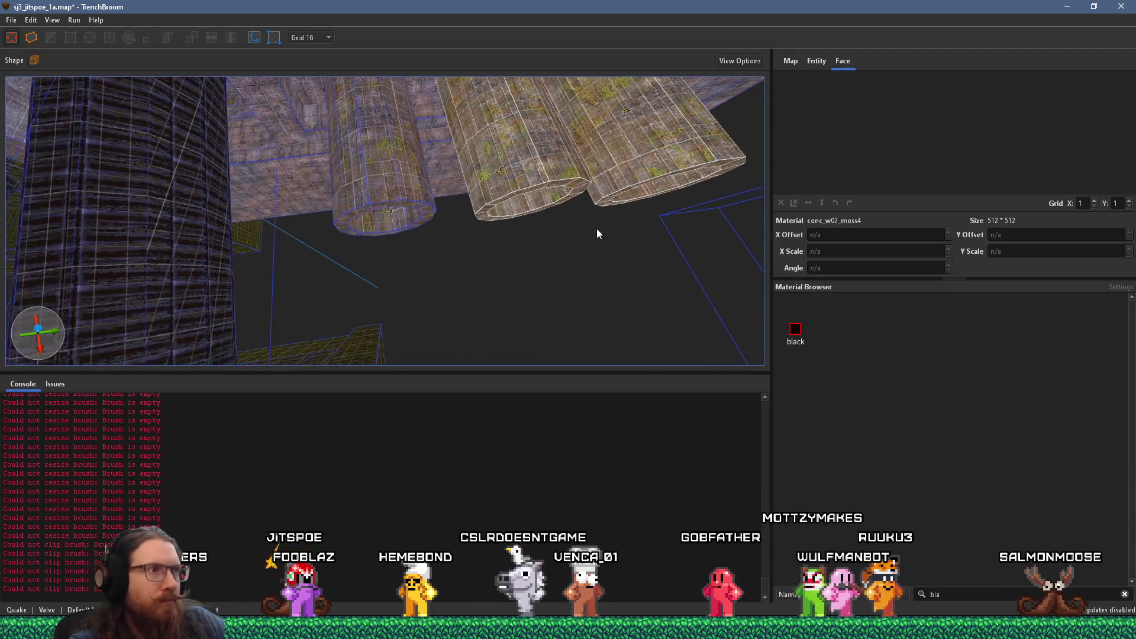
mouse_move(402, 244)
left_mouse_down()
mouse_move(435, 249)
mouse_move(435, 221)
mouse_move(271, 256)
mouse_move(802, 232)
mouse_move(292, 359)
mouse_move(541, 290)
mouse_move(635, 245)
left_mouse_up()
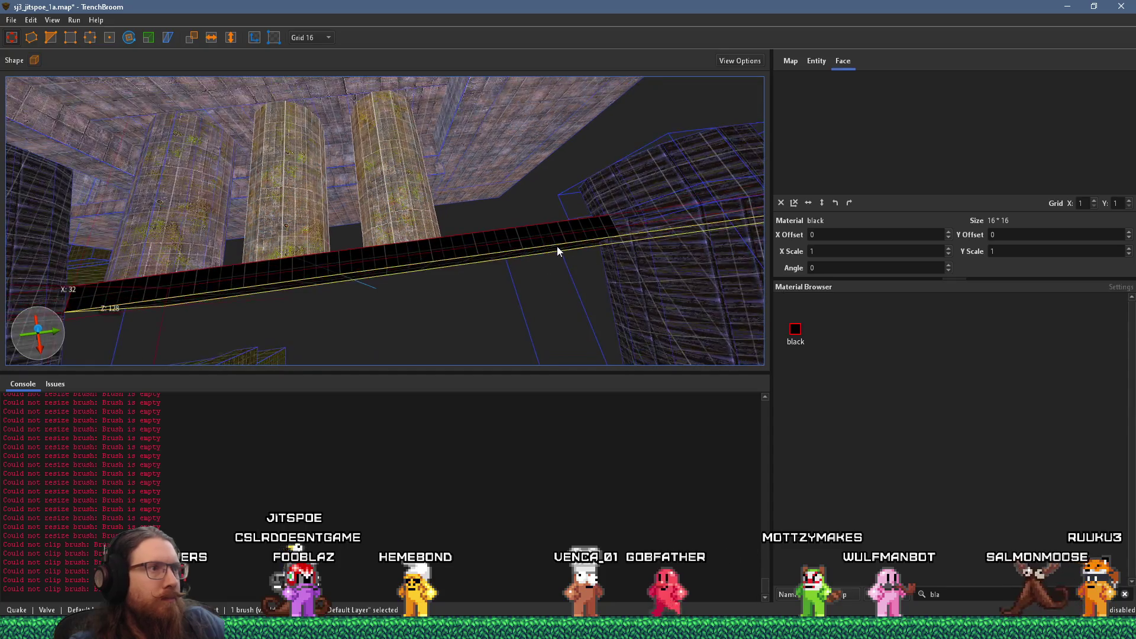
Step: Clip the black slab so it caps the far end of the pipe
mouse_move(551, 256)
left_mouse_down()
mouse_move(645, 228)
mouse_move(546, 124)
mouse_move(538, 89)
mouse_move(502, 210)
mouse_move(105, 77)
left_mouse_up()
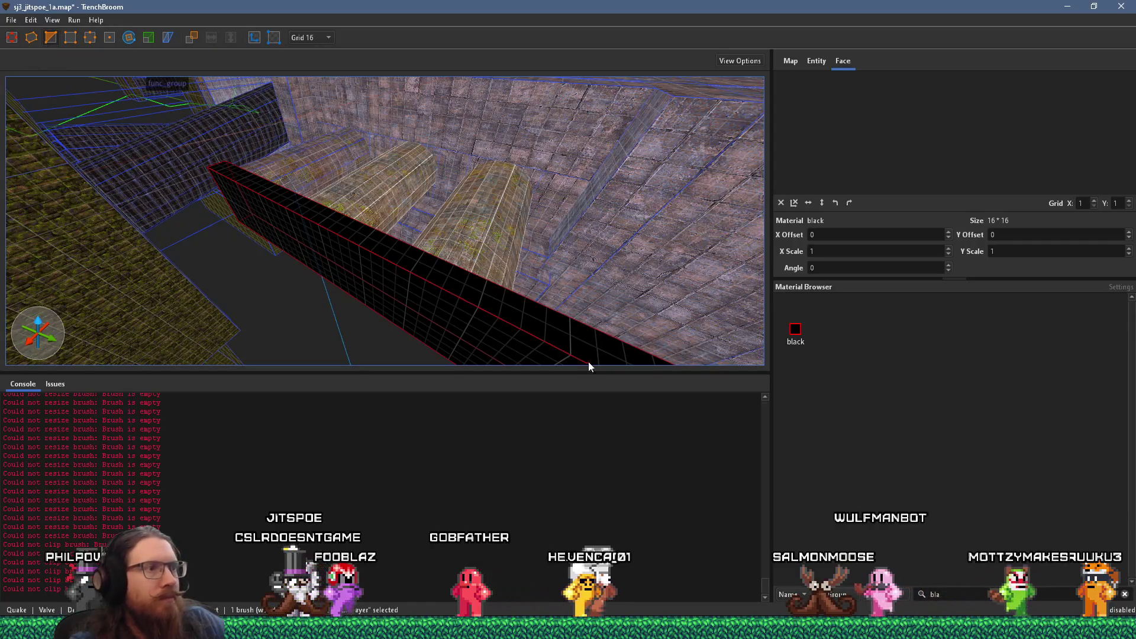
key("c")
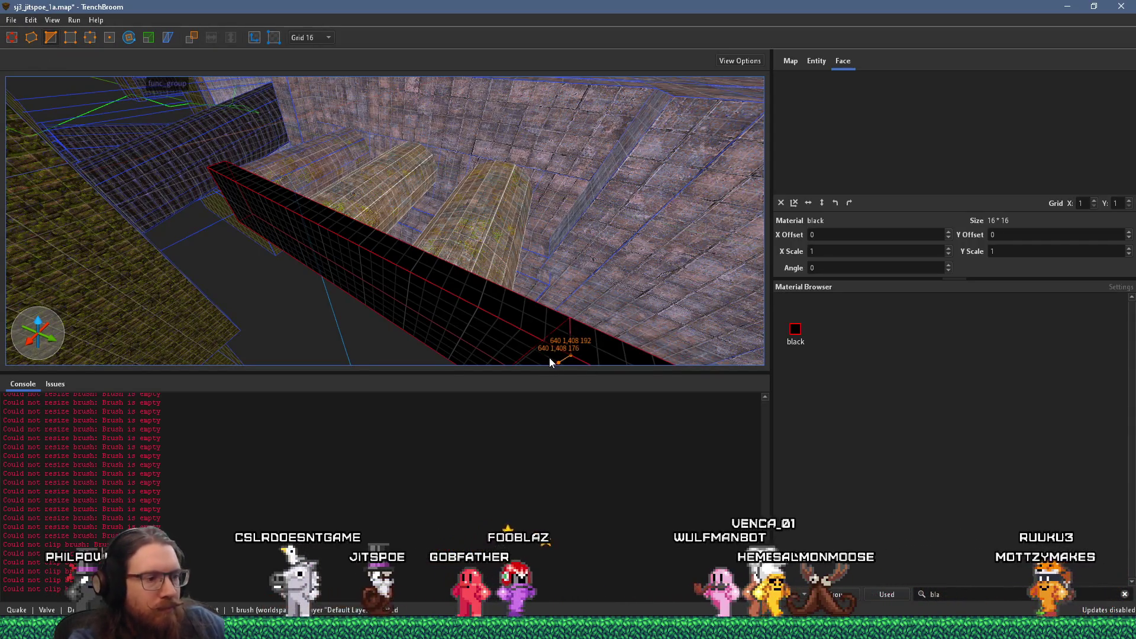
key("Escape")
key("Escape")
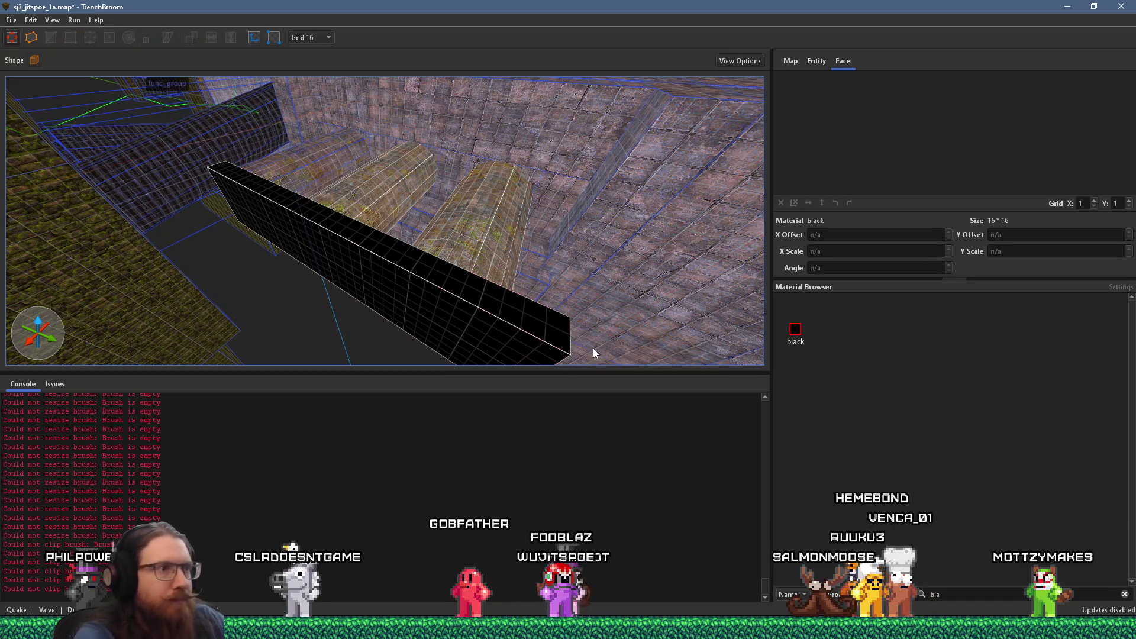
mouse_move(593, 348)
left_mouse_down()
mouse_move(378, 144)
mouse_move(159, 52)
mouse_move(33, 147)
mouse_move(187, 172)
mouse_move(397, 297)
left_mouse_up()
left_click(339, 314)
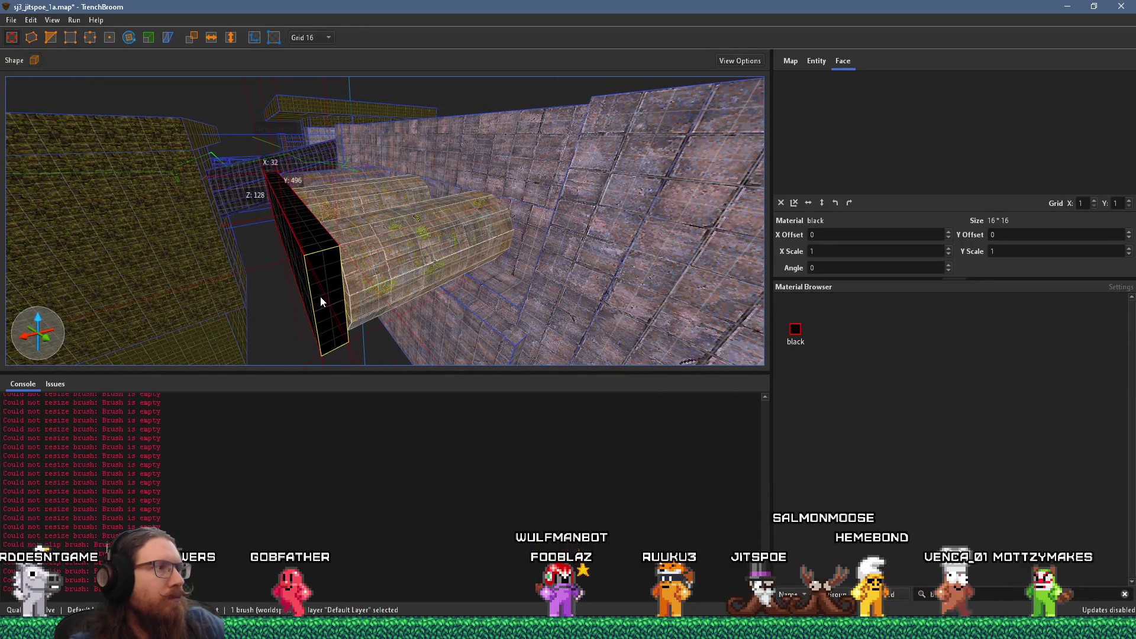
mouse_move(340, 317)
left_mouse_down()
mouse_move(103, 296)
mouse_move(399, 274)
mouse_move(257, 261)
mouse_move(184, 66)
left_mouse_up()
mouse_move(310, 230)
left_mouse_down()
mouse_move(308, 212)
mouse_move(369, 222)
mouse_move(427, 251)
left_mouse_up()
key("Escape")
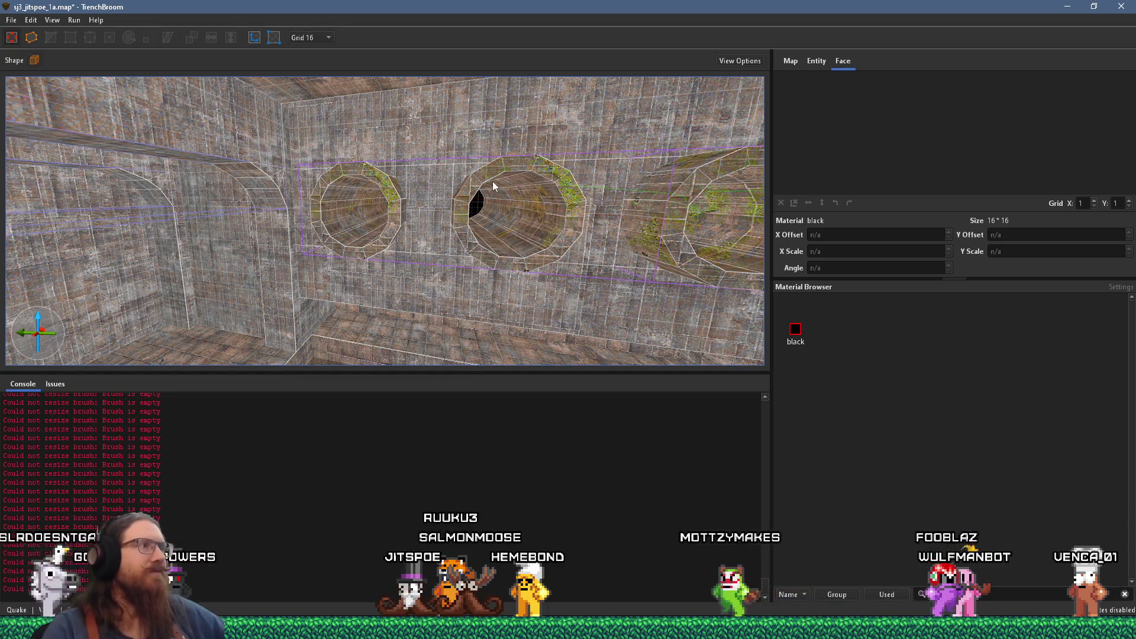
Step: Select the curved func_detail arch and pull its left side inward
mouse_move(356, 173)
left_mouse_down()
mouse_move(419, 186)
mouse_move(421, 145)
mouse_move(321, 158)
left_mouse_up()
left_click_drag(154, 189, 99, 210)
left_click(99, 211)
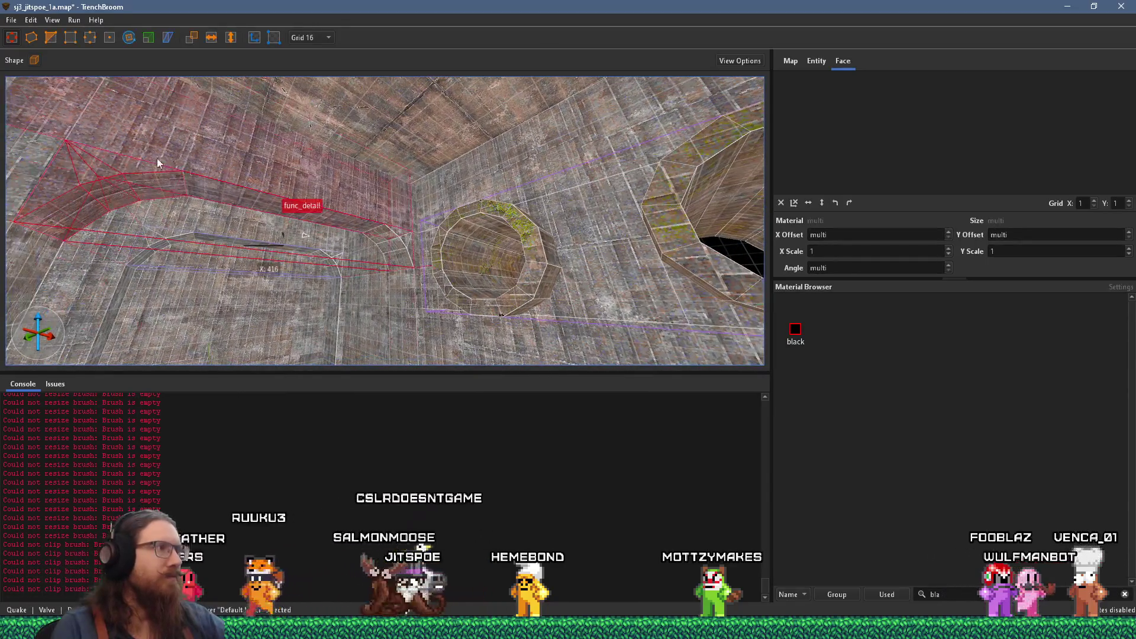
mouse_move(403, 255)
left_mouse_down()
mouse_move(454, 262)
mouse_move(280, 254)
mouse_move(73, 225)
mouse_move(143, 205)
mouse_move(140, 186)
left_mouse_up()
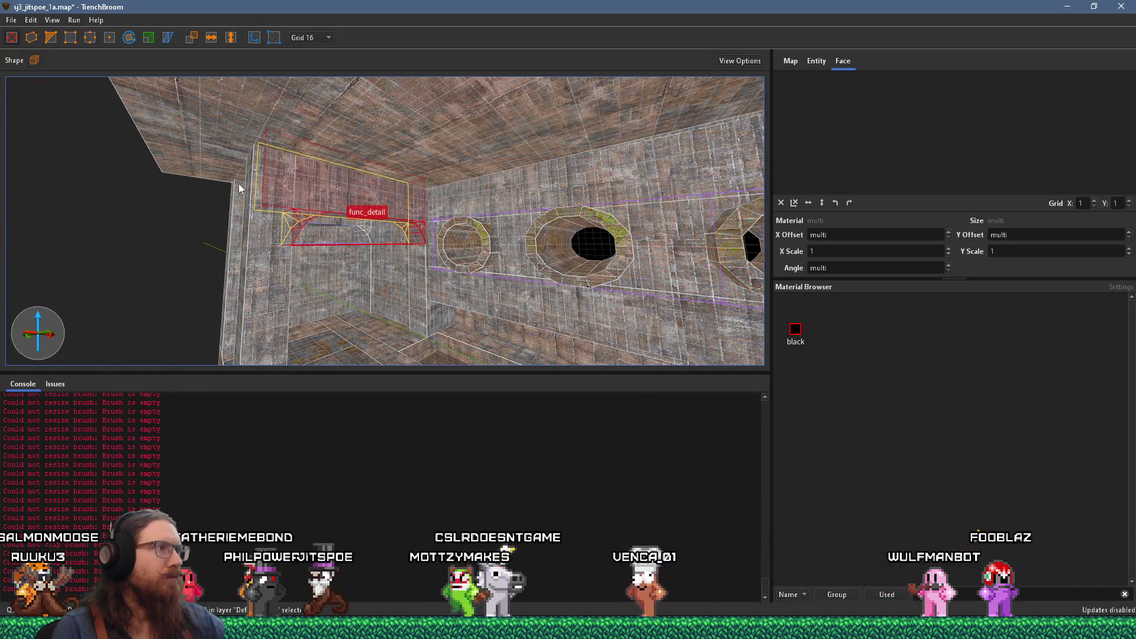
mouse_move(264, 191)
left_mouse_down()
mouse_move(591, 237)
mouse_move(267, 218)
left_mouse_up()
Step: Undo a stray move and place the arch over the passage by the player start
scroll(284, 197, "down", 3)
left_click_drag(176, 155, 377, 130)
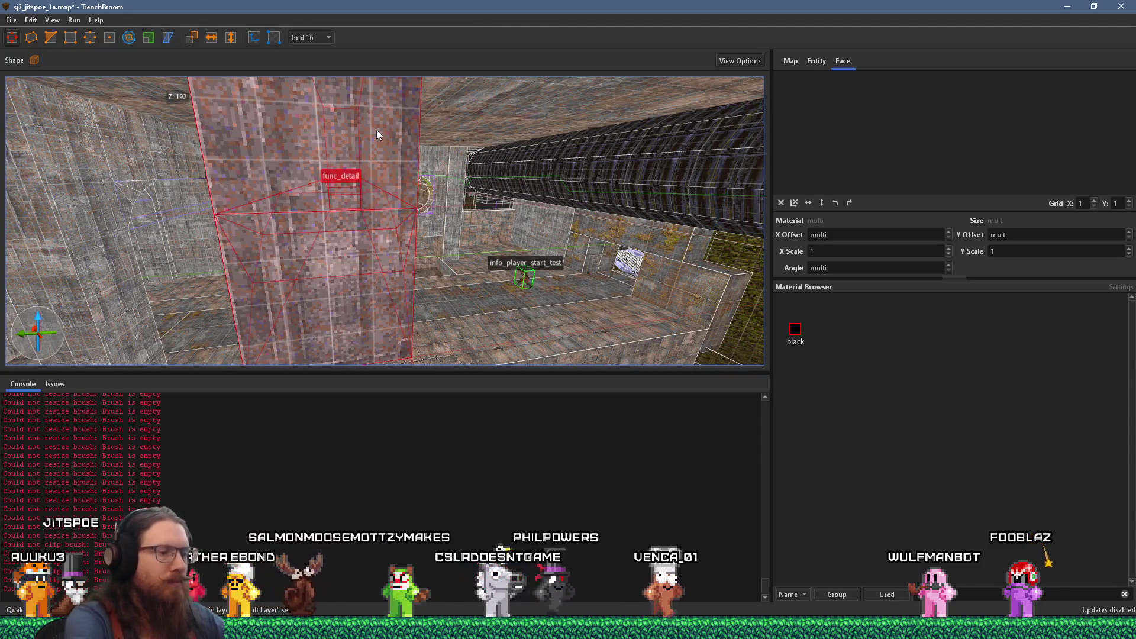
key("ctrl+z")
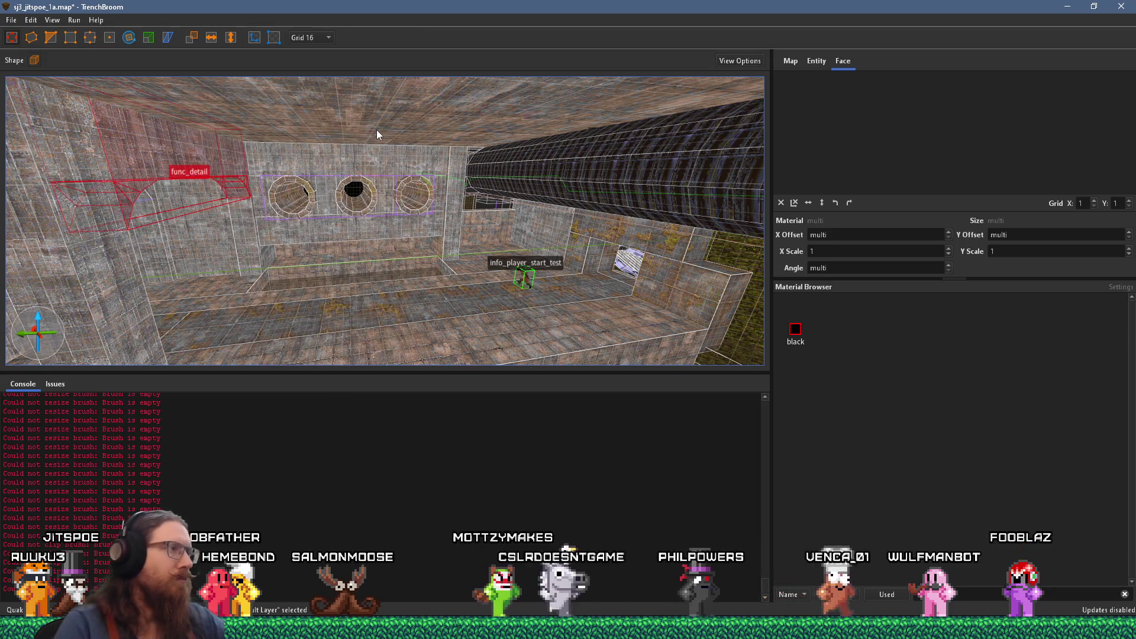
mouse_move(171, 179)
left_mouse_down()
mouse_move(218, 160)
mouse_move(193, 161)
mouse_move(67, 249)
mouse_move(193, 273)
mouse_move(175, 279)
mouse_move(570, 263)
mouse_move(556, 260)
left_mouse_up()
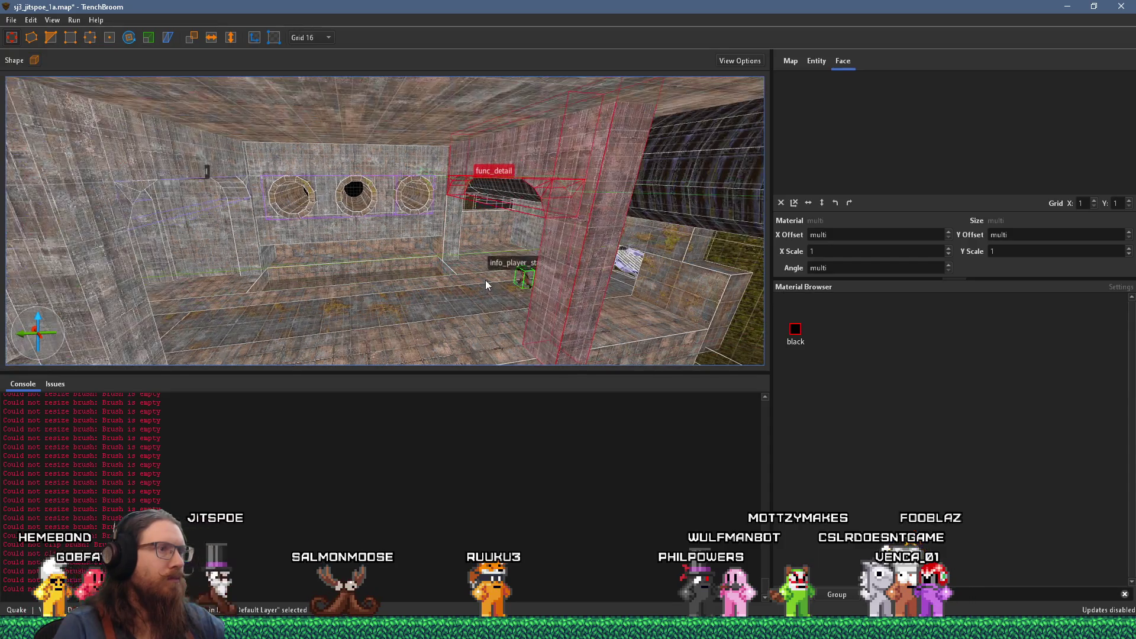
scroll(486, 280, "up", 3)
mouse_move(439, 228)
left_mouse_down()
mouse_move(632, 240)
mouse_move(643, 321)
left_mouse_up()
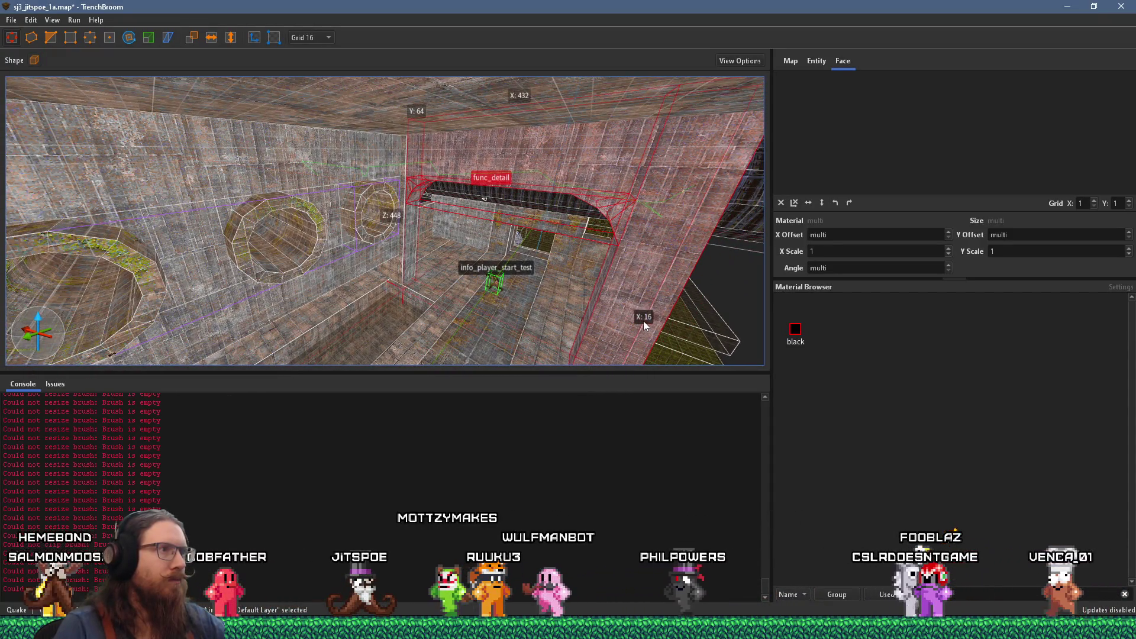
scroll(490, 239, "up", 3)
mouse_move(491, 239)
left_mouse_down()
mouse_move(439, 176)
mouse_move(527, 341)
mouse_move(522, 390)
mouse_move(458, 170)
mouse_move(336, 84)
mouse_move(532, 184)
mouse_move(473, 64)
mouse_move(385, 124)
mouse_move(385, 187)
mouse_move(349, 224)
mouse_move(411, 178)
mouse_move(388, 82)
mouse_move(404, 214)
left_mouse_up()
left_click(349, 224, "shift")
Step: Reset the narrow pillar face's texture rotation and rotate it 90 degrees
left_click(380, 244, "shift")
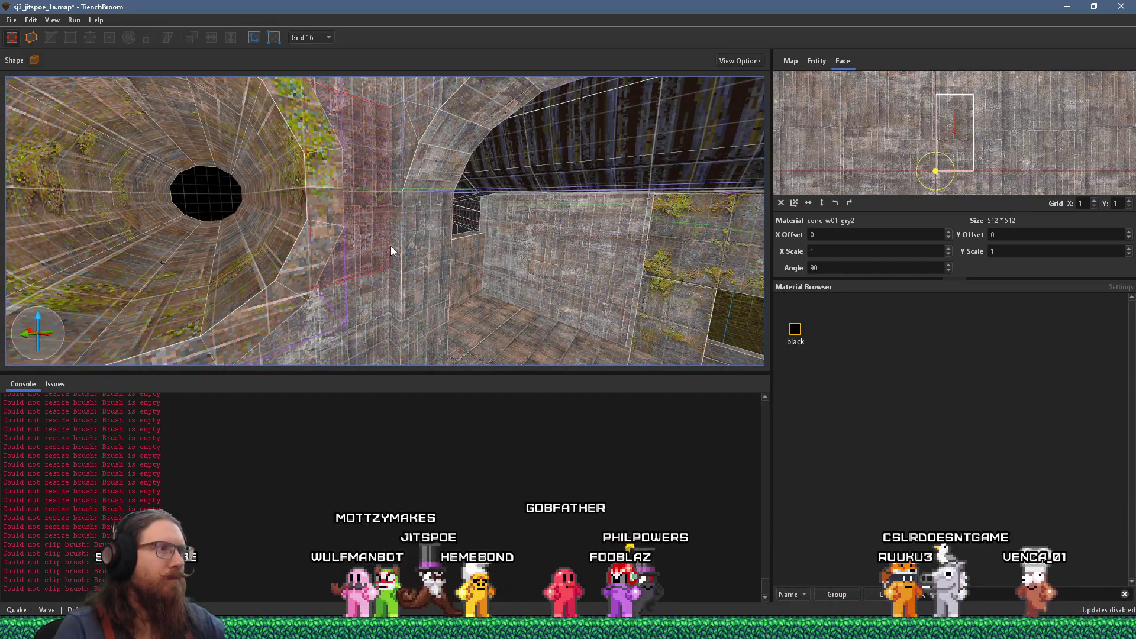
left_click(393, 246, "shift")
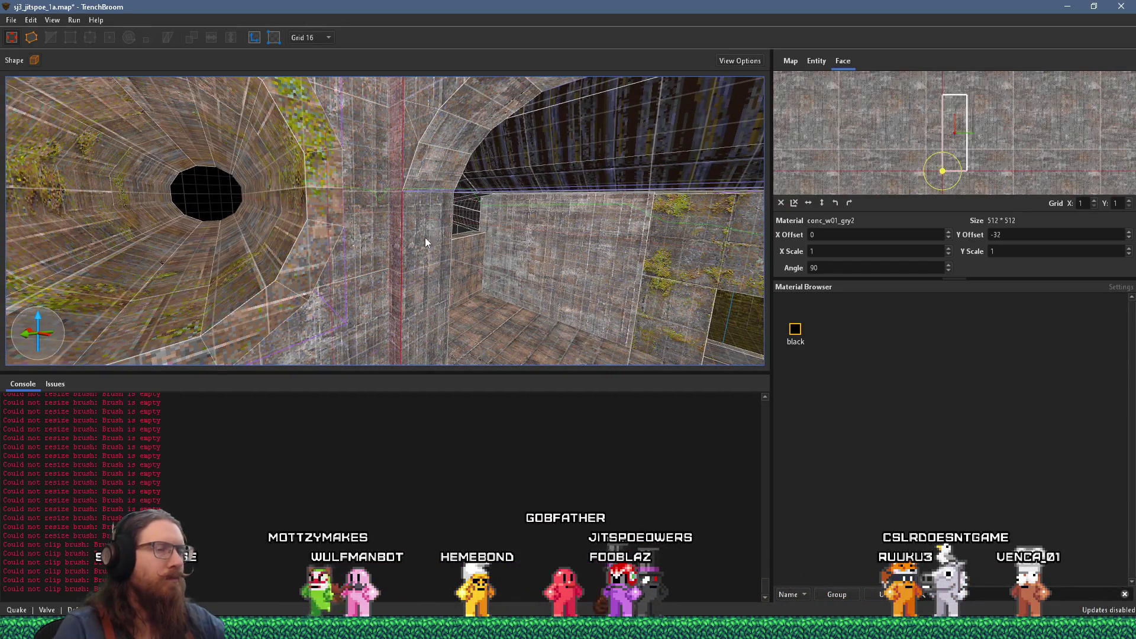
left_click(780, 202)
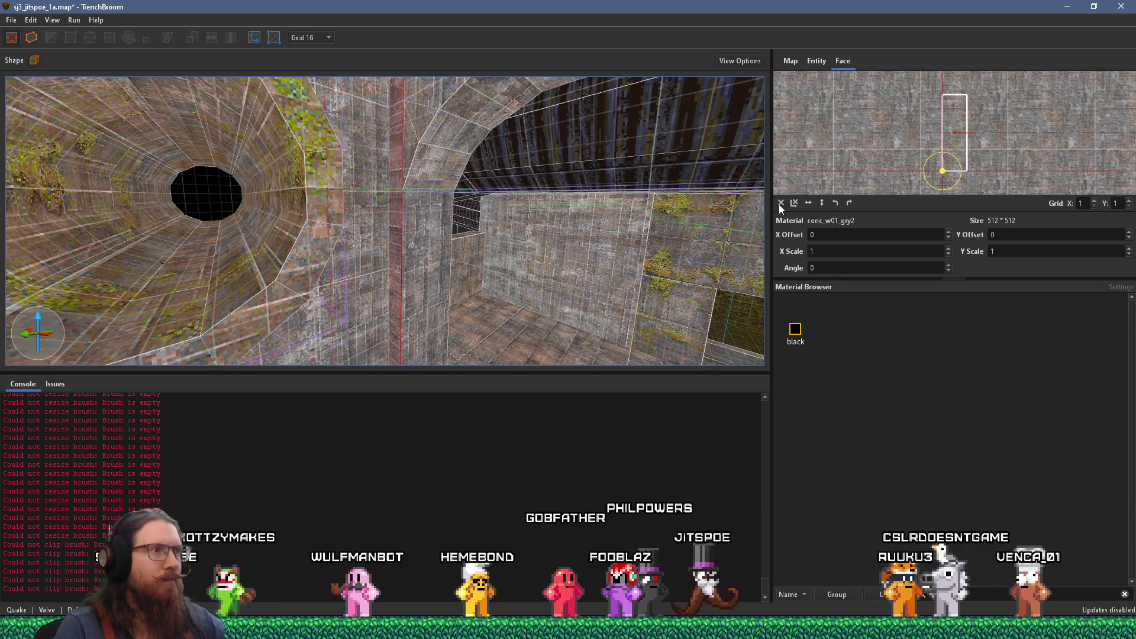
left_click(850, 202)
Step: Give the other pillar face a Y offset of -48
left_click_drag(459, 193, 476, 180)
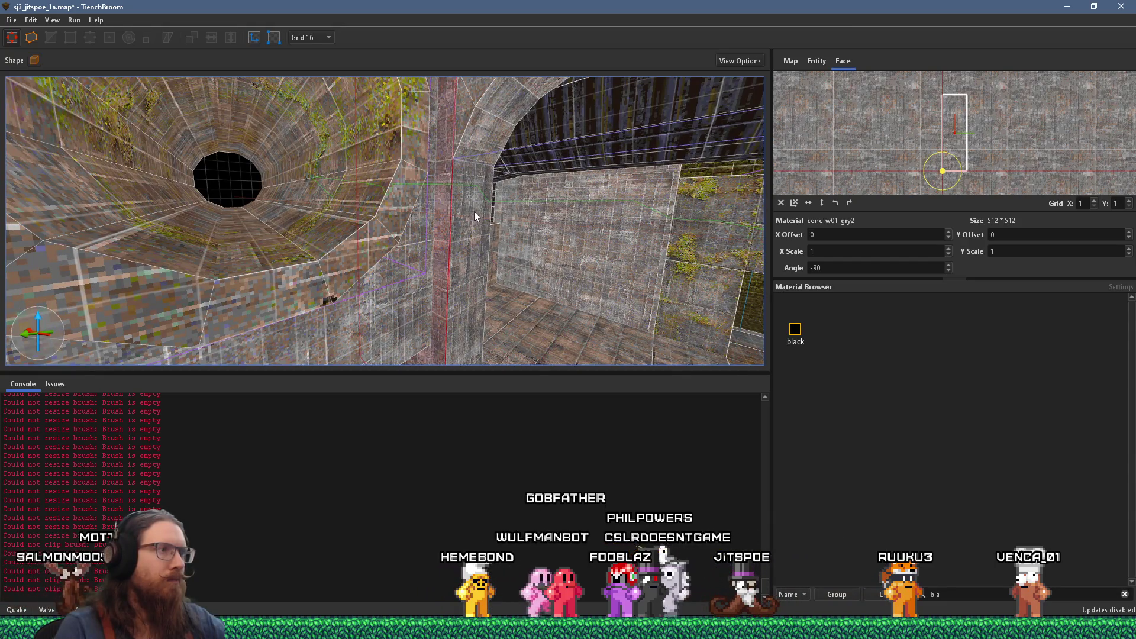
left_click(475, 213, "shift")
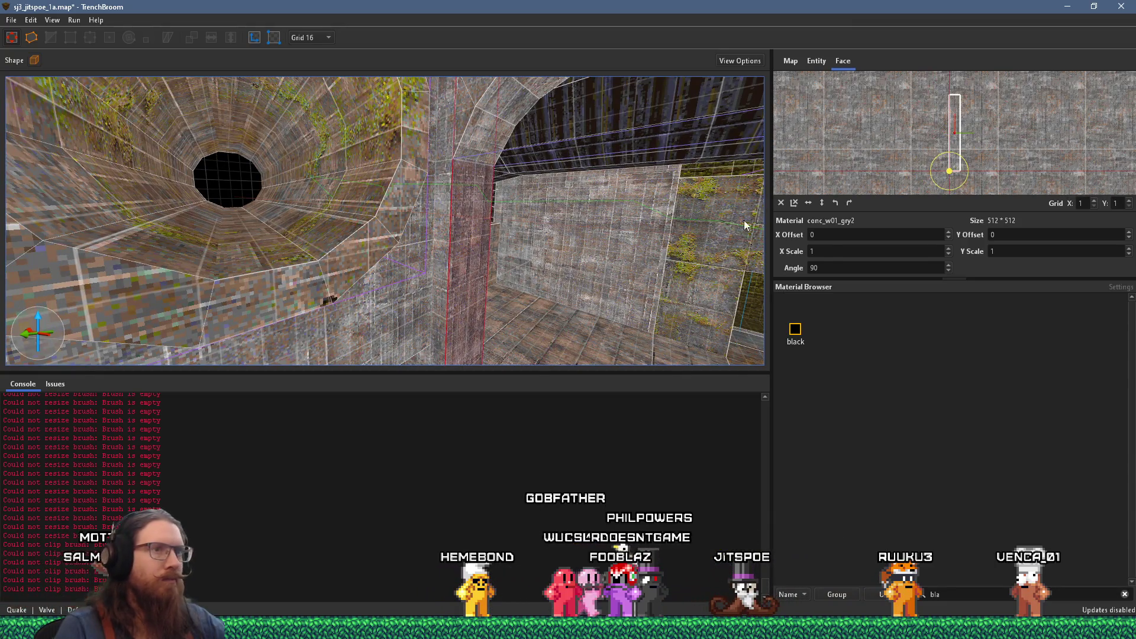
double_click(936, 236)
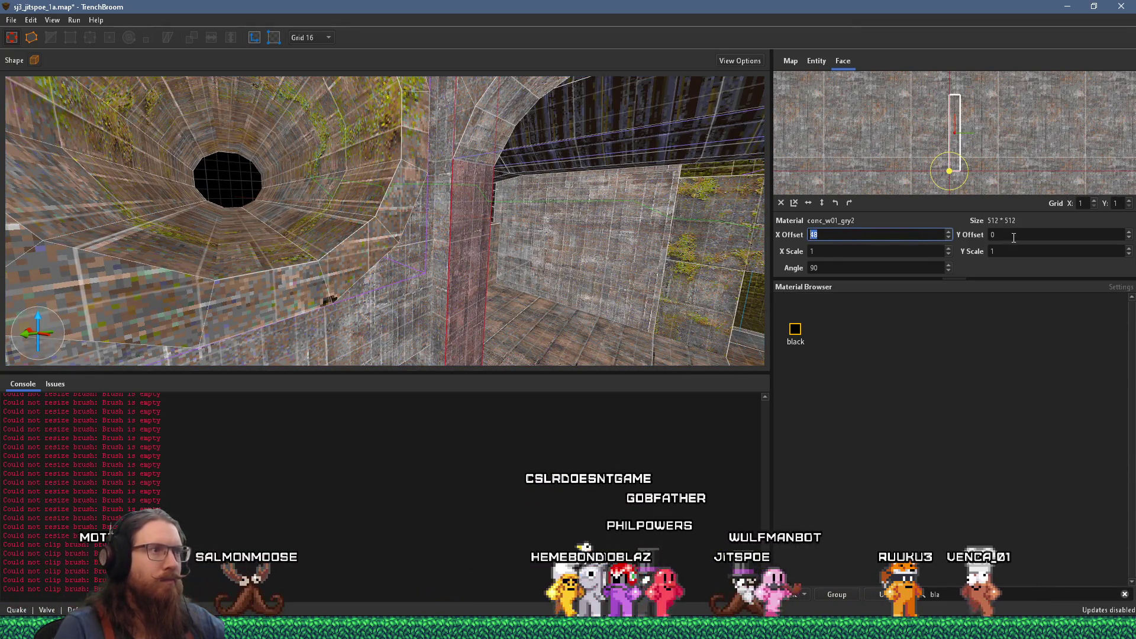
key("Tab")
type("-48")
key("Return")
Step: Fly down to floor level facing the pipe wall, then bring up the PureRef reference board
mouse_move(665, 203)
left_mouse_down()
mouse_move(367, 217)
mouse_move(135, 104)
mouse_move(479, 241)
mouse_move(575, 226)
mouse_move(488, 197)
mouse_move(512, 225)
mouse_move(549, 213)
mouse_move(479, 145)
mouse_move(435, 204)
mouse_move(307, 118)
mouse_move(329, 131)
mouse_move(84, 81)
mouse_move(51, 144)
left_mouse_up()
key("w")
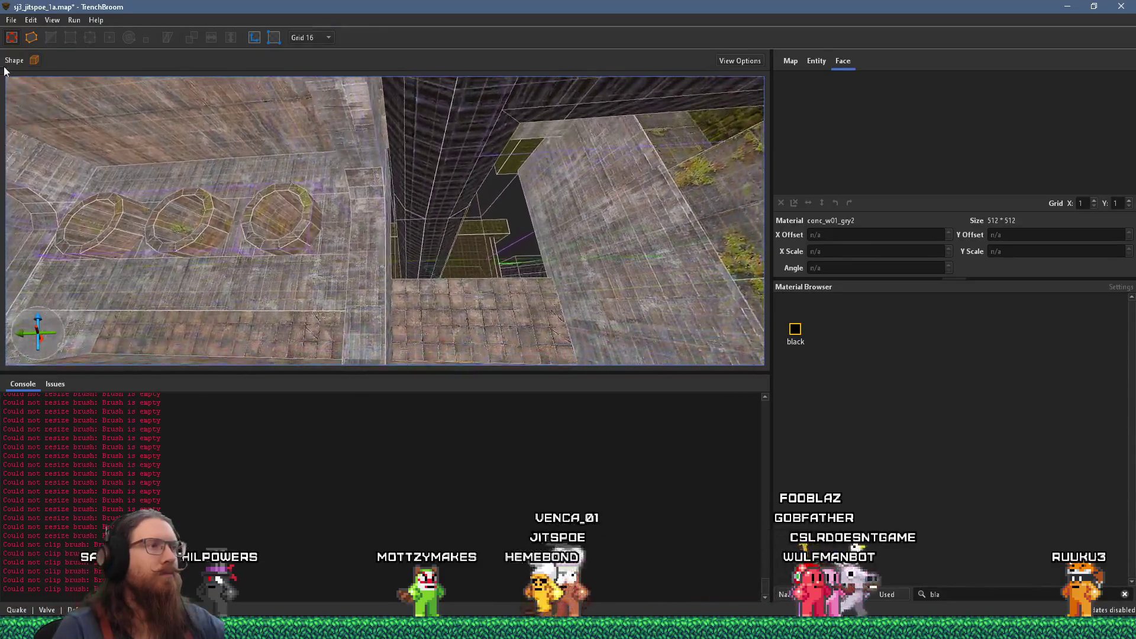
mouse_move(215, 225)
left_mouse_down()
mouse_move(157, 232)
mouse_move(154, 342)
left_mouse_up()
mouse_move(406, 237)
left_mouse_down()
mouse_move(425, 211)
mouse_move(358, 197)
mouse_move(173, 288)
mouse_move(234, 225)
mouse_move(388, 162)
mouse_move(232, 218)
mouse_move(274, 271)
mouse_move(538, 160)
mouse_move(321, 229)
left_mouse_up()
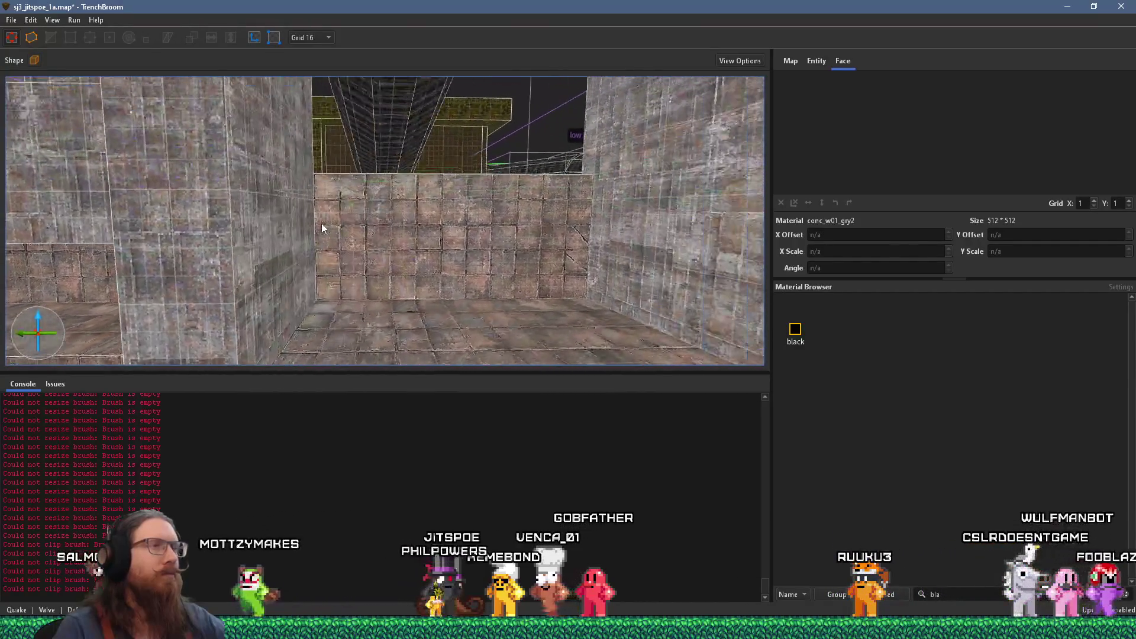
key("alt+Tab")
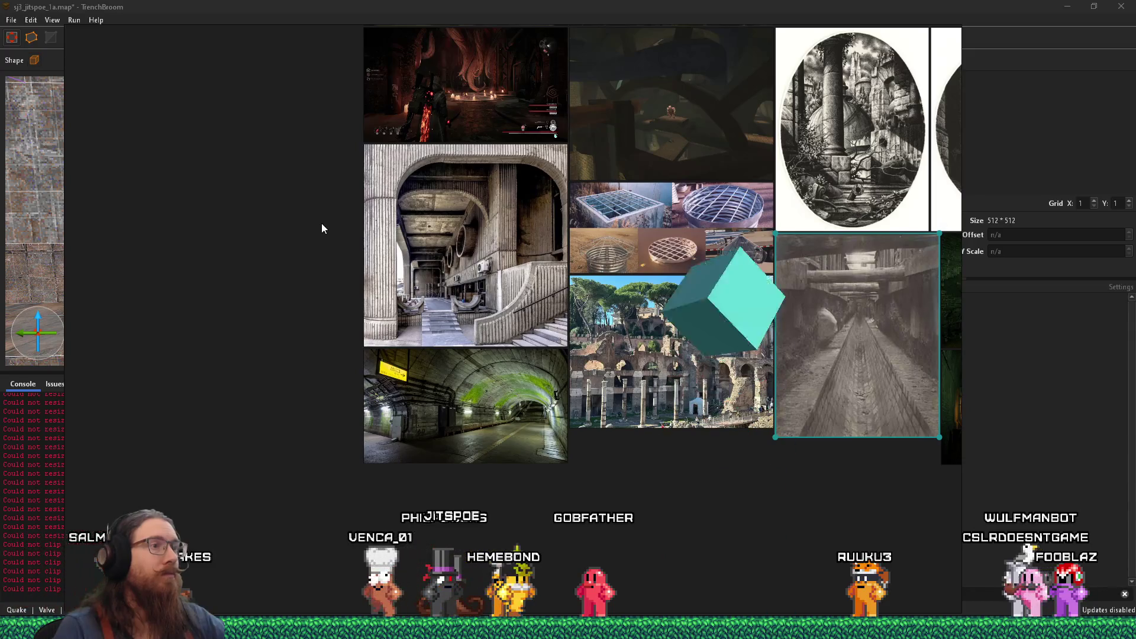
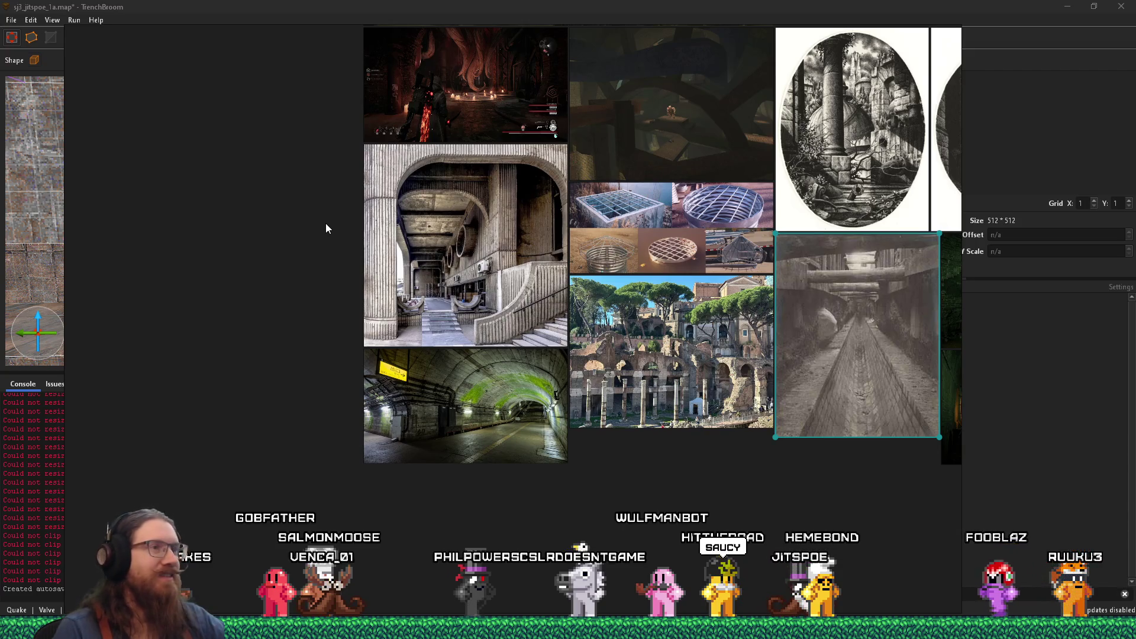
Step: Reset the texture alignment on the brown conc_f02_brwn back wall face
key("alt+Tab")
mouse_move(393, 242)
left_mouse_down()
mouse_move(457, 228)
mouse_move(467, 277)
mouse_move(453, 244)
mouse_move(648, 141)
mouse_move(424, 138)
mouse_move(244, 119)
left_mouse_up()
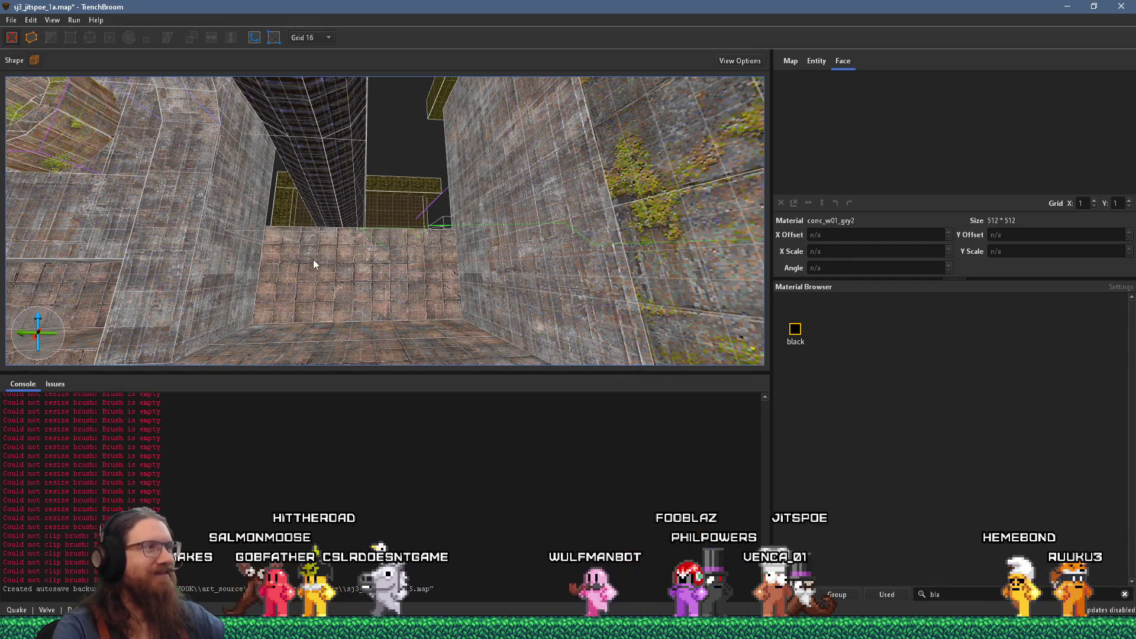
left_click_drag(314, 260, 485, 239)
left_click(416, 251)
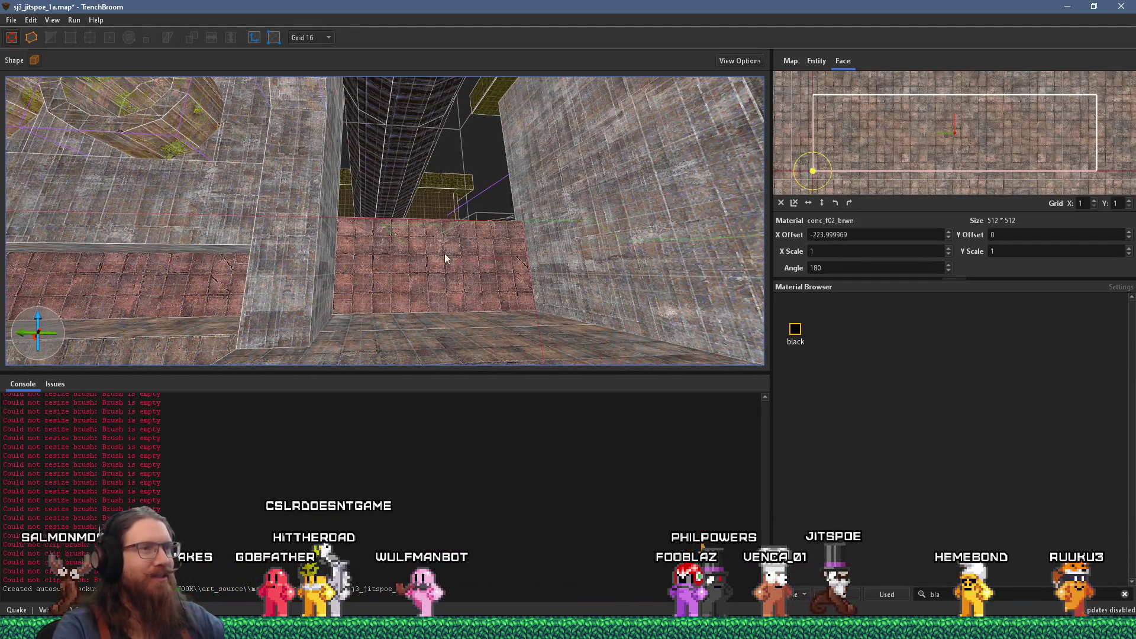
left_click(781, 203)
Step: Save the map, then compare the corridor against the reference image board
mouse_move(425, 276)
left_mouse_down()
mouse_move(638, 207)
mouse_move(628, 224)
mouse_move(432, 258)
mouse_move(226, 318)
mouse_move(306, 308)
mouse_move(449, 343)
mouse_move(612, 353)
mouse_move(432, 330)
mouse_move(380, 296)
left_mouse_up()
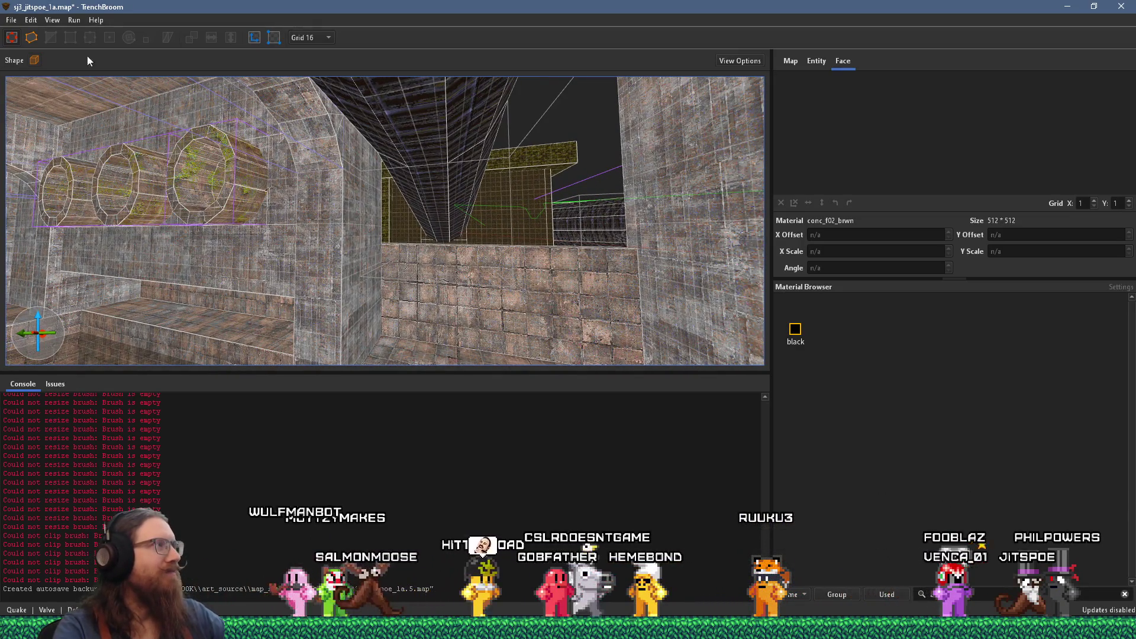
left_click(11, 19)
left_click(44, 84)
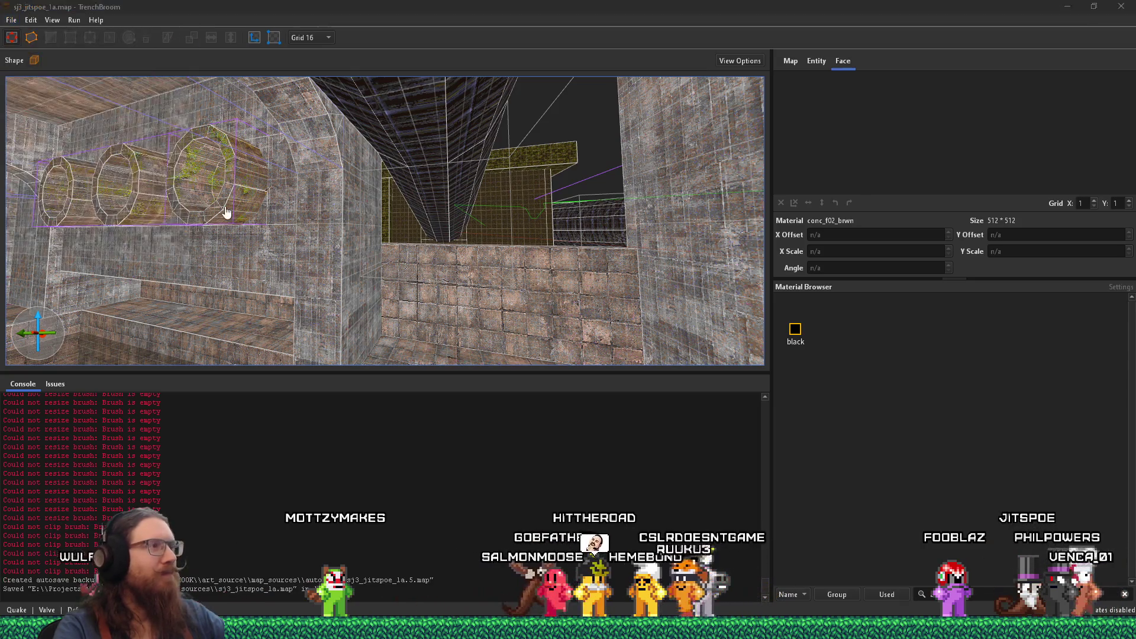
key("alt+Tab")
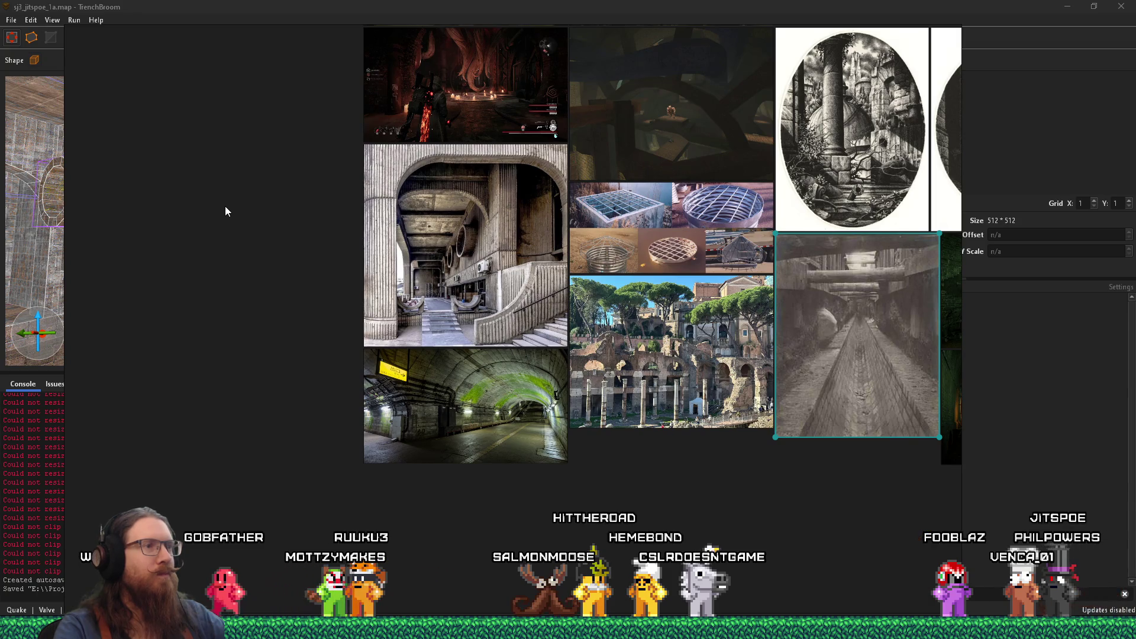
key("alt+Tab")
mouse_move(225, 206)
left_mouse_down()
mouse_move(303, 271)
mouse_move(244, 350)
mouse_move(320, 277)
mouse_move(344, 276)
mouse_move(311, 301)
mouse_move(263, 313)
mouse_move(471, 246)
mouse_move(314, 385)
mouse_move(396, 229)
left_mouse_up()
key("alt+Tab")
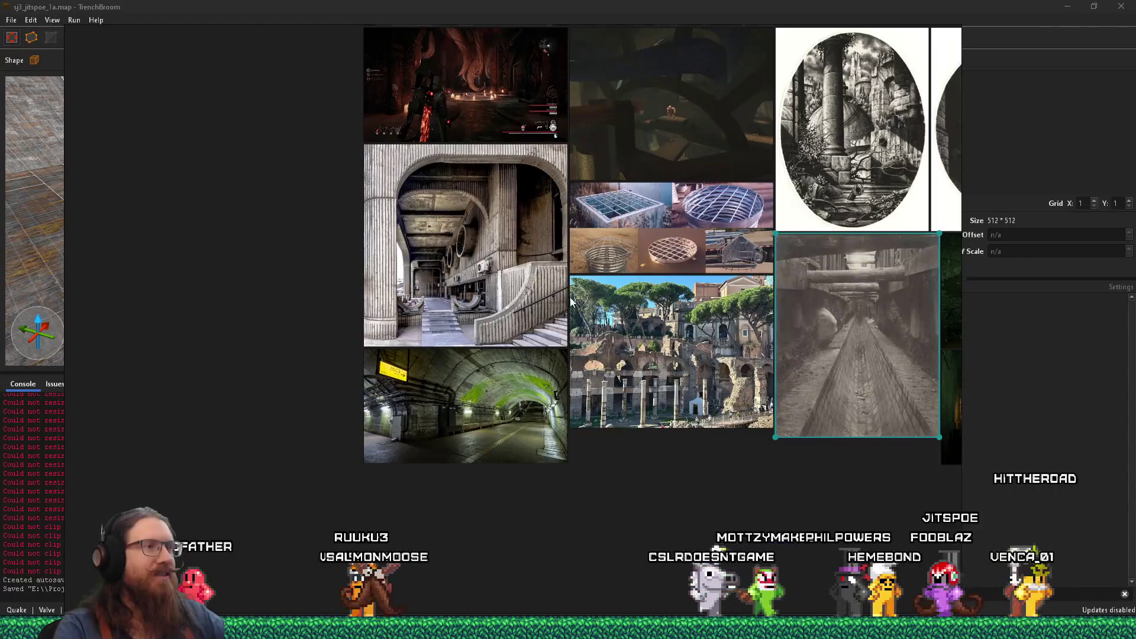
left_click_drag(403, 272, 450, 273)
key("alt+Tab")
mouse_move(372, 259)
left_mouse_down()
mouse_move(388, 233)
mouse_move(423, 220)
mouse_move(502, 213)
mouse_move(469, 196)
mouse_move(438, 204)
mouse_move(242, 299)
mouse_move(415, 221)
mouse_move(316, 300)
mouse_move(446, 286)
mouse_move(352, 284)
mouse_move(463, 273)
mouse_move(381, 254)
mouse_move(417, 351)
mouse_move(389, 318)
mouse_move(441, 243)
mouse_move(429, 167)
mouse_move(417, 183)
mouse_move(413, 346)
mouse_move(346, 234)
mouse_move(224, 238)
mouse_move(253, 195)
mouse_move(243, 180)
mouse_move(508, 224)
mouse_move(359, 211)
mouse_move(382, 196)
mouse_move(447, 300)
mouse_move(433, 306)
mouse_move(447, 295)
mouse_move(642, 294)
mouse_move(502, 267)
mouse_move(406, 203)
mouse_move(439, 207)
left_mouse_up()
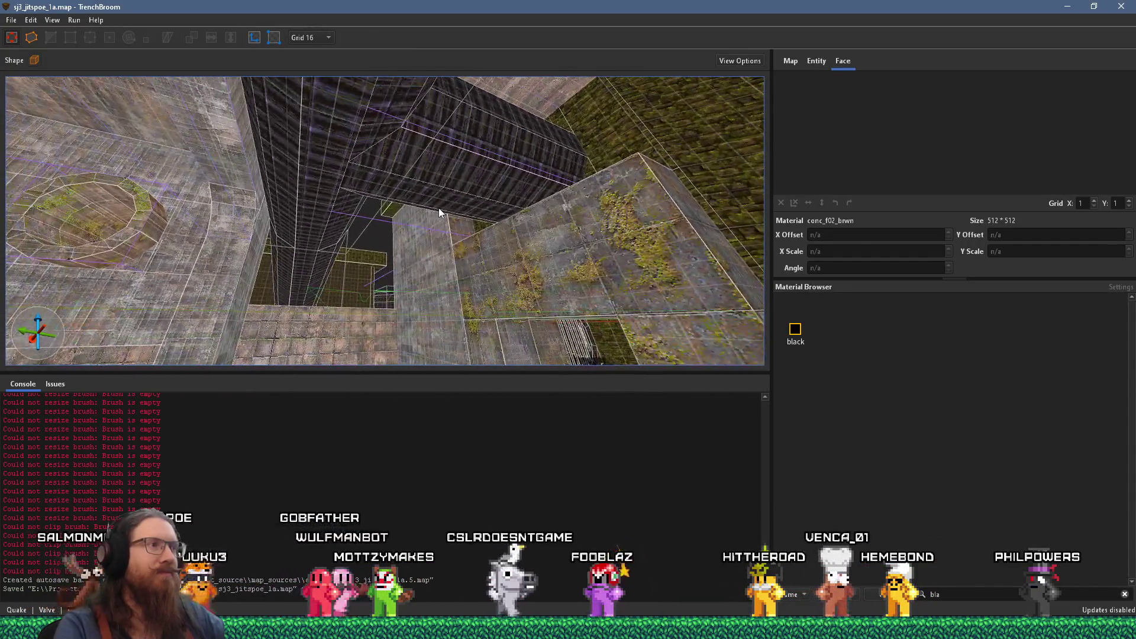
key("alt+Tab")
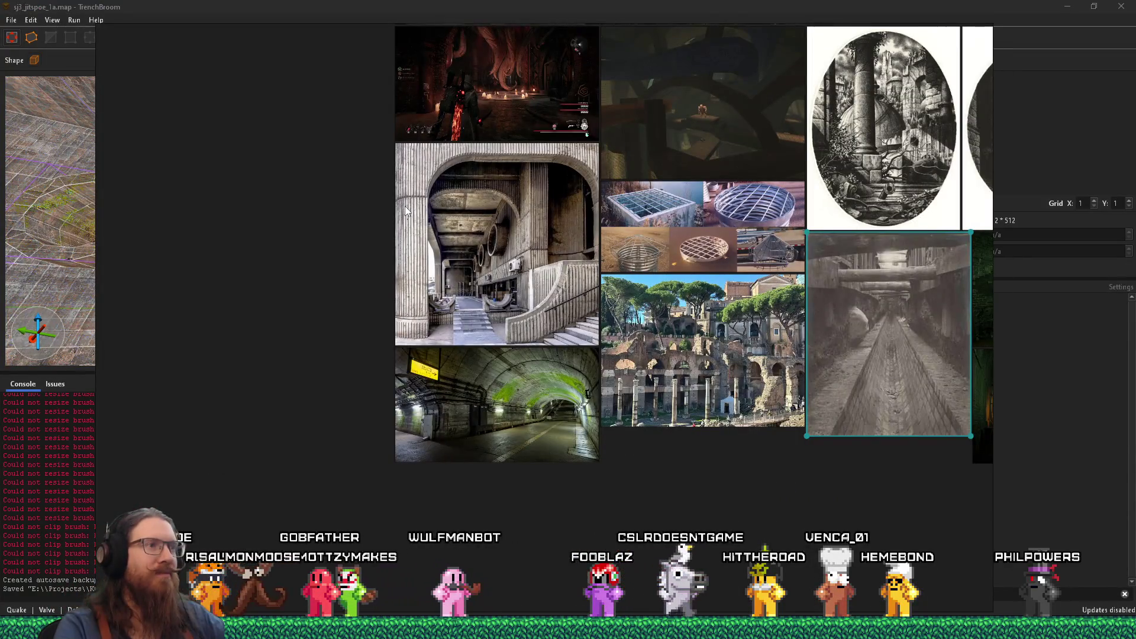
key("alt+Tab")
mouse_move(393, 221)
left_mouse_down()
mouse_move(330, 177)
mouse_move(355, 172)
mouse_move(445, 283)
mouse_move(326, 270)
mouse_move(309, 177)
mouse_move(342, 193)
mouse_move(542, 200)
left_mouse_up()
left_click_drag(490, 277, 541, 360)
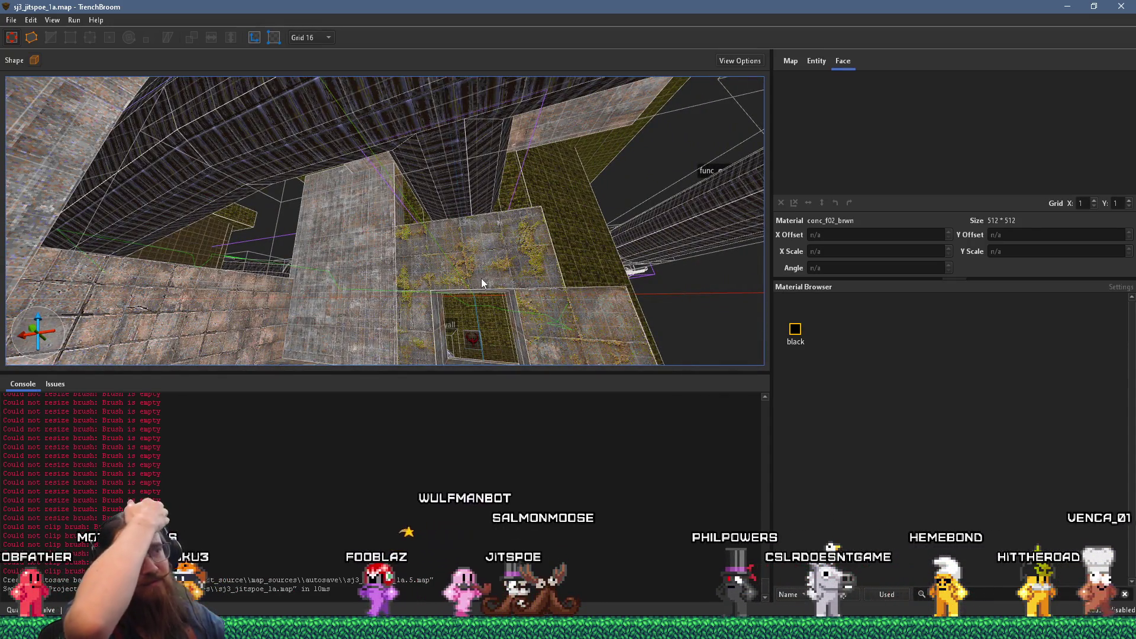
mouse_move(326, 332)
left_mouse_down()
mouse_move(270, 336)
mouse_move(300, 349)
mouse_move(281, 493)
left_mouse_up()
mouse_move(312, 431)
left_mouse_down()
mouse_move(353, 366)
mouse_move(302, 396)
mouse_move(153, 358)
mouse_move(320, 311)
mouse_move(421, 241)
mouse_move(371, 157)
mouse_move(488, 141)
left_mouse_up()
left_click(303, 214)
mouse_move(263, 196)
left_mouse_down()
mouse_move(414, 196)
mouse_move(368, 239)
mouse_move(507, 258)
mouse_move(365, 241)
mouse_move(426, 220)
mouse_move(411, 233)
left_mouse_up()
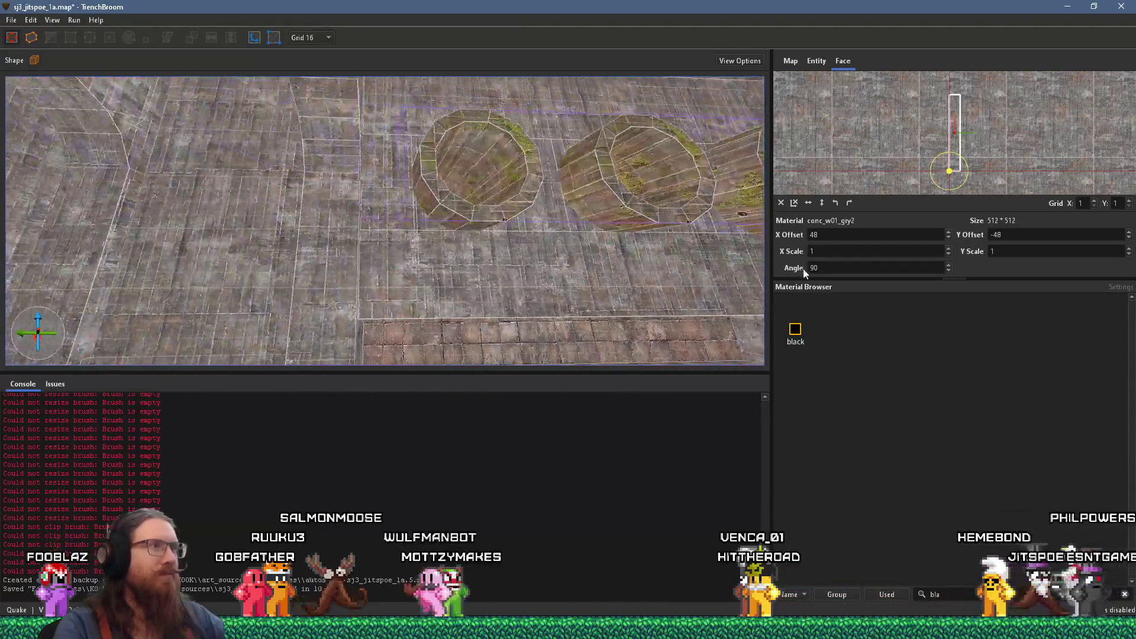
left_click(329, 211)
mouse_move(340, 105)
left_mouse_down()
mouse_move(360, 178)
mouse_move(355, 152)
left_mouse_up()
key("Escape")
mouse_move(492, 281)
left_mouse_down()
mouse_move(535, 304)
mouse_move(567, 299)
mouse_move(477, 275)
left_mouse_up()
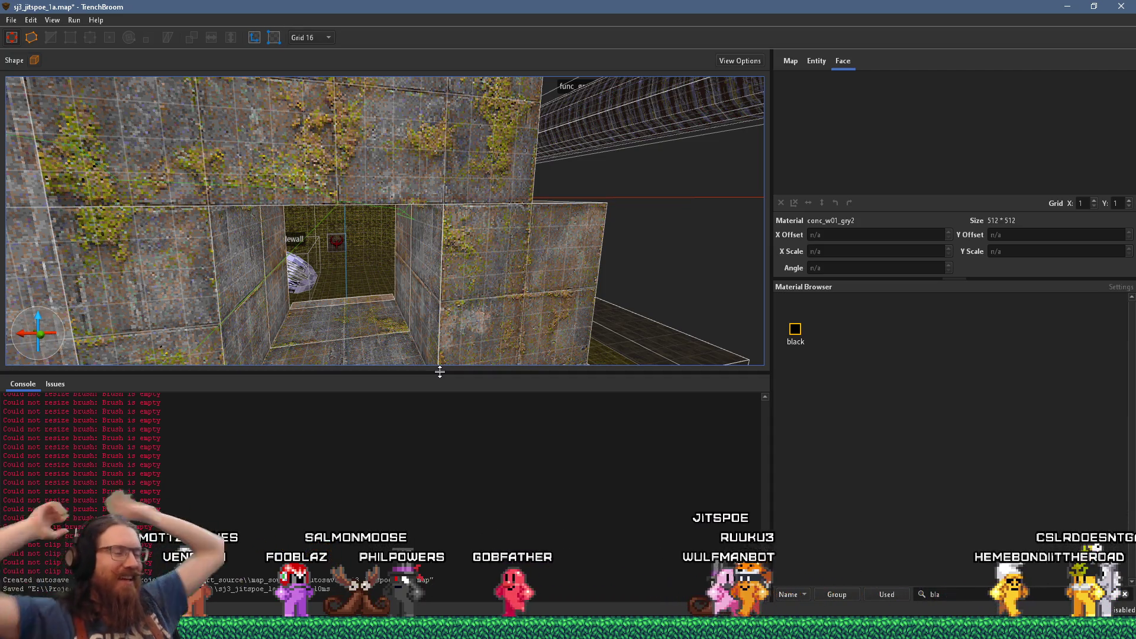
Step: Move the view from the mossy pillar corner to face the wall's recessed opening
key("w")
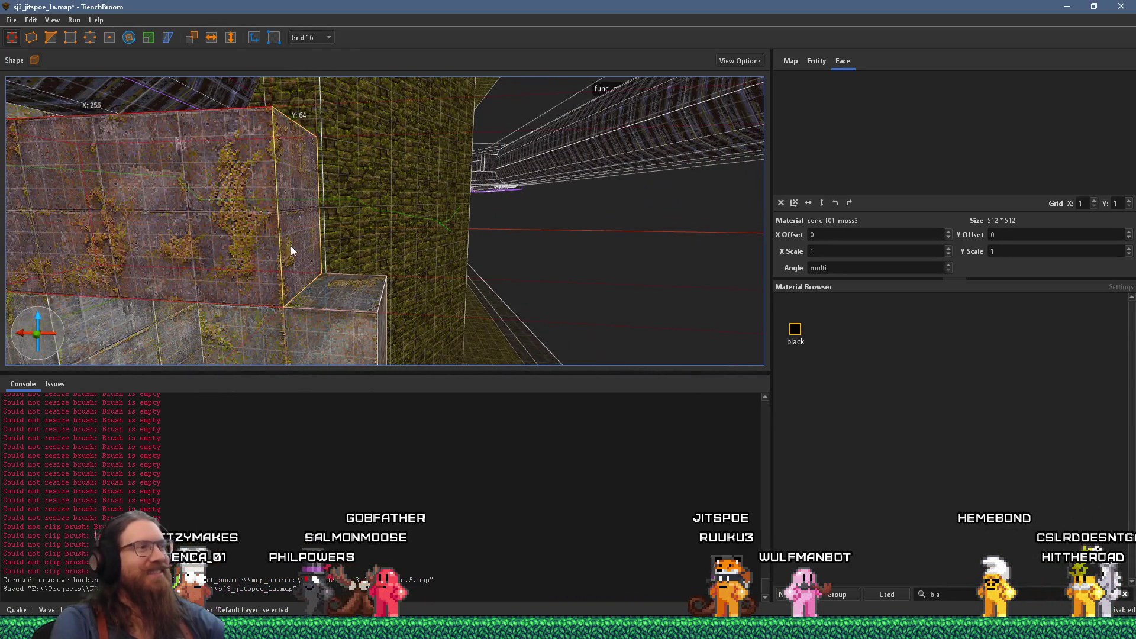
left_click(616, 254)
key("Escape")
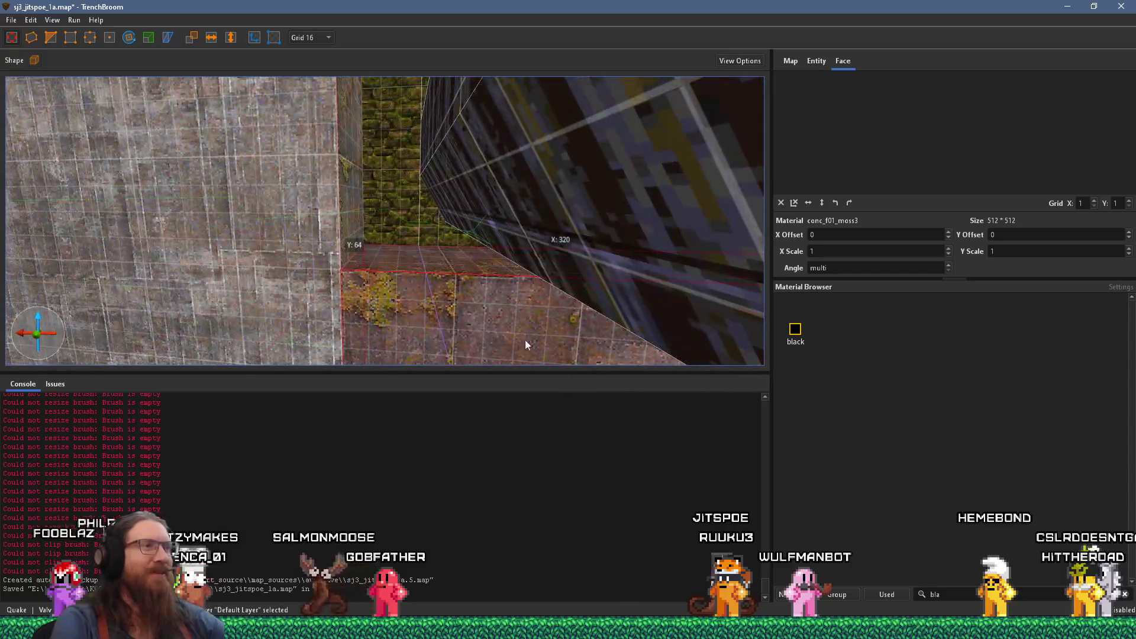
key("s")
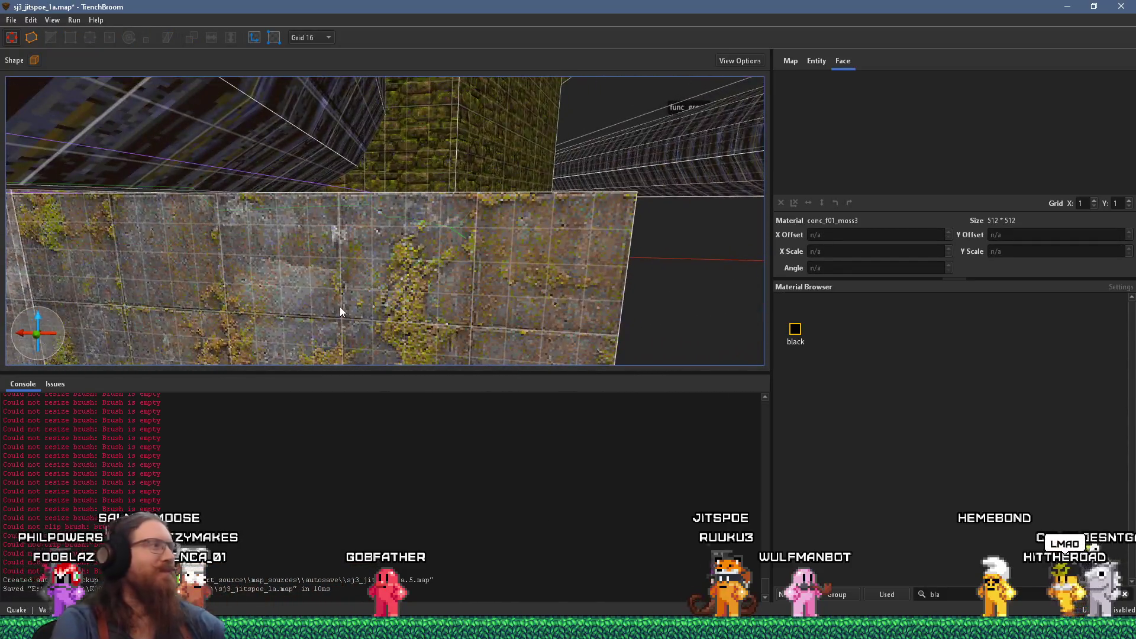
key("s")
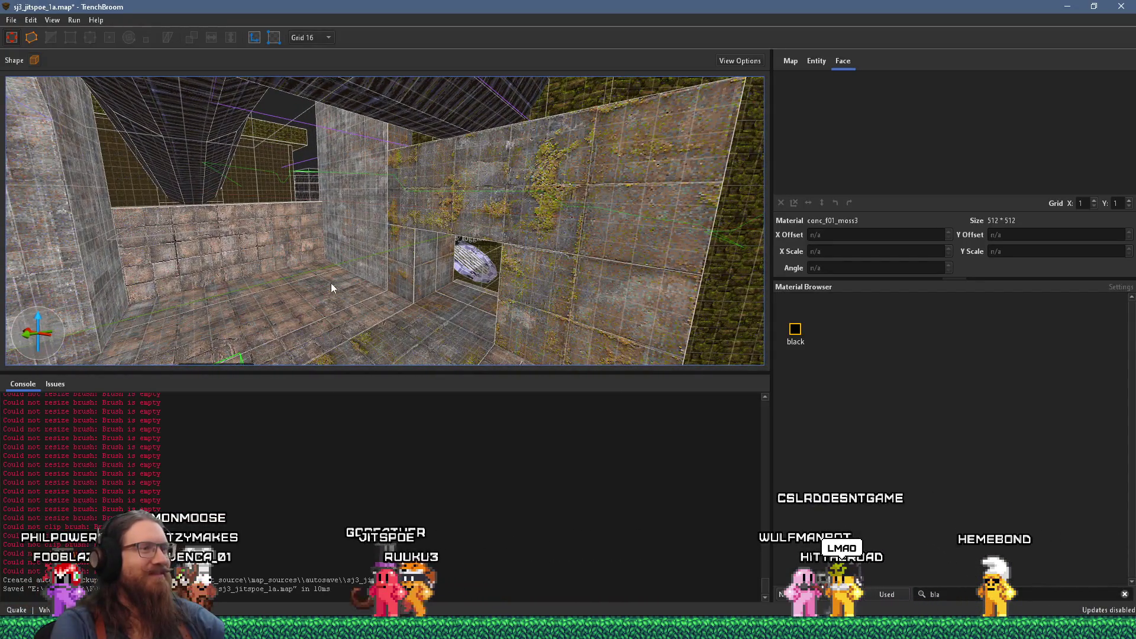
key("w")
key("w")
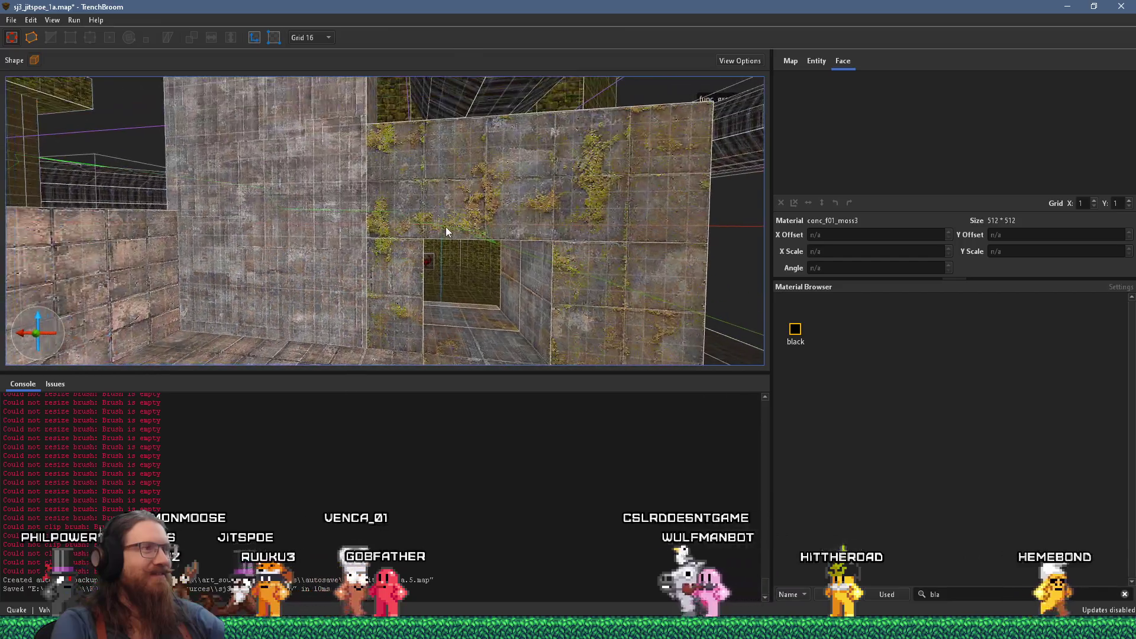
key("w")
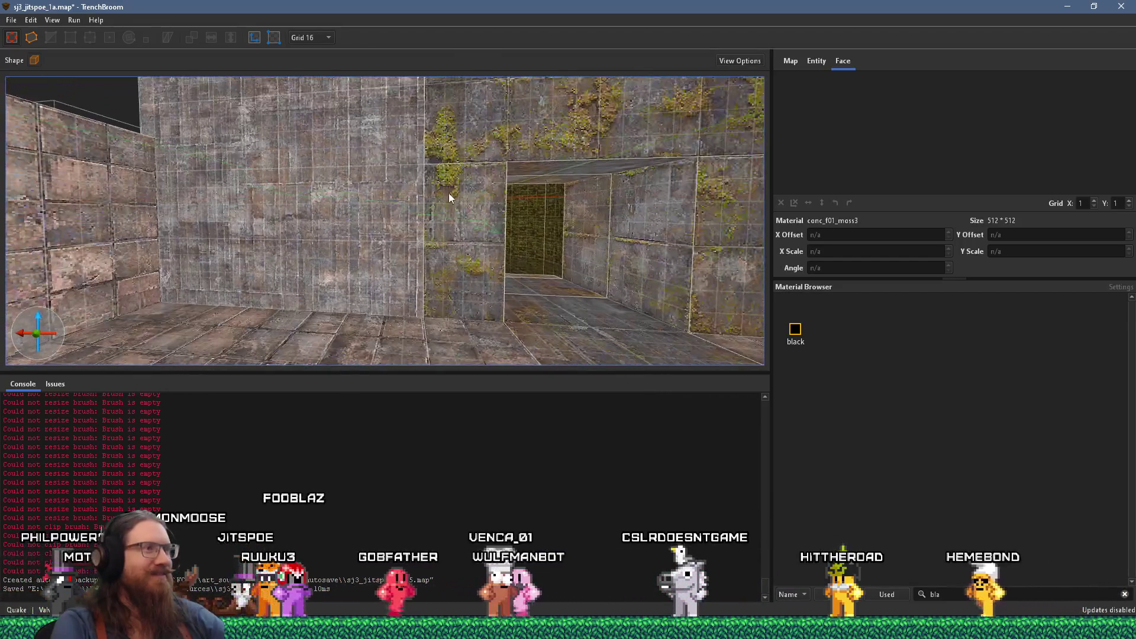
Step: Set the conc_w01_gry2 wall face's texture offsets to X 32 and Y -112
left_click(423, 235)
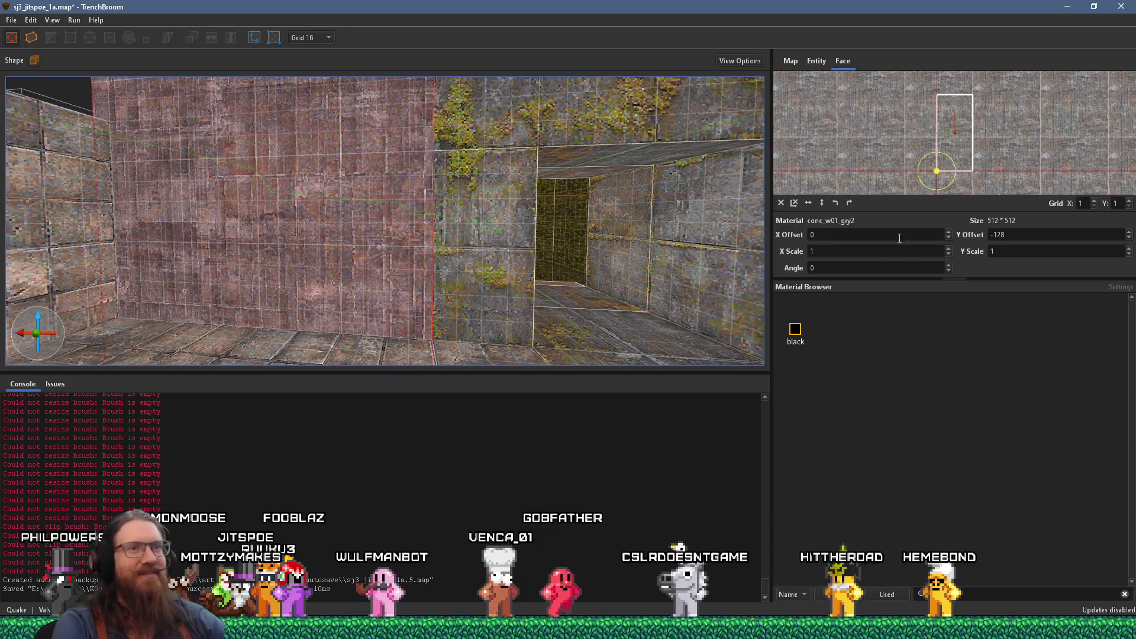
scroll(891, 234, "up", 1)
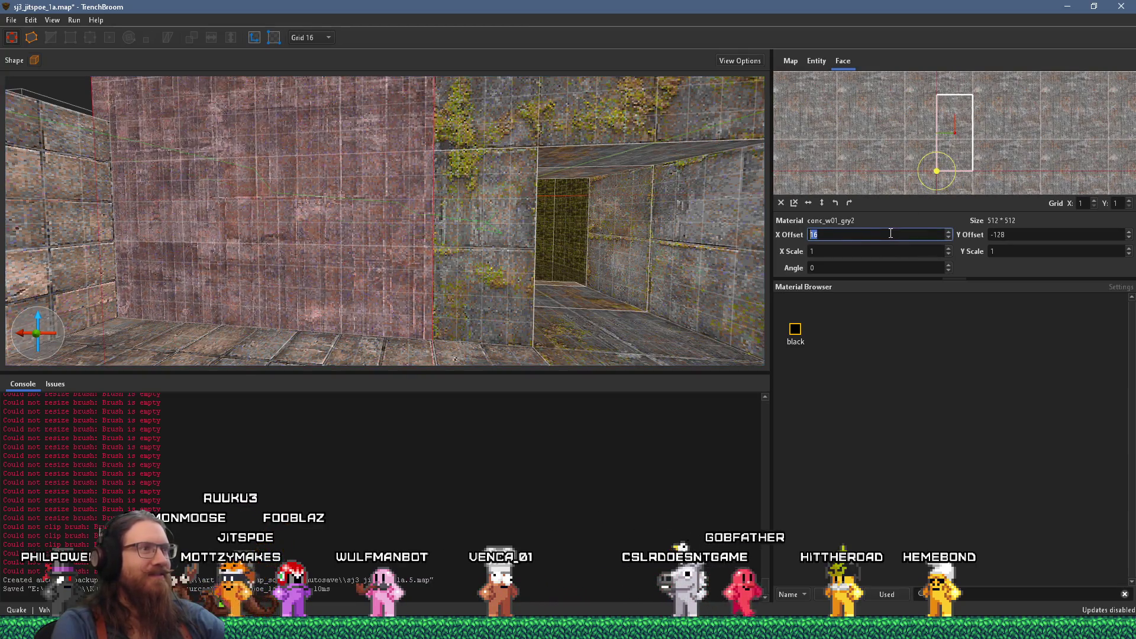
scroll(890, 234, "down", 1)
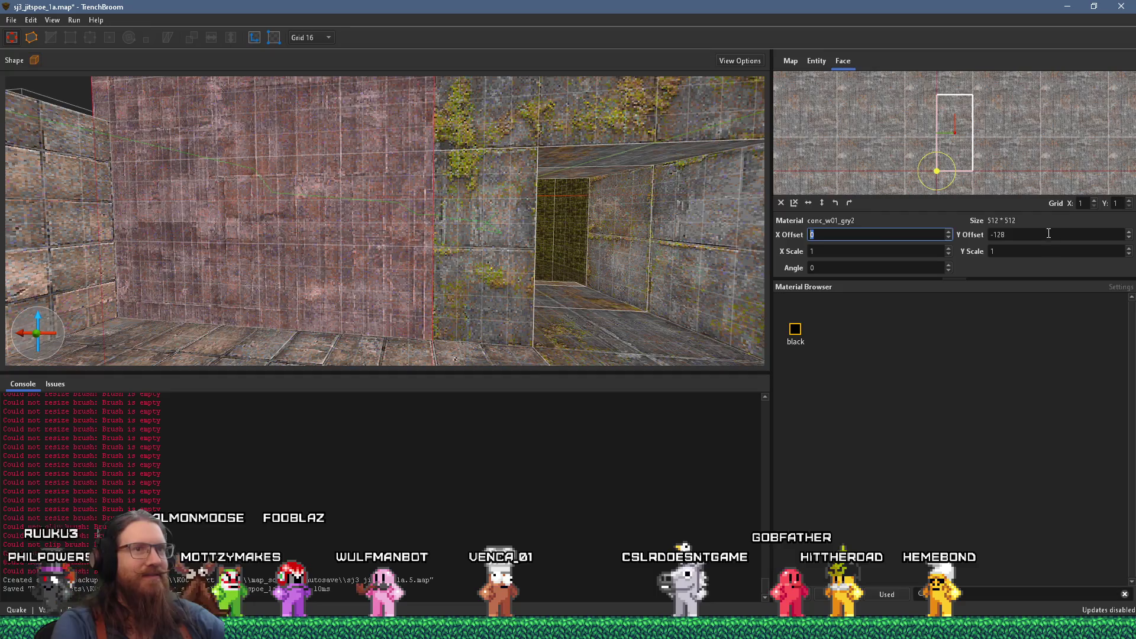
scroll(1048, 233, "up", 1)
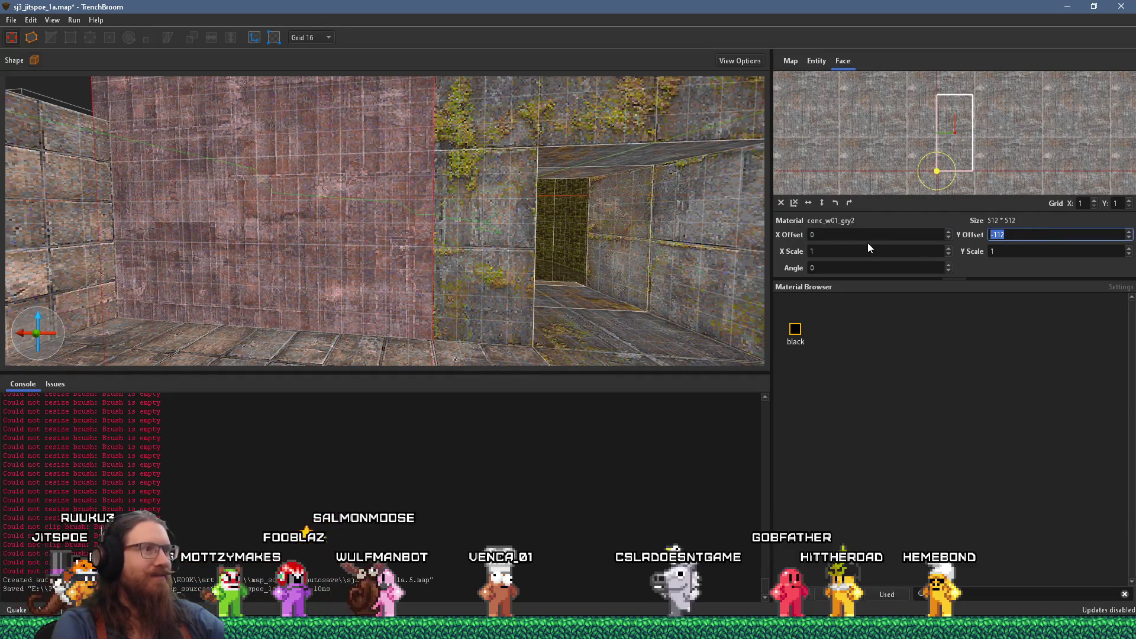
scroll(871, 233, "up", 1)
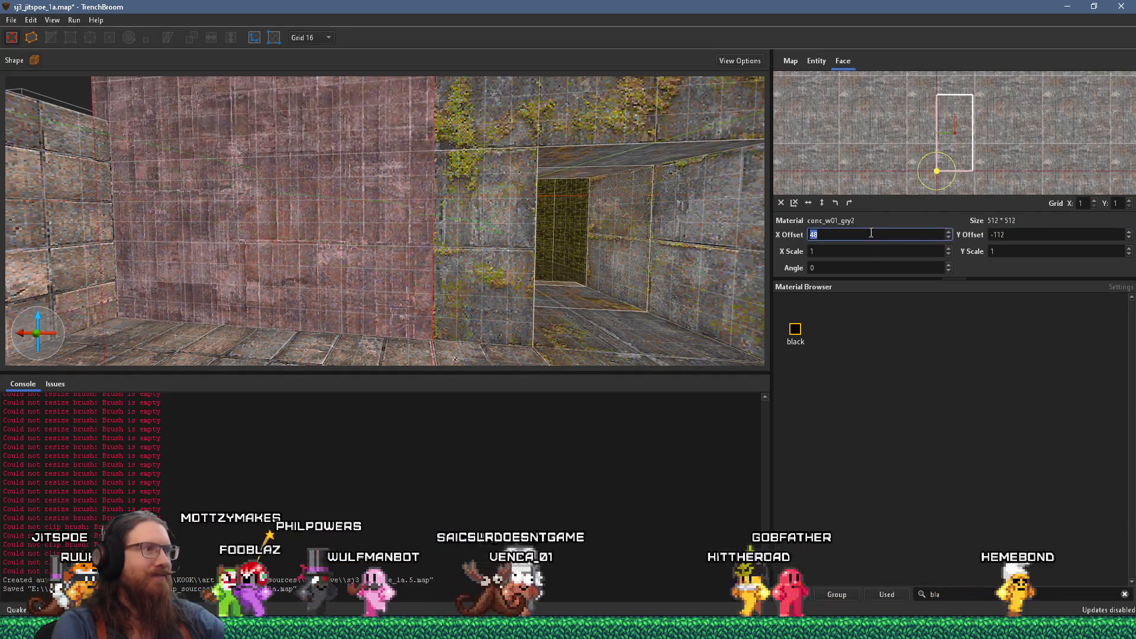
scroll(871, 233, "up", 1)
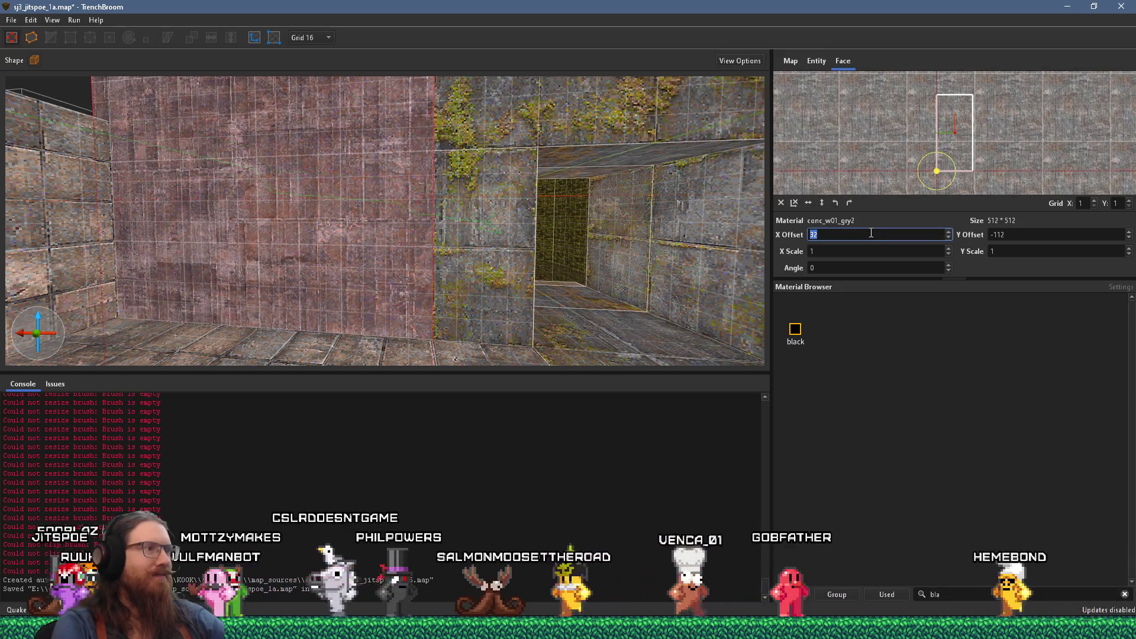
mouse_move(508, 308)
left_mouse_down()
mouse_move(459, 296)
mouse_move(426, 266)
mouse_move(431, 233)
mouse_move(521, 286)
mouse_move(271, 357)
mouse_move(367, 349)
mouse_move(469, 365)
left_mouse_up()
key("s")
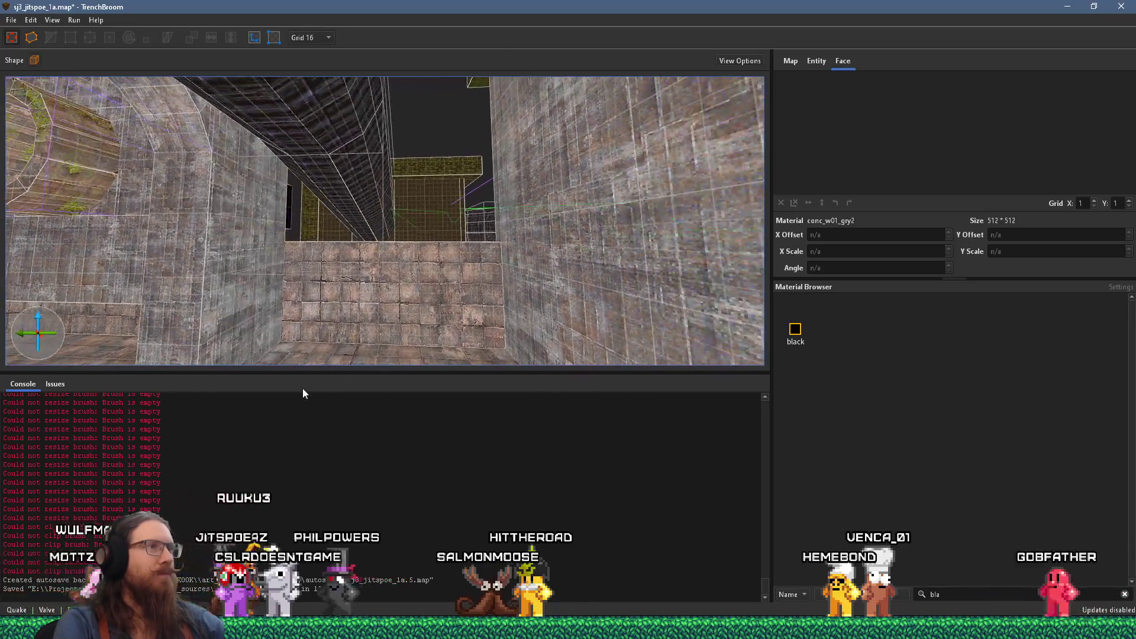
key("w")
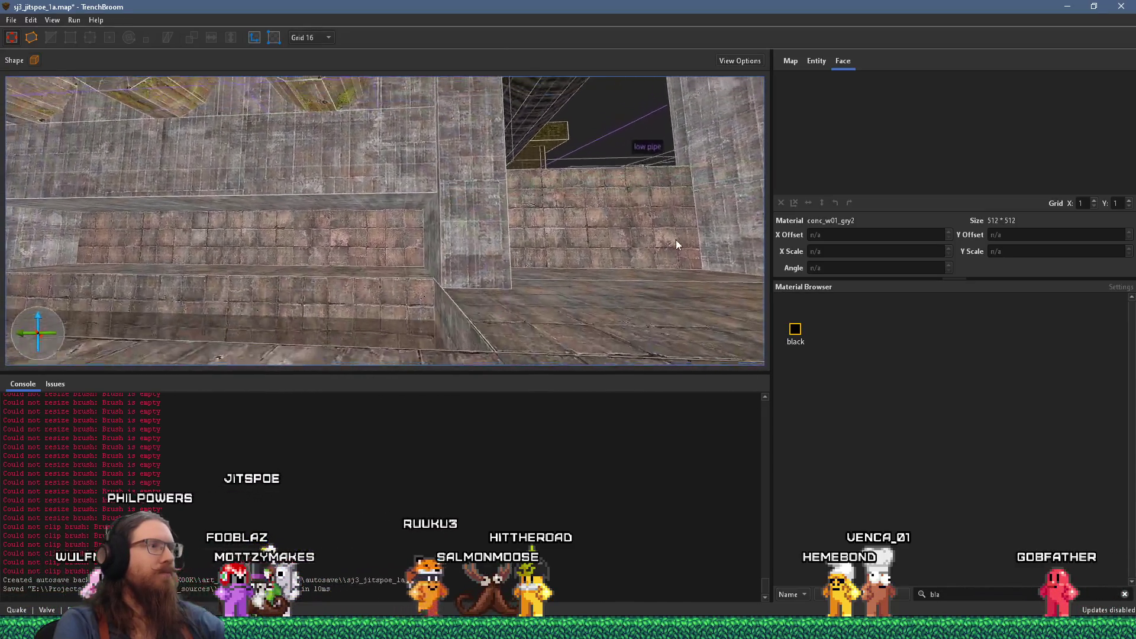
key("w")
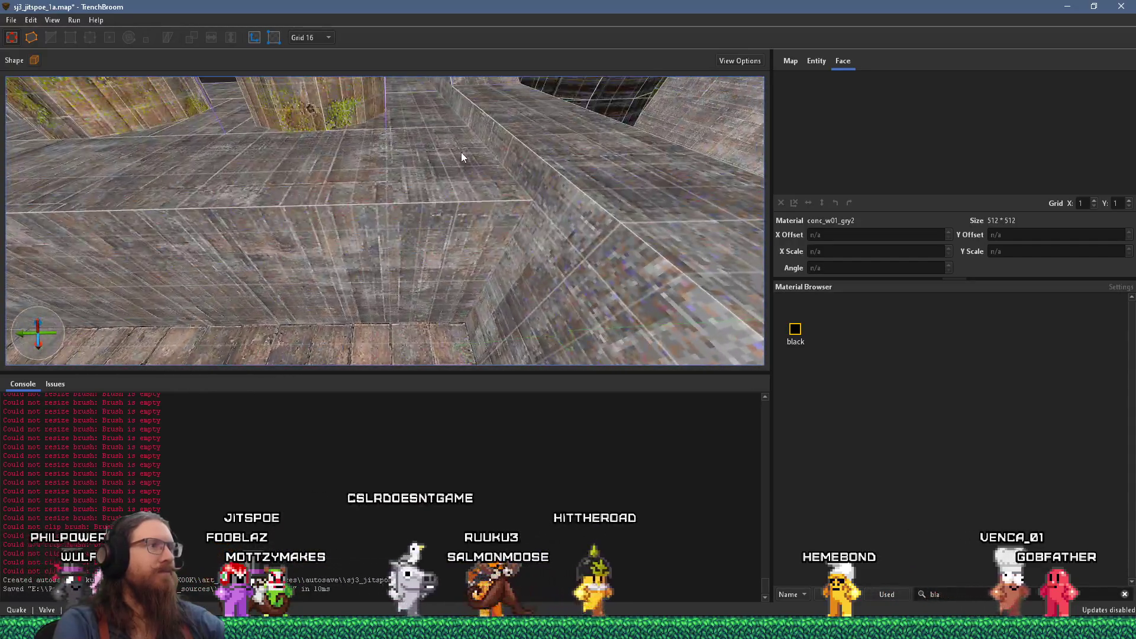
key("w")
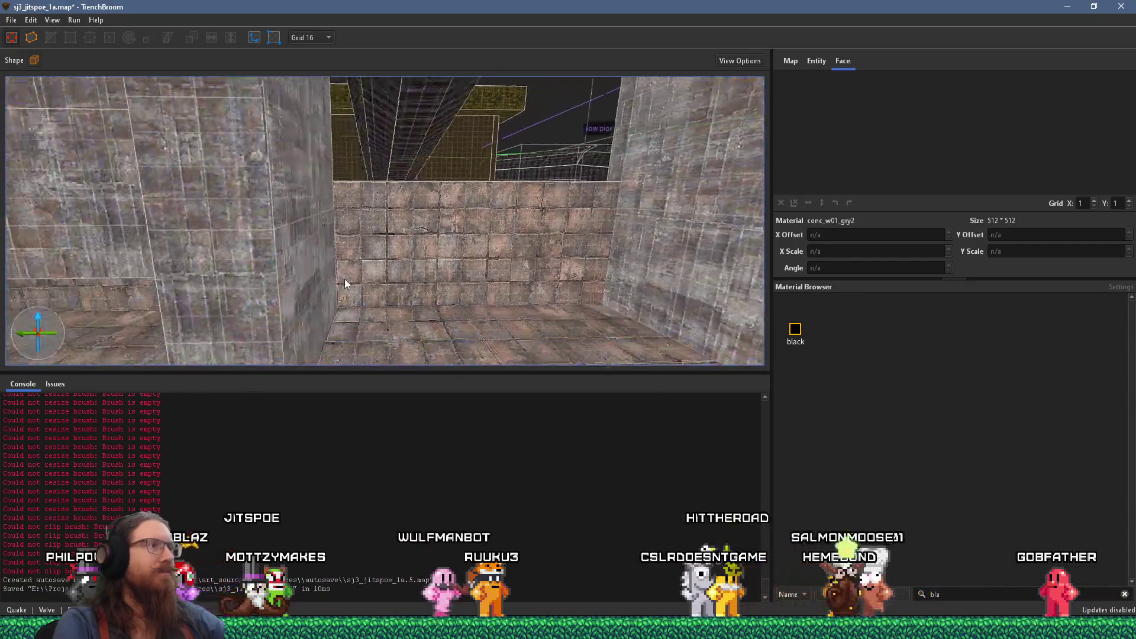
left_click(179, 236)
key("s")
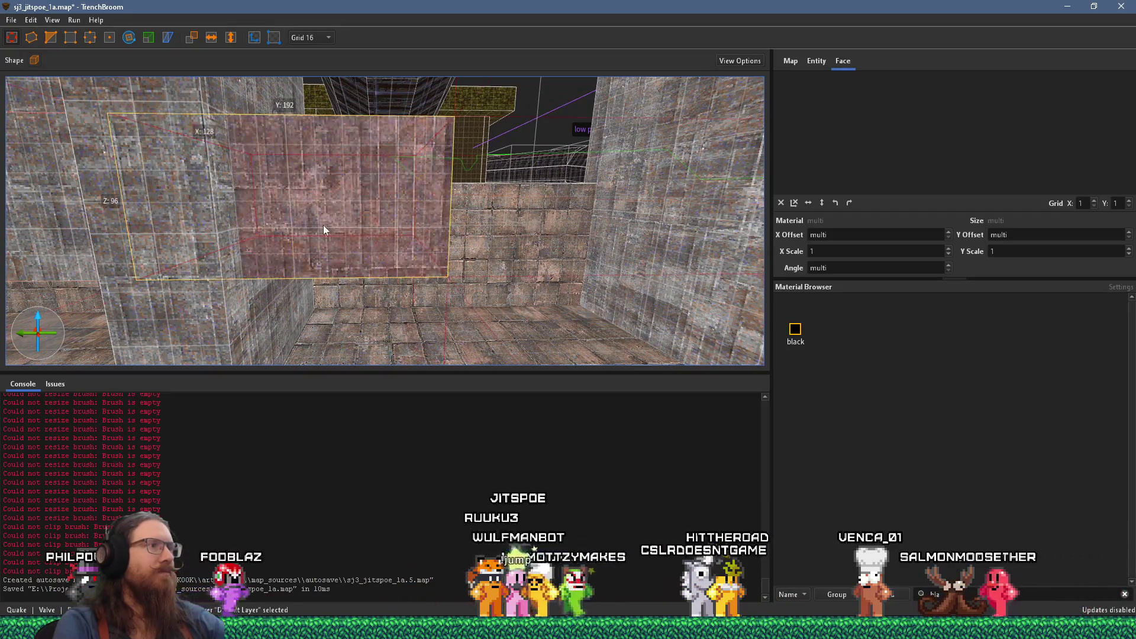
key("w")
mouse_move(177, 260)
left_mouse_down()
mouse_move(108, 268)
mouse_move(198, 271)
mouse_move(205, 132)
mouse_move(267, 203)
left_mouse_up()
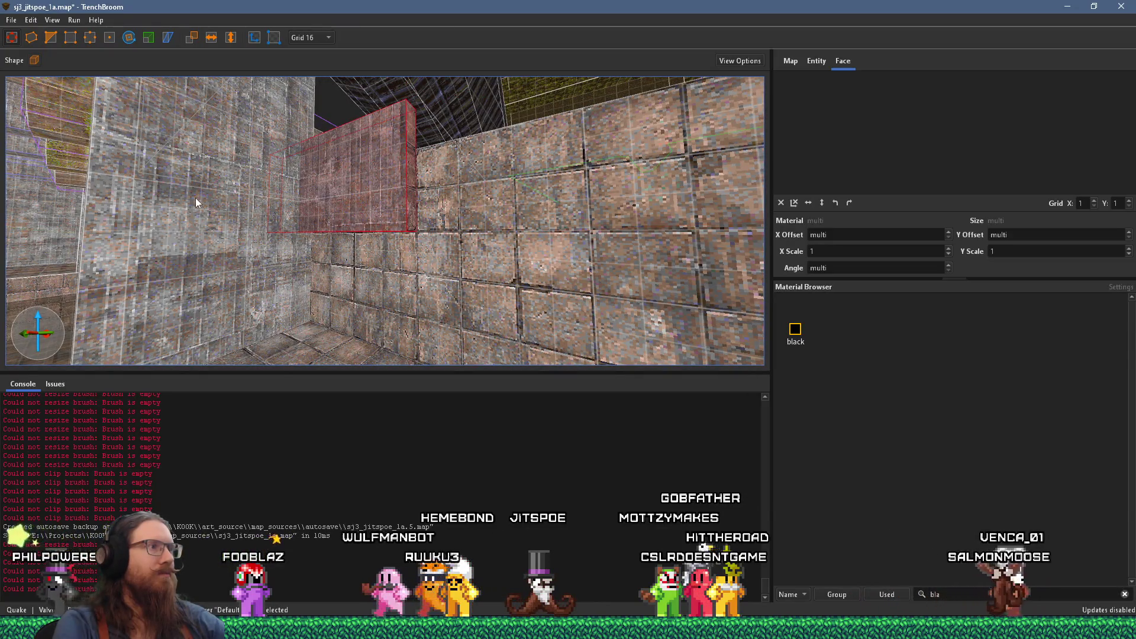
mouse_move(271, 198)
left_mouse_down()
mouse_move(281, 207)
mouse_move(322, 145)
mouse_move(358, 132)
mouse_move(401, 163)
mouse_move(262, 215)
left_mouse_up()
mouse_move(331, 249)
left_mouse_down()
mouse_move(576, 266)
mouse_move(564, 258)
left_mouse_up()
left_click_drag(429, 275, 411, 346)
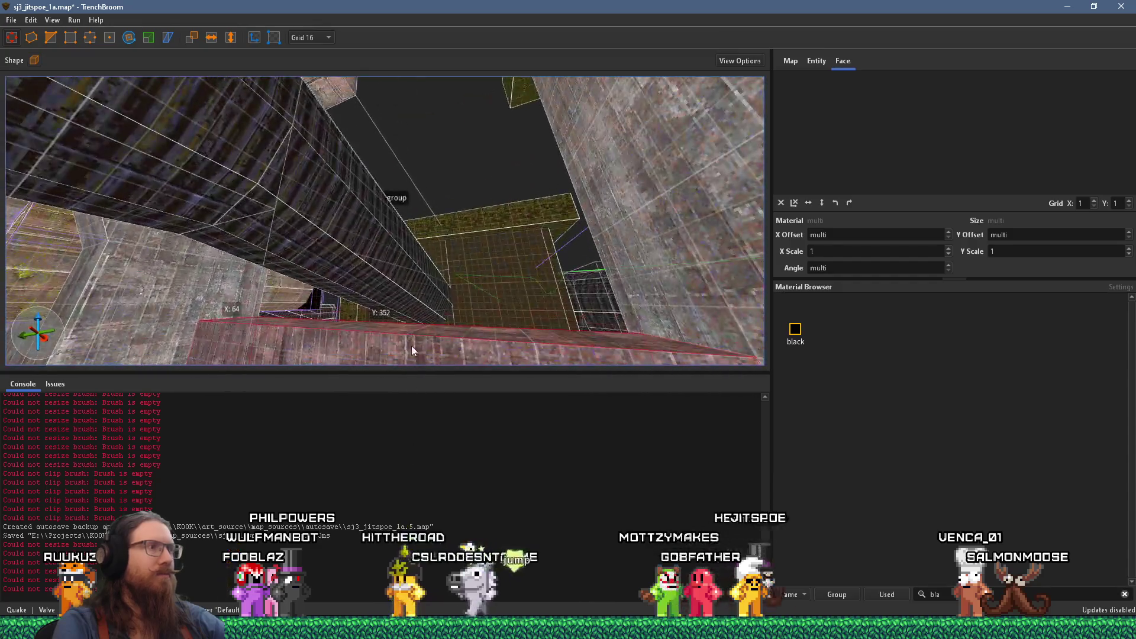
mouse_move(411, 285)
left_mouse_down()
mouse_move(378, 340)
mouse_move(427, 225)
mouse_move(541, 237)
mouse_move(601, 276)
mouse_move(534, 252)
mouse_move(426, 273)
mouse_move(399, 302)
mouse_move(322, 291)
mouse_move(258, 338)
mouse_move(261, 300)
mouse_move(330, 312)
mouse_move(380, 301)
mouse_move(368, 319)
mouse_move(391, 317)
left_mouse_up()
mouse_move(468, 290)
left_mouse_down()
mouse_move(481, 231)
mouse_move(382, 277)
mouse_move(483, 232)
mouse_move(446, 253)
left_mouse_up()
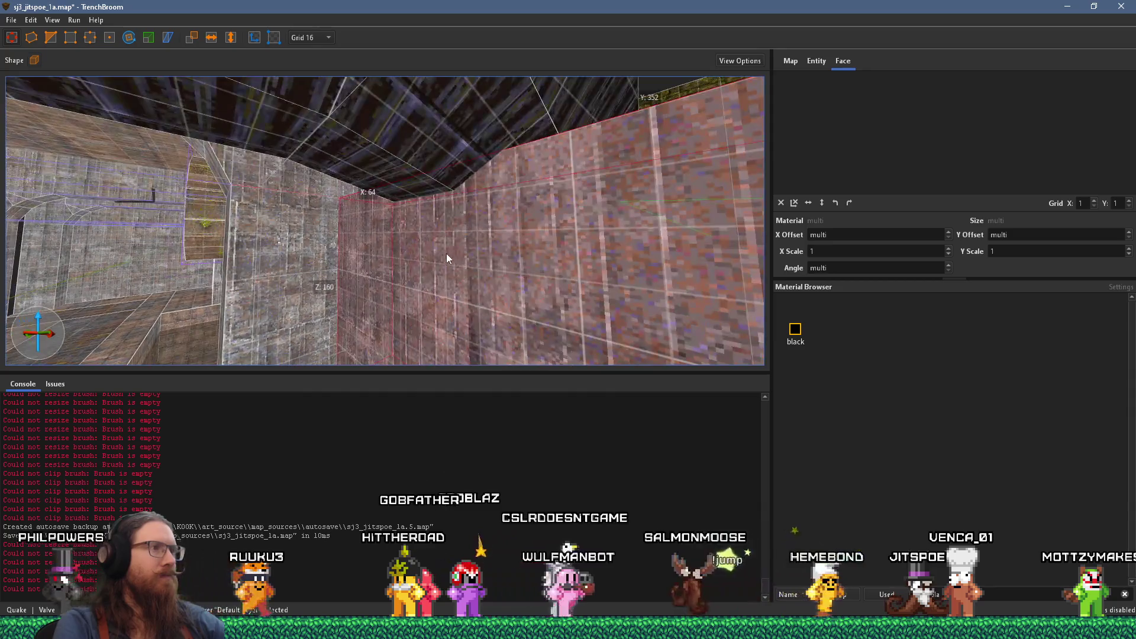
left_click(50, 38)
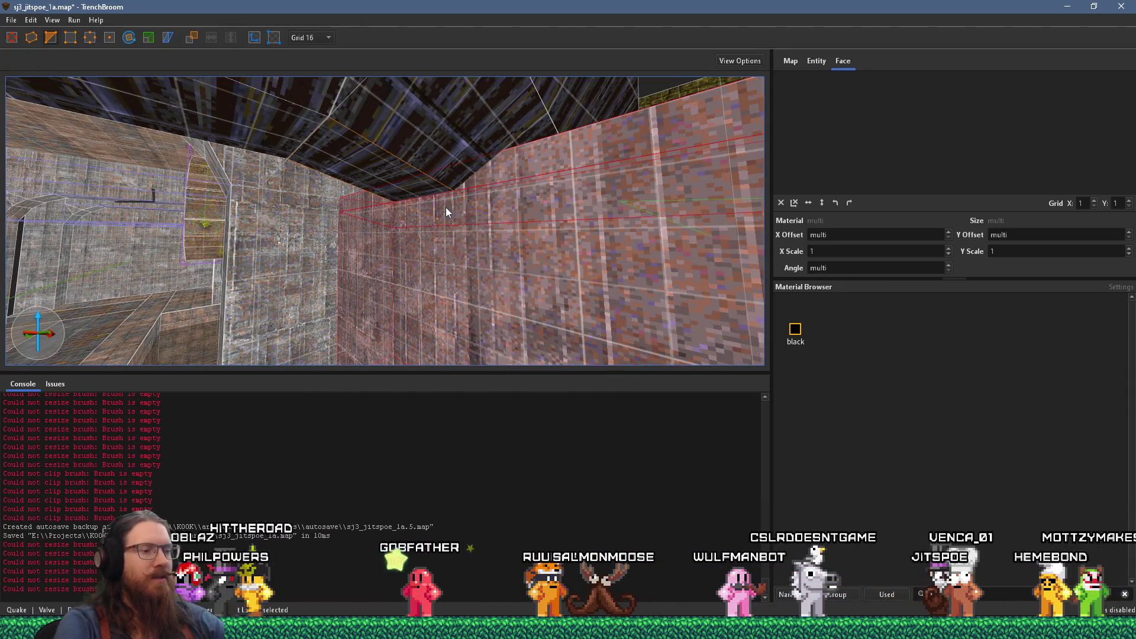
key("Escape")
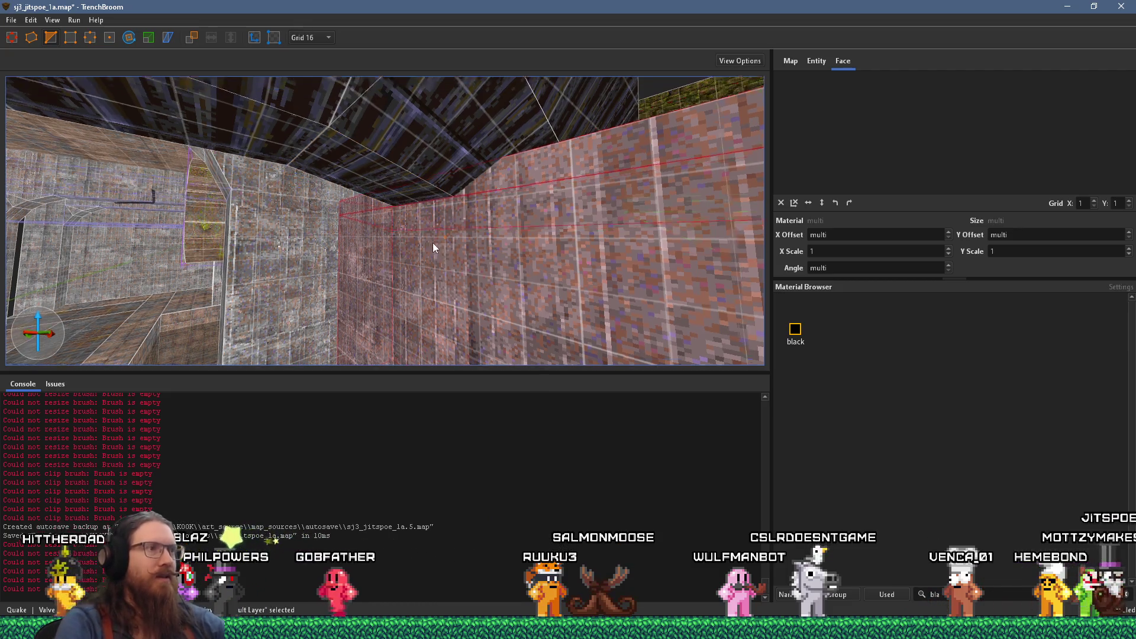
mouse_move(546, 283)
left_mouse_down()
mouse_move(477, 241)
mouse_move(591, 249)
mouse_move(400, 256)
mouse_move(620, 256)
left_mouse_up()
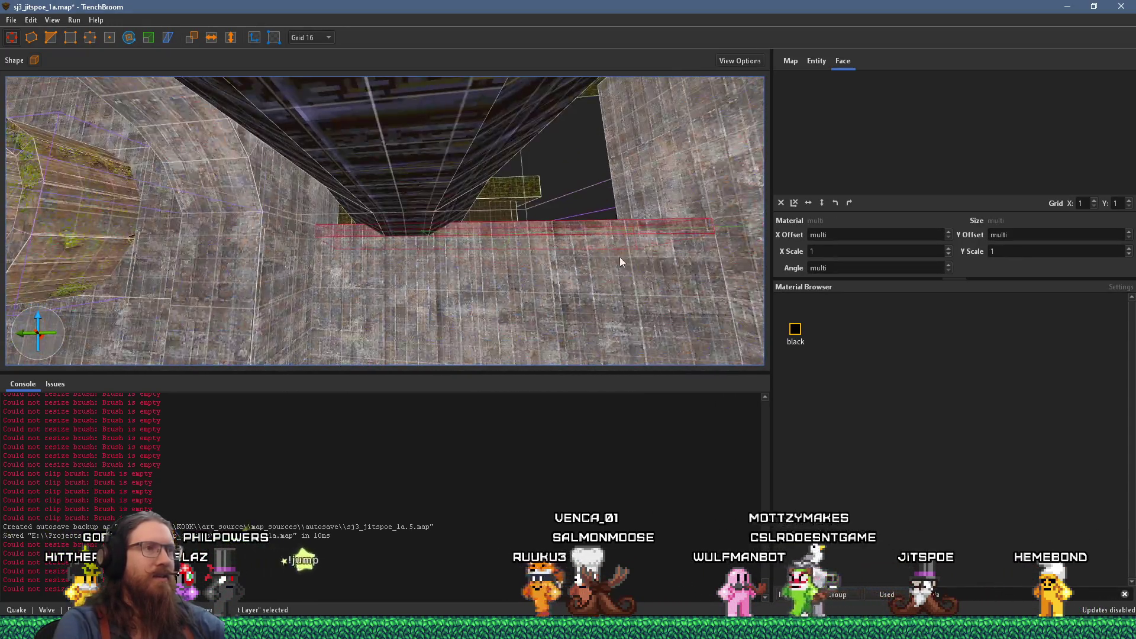
mouse_move(385, 240)
left_mouse_down()
mouse_move(513, 251)
mouse_move(449, 256)
mouse_move(482, 286)
mouse_move(438, 248)
mouse_move(414, 132)
mouse_move(437, 285)
mouse_move(427, 329)
mouse_move(423, 311)
mouse_move(451, 244)
mouse_move(505, 370)
mouse_move(464, 436)
mouse_move(494, 330)
mouse_move(278, 345)
mouse_move(434, 138)
mouse_move(412, 204)
mouse_move(349, 161)
left_mouse_up()
left_click(286, 335)
Step: Delete the stray stone brush and inspect the sloped ceiling brush near the pipes
key("Delete")
mouse_move(363, 219)
left_mouse_down()
mouse_move(353, 222)
mouse_move(473, 186)
mouse_move(421, 168)
mouse_move(385, 180)
left_mouse_up()
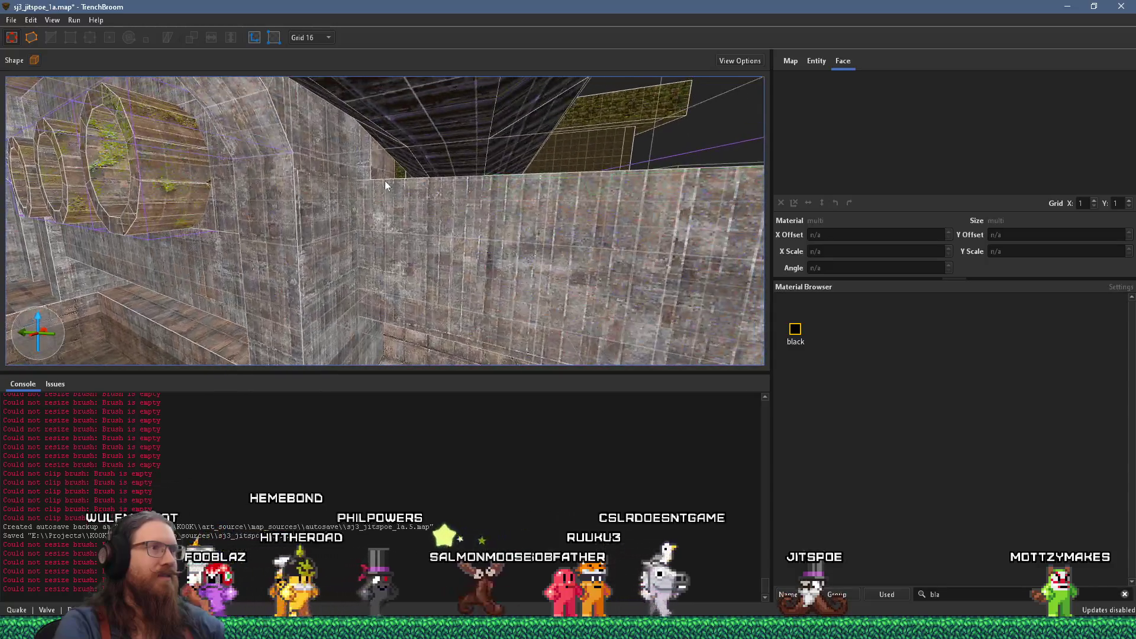
left_click(378, 164)
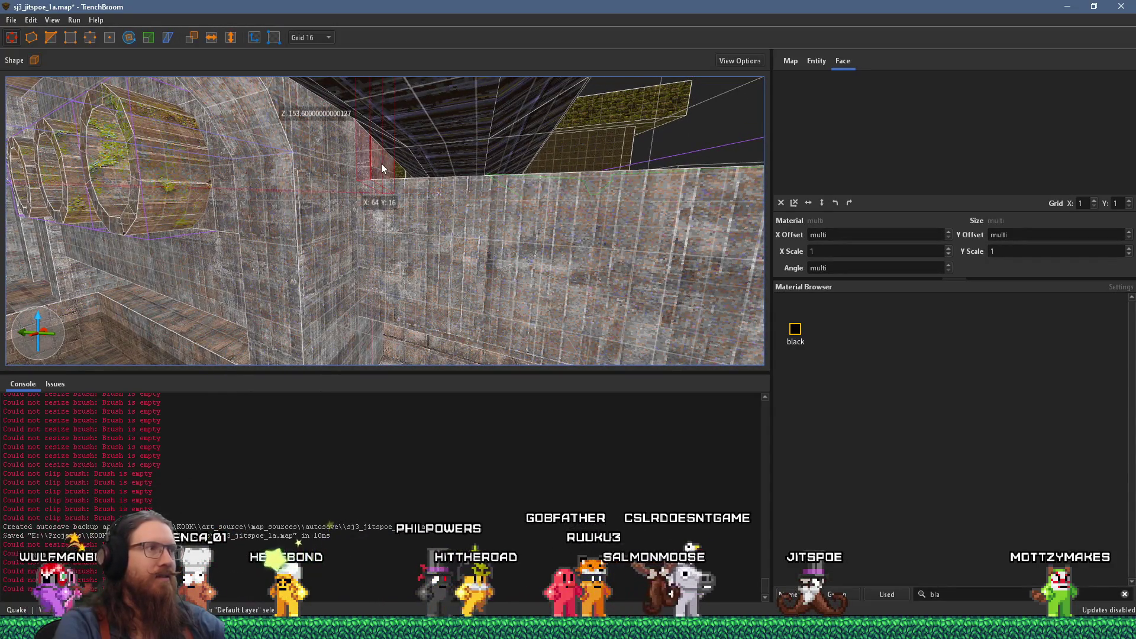
left_click(384, 168)
mouse_move(357, 166)
left_mouse_down()
mouse_move(541, 173)
mouse_move(423, 212)
mouse_move(434, 204)
left_mouse_up()
scroll(434, 203, "down", 6)
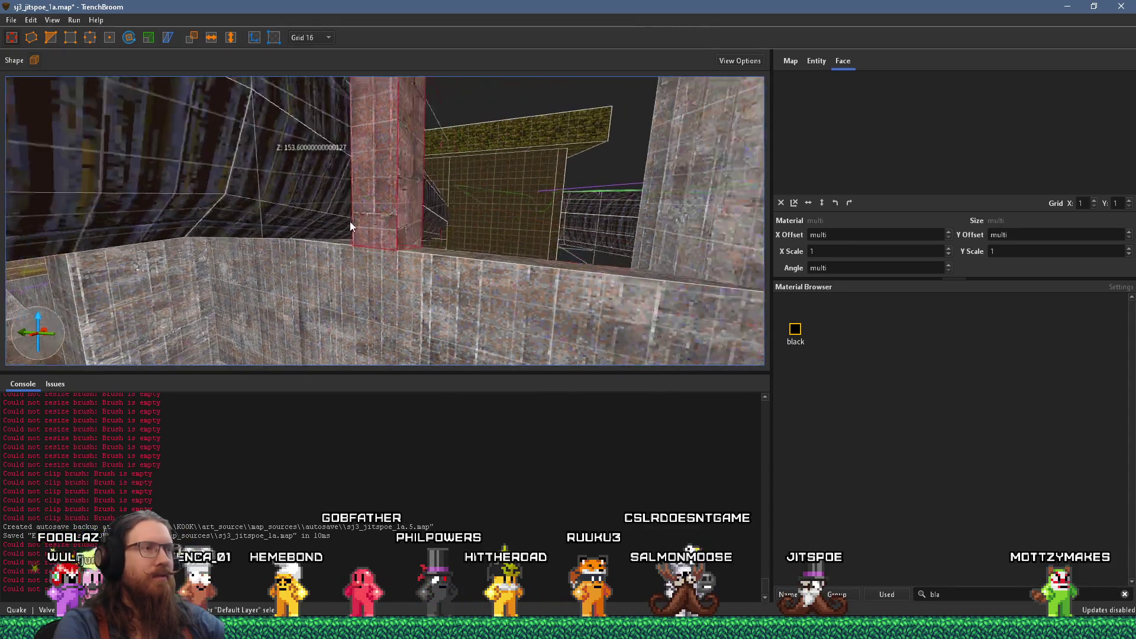
mouse_move(638, 268)
left_mouse_down()
mouse_move(613, 274)
mouse_move(598, 378)
mouse_move(487, 304)
mouse_move(535, 317)
mouse_move(584, 372)
mouse_move(502, 332)
mouse_move(469, 333)
mouse_move(487, 283)
mouse_move(481, 197)
mouse_move(493, 243)
mouse_move(640, 289)
mouse_move(604, 324)
mouse_move(641, 222)
mouse_move(766, 240)
mouse_move(691, 225)
left_mouse_up()
mouse_move(497, 248)
left_mouse_down()
mouse_move(166, 347)
mouse_move(241, 220)
left_mouse_up()
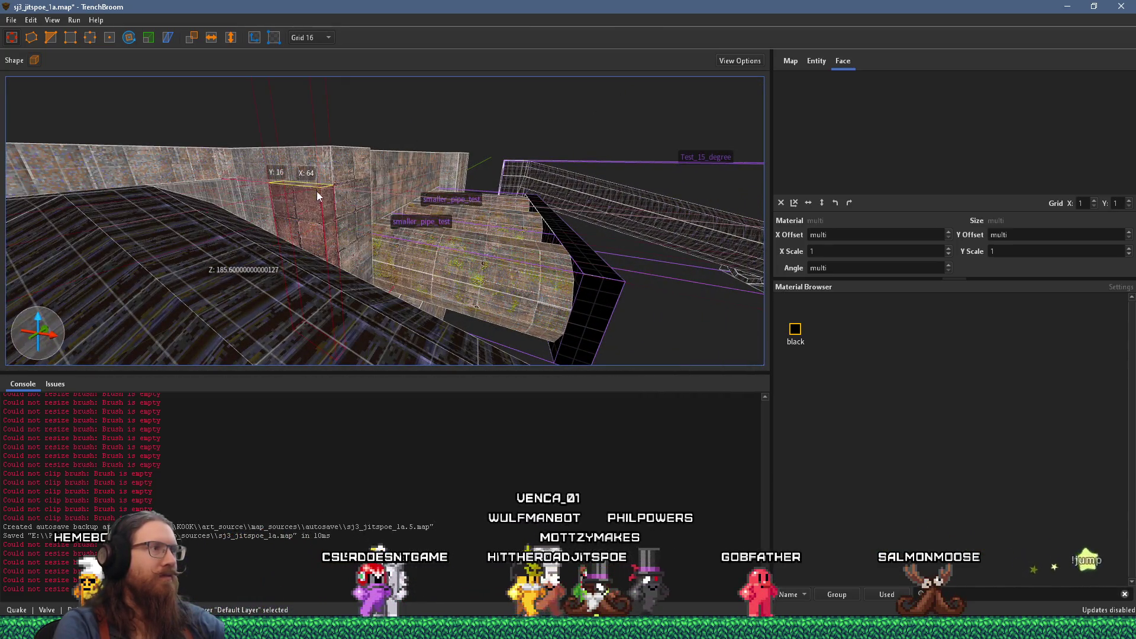
Step: Resize the small brush beside the tunnel by dragging its lower face
left_click(171, 167)
scroll(243, 177, "up", 2)
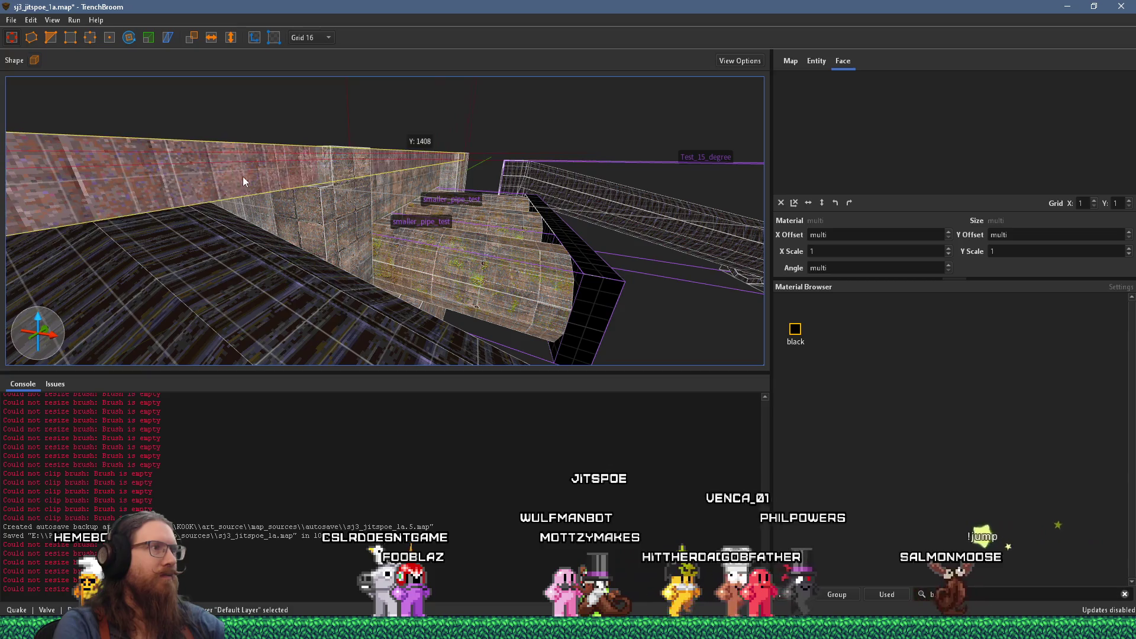
scroll(328, 173, "up", 2)
mouse_move(329, 176)
left_mouse_down()
mouse_move(621, 145)
mouse_move(475, 232)
mouse_move(325, 261)
mouse_move(427, 189)
mouse_move(431, 228)
mouse_move(592, 215)
mouse_move(595, 428)
mouse_move(637, 398)
mouse_move(604, 464)
mouse_move(507, 355)
mouse_move(290, 343)
mouse_move(344, 274)
mouse_move(294, 347)
mouse_move(332, 330)
mouse_move(264, 322)
mouse_move(321, 278)
mouse_move(310, 289)
mouse_move(379, 289)
left_mouse_up()
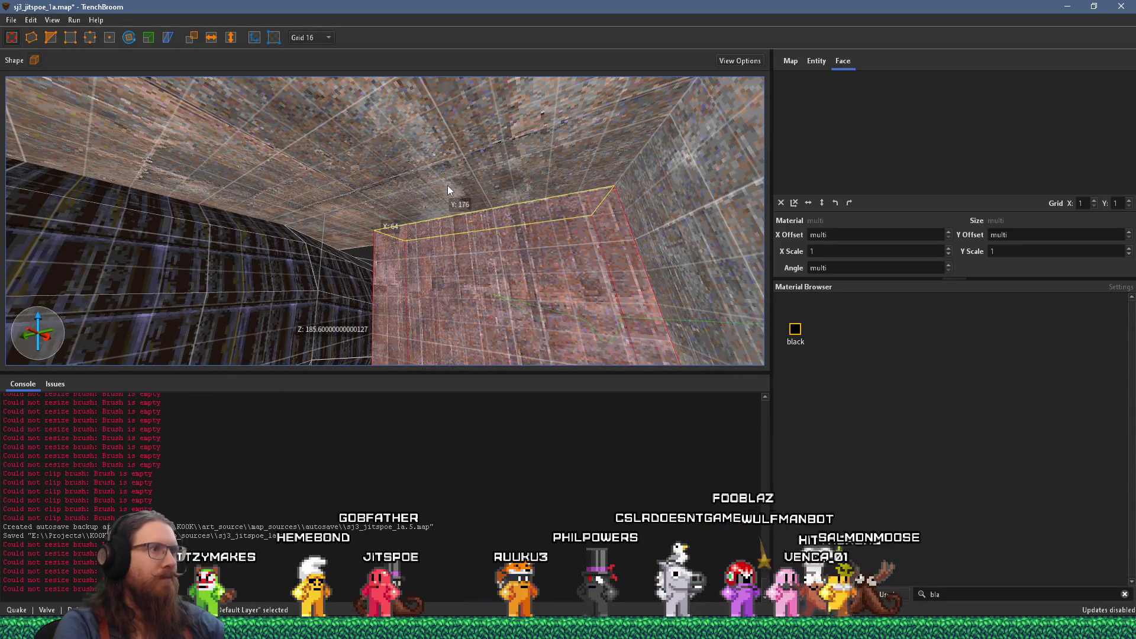
left_click(348, 243)
mouse_move(246, 269)
left_mouse_down()
mouse_move(294, 165)
mouse_move(388, 69)
mouse_move(460, 101)
mouse_move(336, 226)
mouse_move(399, 233)
mouse_move(368, 233)
mouse_move(386, 271)
left_mouse_up()
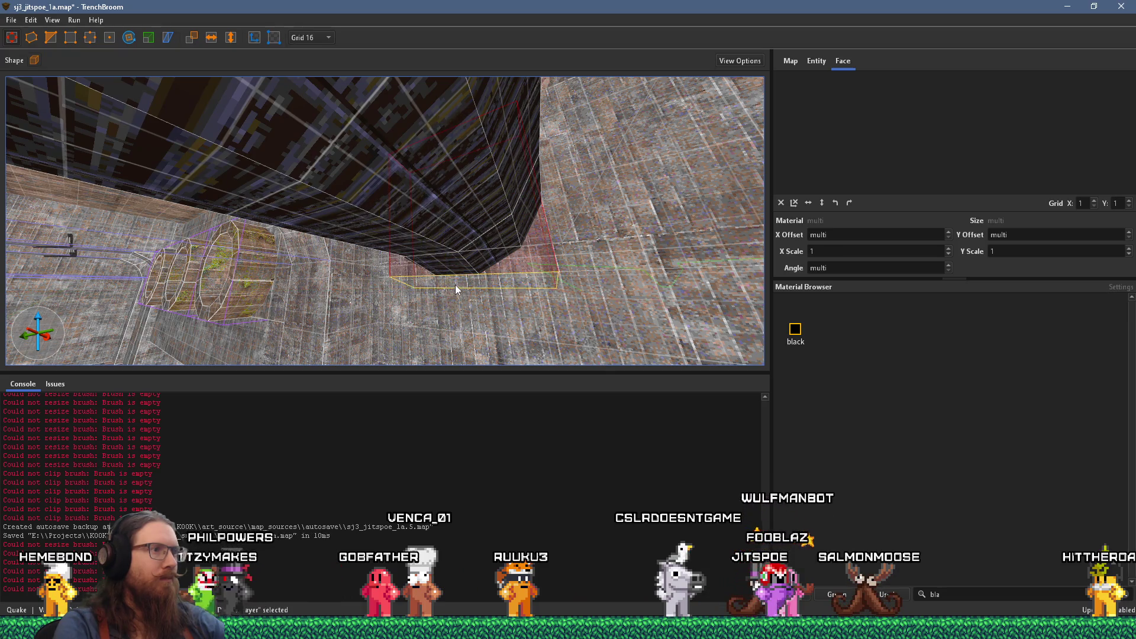
mouse_move(463, 184)
left_mouse_down()
mouse_move(382, 305)
mouse_move(388, 297)
mouse_move(309, 326)
mouse_move(194, 337)
mouse_move(130, 240)
left_mouse_up()
left_click_drag(344, 245, 333, 274)
mouse_move(277, 358)
left_mouse_down()
mouse_move(232, 225)
mouse_move(269, 272)
mouse_move(267, 363)
left_mouse_up()
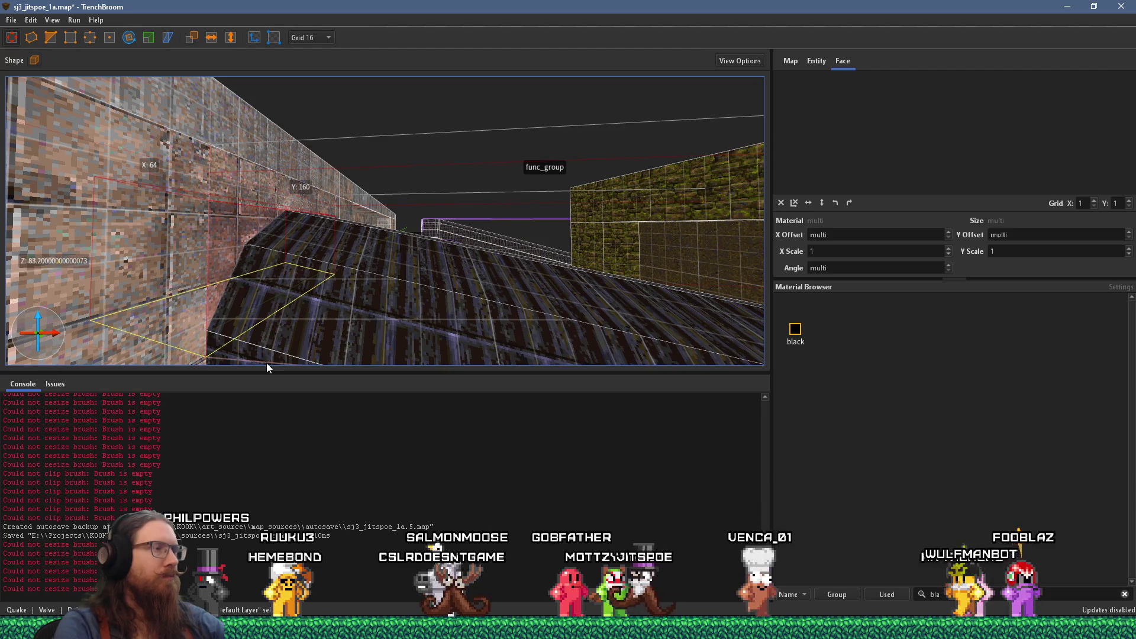
Step: Set the grid size to 8 units
scroll(219, 328, "up", 5)
scroll(204, 337, "down", 4)
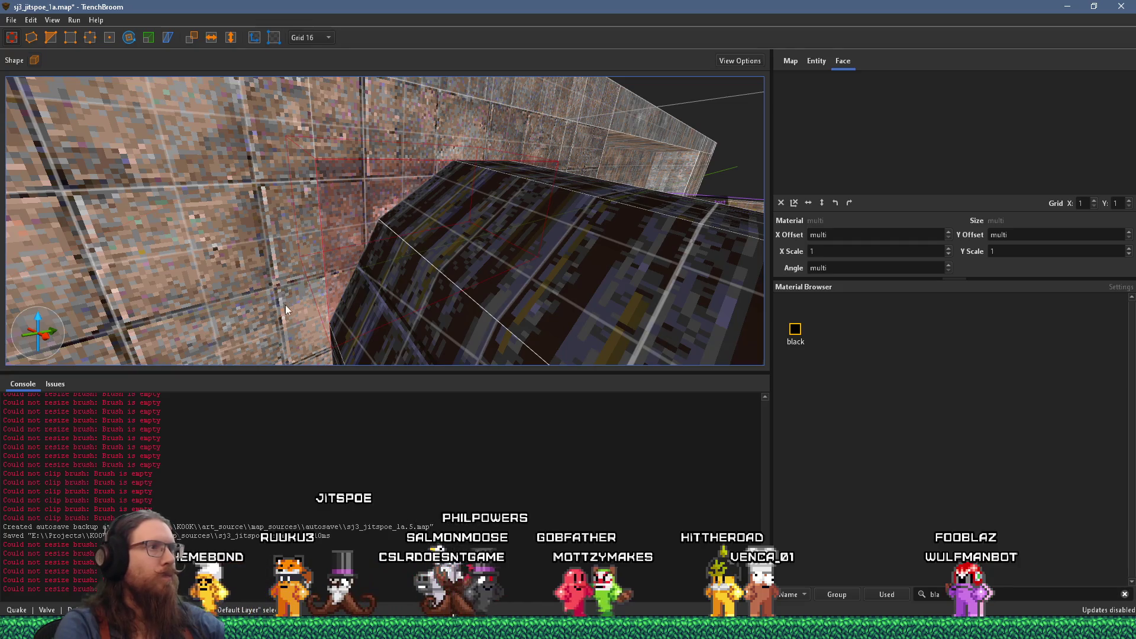
scroll(272, 290, "down", 3)
scroll(270, 282, "down", 2)
scroll(271, 283, "up", 3)
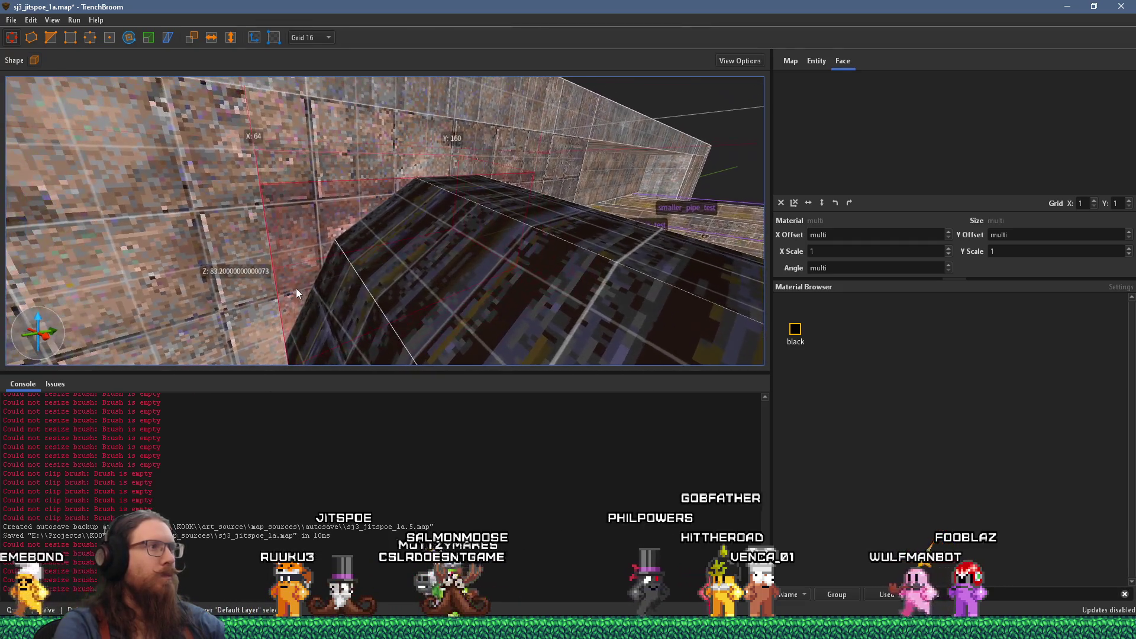
scroll(358, 281, "up", 3)
scroll(308, 282, "up", 5)
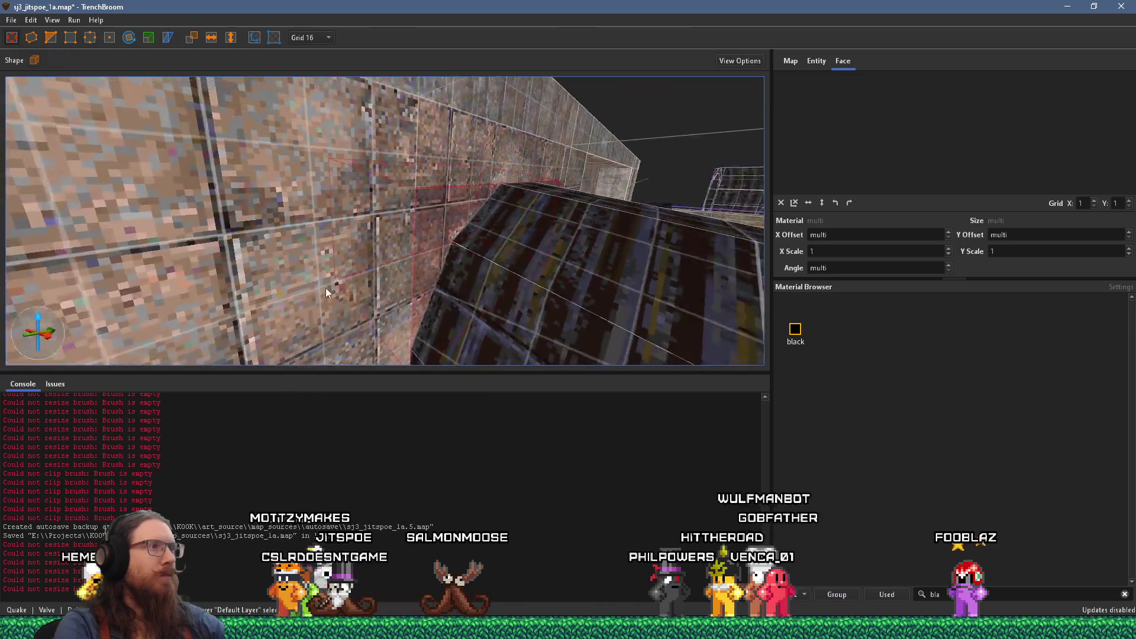
left_click_drag(271, 286, 534, 290)
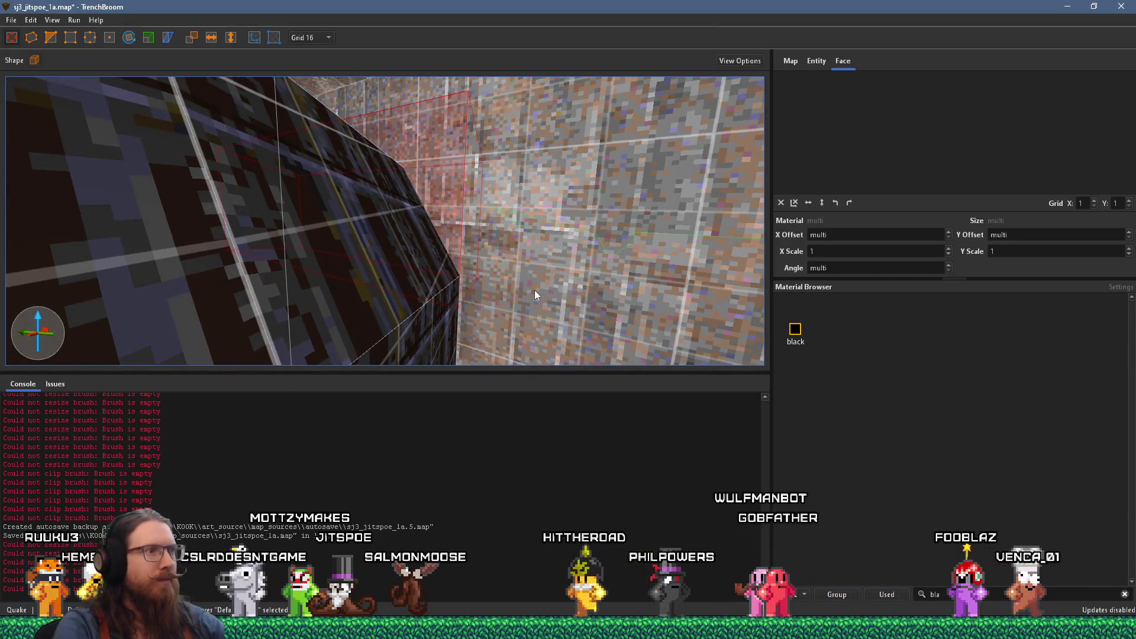
left_click(318, 39)
left_click(322, 95)
Step: Discard a new brush outline in the tiled corner and select two conc_f02_brwn faces
mouse_move(331, 148)
left_mouse_down()
mouse_move(343, 165)
mouse_move(325, 165)
left_mouse_up()
mouse_move(136, 100)
left_mouse_down()
mouse_move(314, 179)
mouse_move(354, 228)
mouse_move(452, 275)
mouse_move(396, 177)
mouse_move(439, 271)
mouse_move(396, 243)
mouse_move(413, 251)
mouse_move(342, 121)
mouse_move(398, 243)
mouse_move(409, 165)
left_mouse_up()
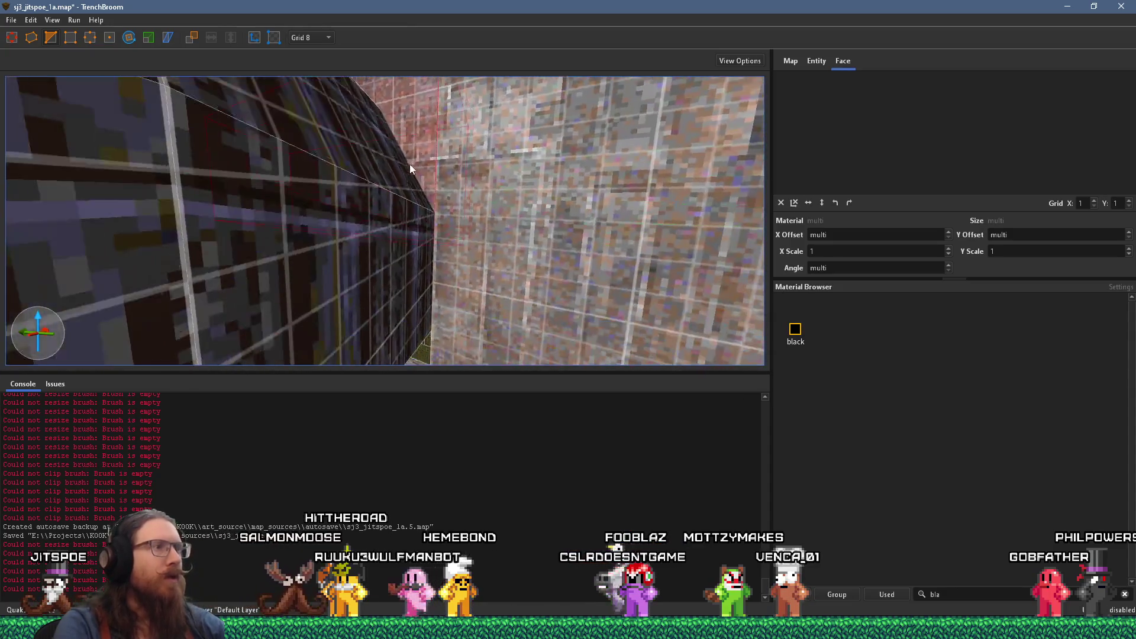
mouse_move(422, 121)
left_mouse_down()
mouse_move(414, 168)
mouse_move(403, 110)
mouse_move(399, 306)
mouse_move(400, 269)
left_mouse_up()
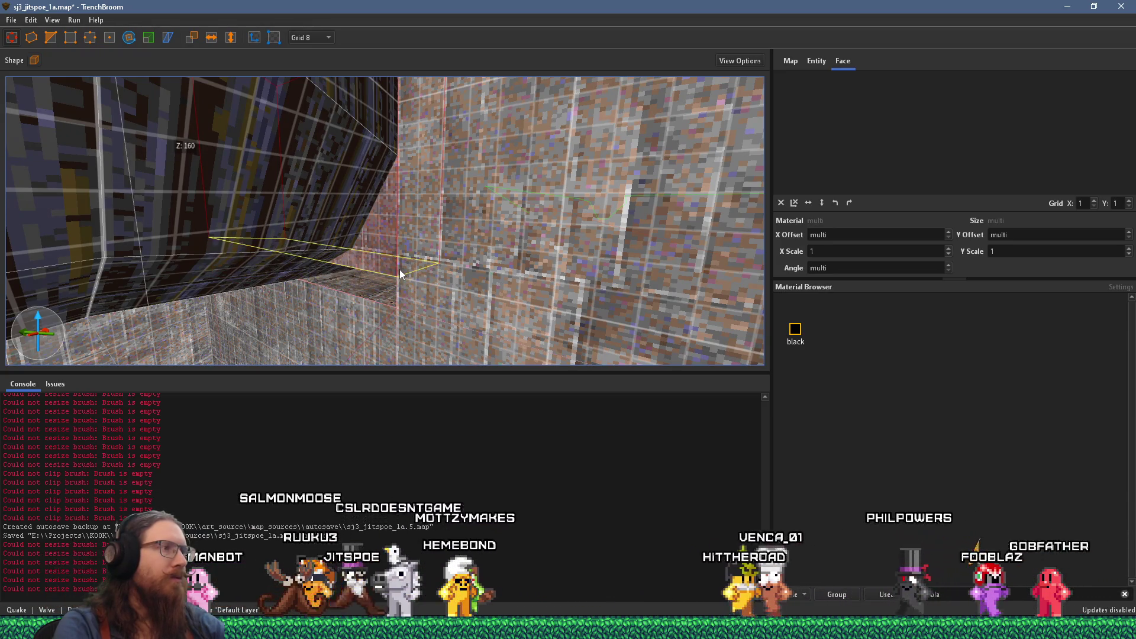
key("Escape")
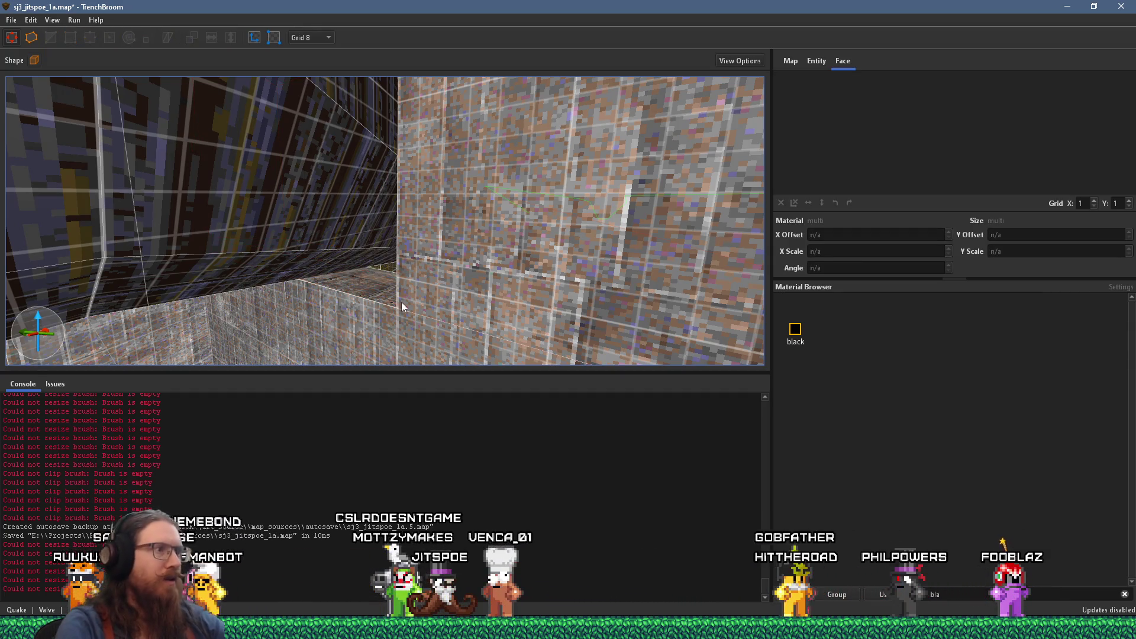
left_click(382, 284, "shift")
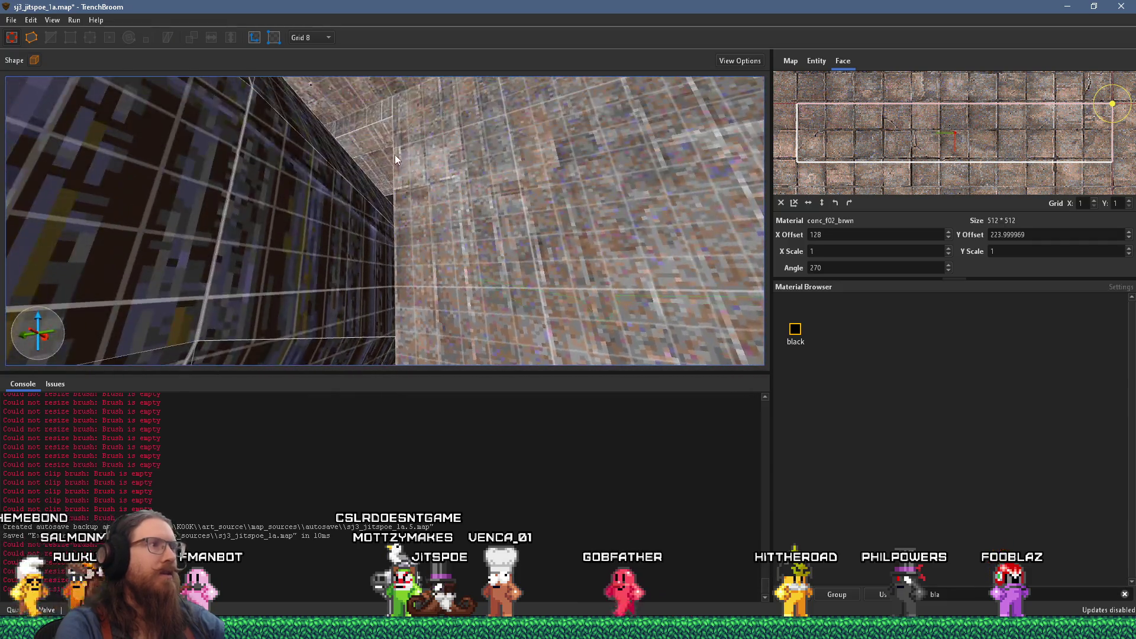
left_click(382, 144, "shift")
scroll(393, 176, "down", 5)
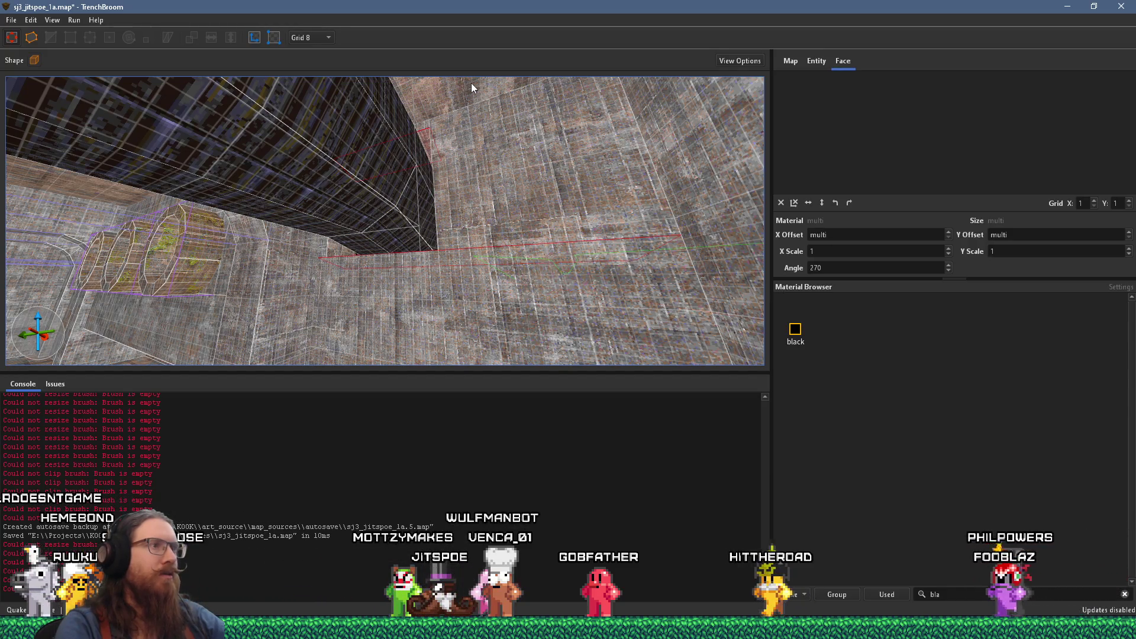
Step: Select a wall brush in the tiled room and try the Clip tool on it
key("Escape")
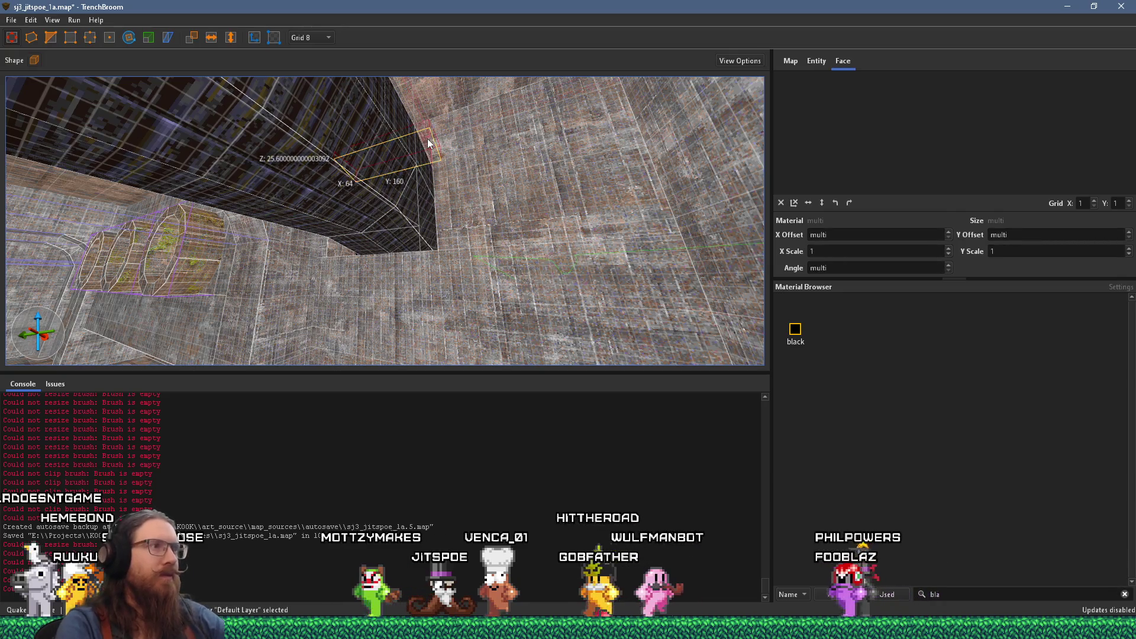
left_click(422, 289)
mouse_move(423, 289)
left_mouse_down()
mouse_move(279, 339)
mouse_move(252, 239)
left_mouse_up()
left_click(70, 40)
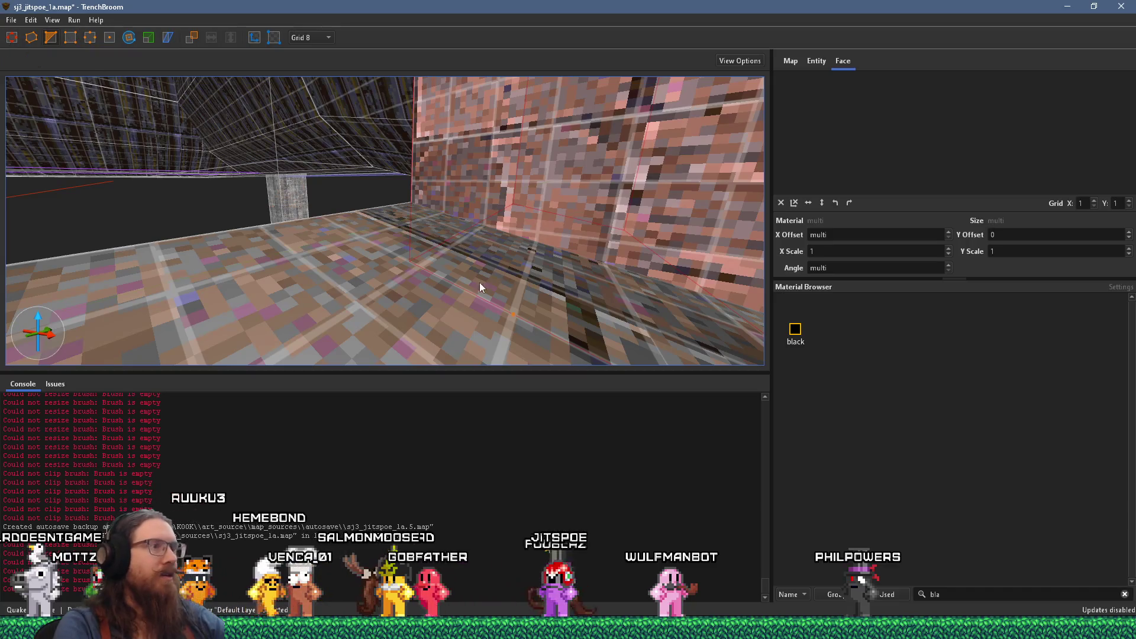
mouse_move(439, 276)
left_mouse_down()
mouse_move(489, 253)
mouse_move(497, 261)
mouse_move(389, 325)
mouse_move(369, 323)
left_mouse_up()
key("Escape")
Step: Clip the dark corner brush, placing the first point at 320 624 112 and a second point
mouse_move(395, 278)
left_mouse_down()
mouse_move(445, 290)
mouse_move(412, 204)
mouse_move(531, 187)
mouse_move(441, 208)
left_mouse_up()
key("Escape")
left_click(439, 201)
key("c")
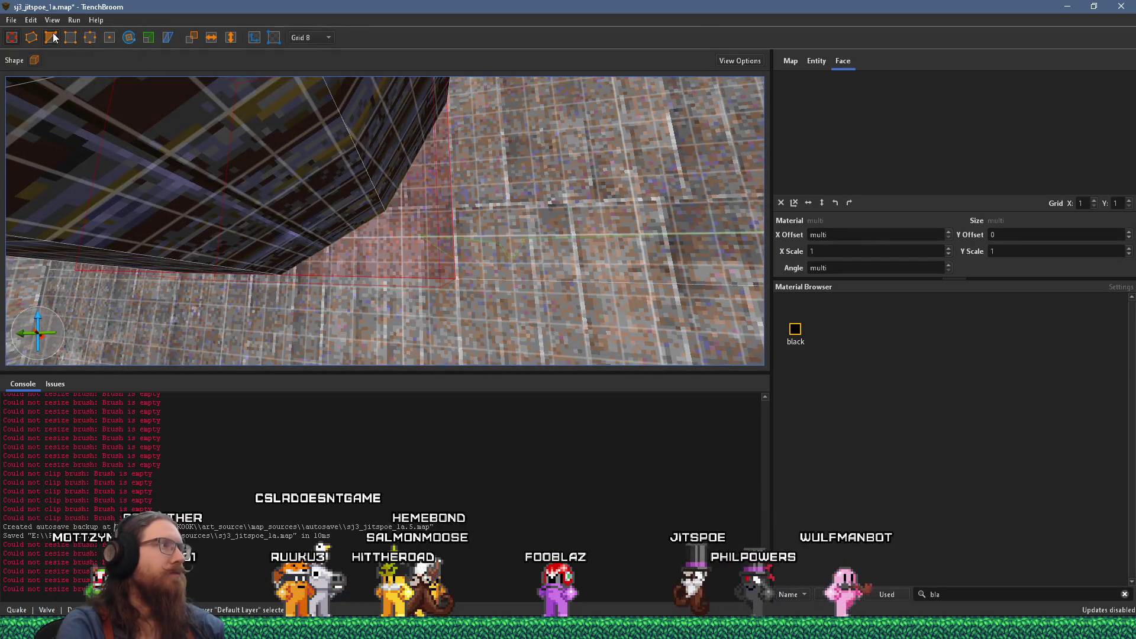
scroll(348, 144, "up", 3)
left_click_drag(370, 140, 440, 87)
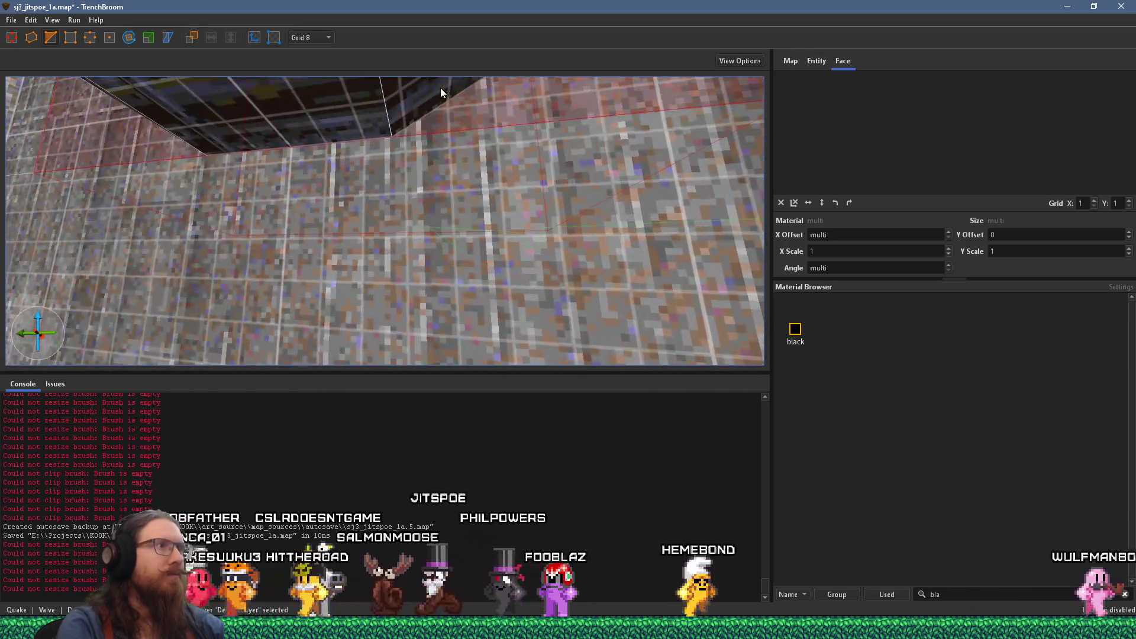
left_click(367, 144)
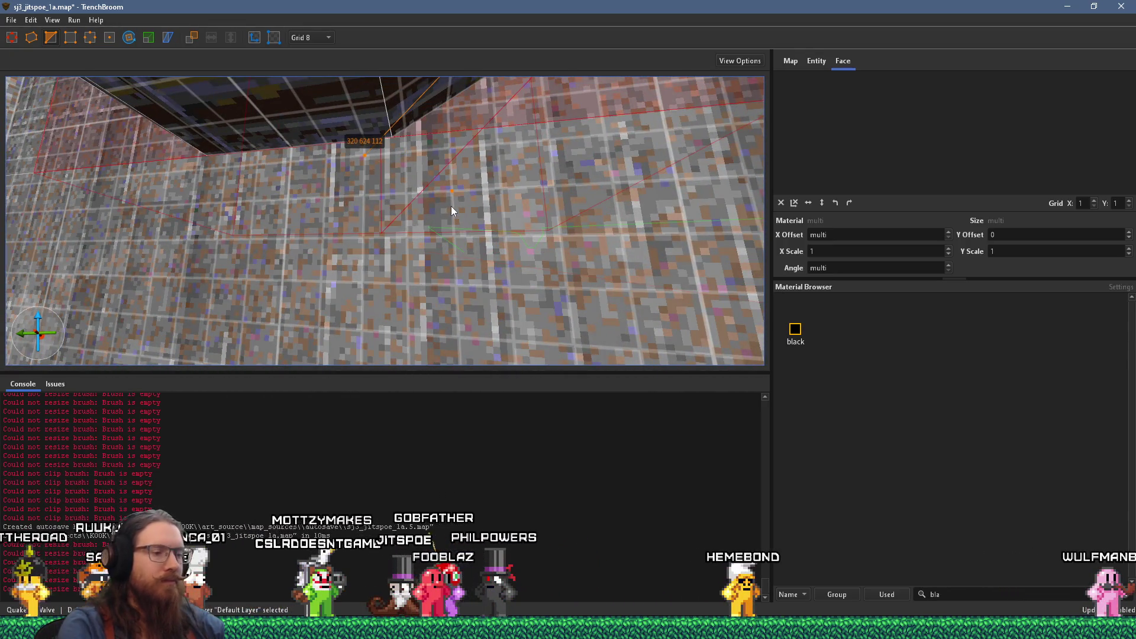
scroll(330, 108, "up", 5)
scroll(331, 108, "down", 5)
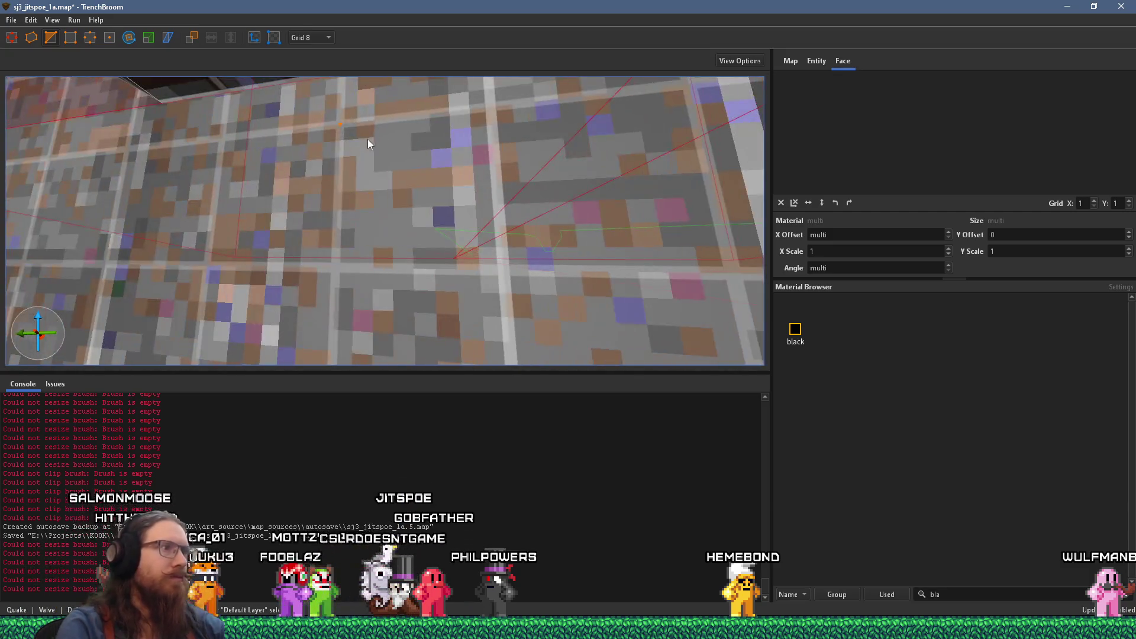
mouse_move(394, 233)
left_mouse_down()
mouse_move(477, 261)
mouse_move(499, 296)
mouse_move(432, 223)
left_mouse_up()
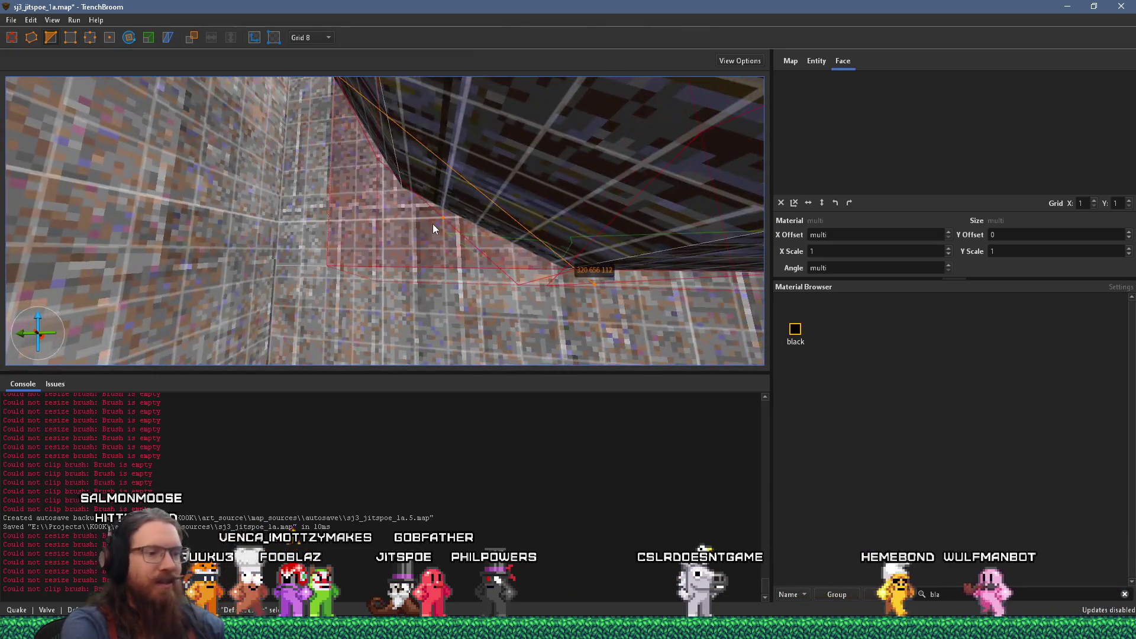
left_click(433, 224)
Step: Fly closer to the wall corner, set a clip point there, then cancel the clip
key("w")
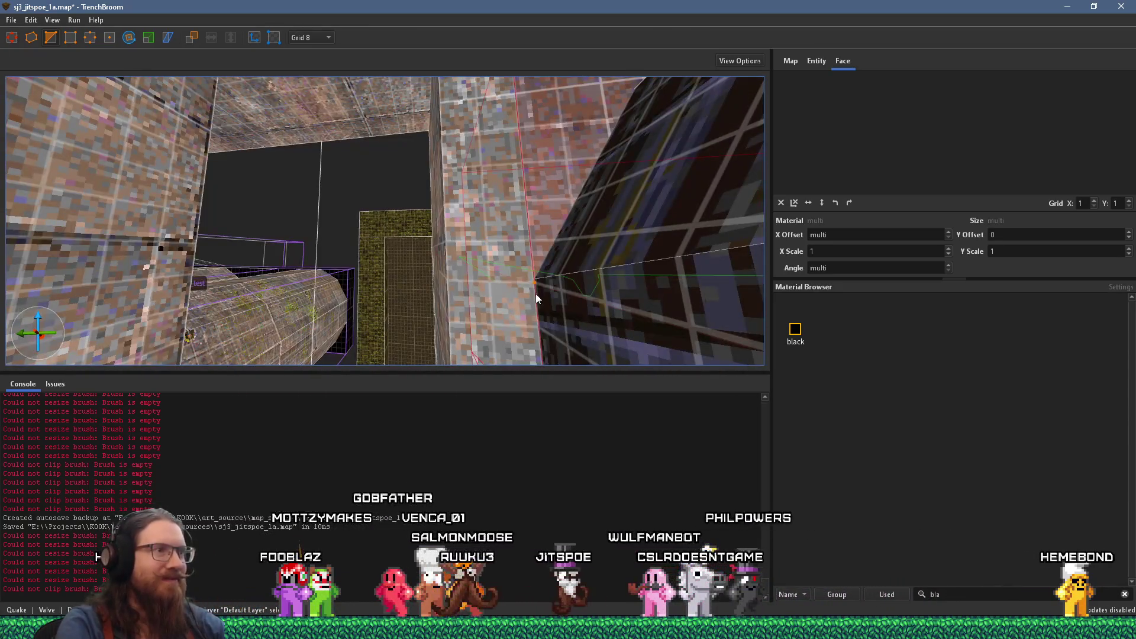
key("w")
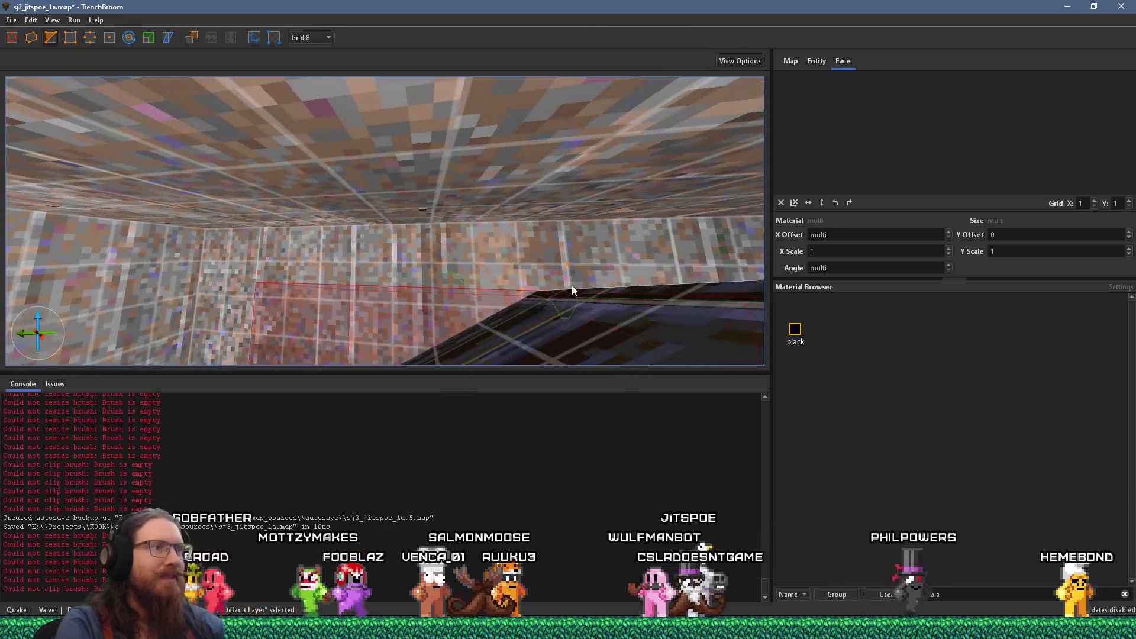
key("w")
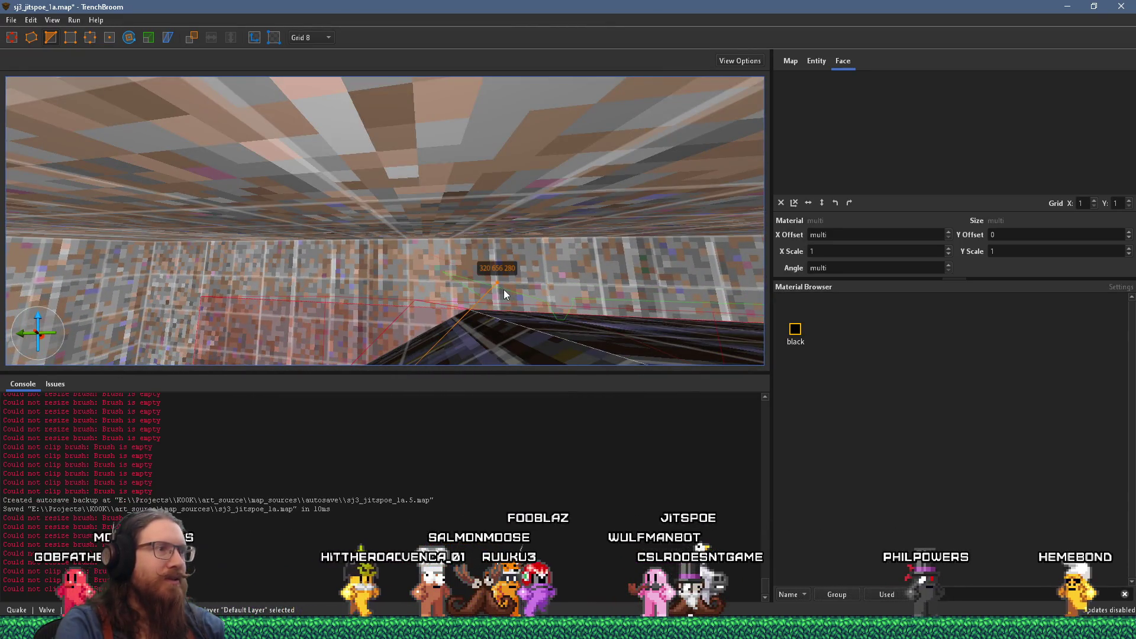
key("w")
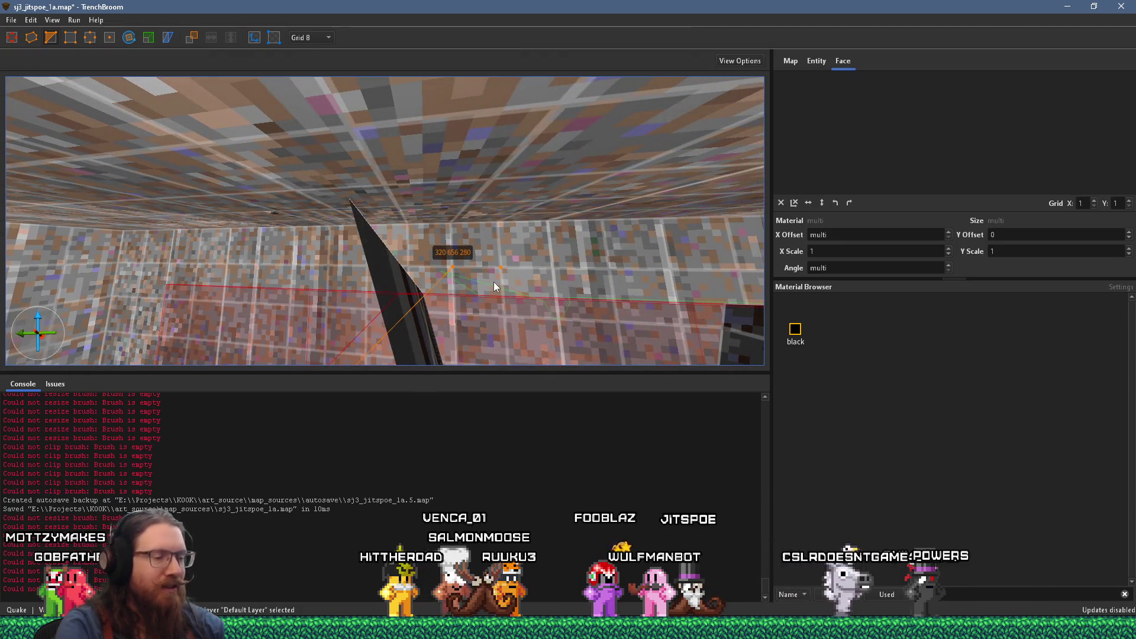
scroll(546, 289, "down", 3)
scroll(531, 296, "up", 3)
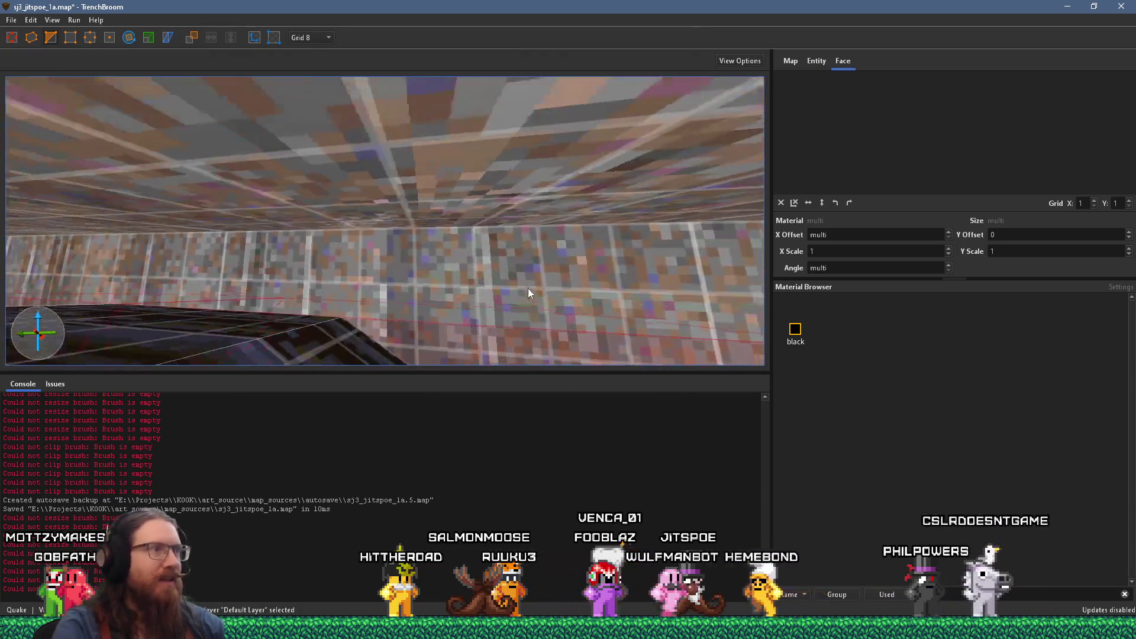
scroll(480, 314, "down", 1)
mouse_move(385, 269)
left_mouse_down()
mouse_move(419, 279)
mouse_move(361, 208)
mouse_move(378, 235)
left_mouse_up()
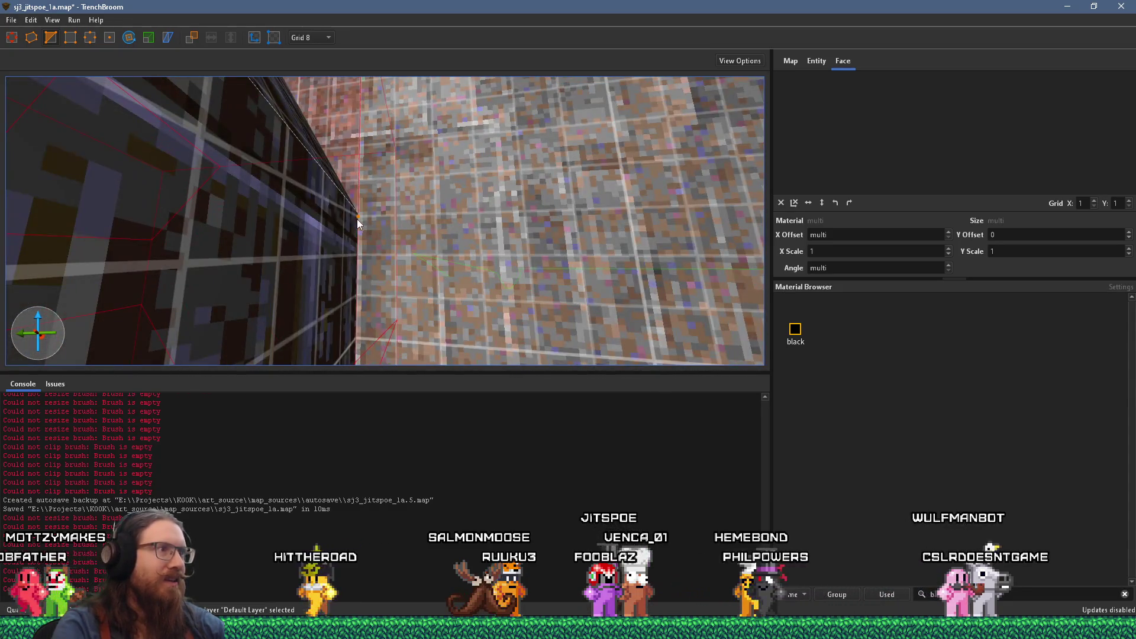
left_click(358, 221)
key("Escape")
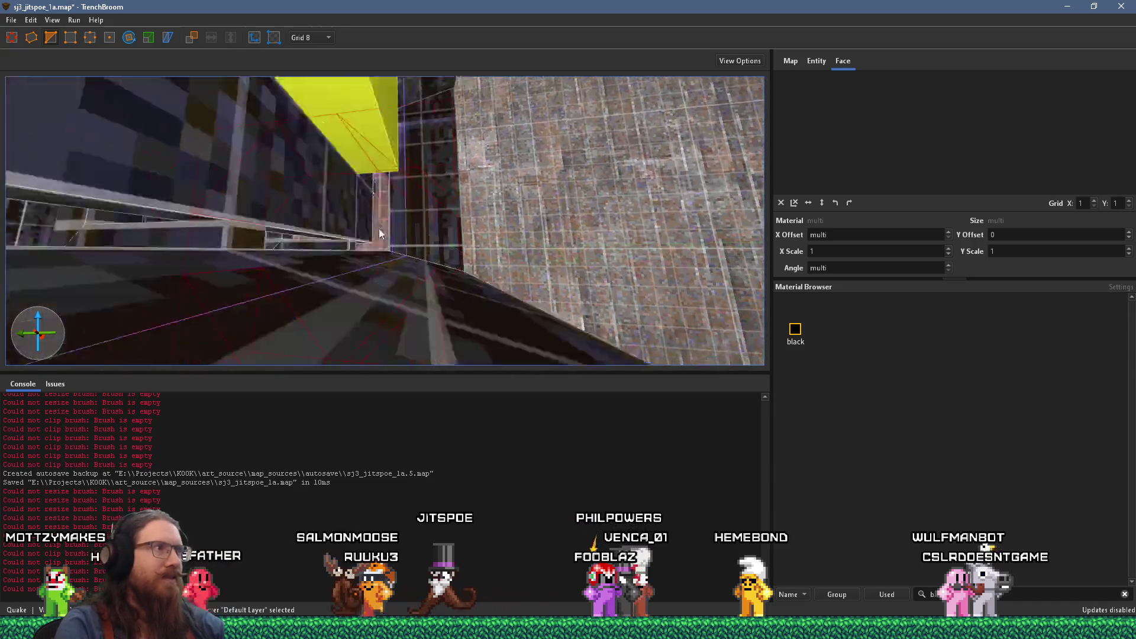
key("Escape")
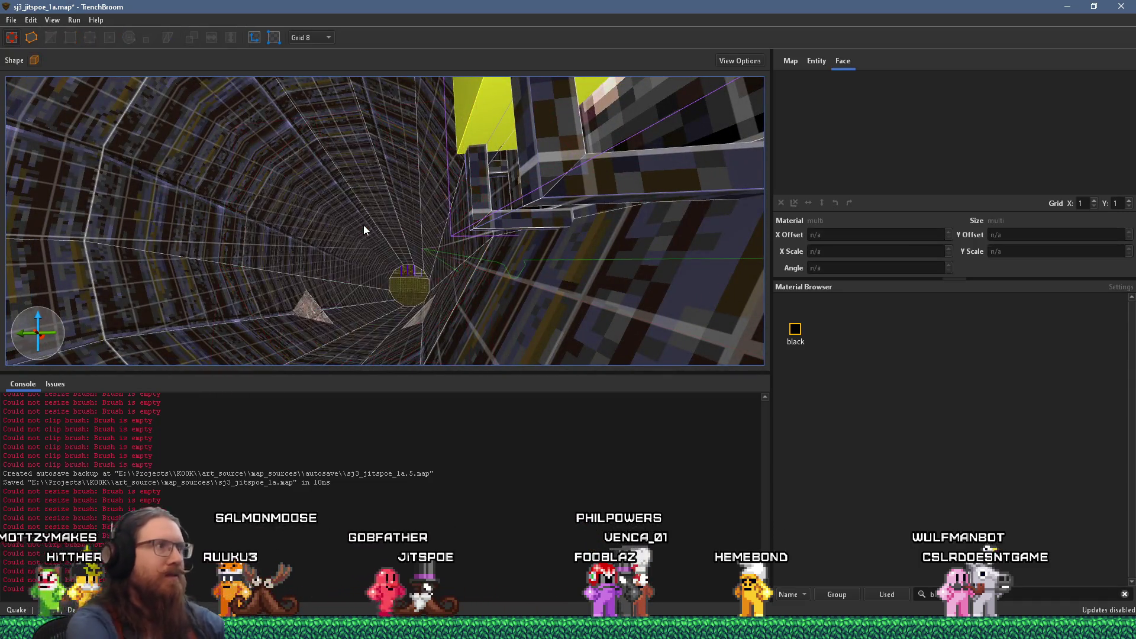
Step: Select a brush of the octagonal shaft and inspect the shaft wall
mouse_move(364, 219)
left_mouse_down()
mouse_move(447, 170)
mouse_move(493, 123)
mouse_move(367, 290)
left_mouse_up()
left_click(563, 269)
mouse_move(562, 270)
left_mouse_down()
mouse_move(406, 290)
mouse_move(453, 251)
left_mouse_up()
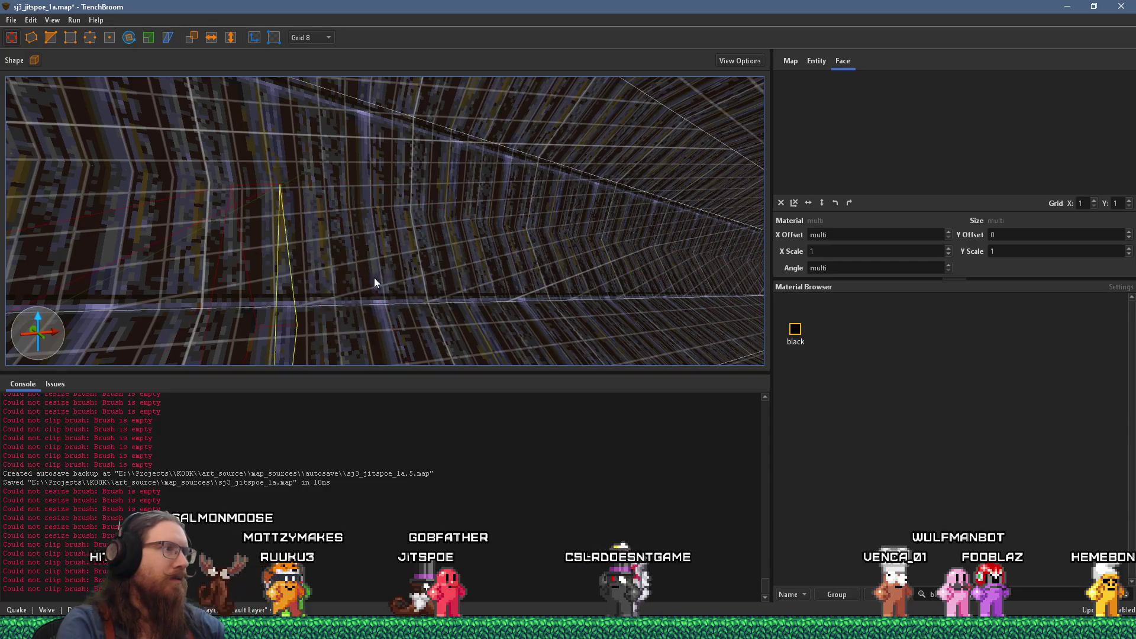
mouse_move(342, 276)
left_mouse_down()
mouse_move(504, 197)
mouse_move(293, 182)
mouse_move(465, 219)
mouse_move(463, 269)
mouse_move(357, 267)
mouse_move(665, 178)
mouse_move(560, 214)
mouse_move(618, 282)
mouse_move(448, 126)
mouse_move(438, 125)
mouse_move(407, 187)
mouse_move(414, 172)
mouse_move(296, 178)
mouse_move(357, 201)
mouse_move(354, 168)
mouse_move(593, 189)
mouse_move(261, 162)
mouse_move(315, 171)
mouse_move(569, 117)
mouse_move(420, 141)
mouse_move(595, 143)
mouse_move(531, 152)
mouse_move(685, 197)
mouse_move(769, 266)
mouse_move(769, 306)
mouse_move(510, 298)
left_mouse_up()
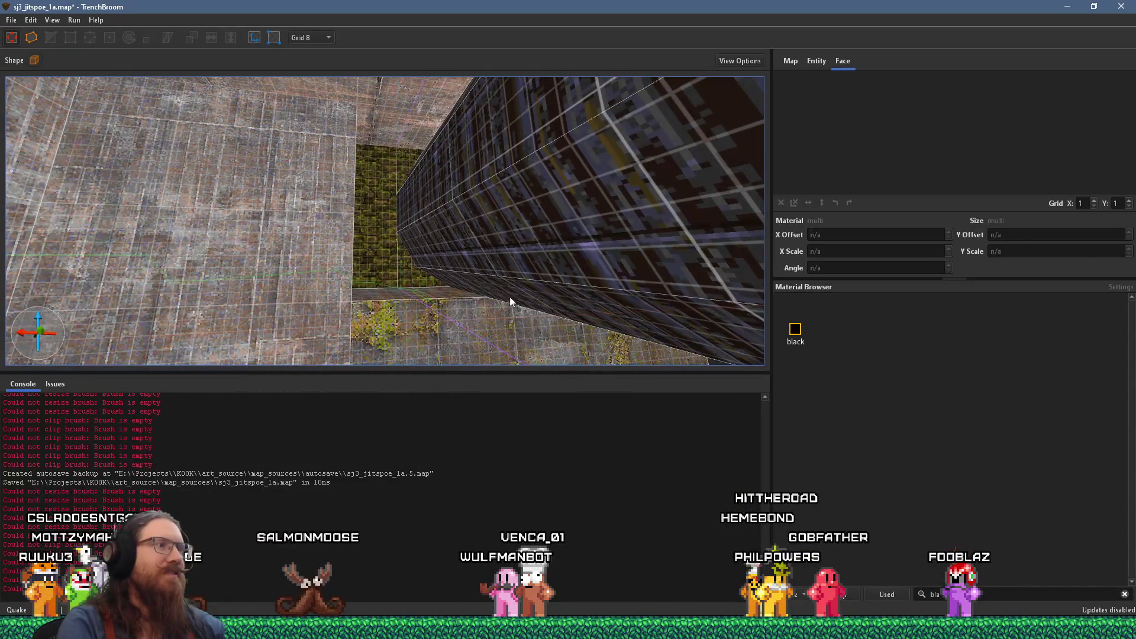
Step: Lower the conc_f01_moss3 floor brush's top from 152 to 128
left_click(432, 300)
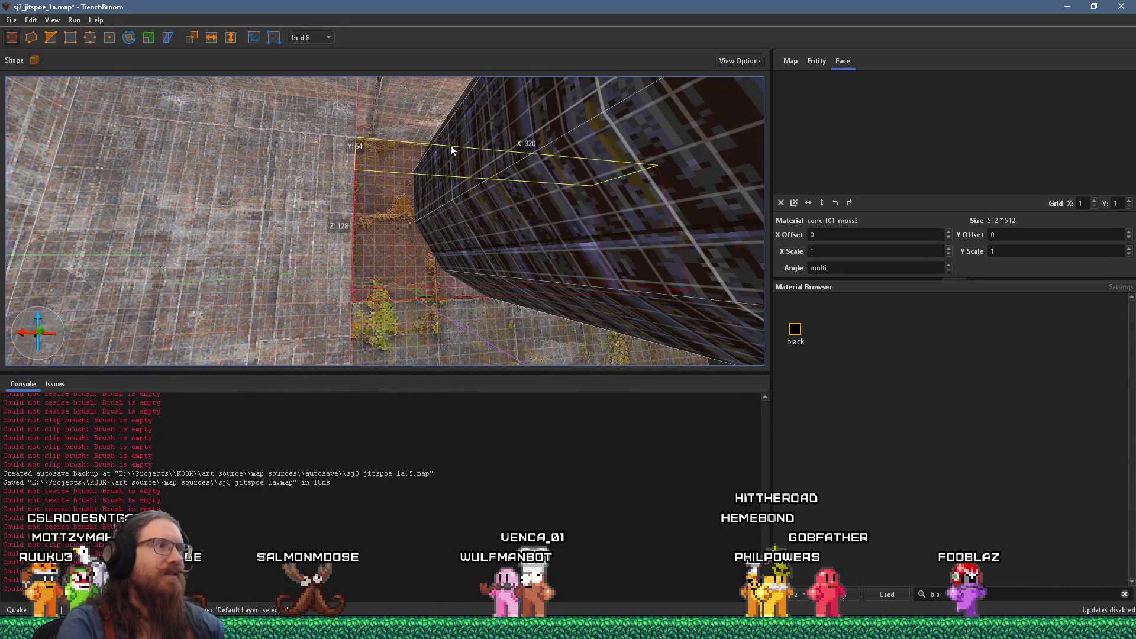
mouse_move(454, 122)
left_mouse_down()
mouse_move(460, 105)
mouse_move(456, 140)
left_mouse_up()
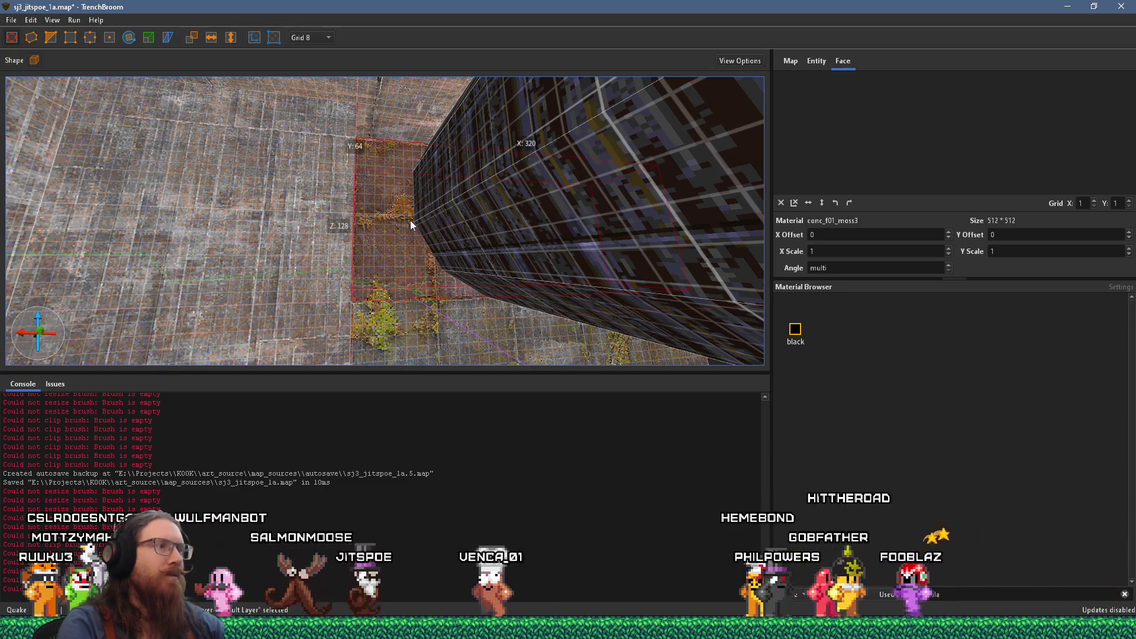
key("Escape")
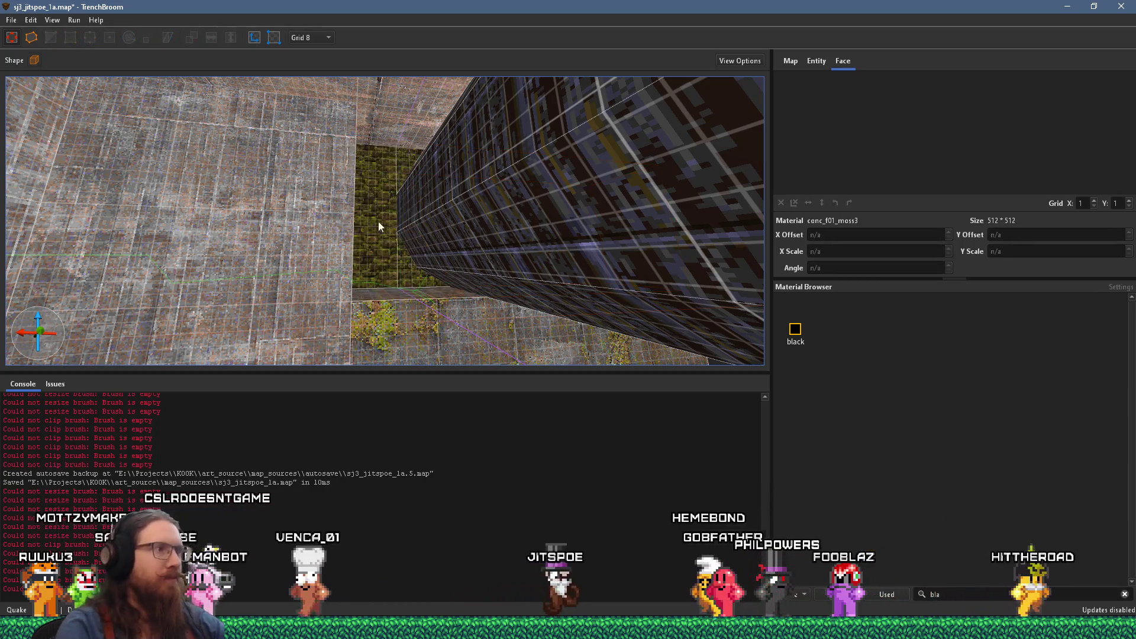
scroll(337, 292, "up", 3)
Step: Set the grid to 32 and stretch the narrow wall brush beside the moss downward
left_click(301, 216)
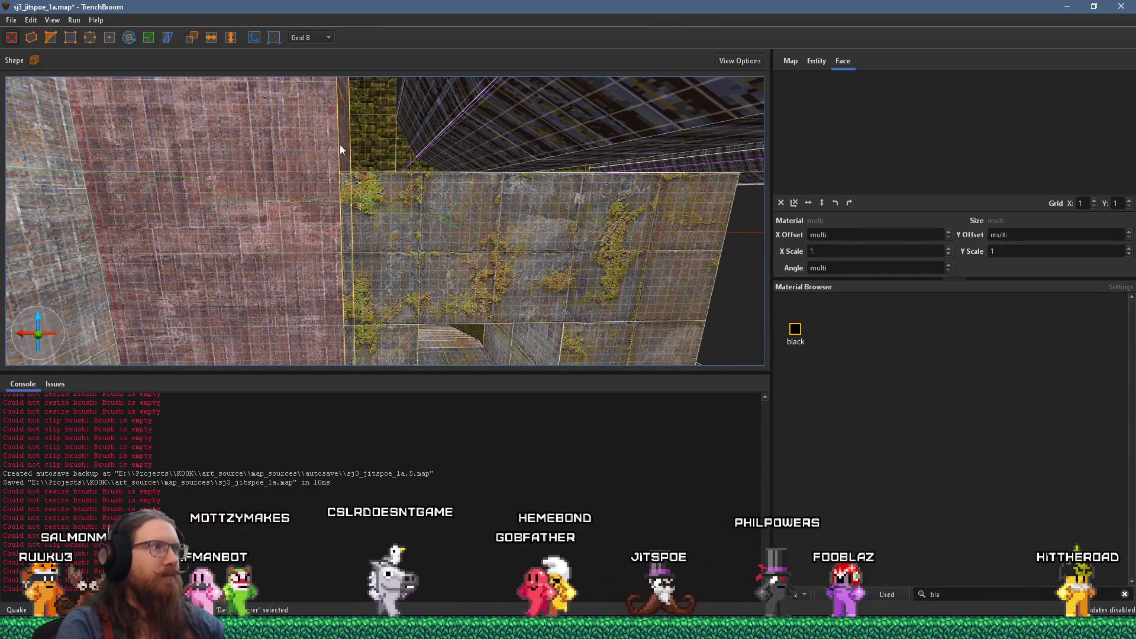
scroll(645, 190, "down", 5)
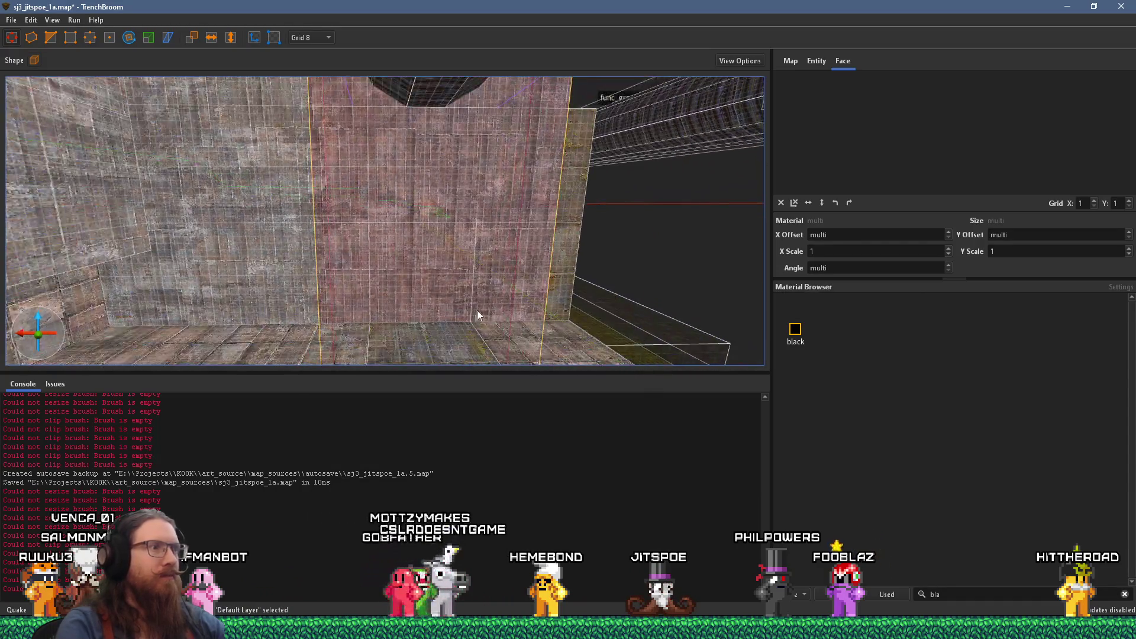
scroll(475, 347, "up", 3)
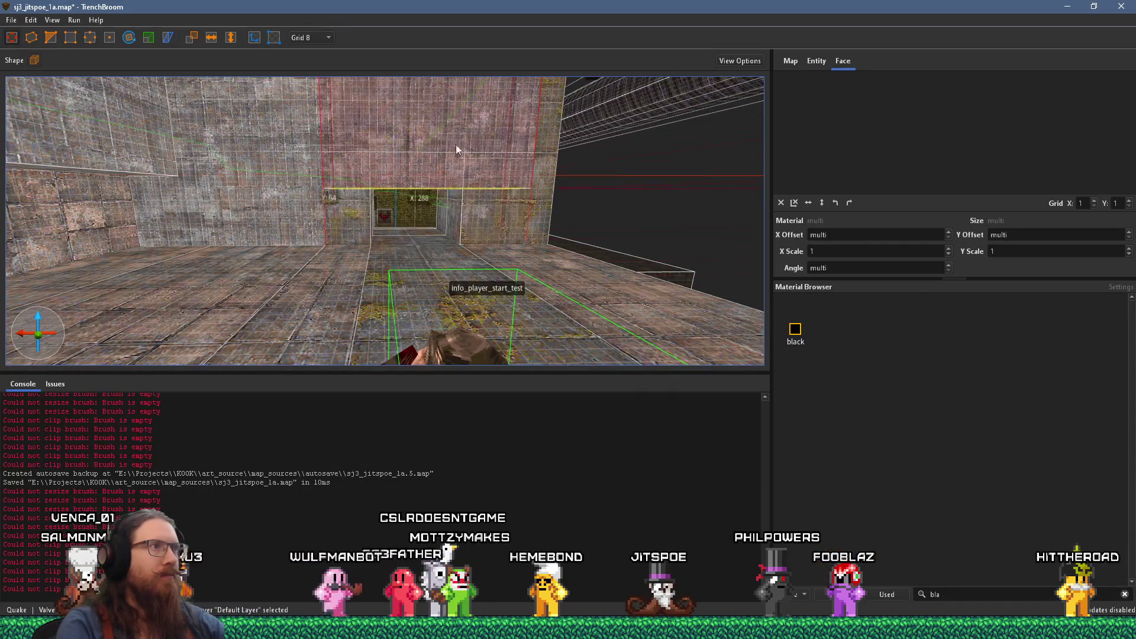
scroll(456, 145, "down", 4)
scroll(450, 193, "up", 4)
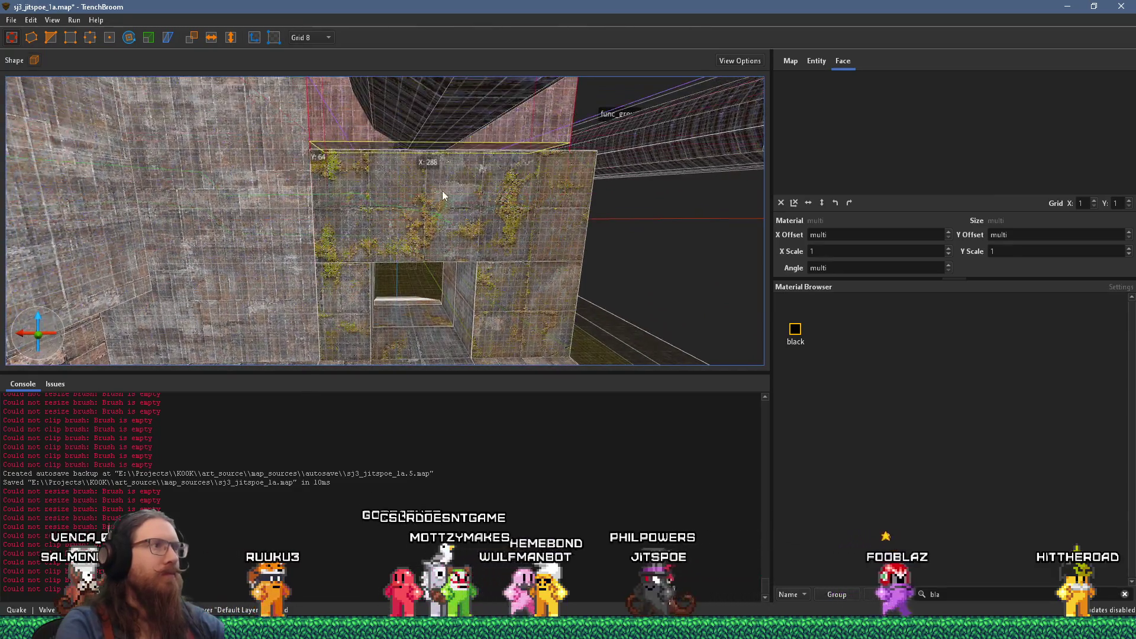
mouse_move(442, 197)
left_mouse_down()
mouse_move(225, 229)
mouse_move(254, 201)
mouse_move(264, 211)
mouse_move(270, 136)
mouse_move(318, 143)
left_mouse_up()
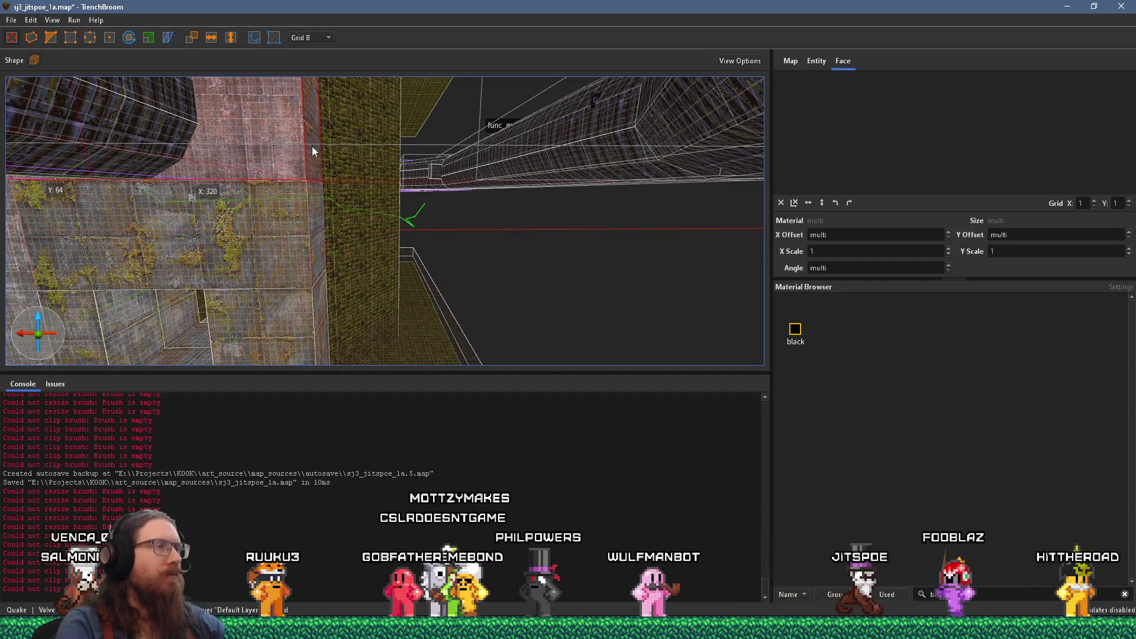
left_click(315, 37)
left_click(305, 118)
mouse_move(305, 117)
left_mouse_down()
mouse_move(349, 121)
mouse_move(357, 167)
mouse_move(411, 163)
left_mouse_up()
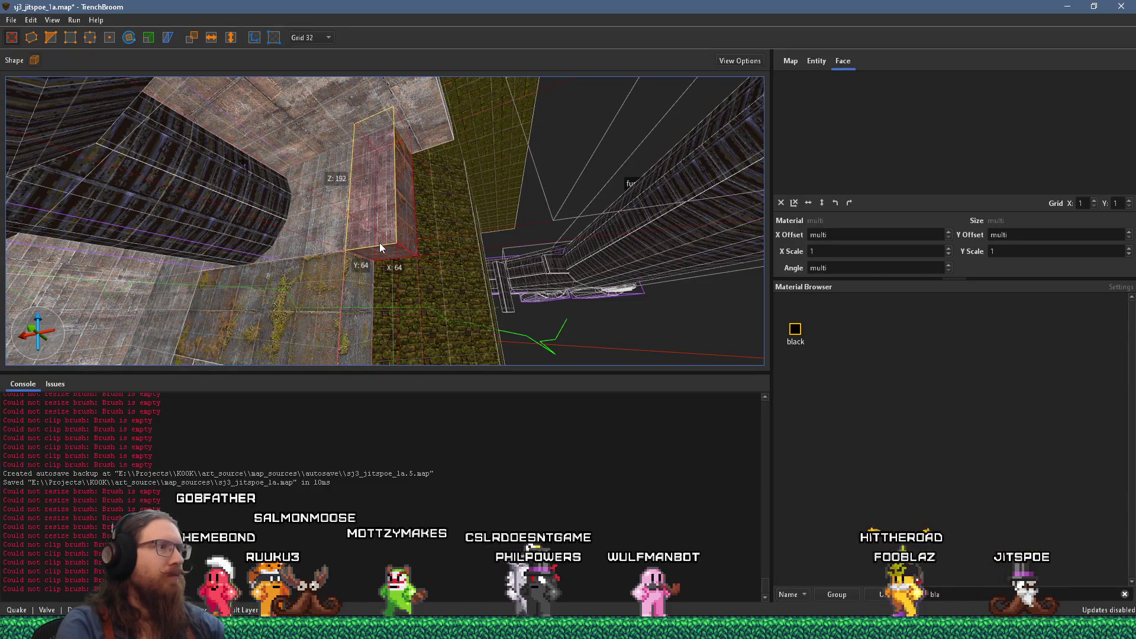
mouse_move(379, 257)
left_mouse_down()
mouse_move(324, 333)
mouse_move(483, 207)
left_mouse_up()
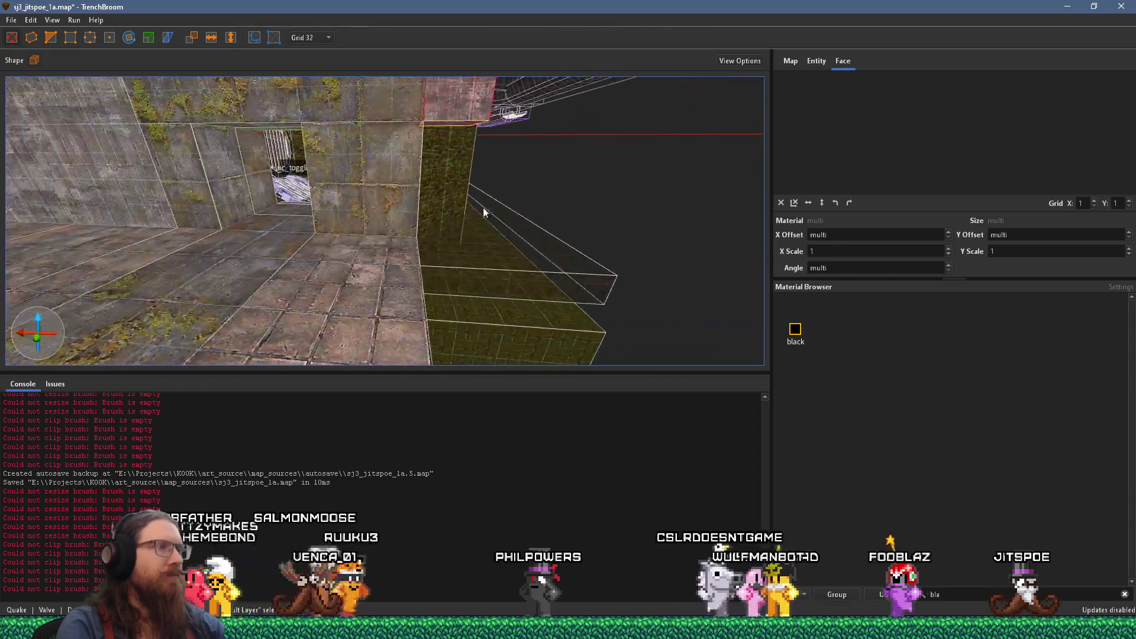
mouse_move(446, 317)
left_mouse_down()
mouse_move(525, 233)
mouse_move(438, 239)
mouse_move(207, 216)
mouse_move(563, 222)
mouse_move(544, 240)
mouse_move(405, 238)
mouse_move(476, 227)
mouse_move(365, 221)
mouse_move(336, 169)
mouse_move(309, 200)
mouse_move(315, 128)
mouse_move(399, 239)
mouse_move(291, 223)
left_mouse_up()
key("Escape")
Step: Save the map and compile it with the alkaline dev profile to test in Ironwail
left_click(12, 19)
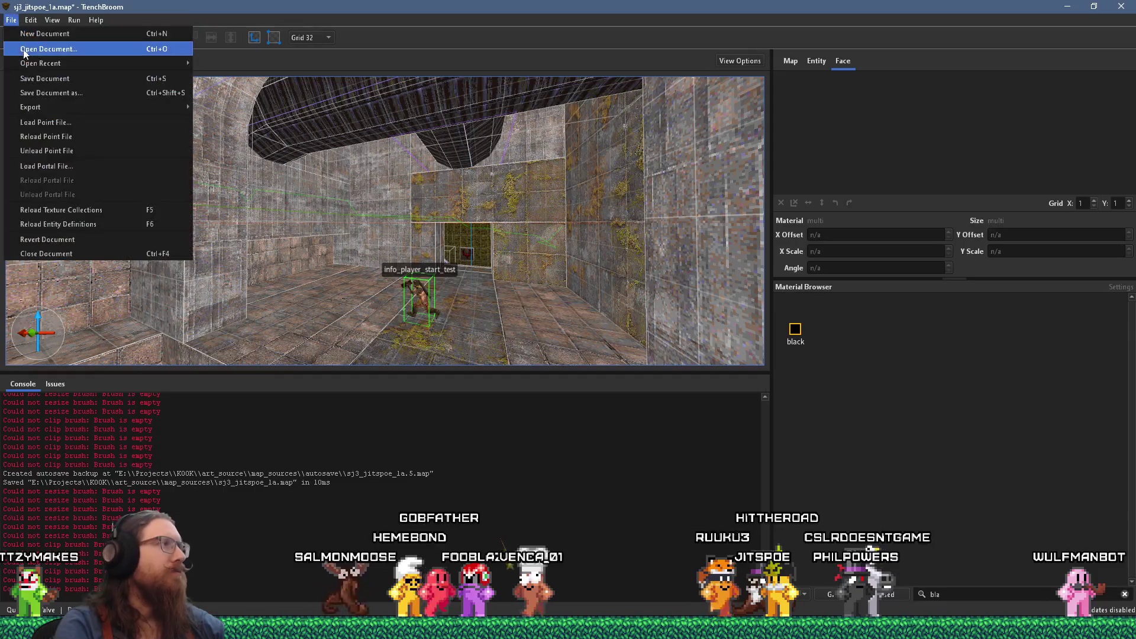
left_click(35, 77)
left_click(89, 34)
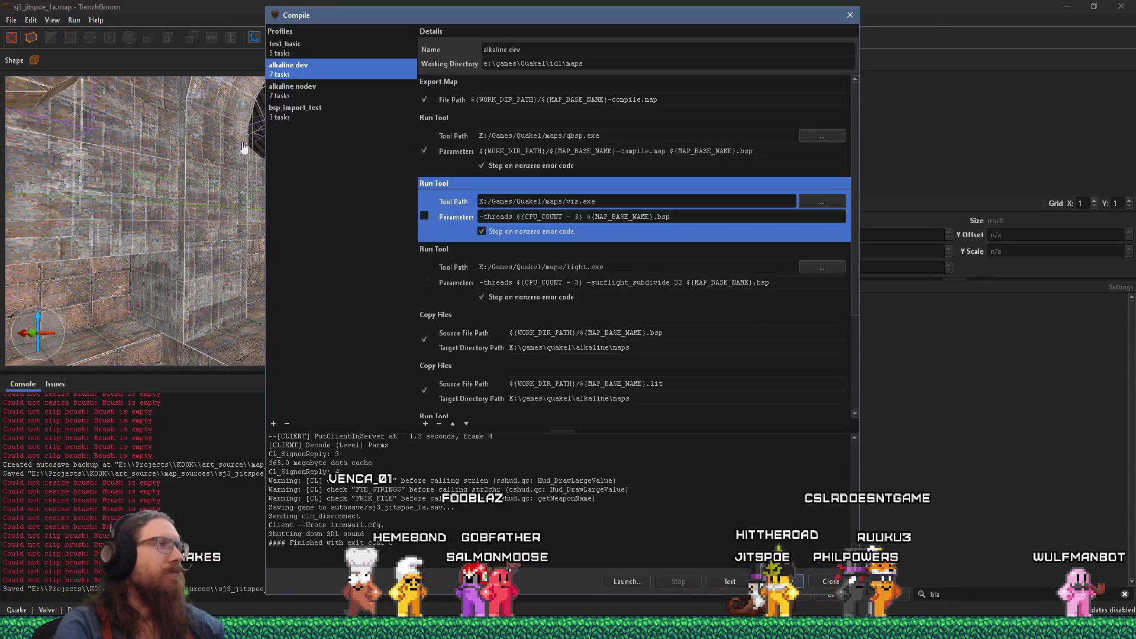
left_click(782, 581)
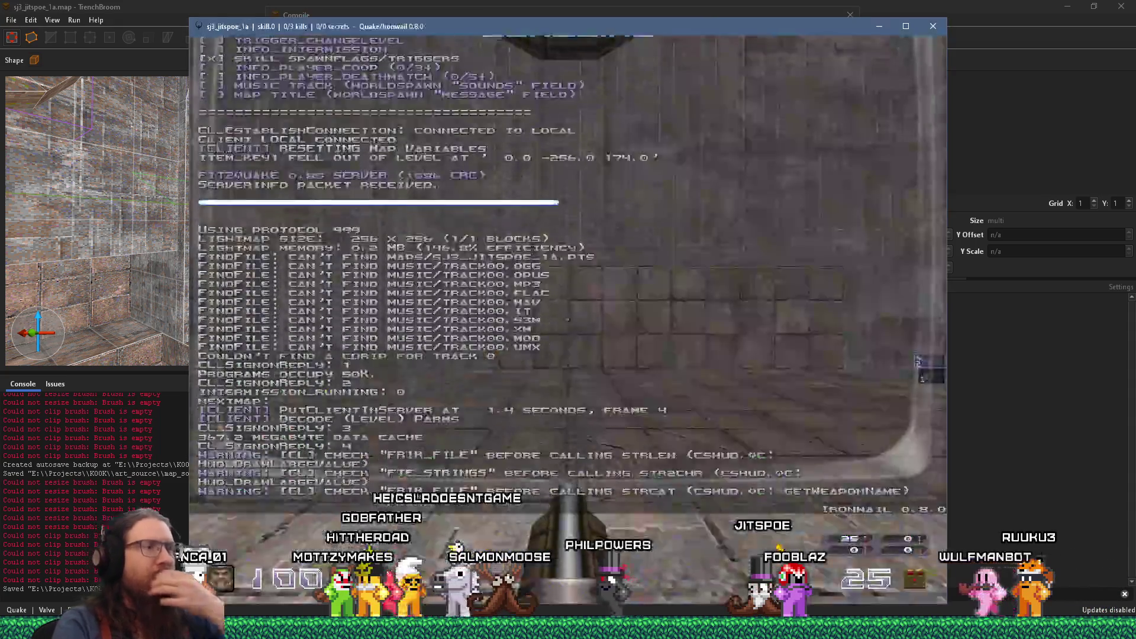
Step: Walk through the mossy corridor, along the pit, into the brown stone corridor and grey room
key("w")
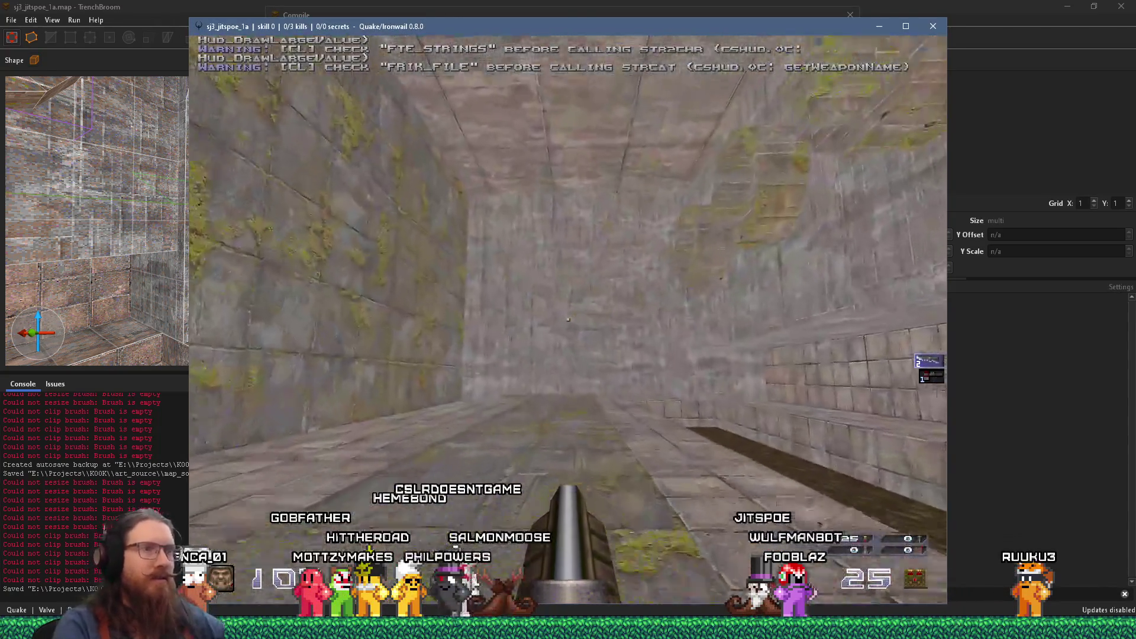
key("w")
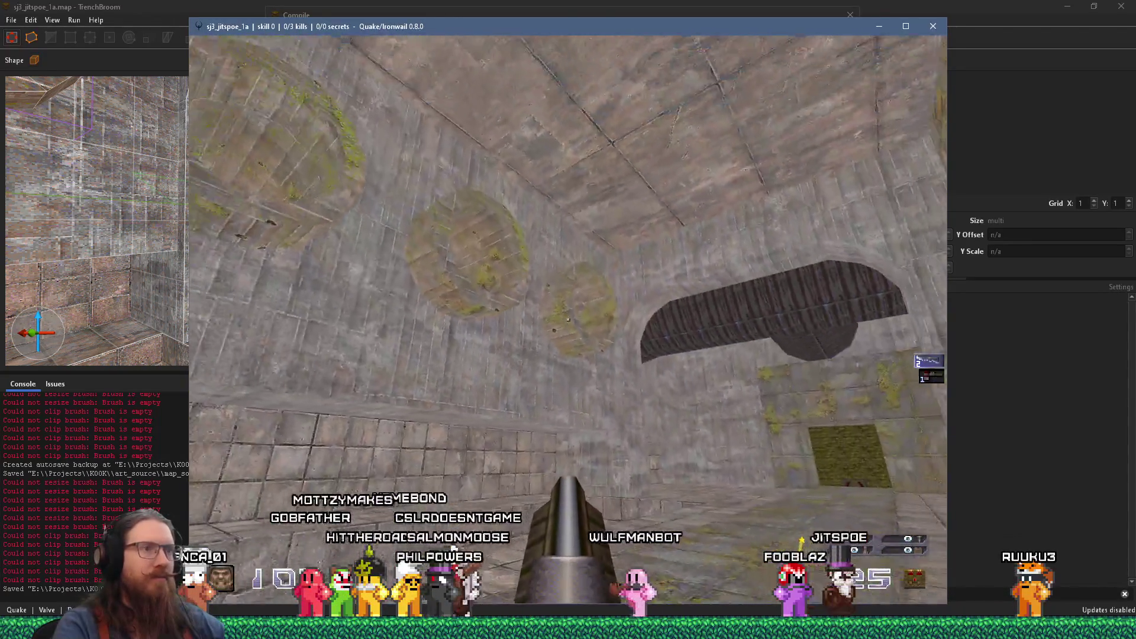
key("w")
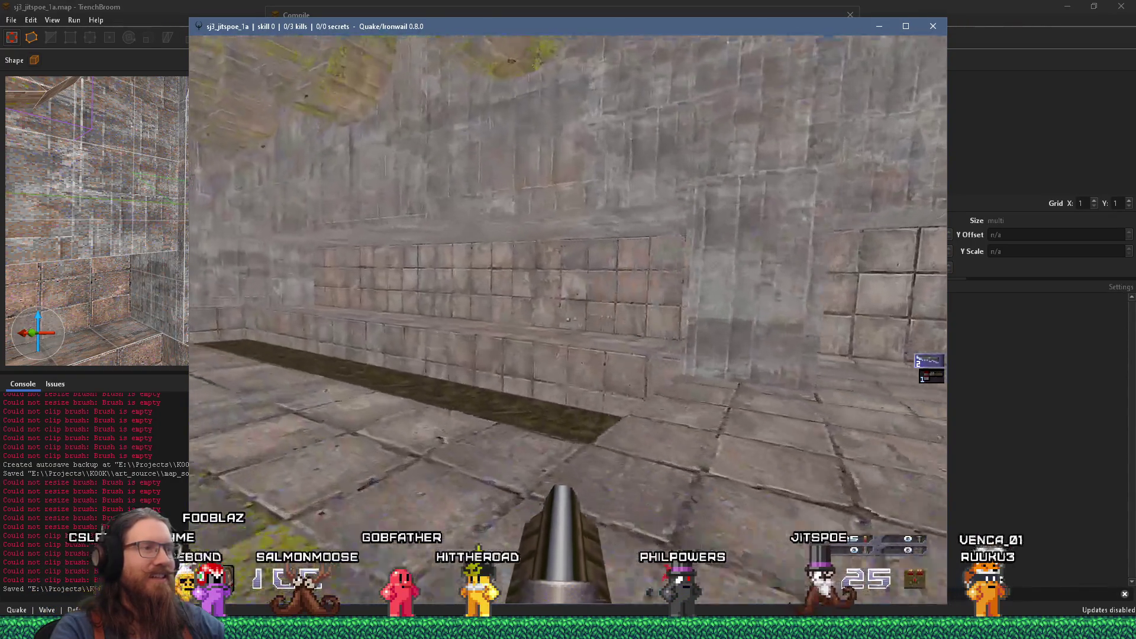
key("w")
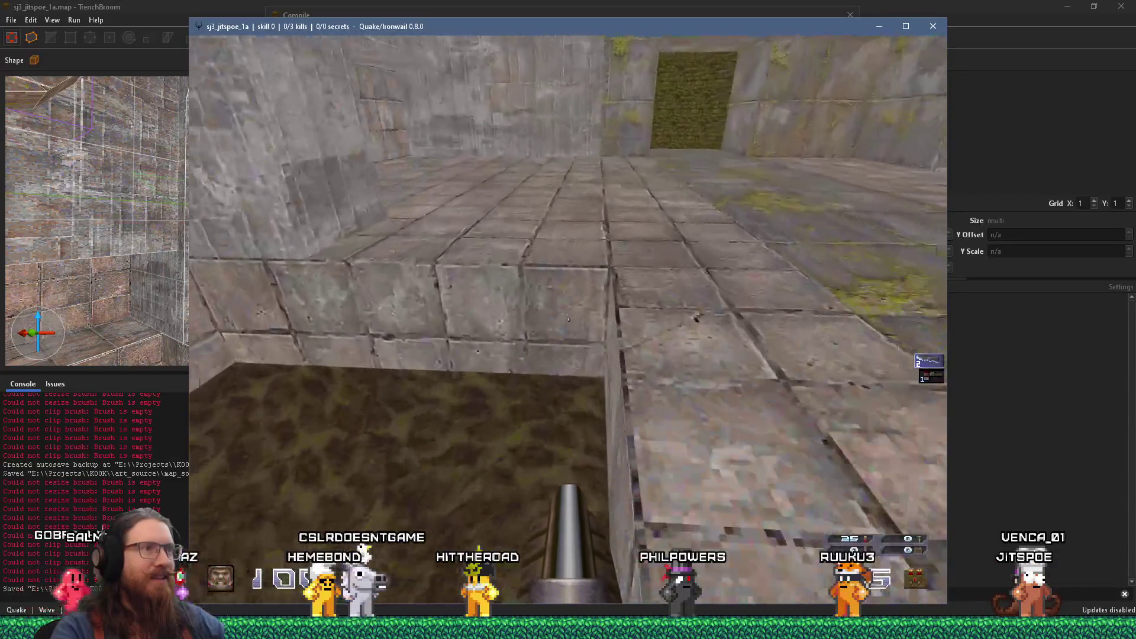
key("w")
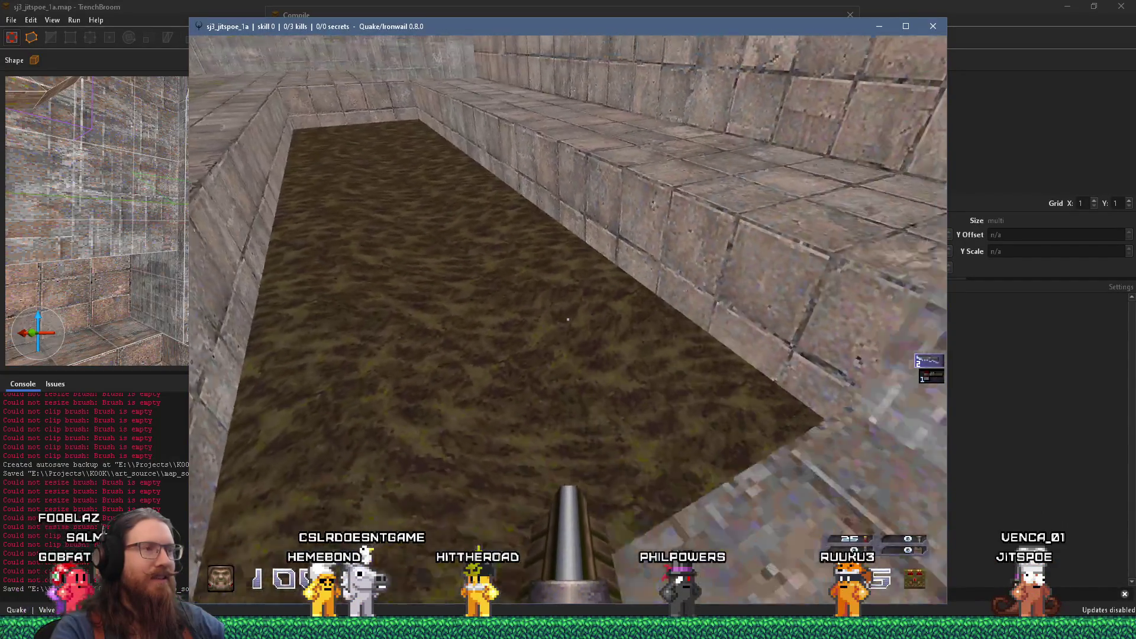
key("w")
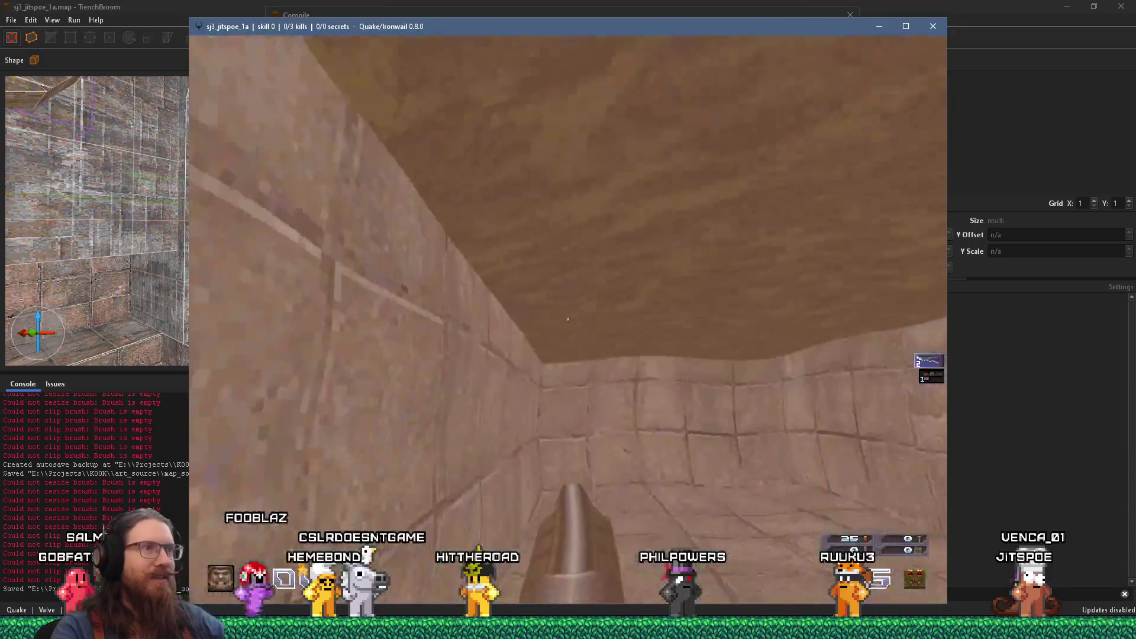
key("w")
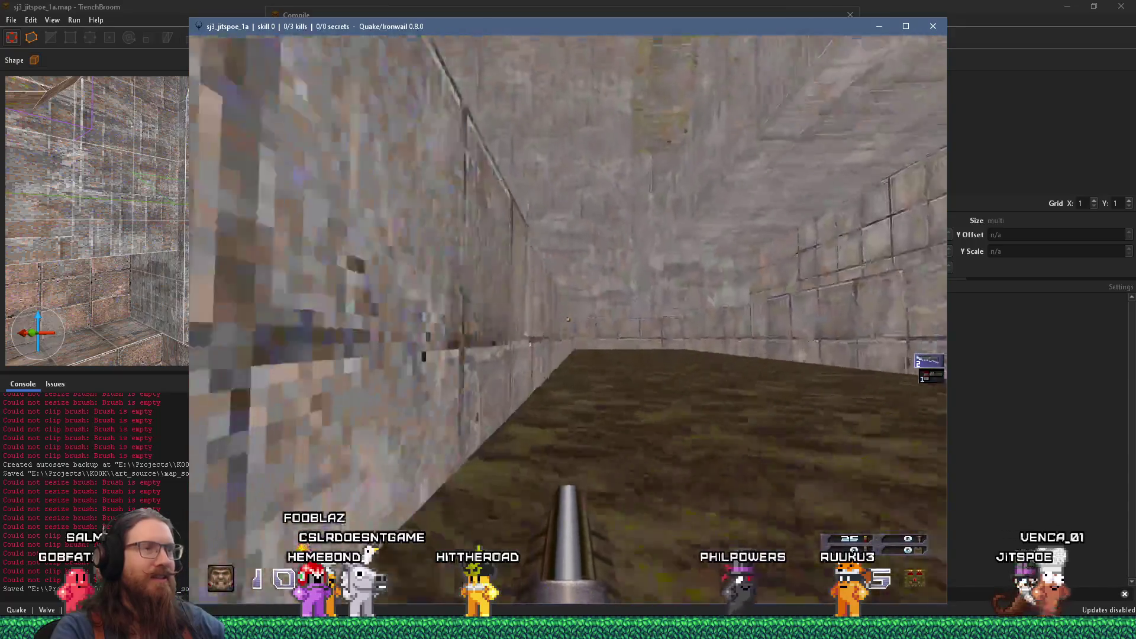
key("w")
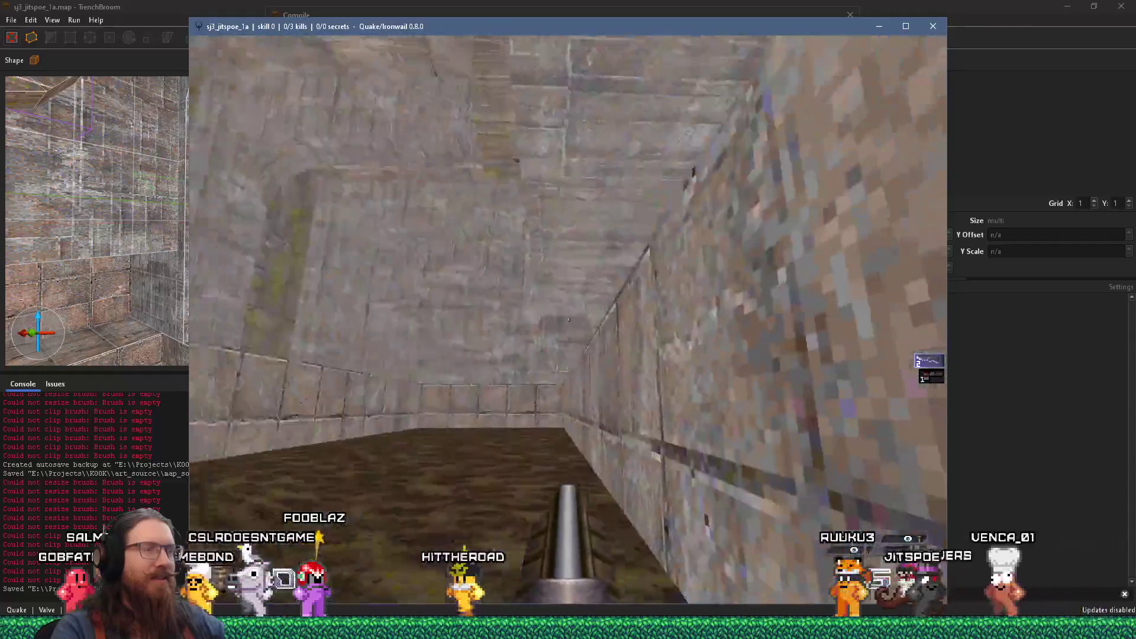
key("w")
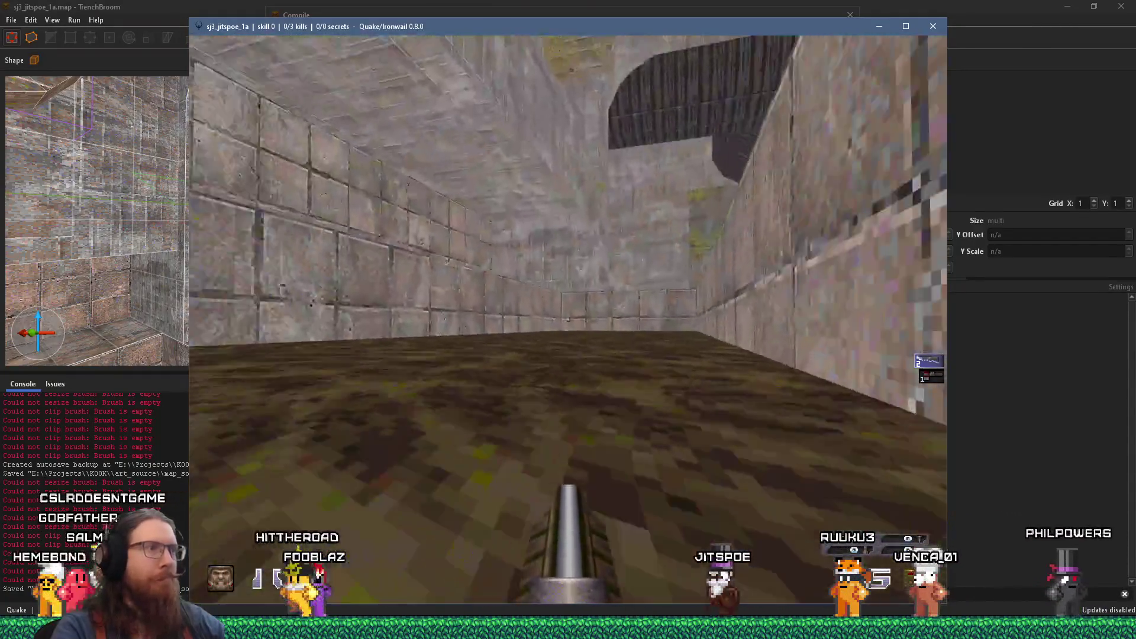
key("w")
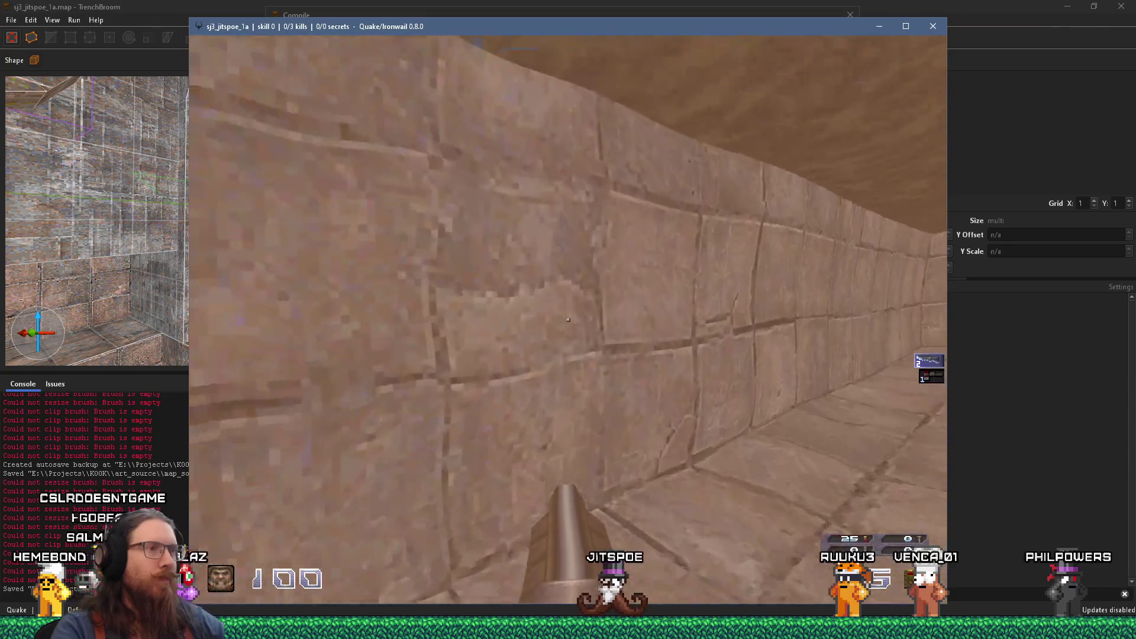
key("w")
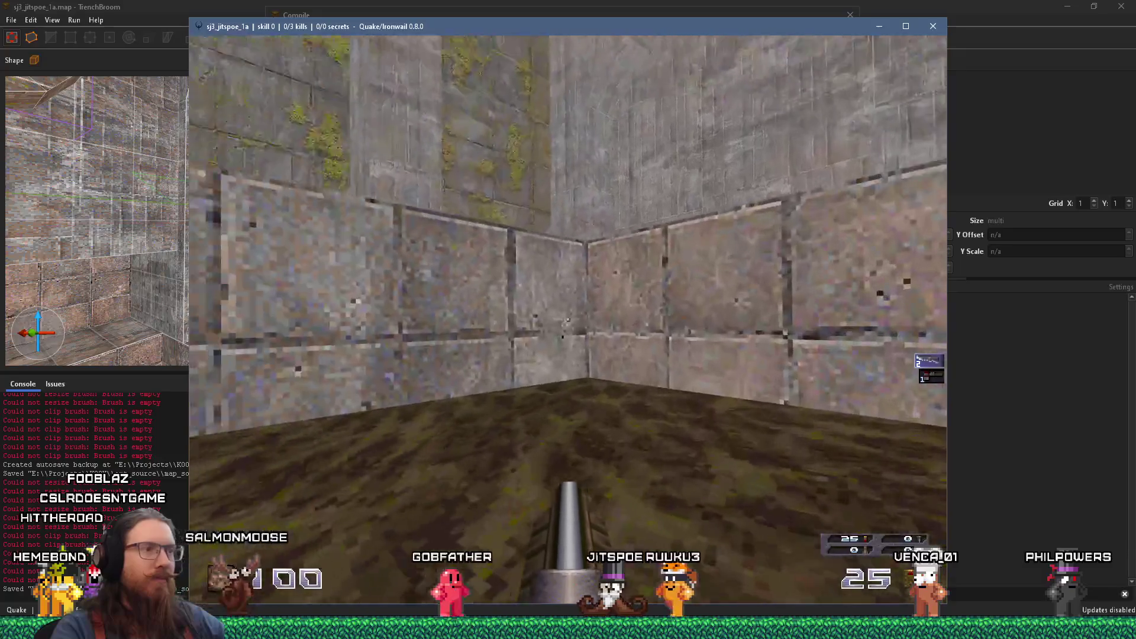
Step: Quit Ironwail by entering 'quit' in the console
key("grave")
type("quit")
key("Return")
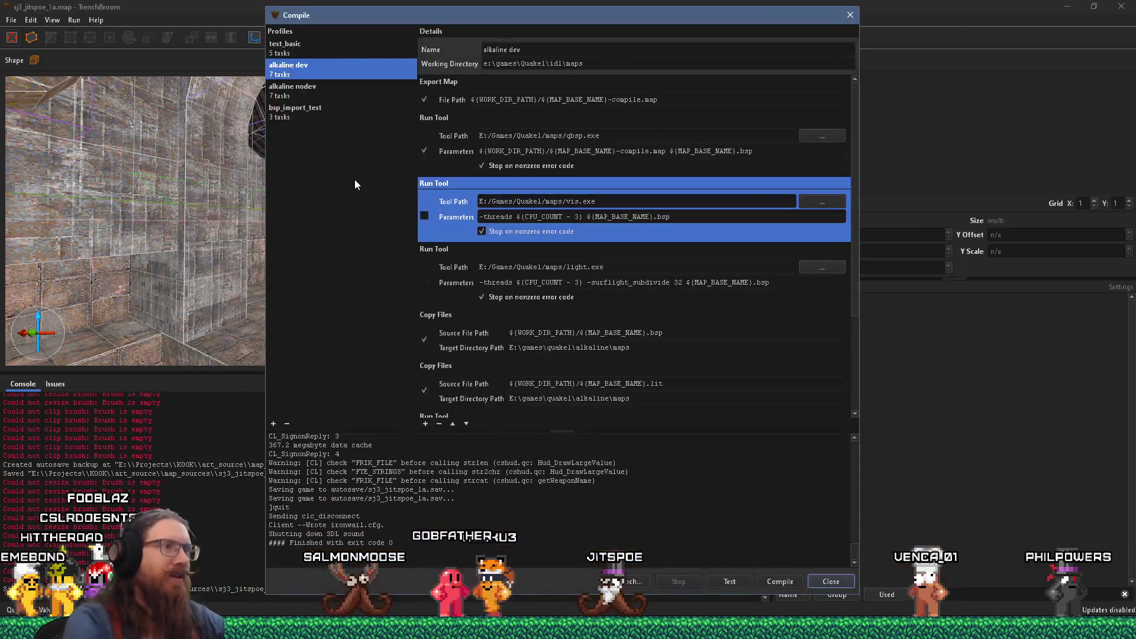
Step: Close the compile results and unload the leak point file
left_click(851, 15)
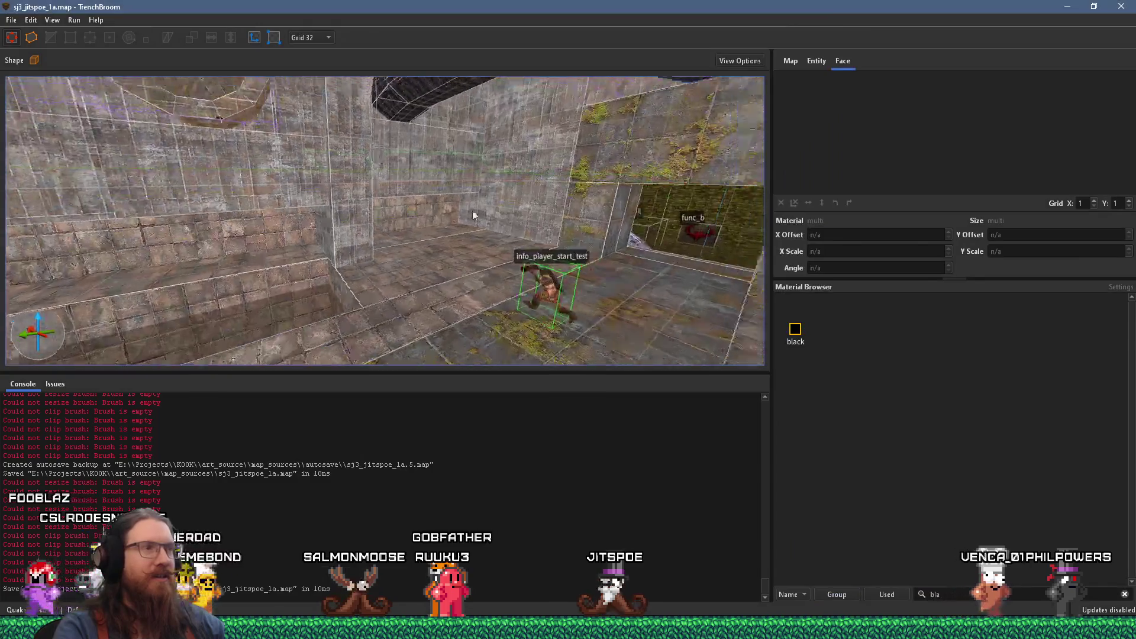
key("w")
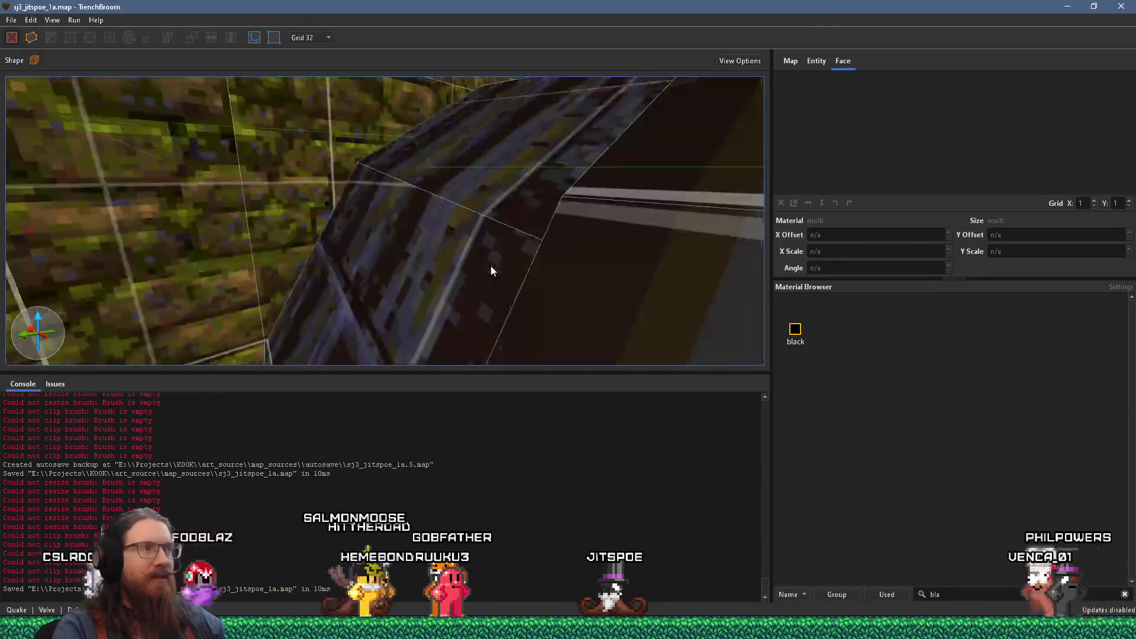
key("w")
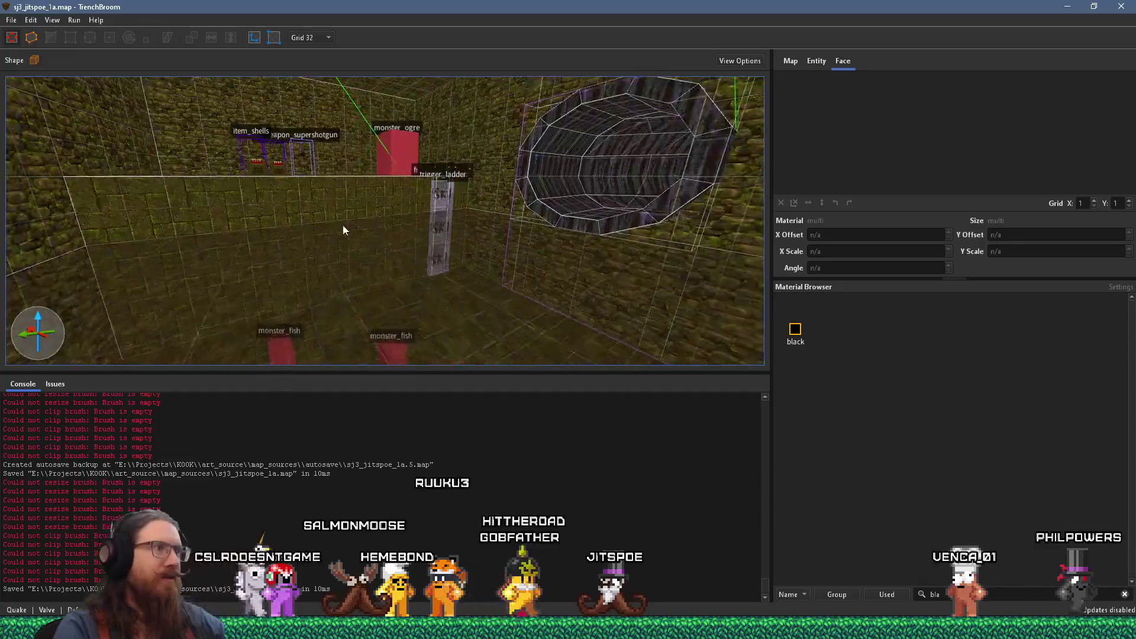
left_click(11, 19)
left_click(87, 136)
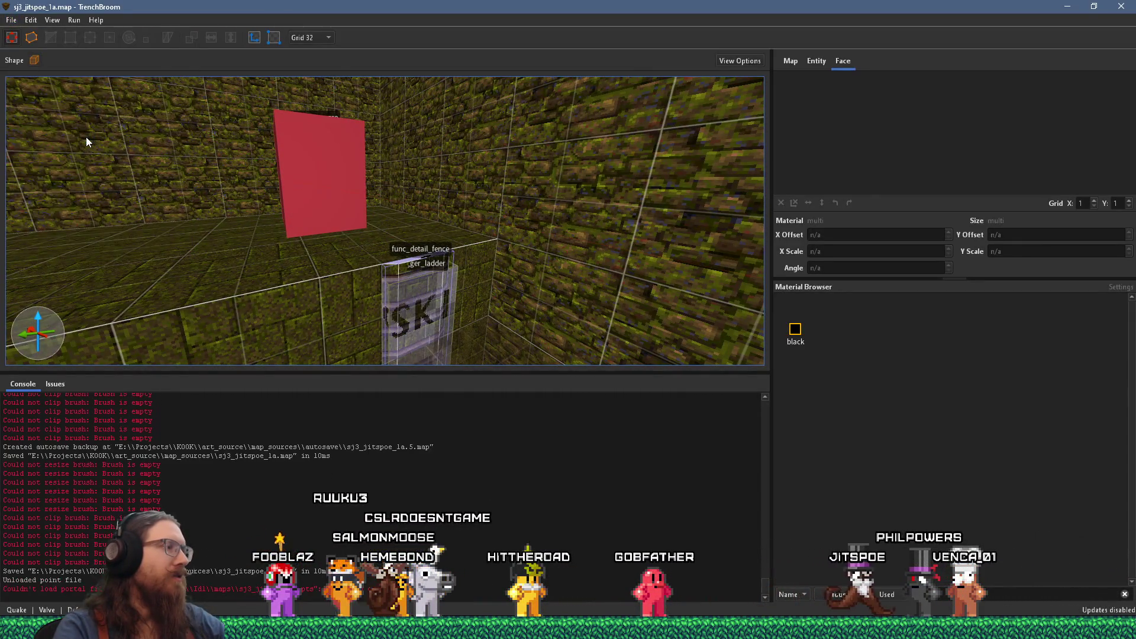
Step: Duplicate the ladder brush in the mossy room with Ctrl+D and drag the copy across the room
key("s")
left_click(443, 324)
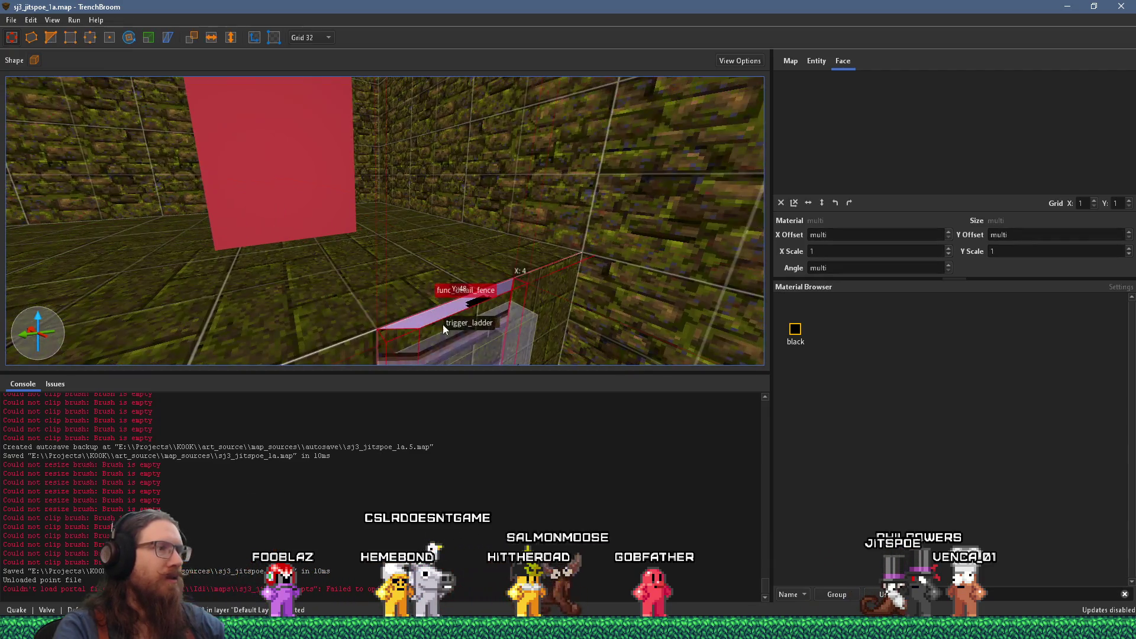
key("s")
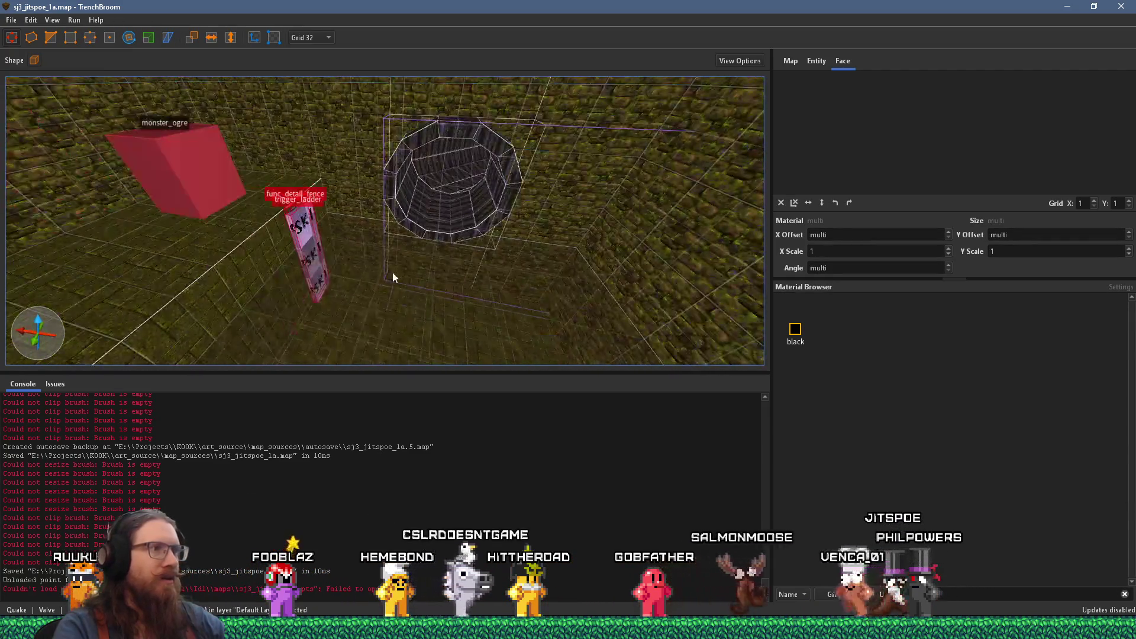
key("ctrl+d")
key("ctrl+u")
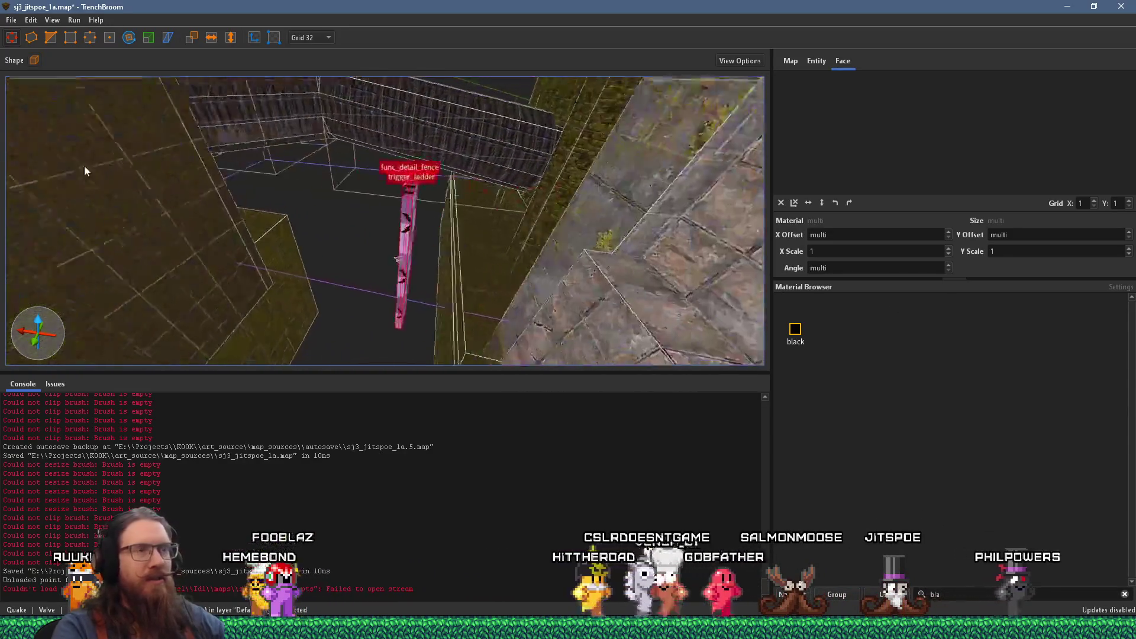
key("w")
key("s")
key("s")
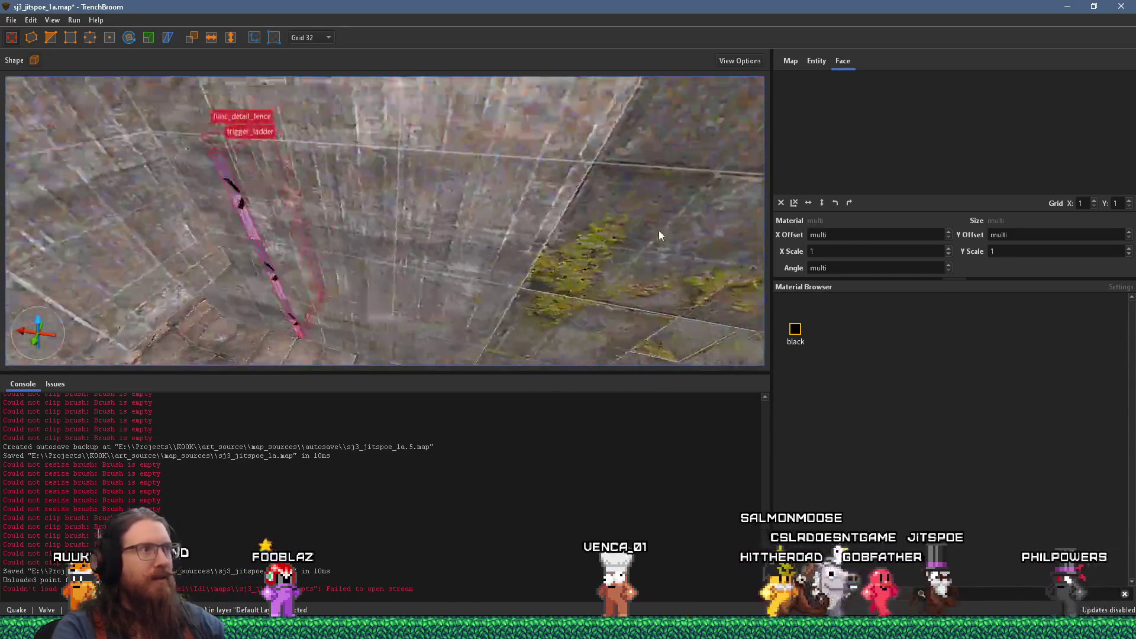
mouse_move(514, 325)
left_mouse_down()
mouse_move(497, 322)
mouse_move(393, 185)
mouse_move(661, 219)
mouse_move(687, 206)
mouse_move(218, 151)
mouse_move(300, 200)
mouse_move(316, 182)
mouse_move(446, 227)
mouse_move(454, 219)
mouse_move(435, 243)
mouse_move(345, 240)
left_mouse_up()
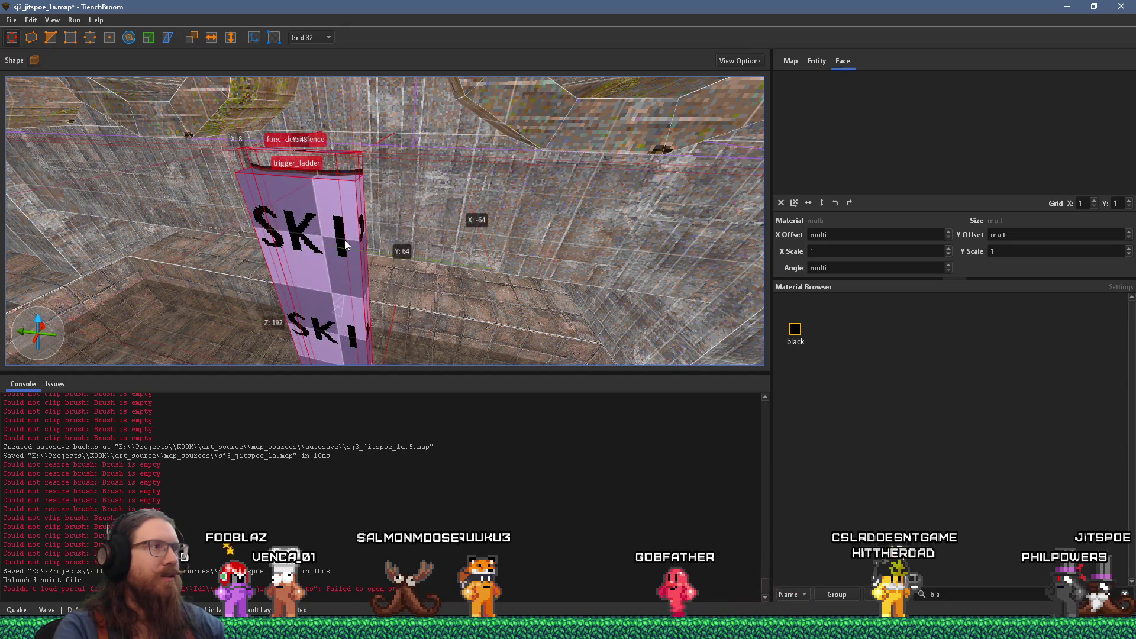
Step: Drag the copied ladder brush farther back and across toward the pit centre
scroll(367, 238, "down", 5)
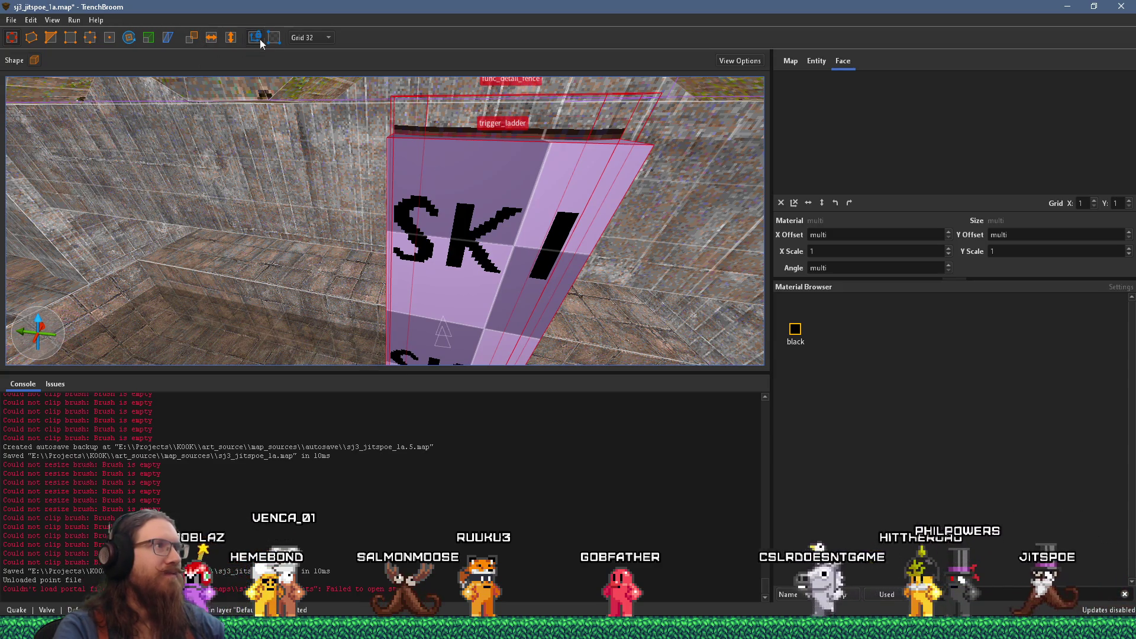
right_click(505, 223)
scroll(460, 160, "down", 5)
left_click_drag(384, 149, 388, 307)
scroll(396, 285, "up", 4)
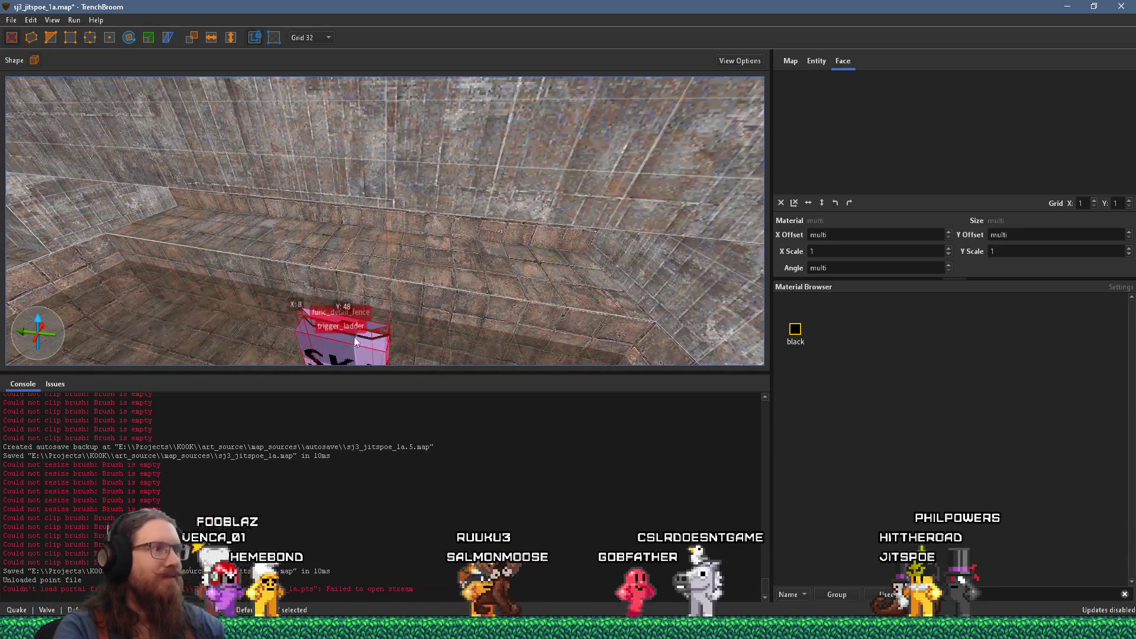
mouse_move(310, 253)
left_mouse_down()
mouse_move(403, 207)
mouse_move(240, 208)
mouse_move(154, 261)
mouse_move(175, 312)
mouse_move(261, 300)
left_mouse_up()
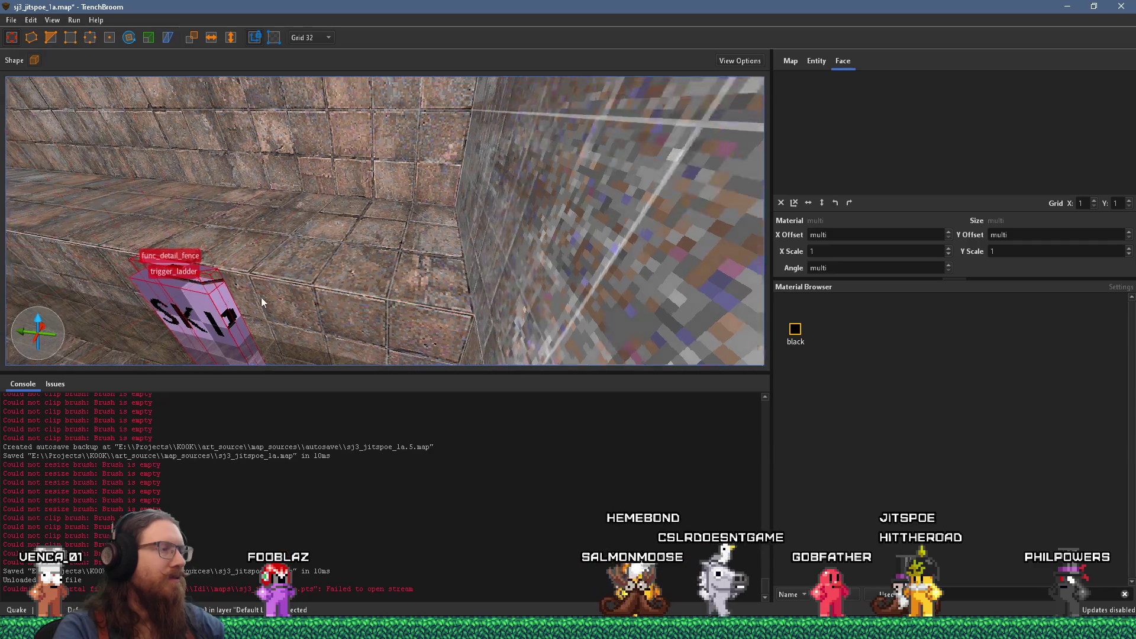
scroll(427, 301, "down", 5)
scroll(403, 192, "up", 2)
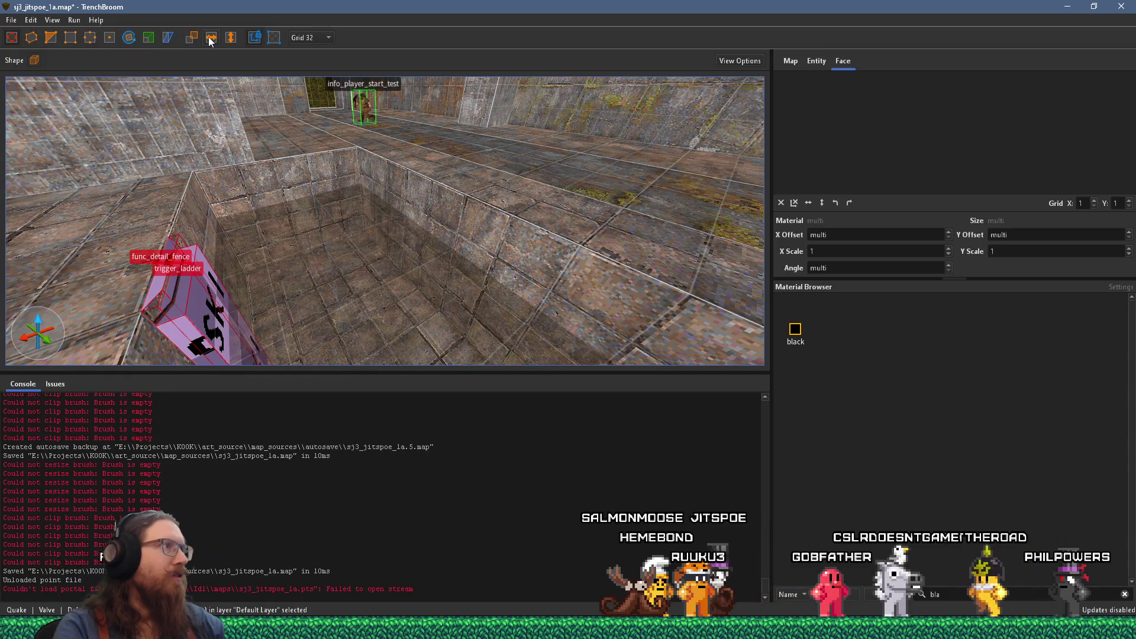
mouse_move(189, 284)
left_mouse_down()
mouse_move(363, 271)
mouse_move(456, 231)
left_mouse_up()
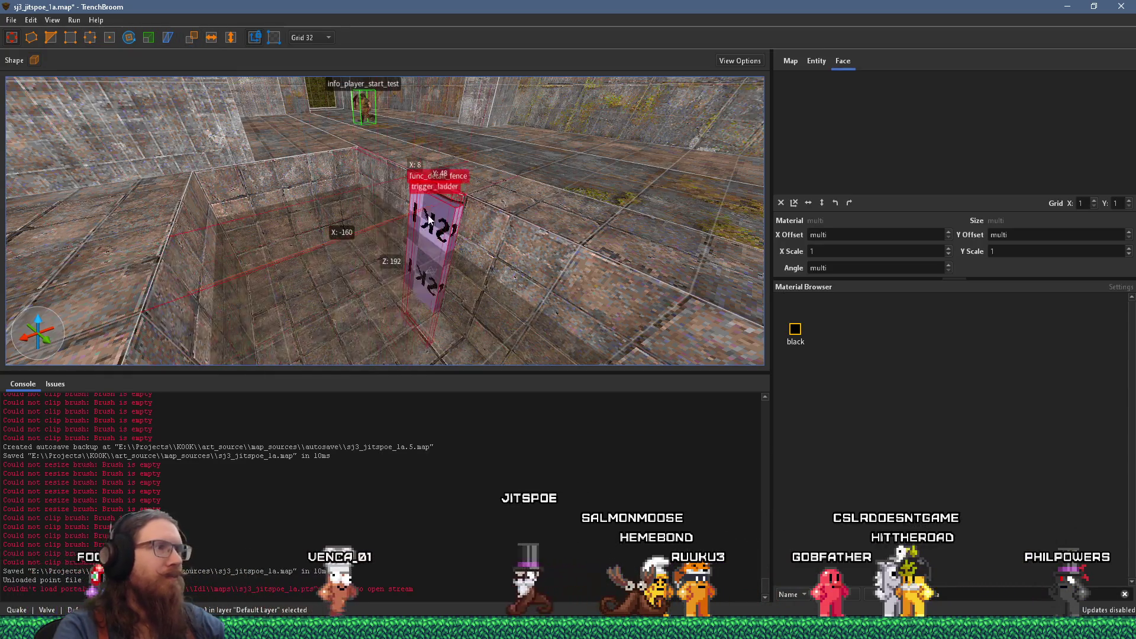
Step: Lower the ladder brush into the pit against the wall and review its func_detail_fence properties
scroll(390, 257, "up", 3)
scroll(371, 233, "up", 5)
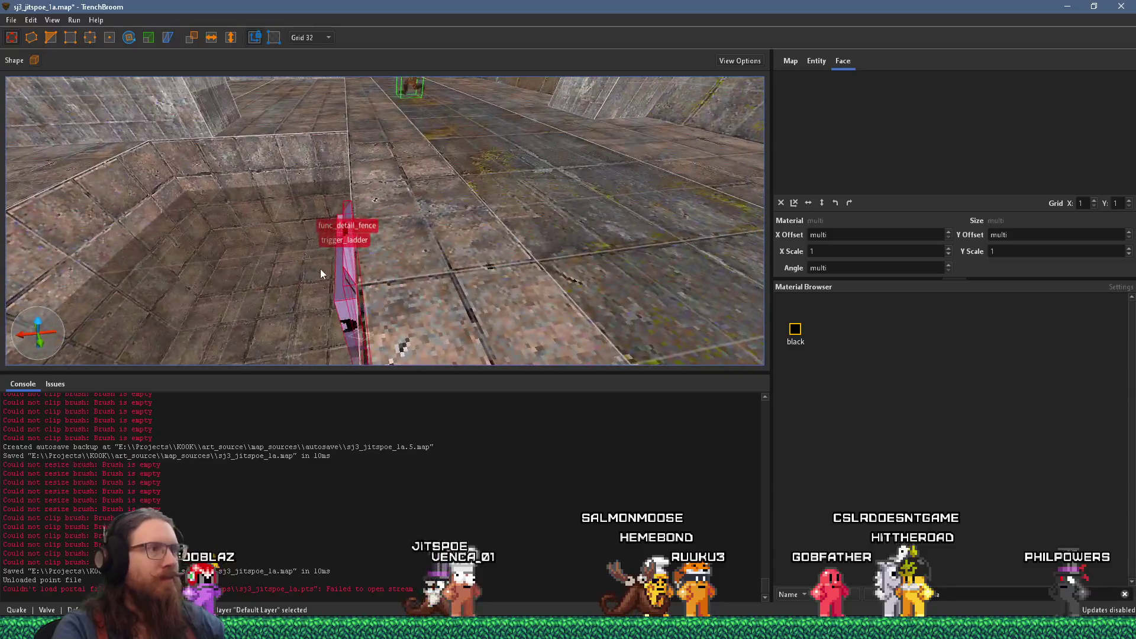
scroll(467, 174, "down", 4)
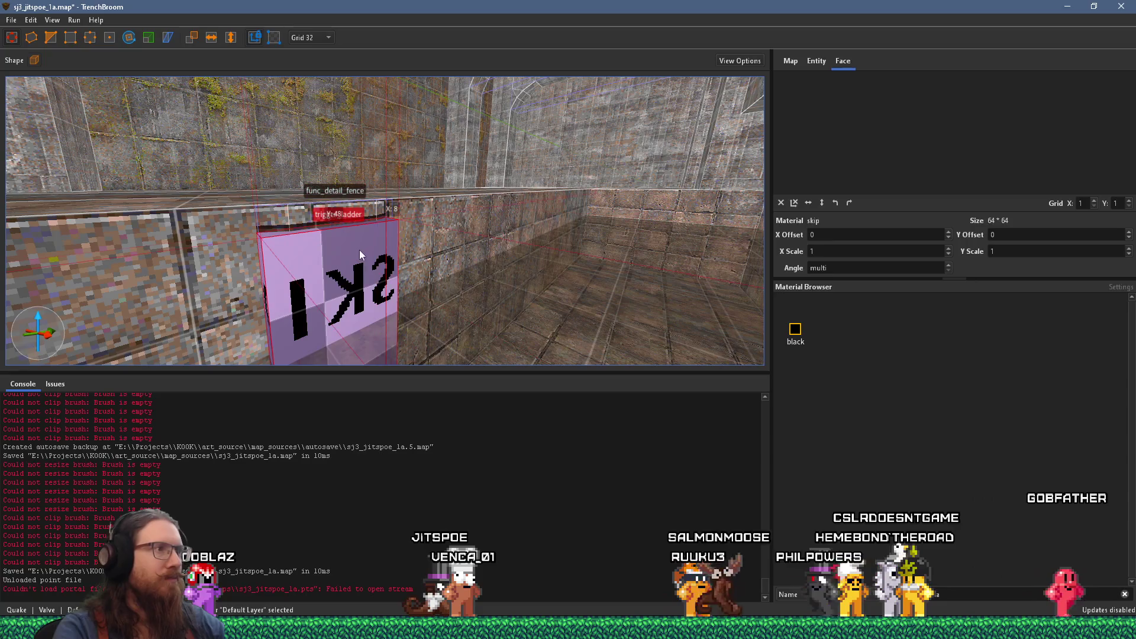
left_click_drag(358, 222, 366, 342)
scroll(365, 342, "up", 3)
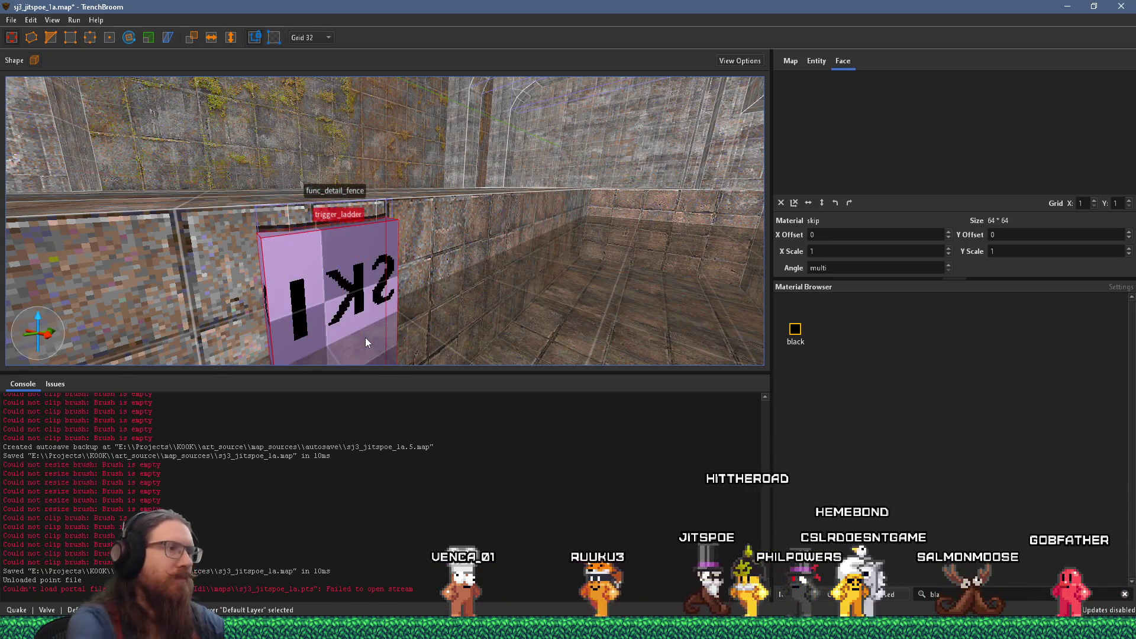
scroll(328, 293, "down", 4)
scroll(487, 318, "up", 3)
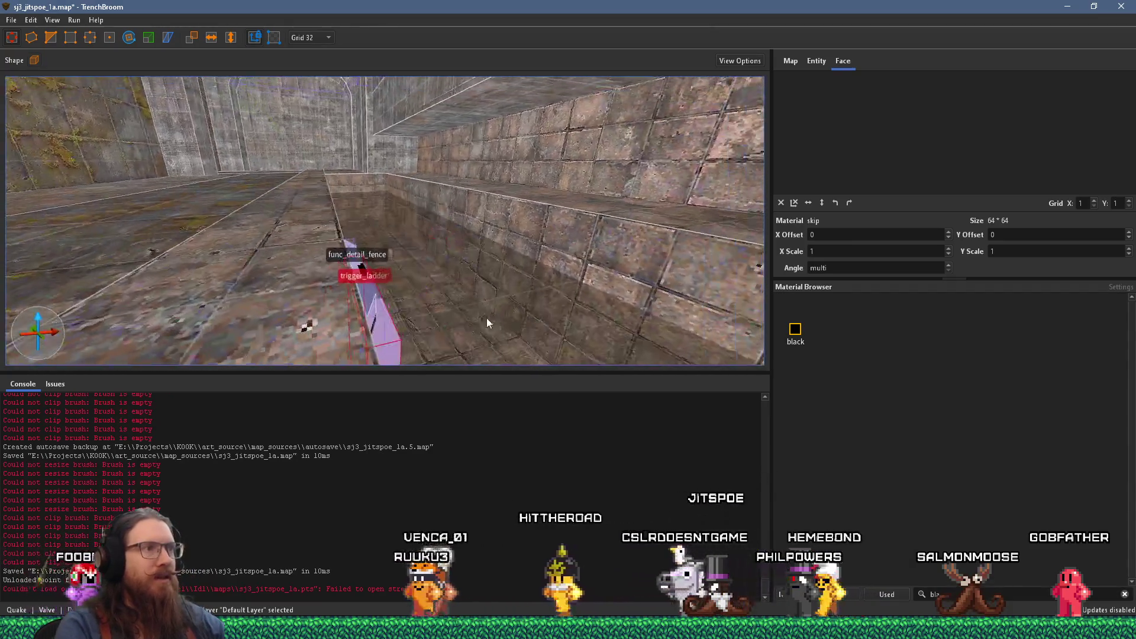
scroll(369, 290, "up", 2)
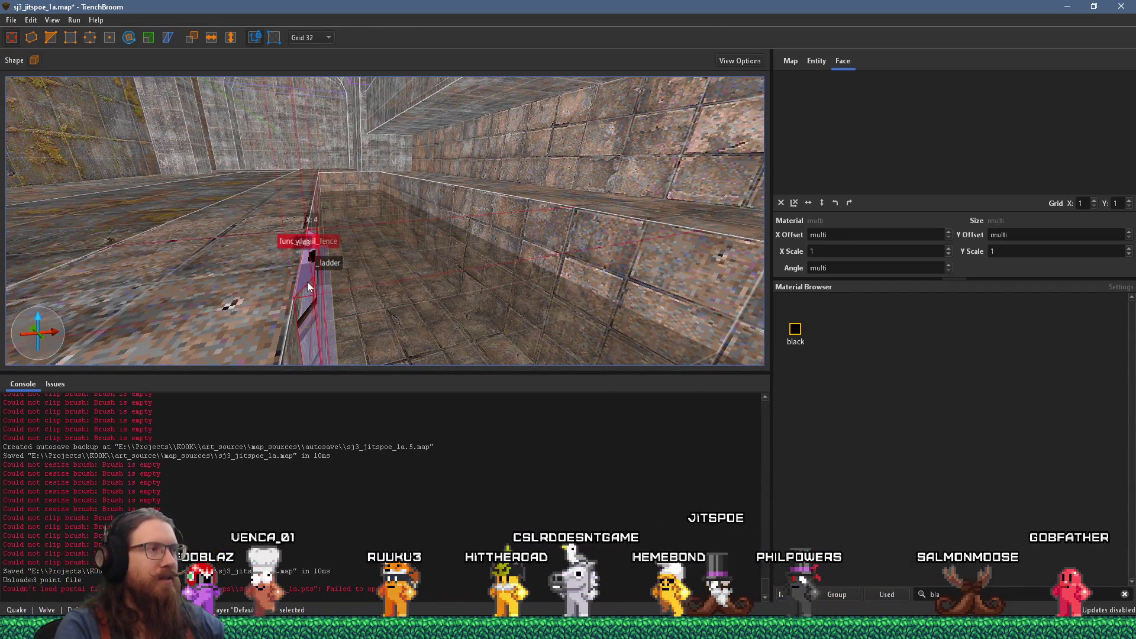
left_click(817, 60)
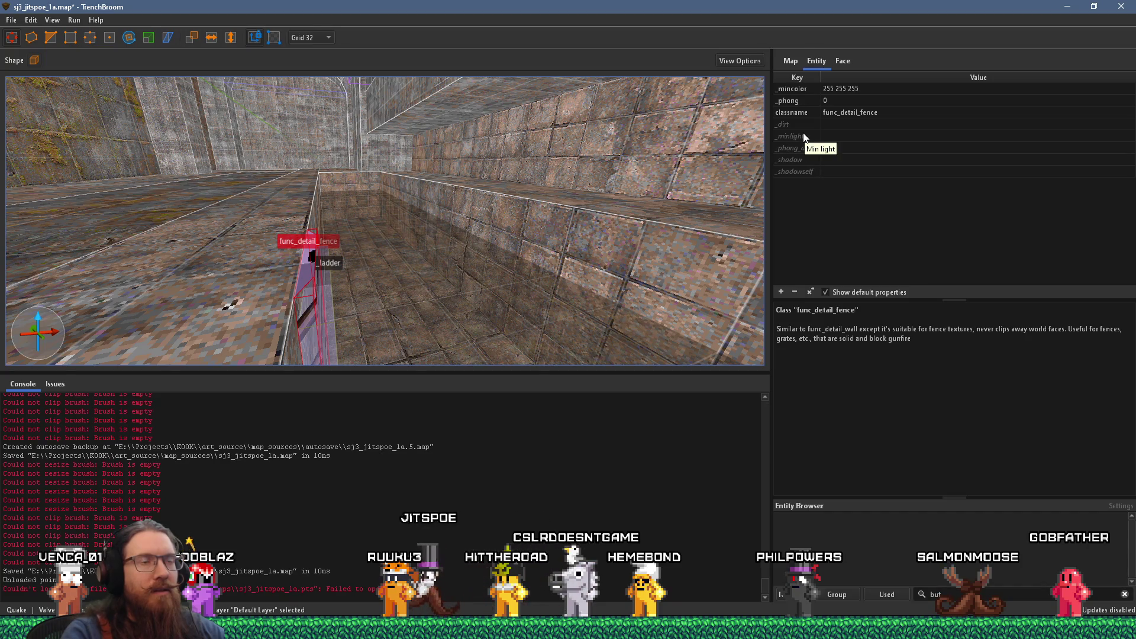
Step: Deselect the fence brush and save the map
key("a")
key("a")
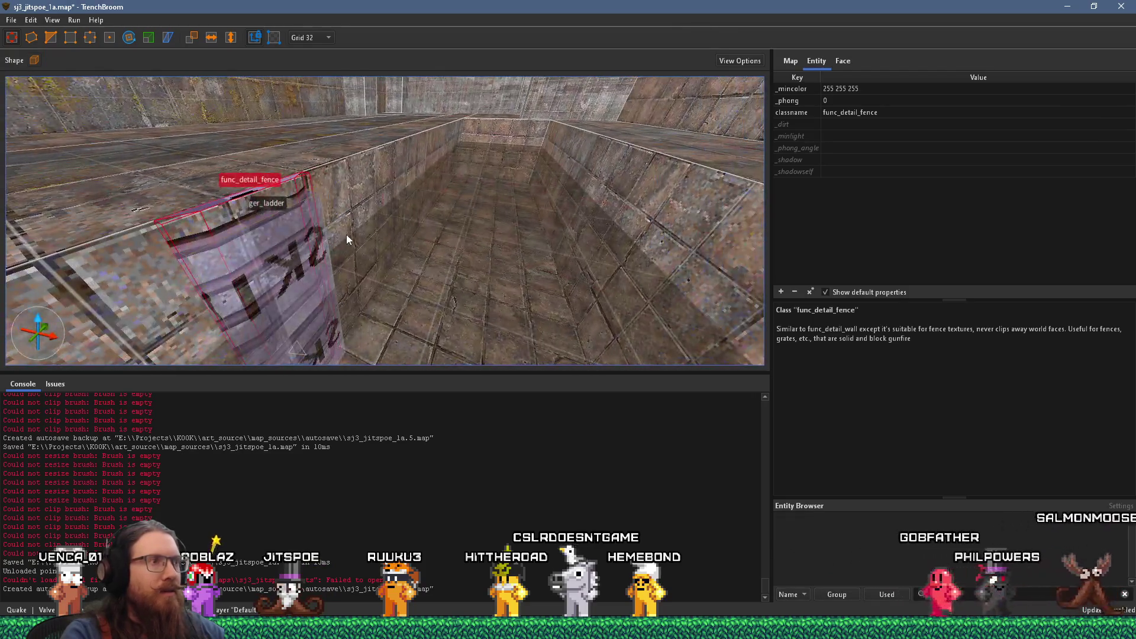
key("Escape")
key("w")
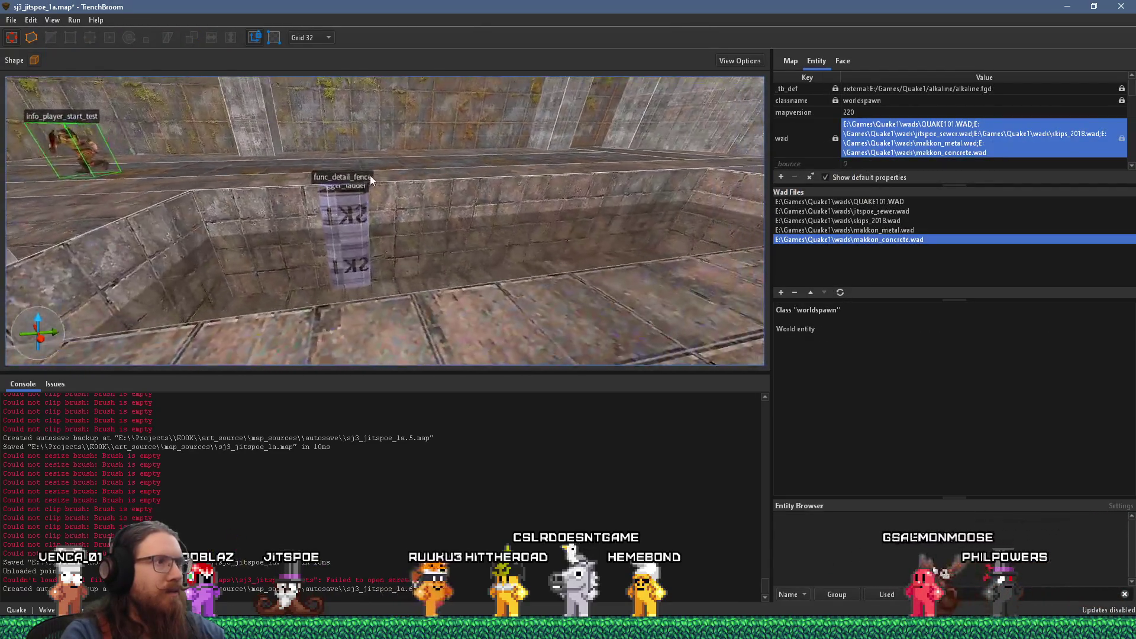
left_click(11, 20)
left_click(44, 78)
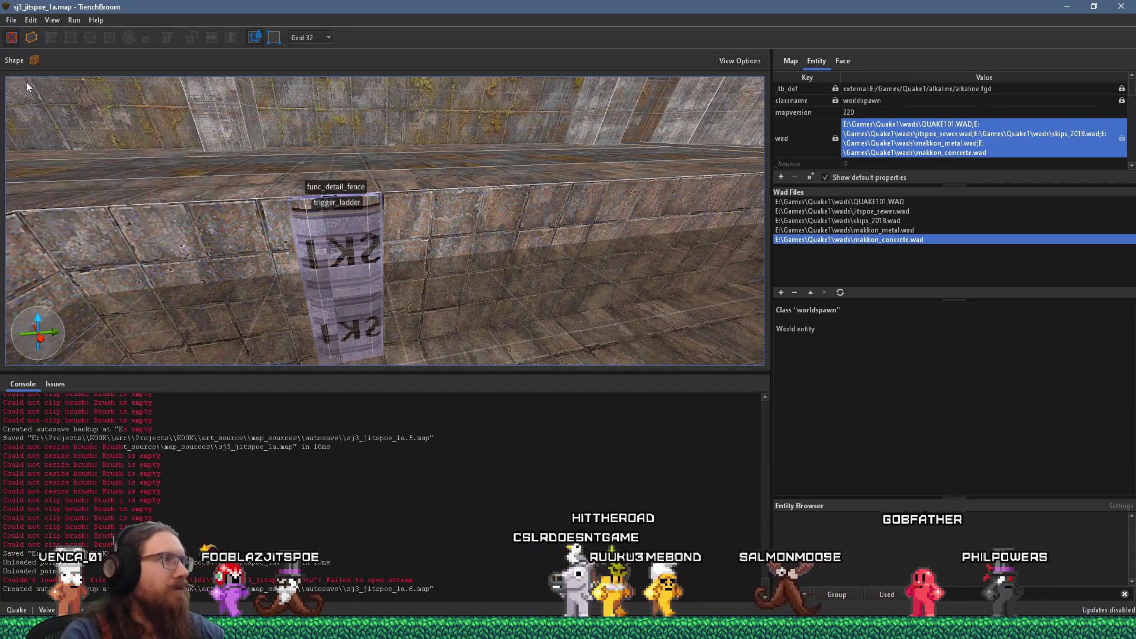
Step: Compile sj3_jitspoe_1a with the alkaline dev profile
scroll(448, 222, "down", 3)
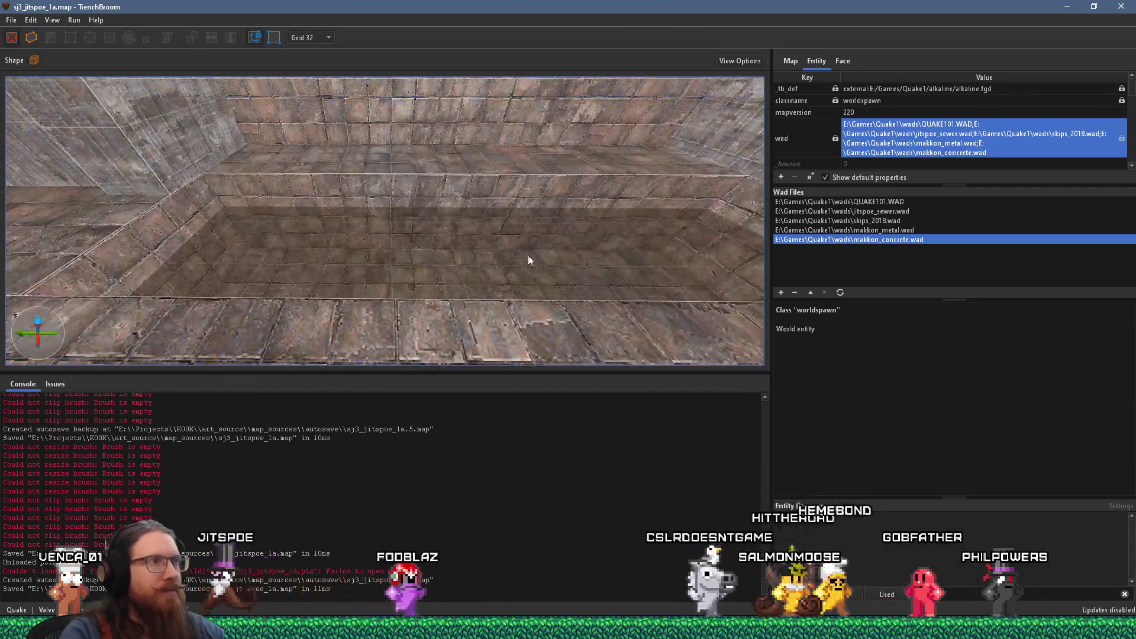
scroll(442, 198, "down", 4)
scroll(324, 211, "down", 6)
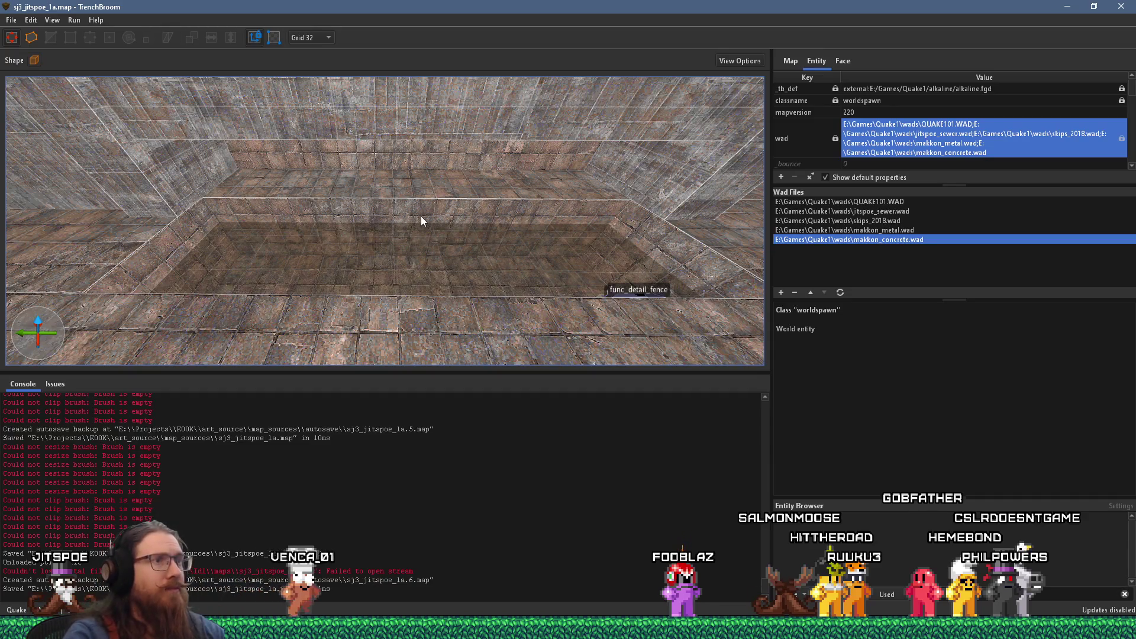
mouse_move(398, 228)
left_mouse_down()
mouse_move(318, 271)
mouse_move(383, 232)
mouse_move(122, 227)
mouse_move(300, 205)
mouse_move(164, 144)
mouse_move(146, 105)
mouse_move(207, 209)
mouse_move(244, 228)
mouse_move(226, 193)
mouse_move(385, 172)
mouse_move(132, 184)
mouse_move(264, 183)
left_mouse_up()
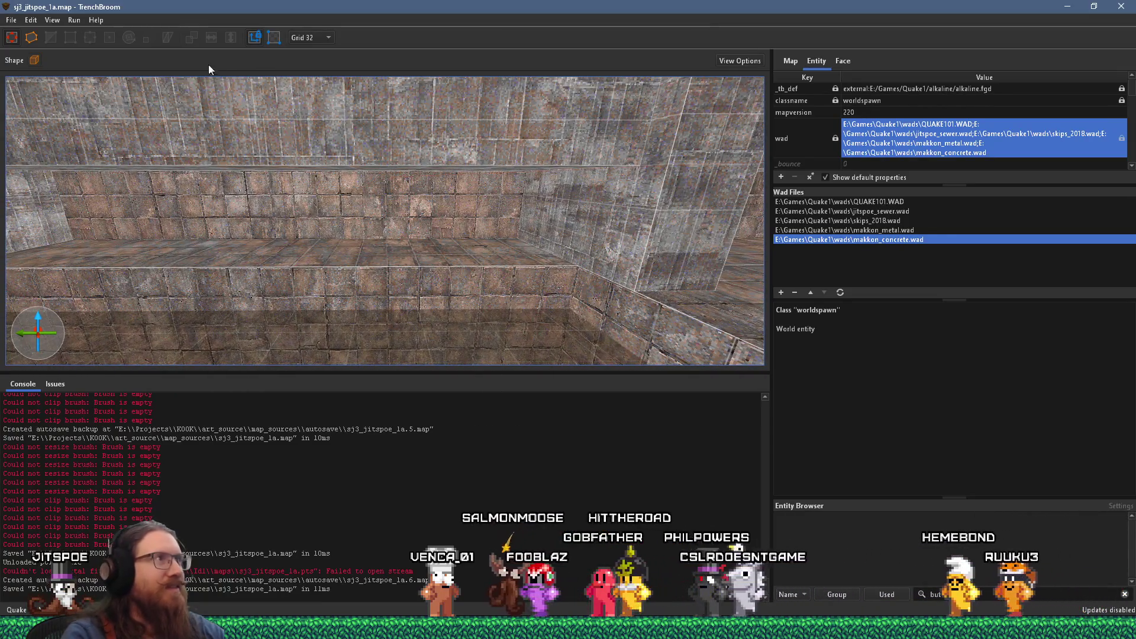
left_click(74, 20)
left_click(94, 31)
left_click(772, 580)
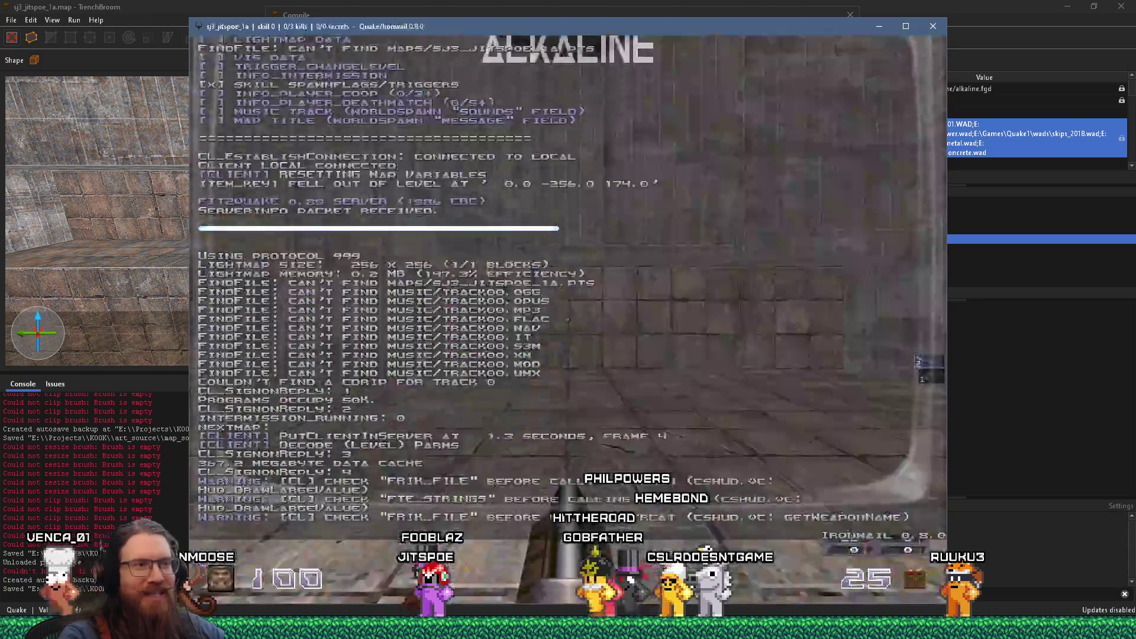
Step: Walk around the tiled pit room and stone-wall corridor, then jump onto the stone ledge
key("w")
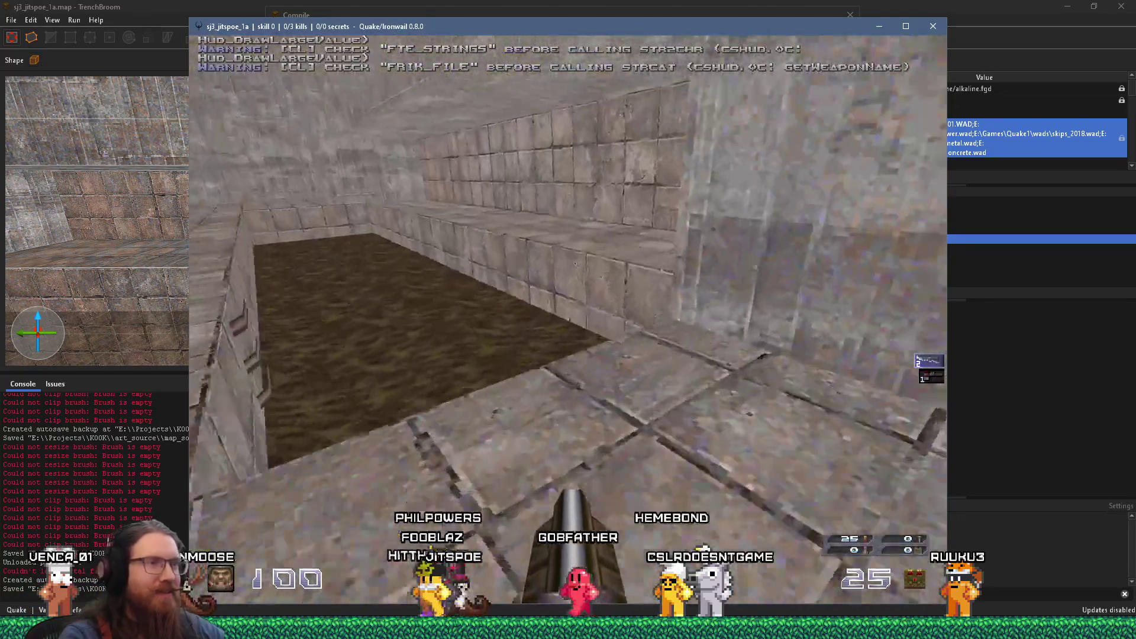
key("w")
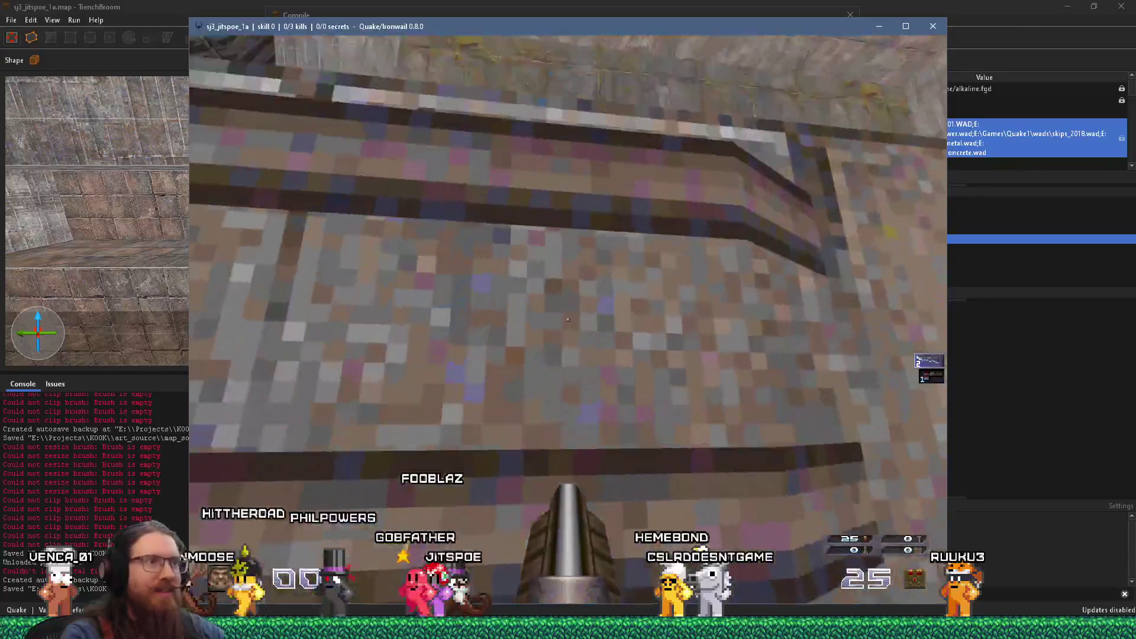
key("w")
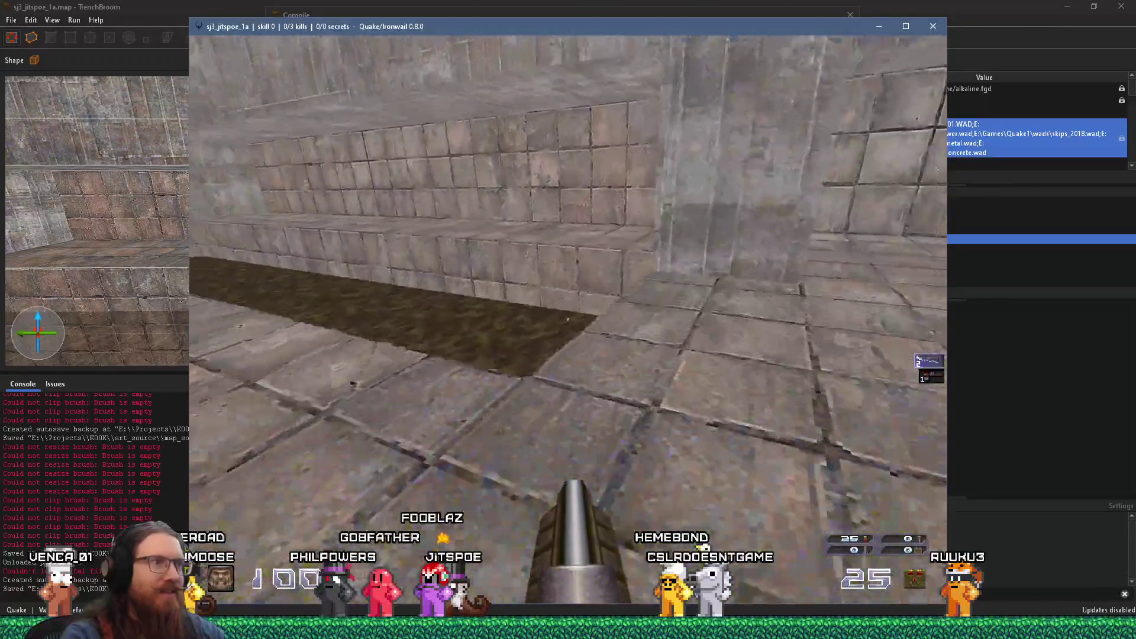
key("w")
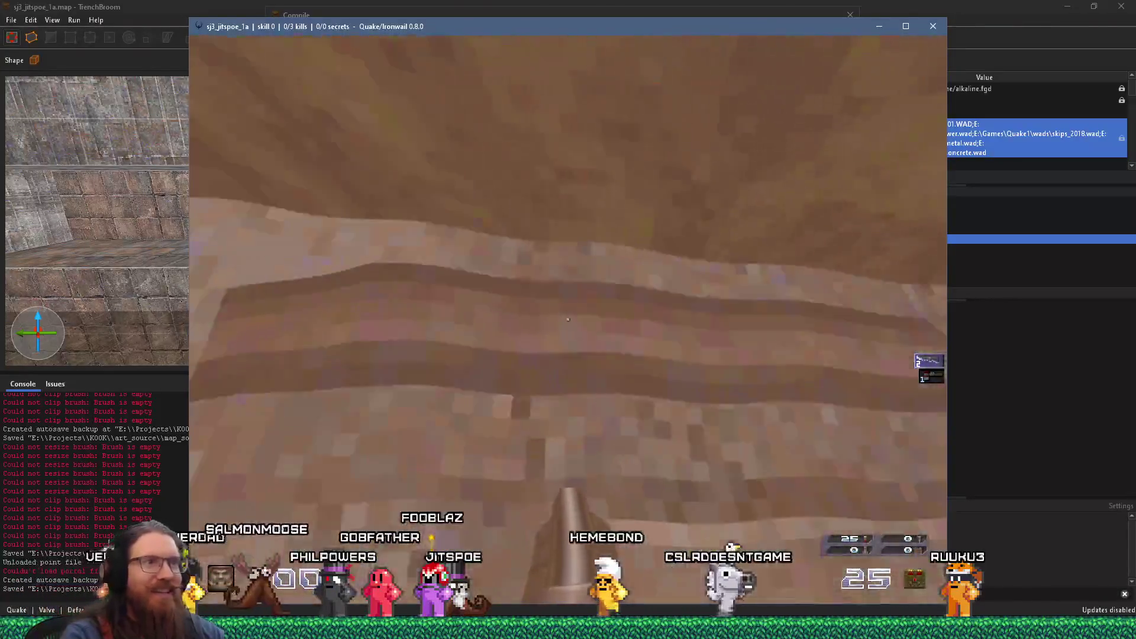
key("w")
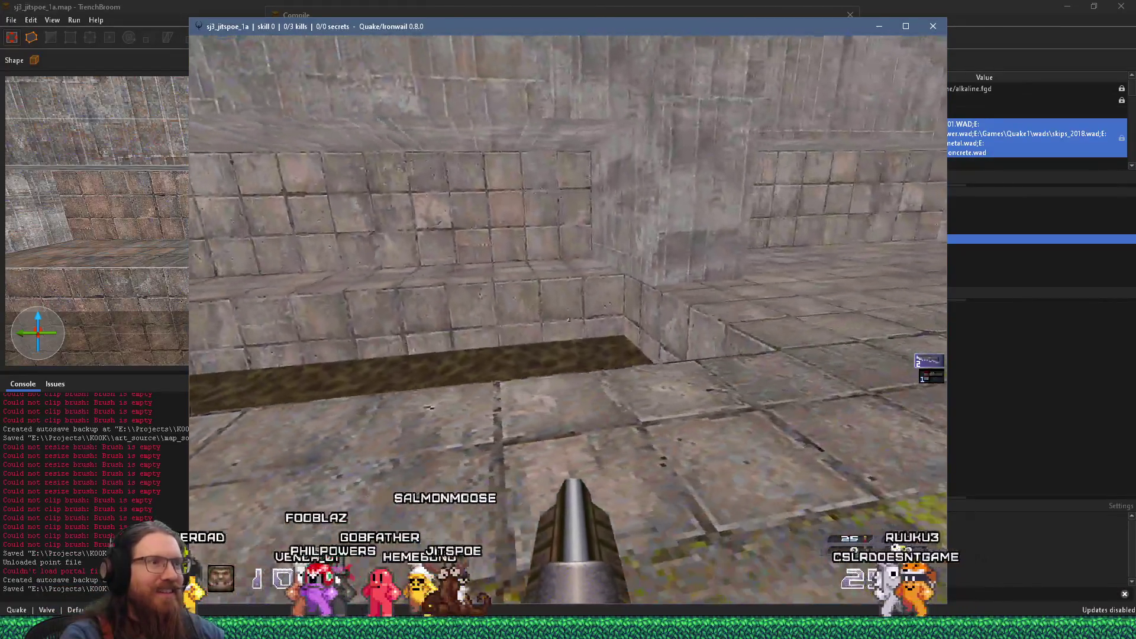
key("w")
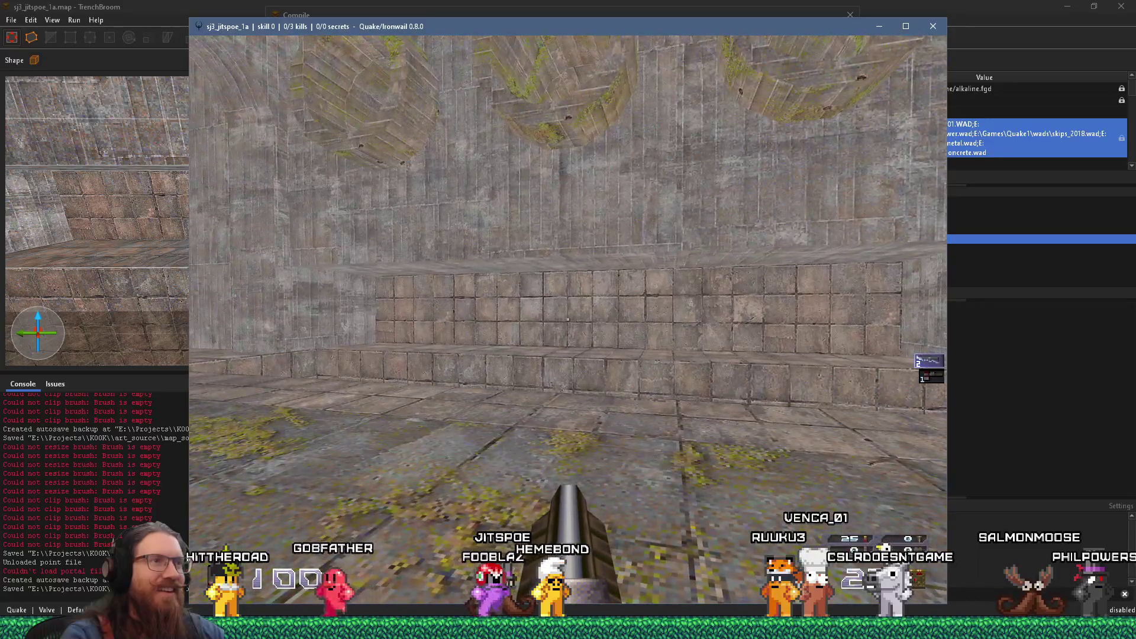
key("w")
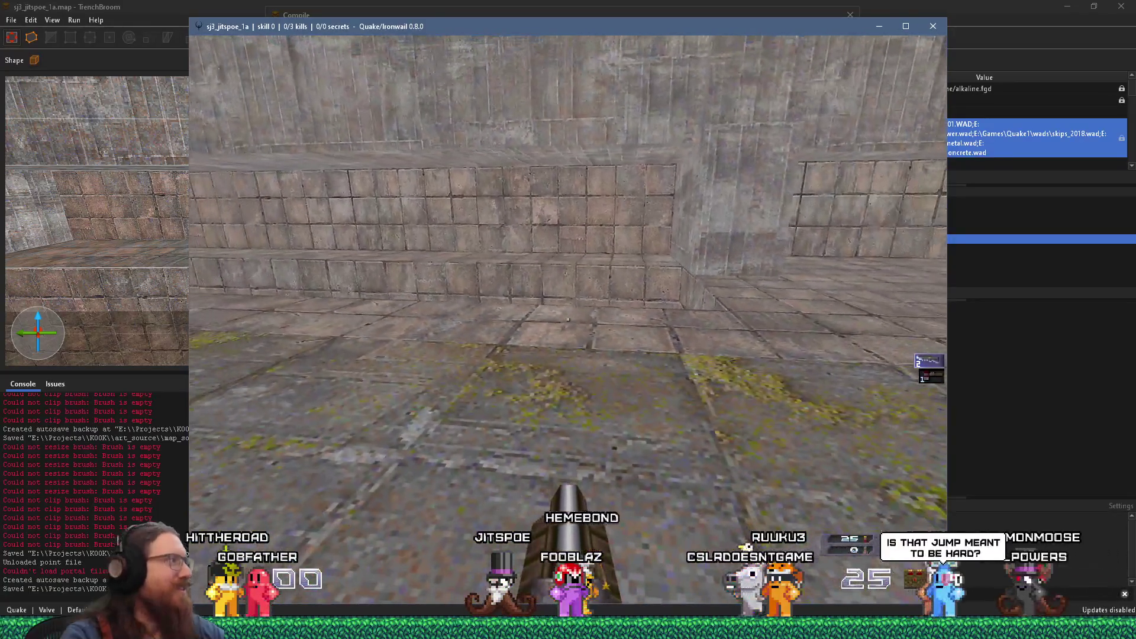
key("w")
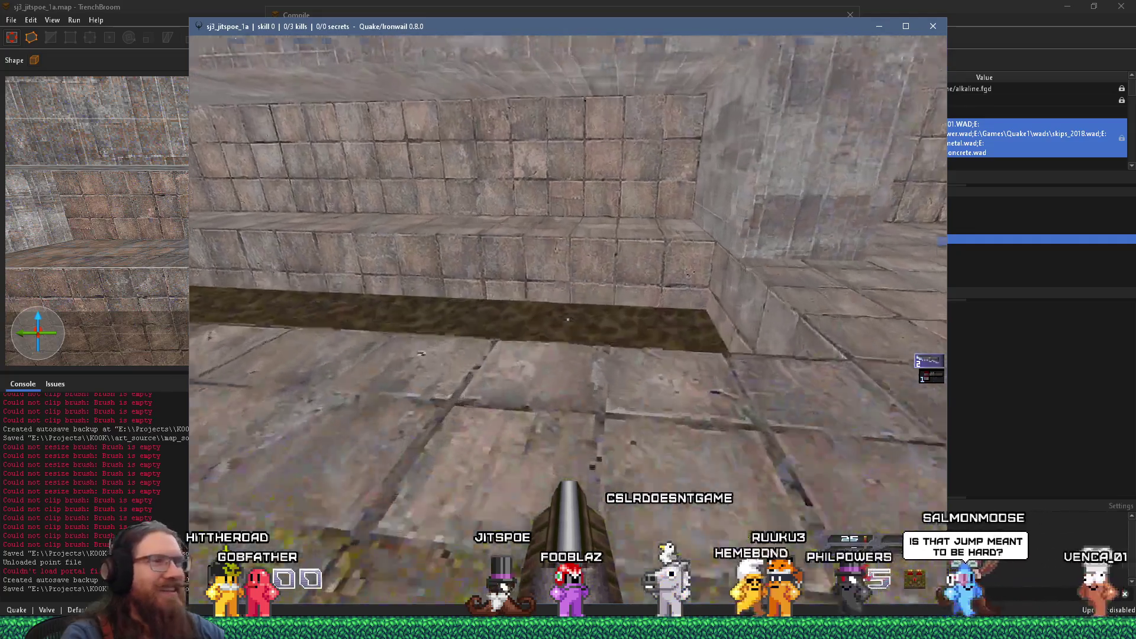
key("space")
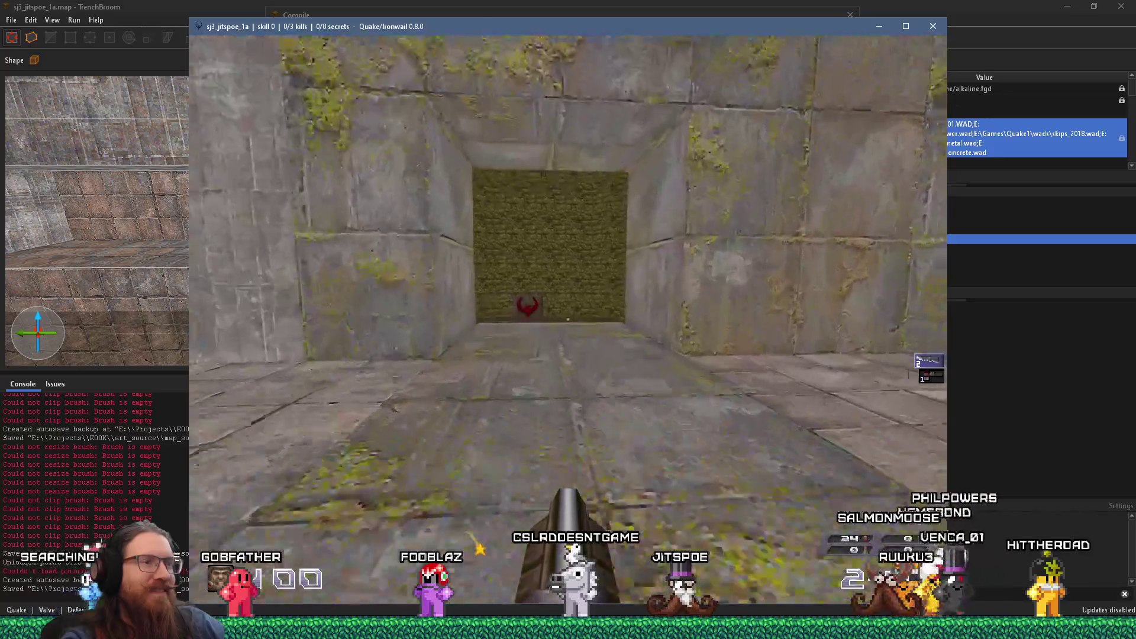
Step: Run through the green pipe room and octagonal grate tunnel, then climb the concrete stairs
key("w")
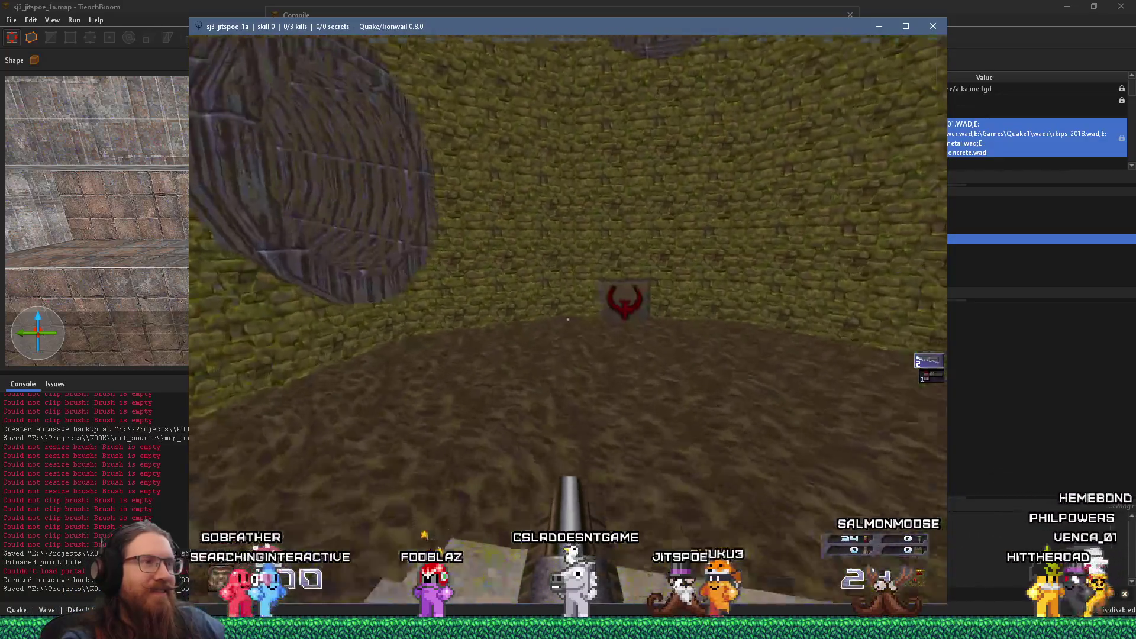
key("w")
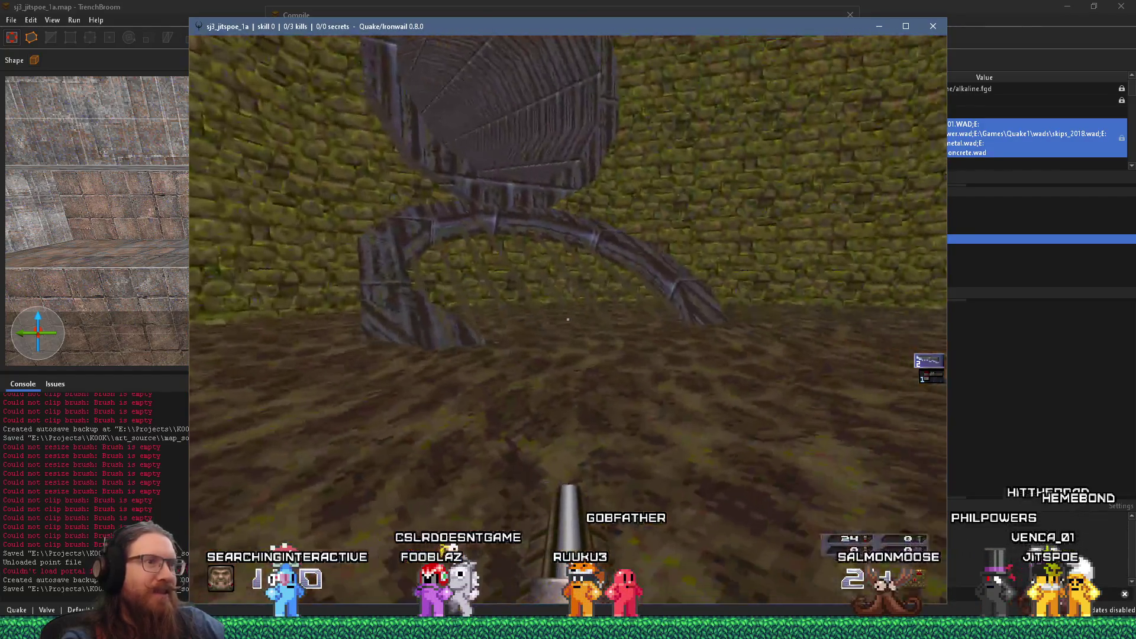
key("w")
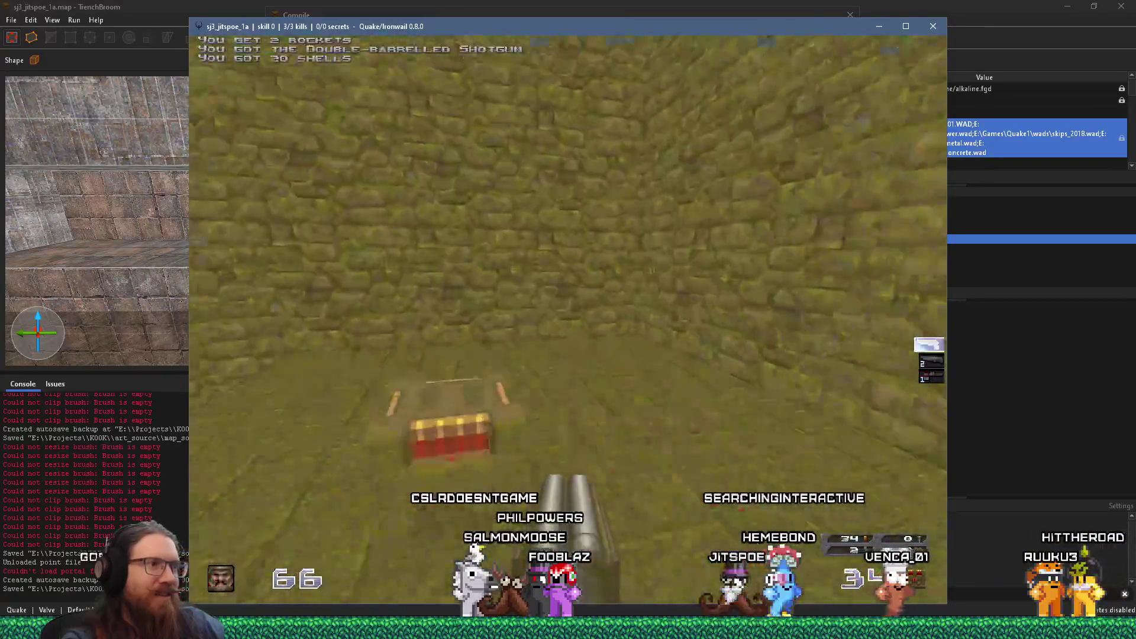
key("w")
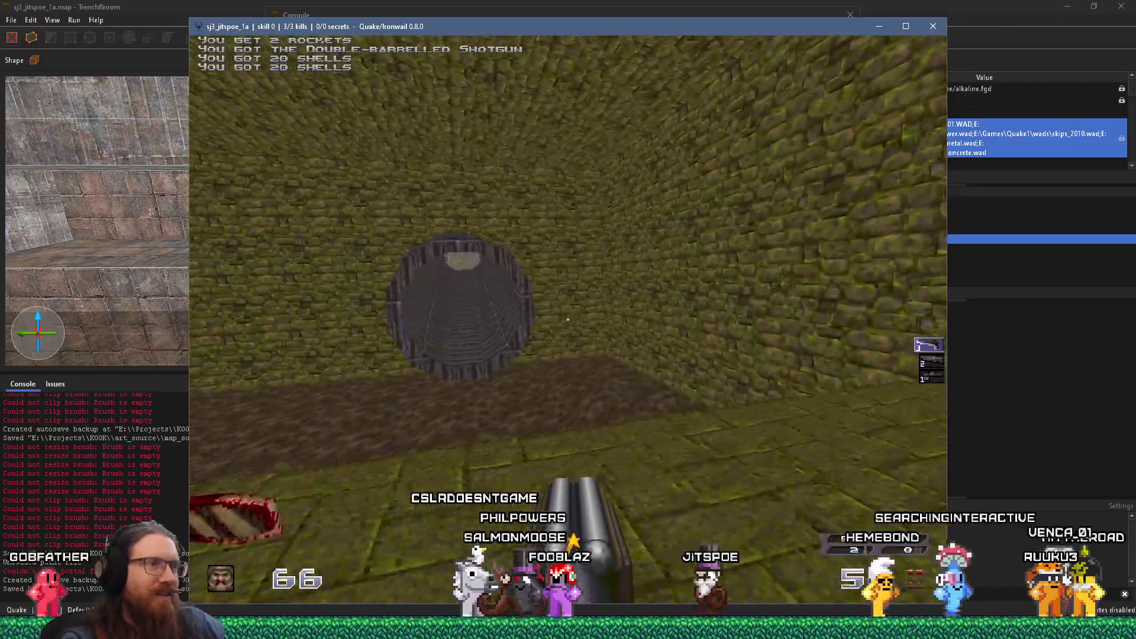
key("w")
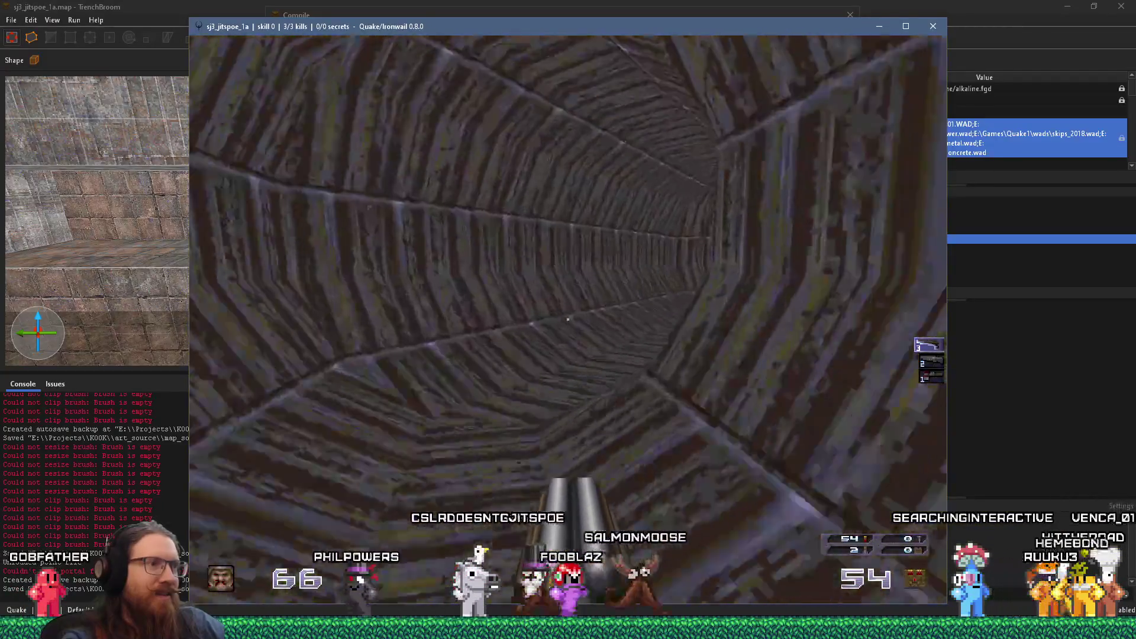
key("w")
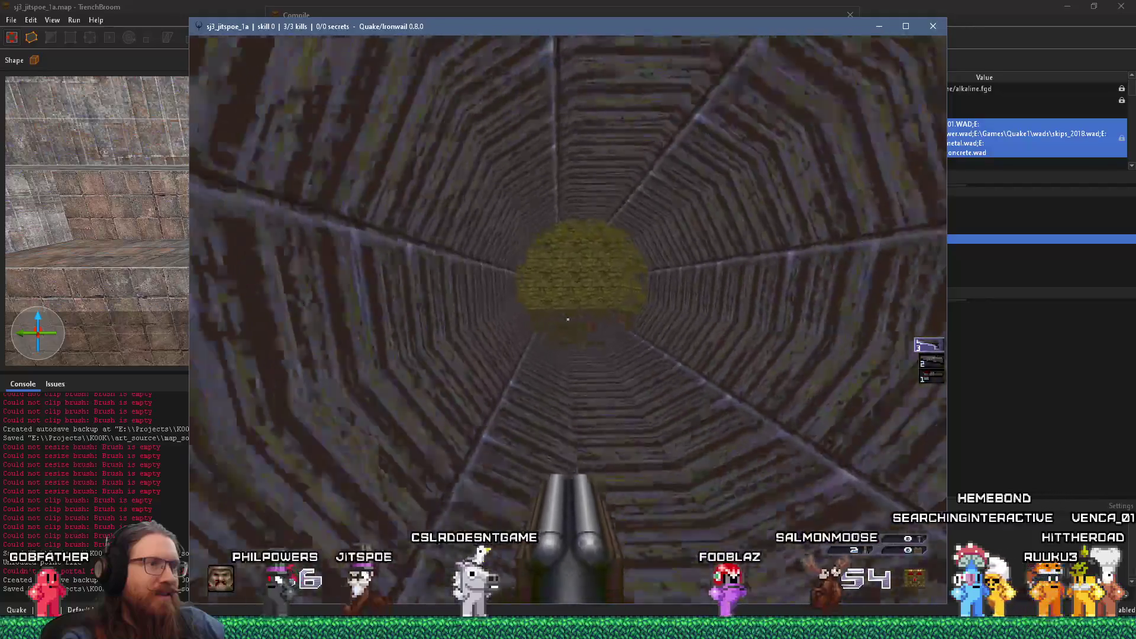
key("w")
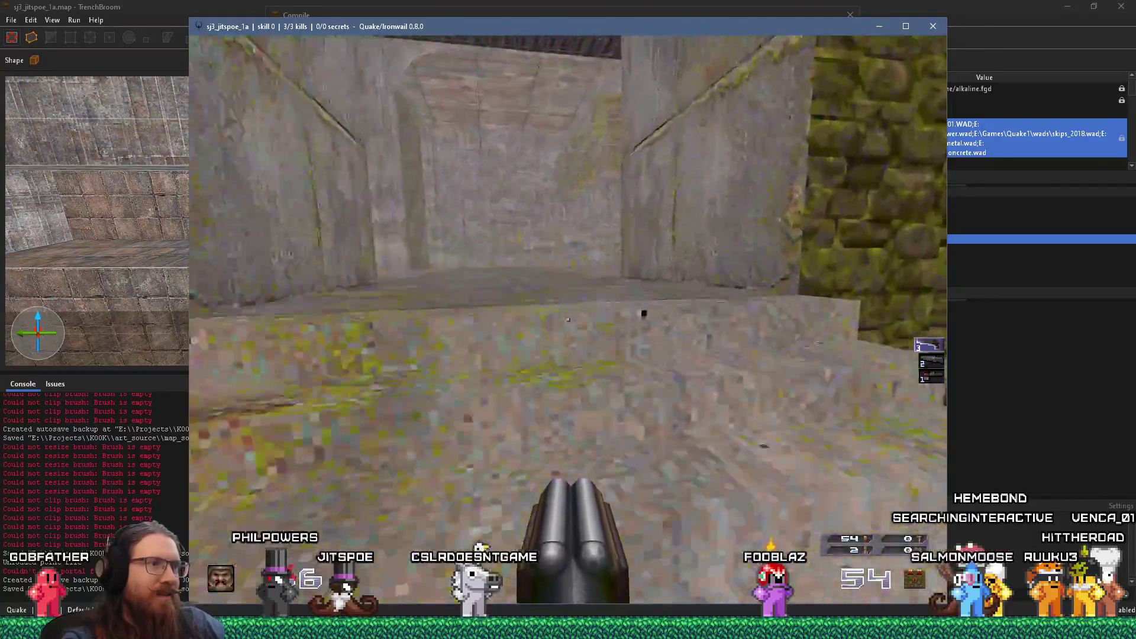
Step: Walk back through the tunnel to the mossy stair room and quit the game via the console
key("w")
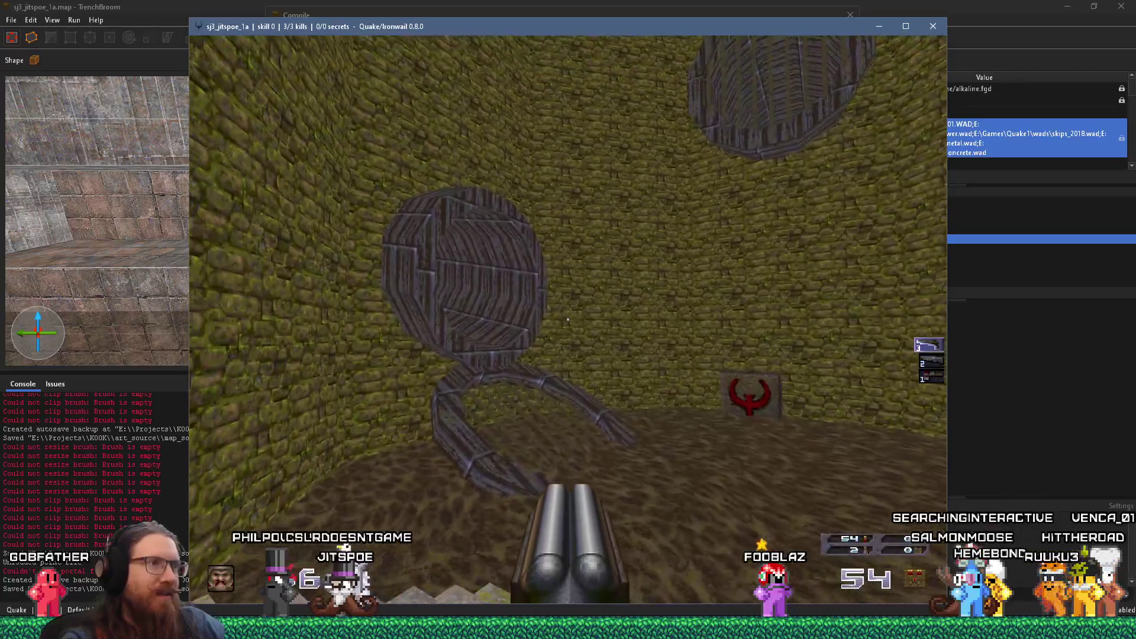
key("w")
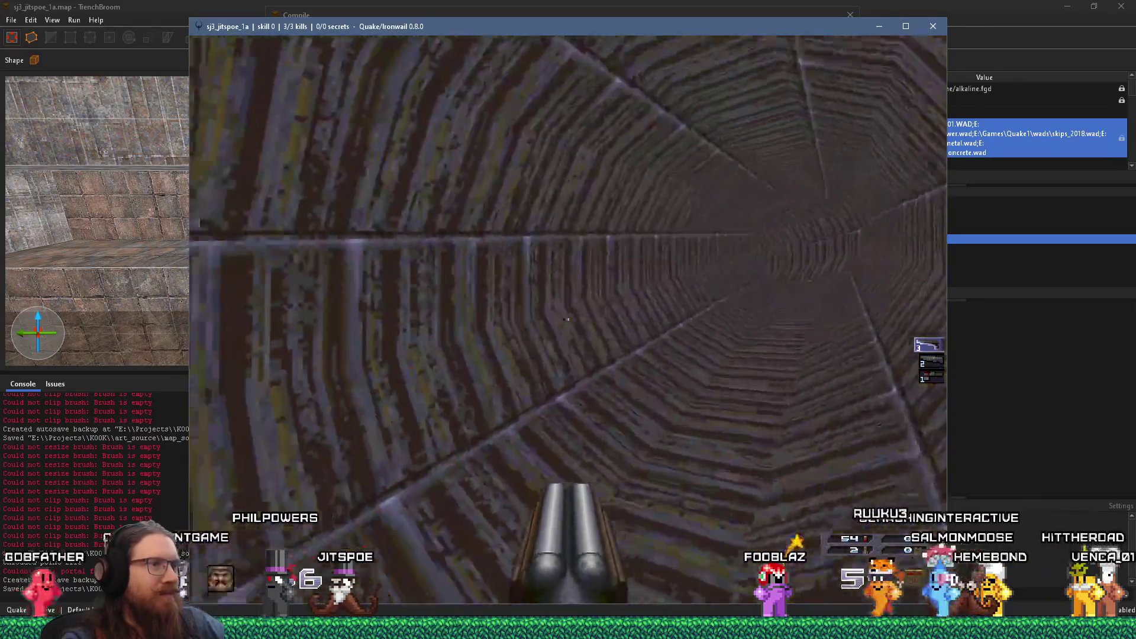
key("w")
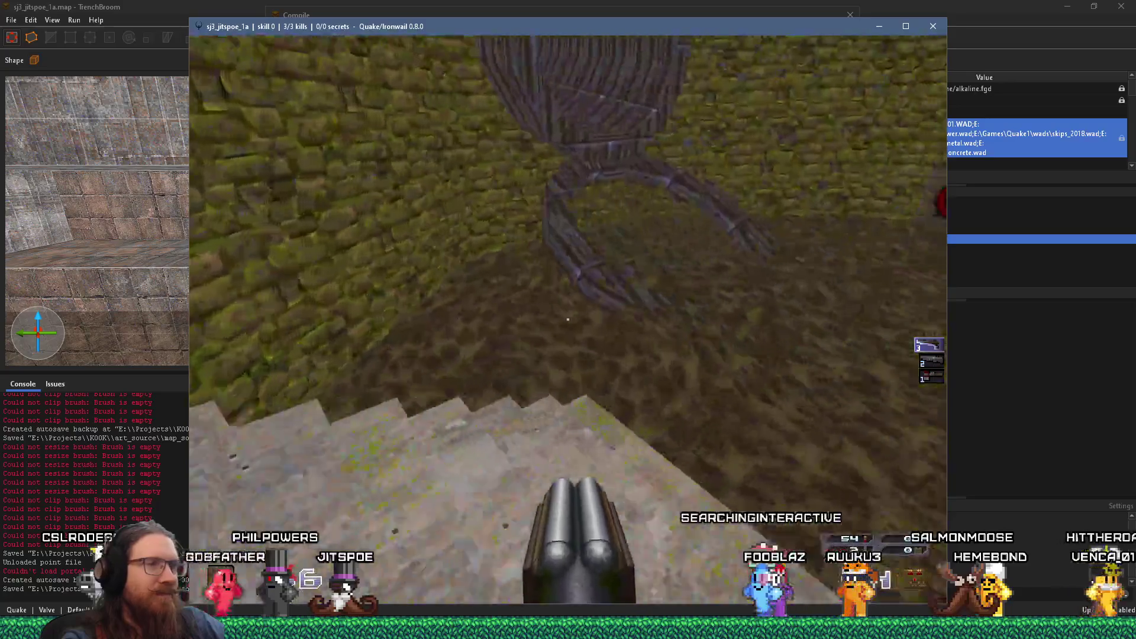
key("w")
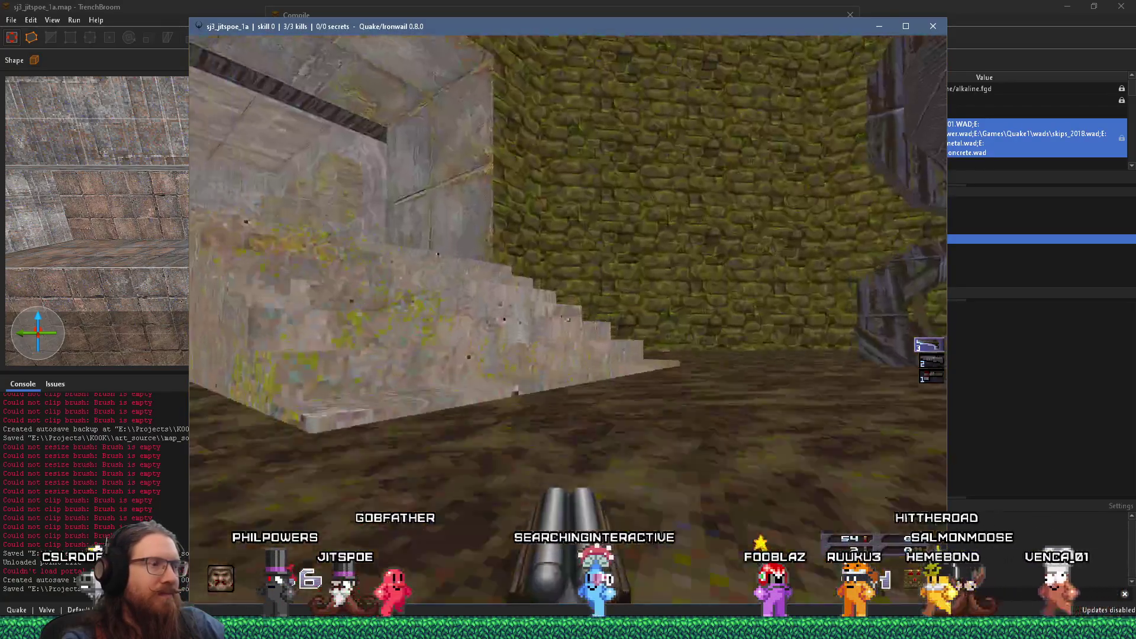
key("grave")
type("quit")
key("Return")
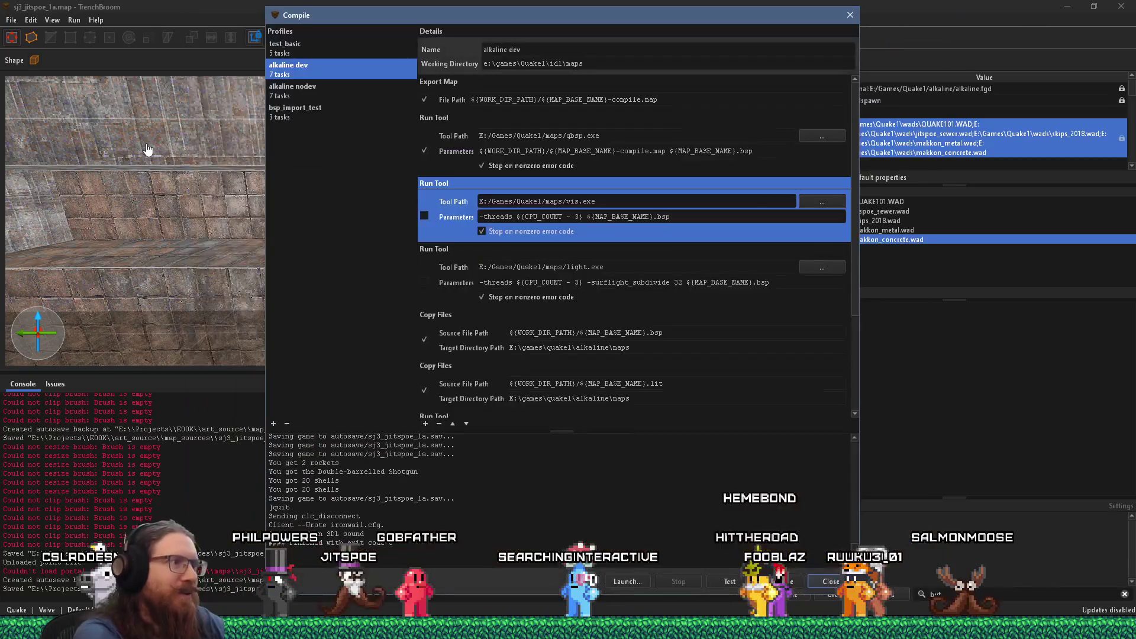
Step: Close the Compile dialog and delete the large flat 896 by 816 by 46 brush overhead
left_click(850, 15)
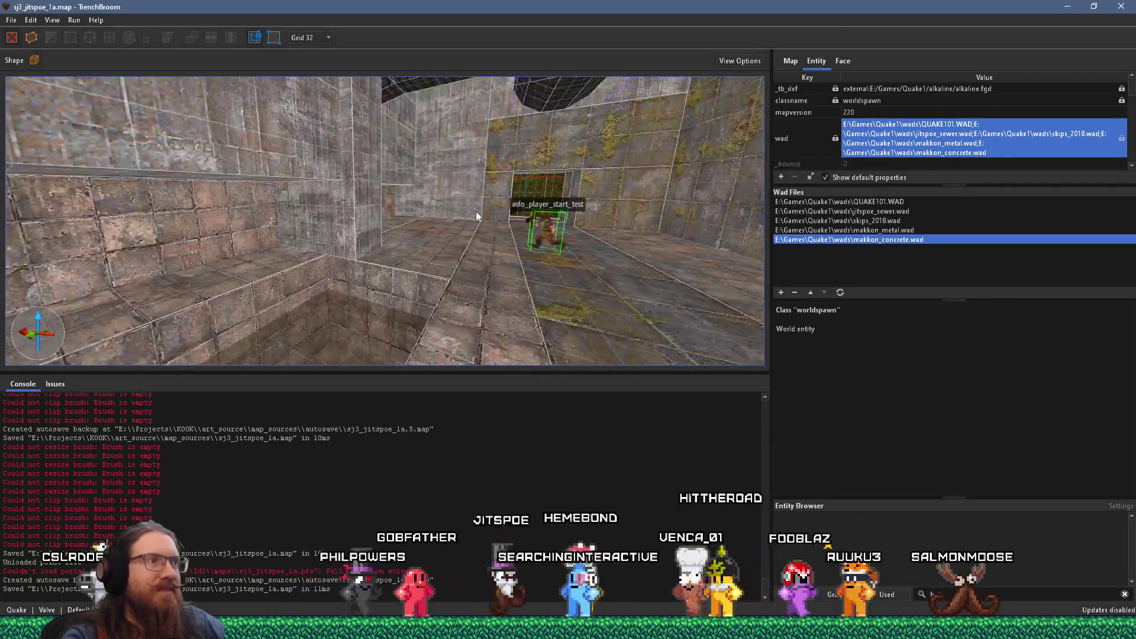
mouse_move(112, 266)
left_mouse_down()
mouse_move(407, 350)
mouse_move(289, 150)
mouse_move(481, 334)
mouse_move(453, 126)
mouse_move(463, 172)
mouse_move(513, 147)
mouse_move(526, 198)
mouse_move(492, 120)
left_mouse_up()
left_click(492, 120)
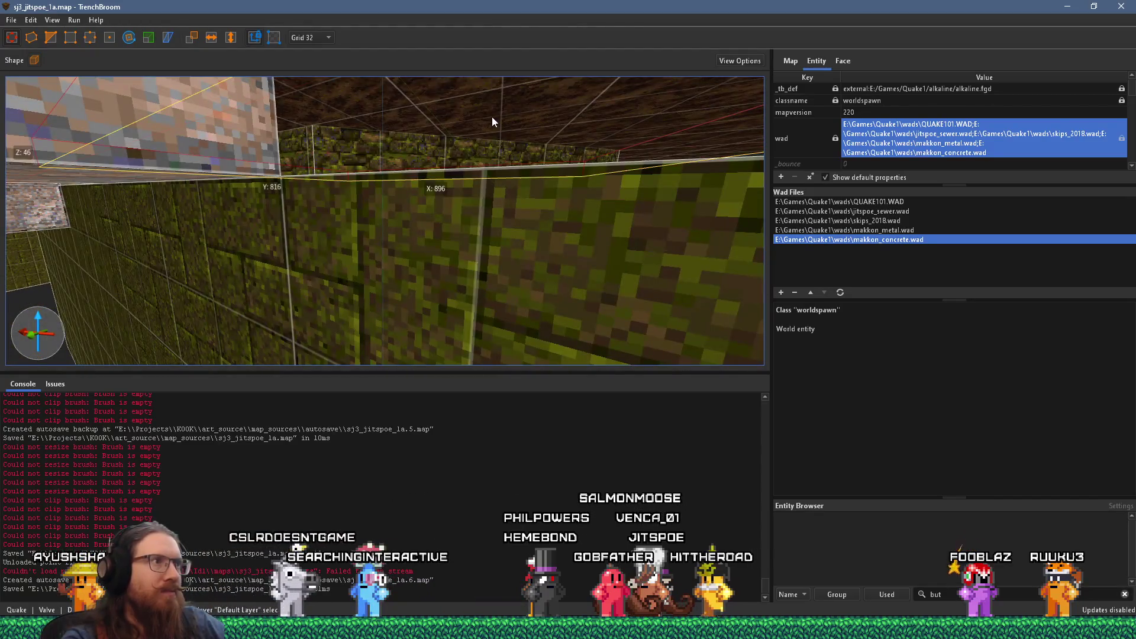
key("Delete")
Step: Look over the grate, pipes, fenced step and mossy wall, then select a wall brush
mouse_move(581, 190)
left_mouse_down()
mouse_move(568, 274)
mouse_move(552, 257)
mouse_move(611, 187)
mouse_move(598, 266)
mouse_move(579, 266)
left_mouse_up()
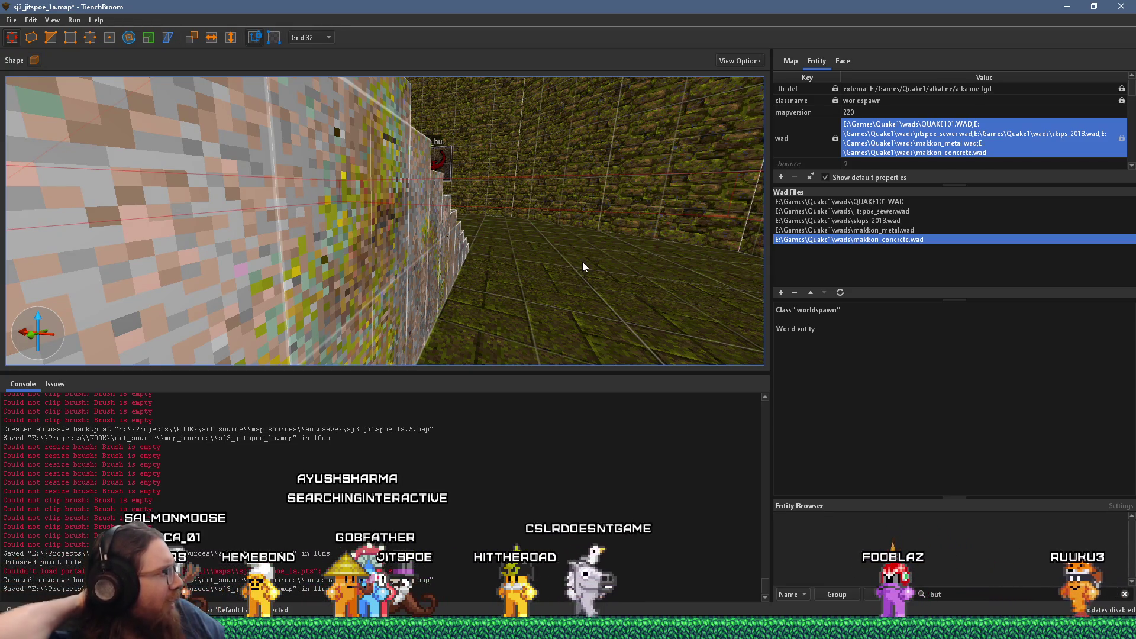
mouse_move(524, 286)
left_mouse_down()
mouse_move(455, 354)
mouse_move(240, 310)
mouse_move(287, 297)
mouse_move(673, 279)
mouse_move(343, 221)
mouse_move(624, 295)
mouse_move(613, 265)
mouse_move(401, 236)
left_mouse_up()
scroll(402, 237, "up", 5)
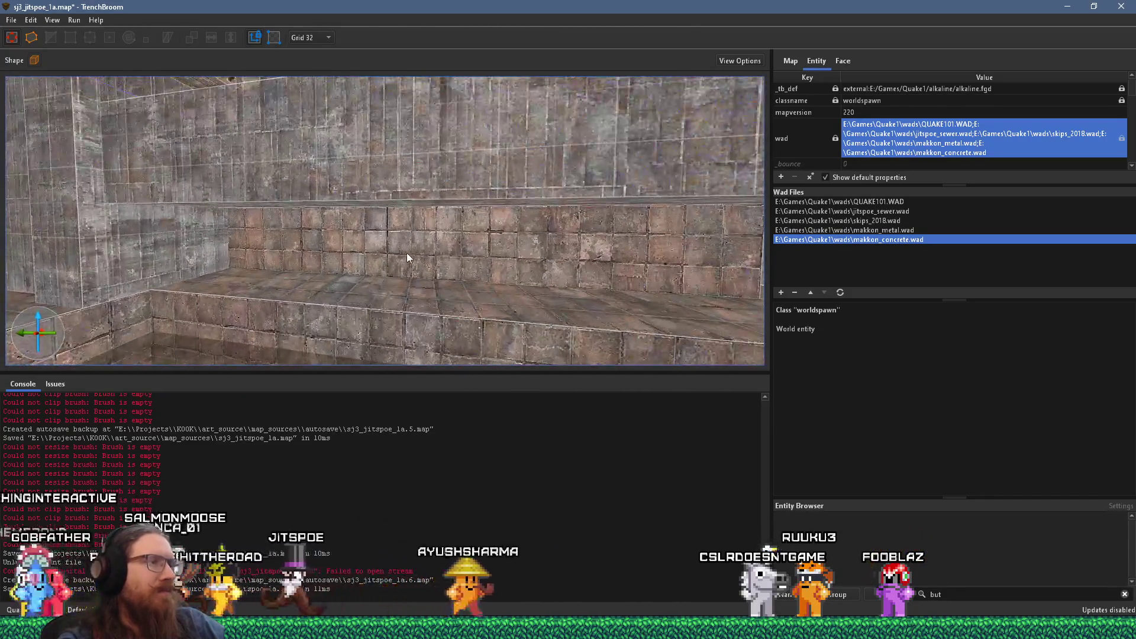
scroll(433, 257, "down", 8)
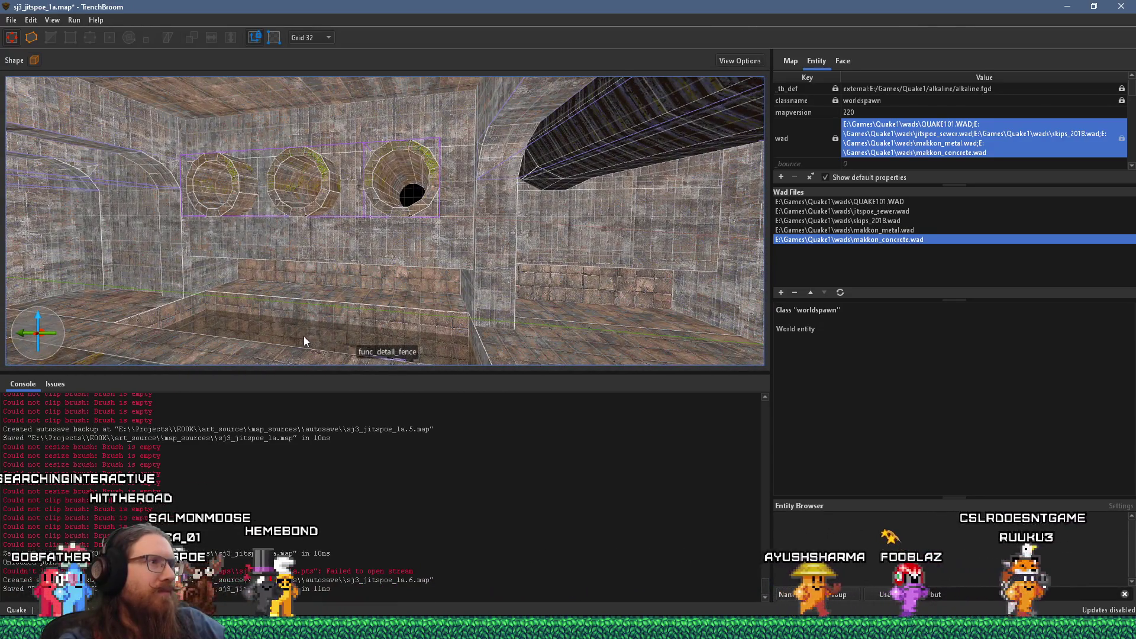
left_click_drag(305, 336, 486, 247)
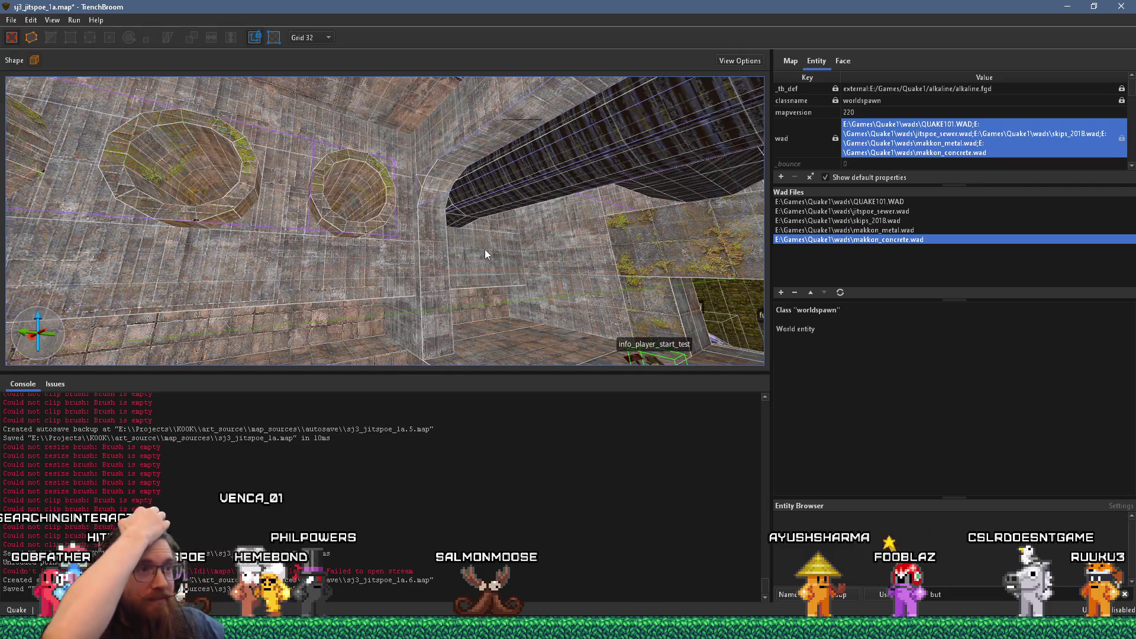
mouse_move(481, 250)
left_mouse_down()
mouse_move(450, 317)
mouse_move(517, 383)
left_mouse_up()
mouse_move(410, 300)
left_mouse_down()
mouse_move(457, 308)
mouse_move(354, 380)
mouse_move(434, 338)
mouse_move(366, 224)
mouse_move(425, 306)
mouse_move(365, 299)
mouse_move(540, 231)
mouse_move(290, 215)
mouse_move(54, 246)
mouse_move(9, 271)
left_mouse_up()
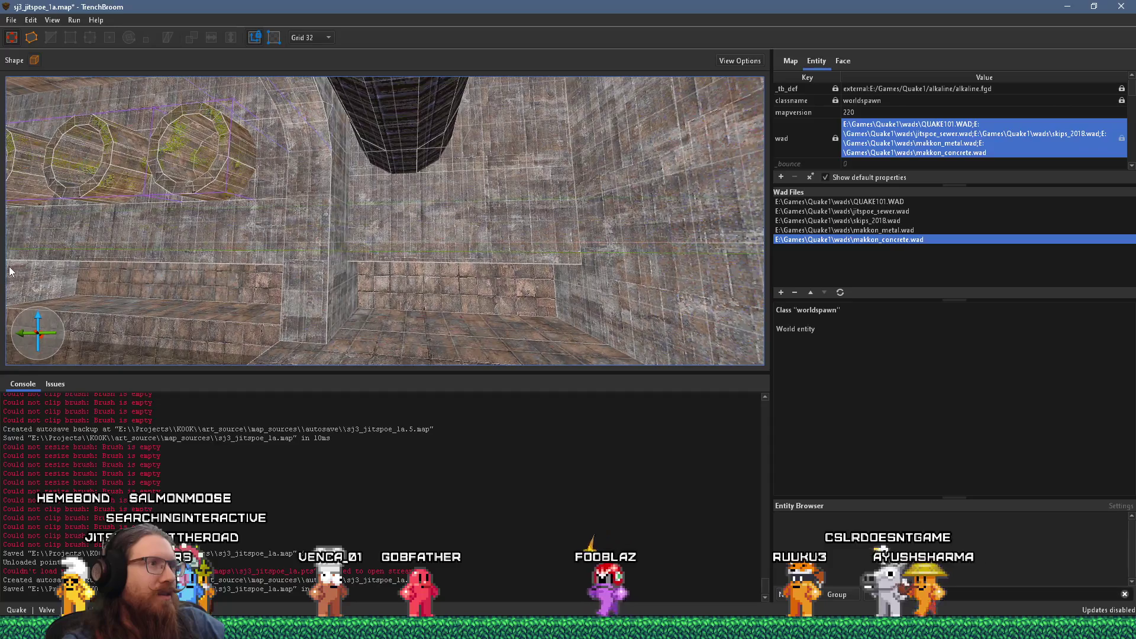
mouse_move(517, 301)
left_mouse_down()
mouse_move(512, 265)
mouse_move(536, 314)
mouse_move(146, 294)
mouse_move(480, 233)
left_mouse_up()
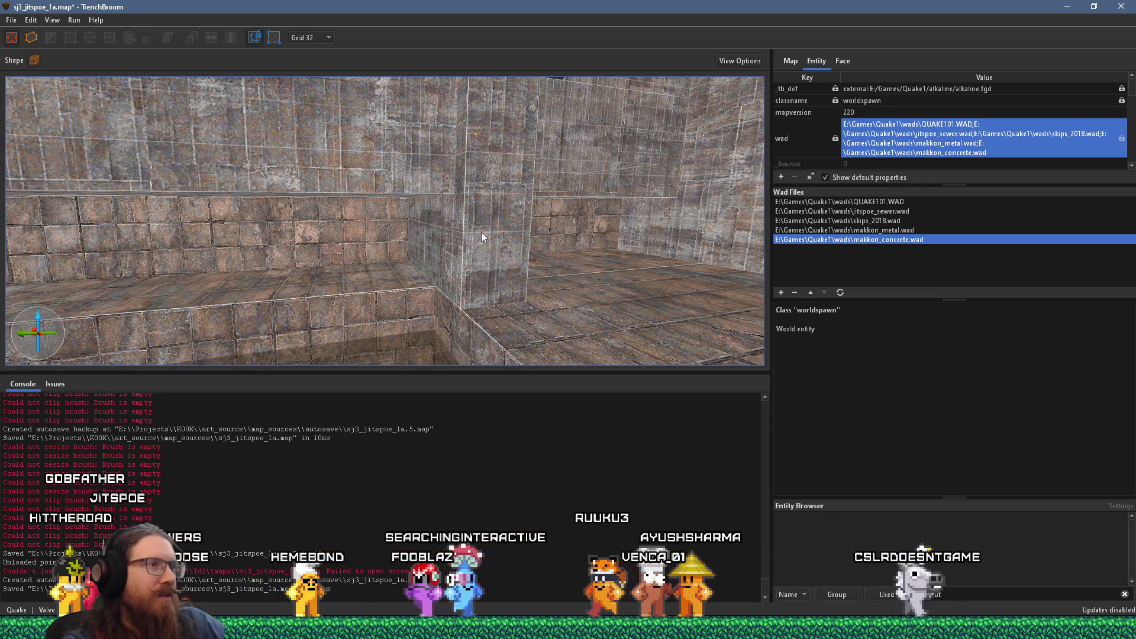
mouse_move(444, 261)
left_mouse_down()
mouse_move(316, 291)
mouse_move(619, 244)
mouse_move(611, 260)
mouse_move(515, 293)
mouse_move(143, 236)
mouse_move(567, 281)
mouse_move(302, 243)
mouse_move(168, 389)
mouse_move(289, 300)
mouse_move(420, 237)
left_mouse_up()
left_click(435, 244)
Step: Switch between the PureRef board of concrete arches and round grates and TrenchBroom, panning the references
mouse_move(438, 165)
left_mouse_down()
mouse_move(453, 179)
mouse_move(406, 263)
left_mouse_up()
key("alt+Tab")
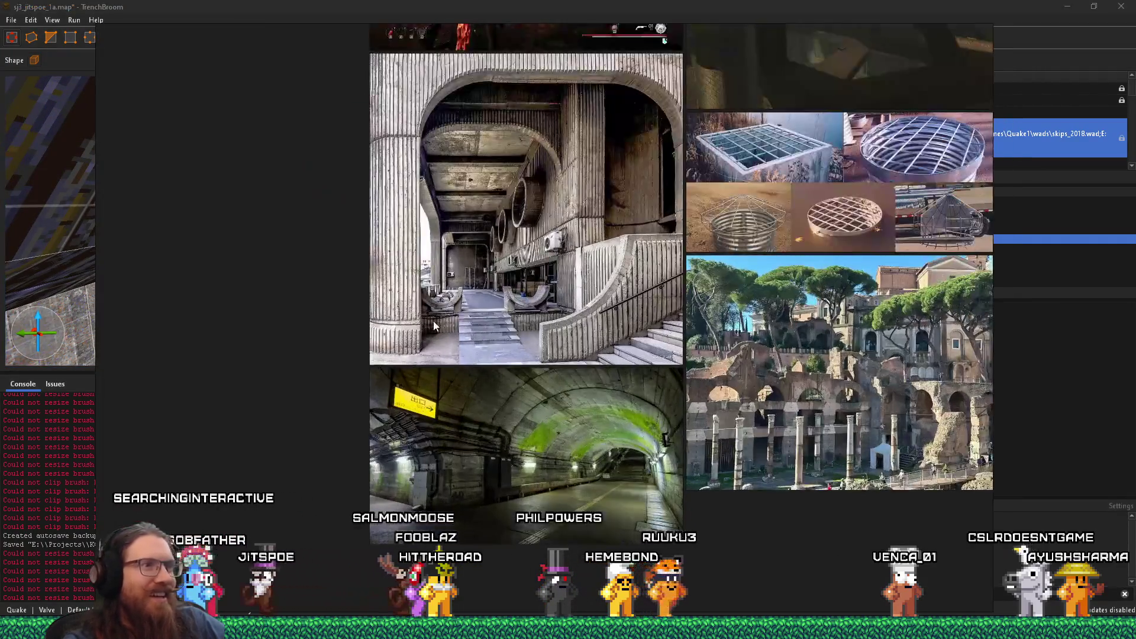
mouse_move(433, 320)
left_mouse_down()
mouse_move(478, 323)
mouse_move(411, 308)
left_mouse_up()
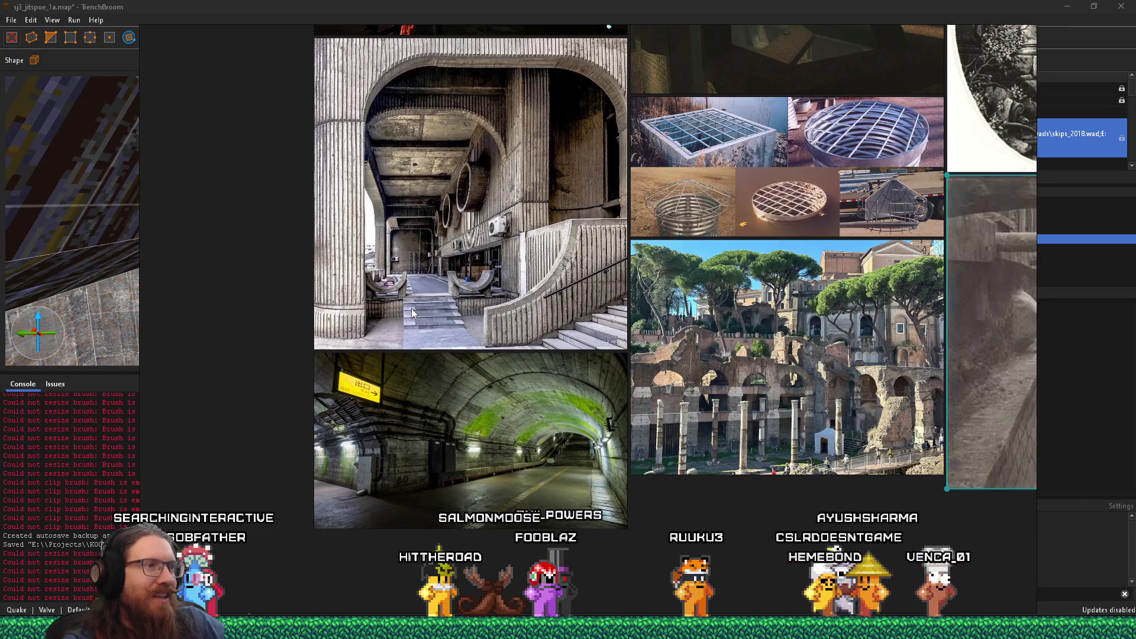
key("alt+Tab")
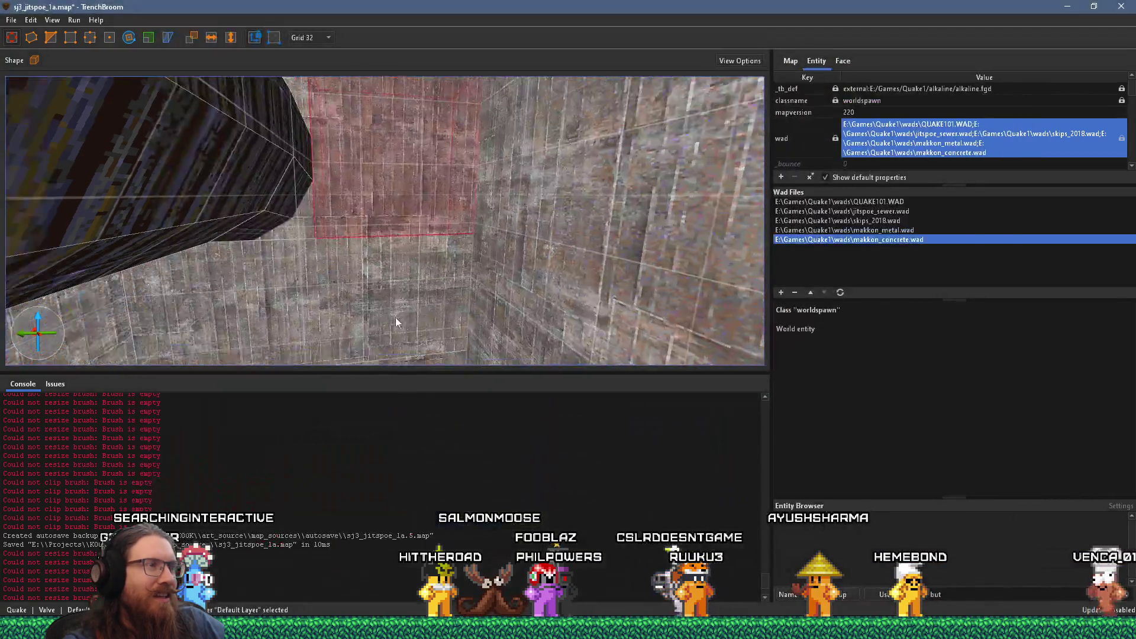
mouse_move(382, 307)
left_mouse_down()
mouse_move(399, 295)
mouse_move(398, 168)
mouse_move(526, 147)
mouse_move(495, 123)
mouse_move(553, 224)
mouse_move(503, 264)
mouse_move(514, 243)
mouse_move(503, 272)
mouse_move(545, 201)
mouse_move(588, 161)
mouse_move(579, 157)
left_mouse_up()
key("alt+Tab")
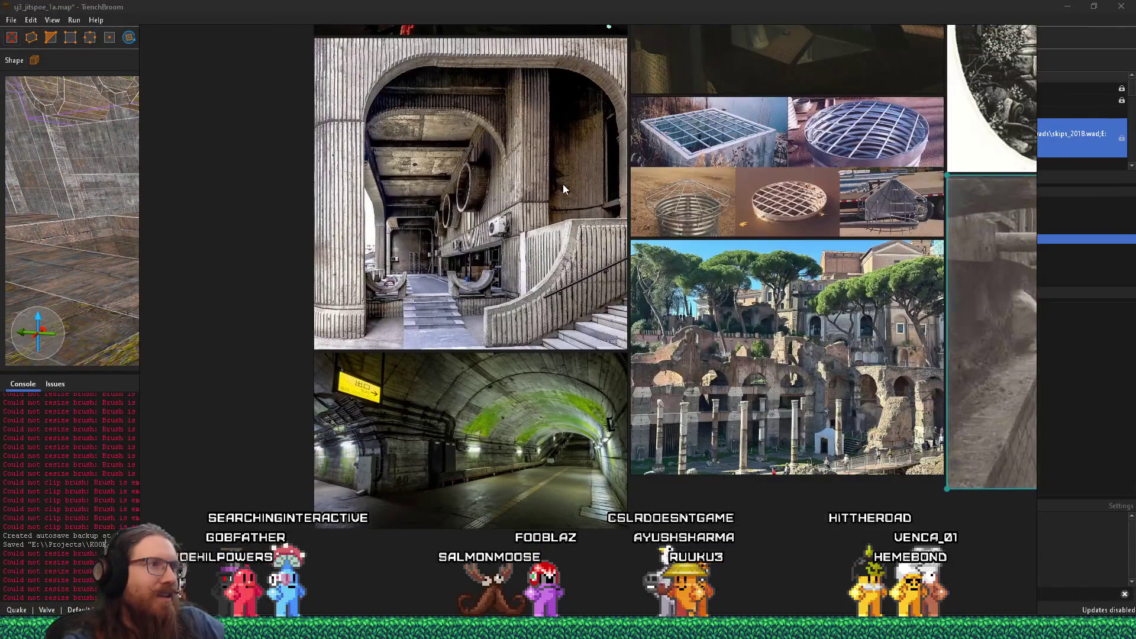
key("alt+Tab")
Step: Fly the camera to the pipes and select both smaller_pipe_test brushes
mouse_move(551, 198)
left_mouse_down()
mouse_move(453, 218)
mouse_move(388, 205)
mouse_move(598, 169)
mouse_move(319, 279)
left_mouse_up()
mouse_move(391, 311)
left_mouse_down()
mouse_move(577, 329)
mouse_move(343, 342)
left_mouse_up()
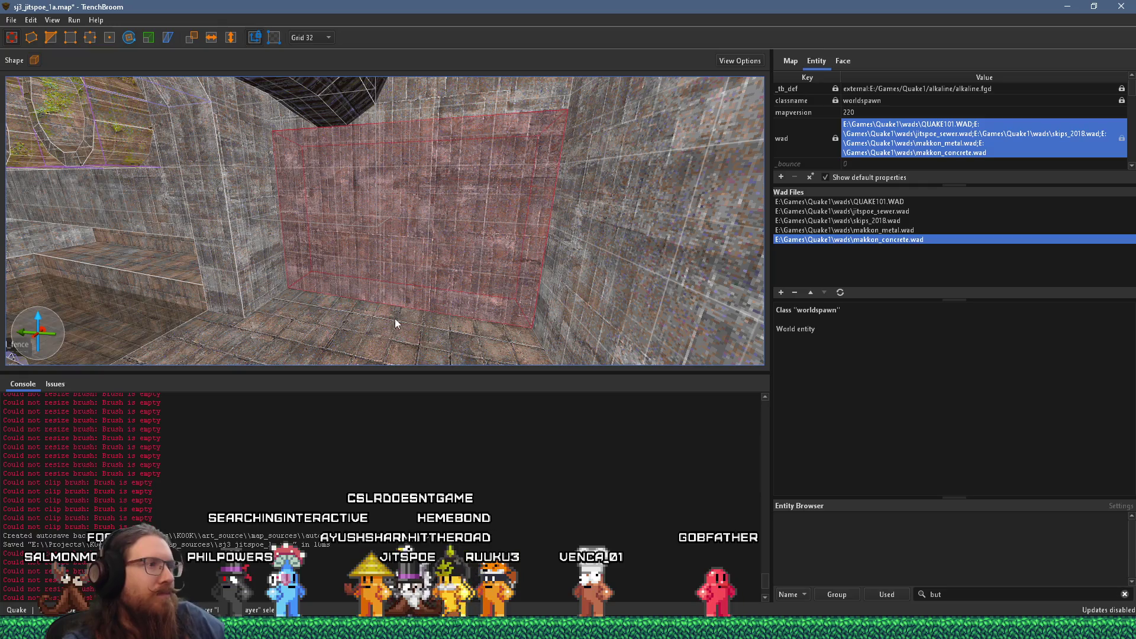
left_click_drag(424, 305, 481, 300)
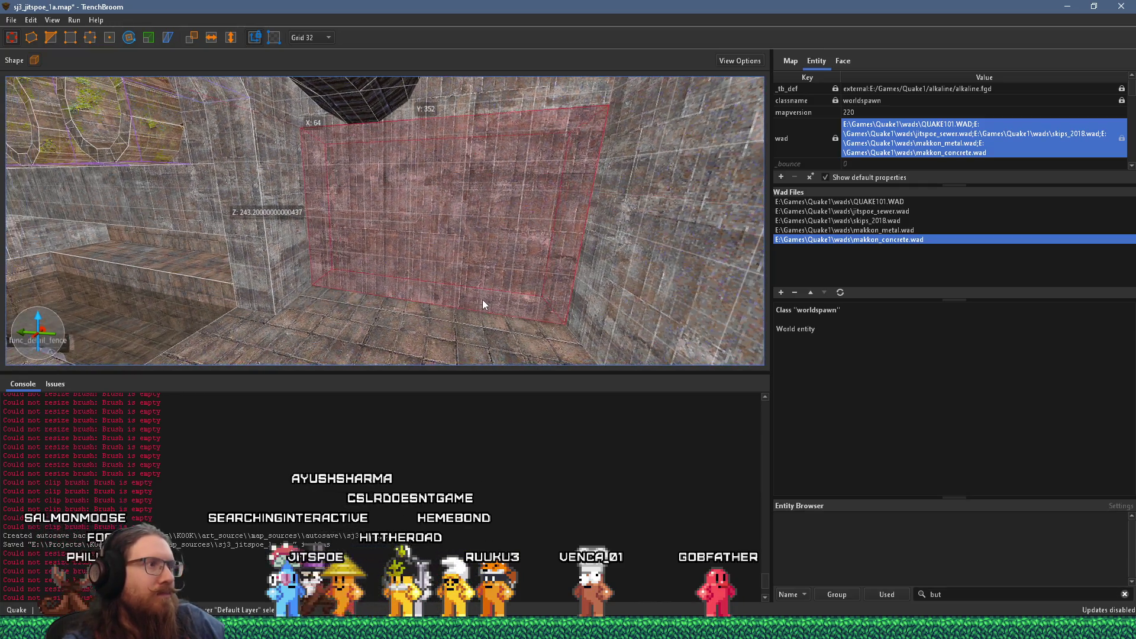
mouse_move(378, 303)
left_mouse_down()
mouse_move(540, 342)
mouse_move(378, 240)
mouse_move(425, 328)
left_mouse_up()
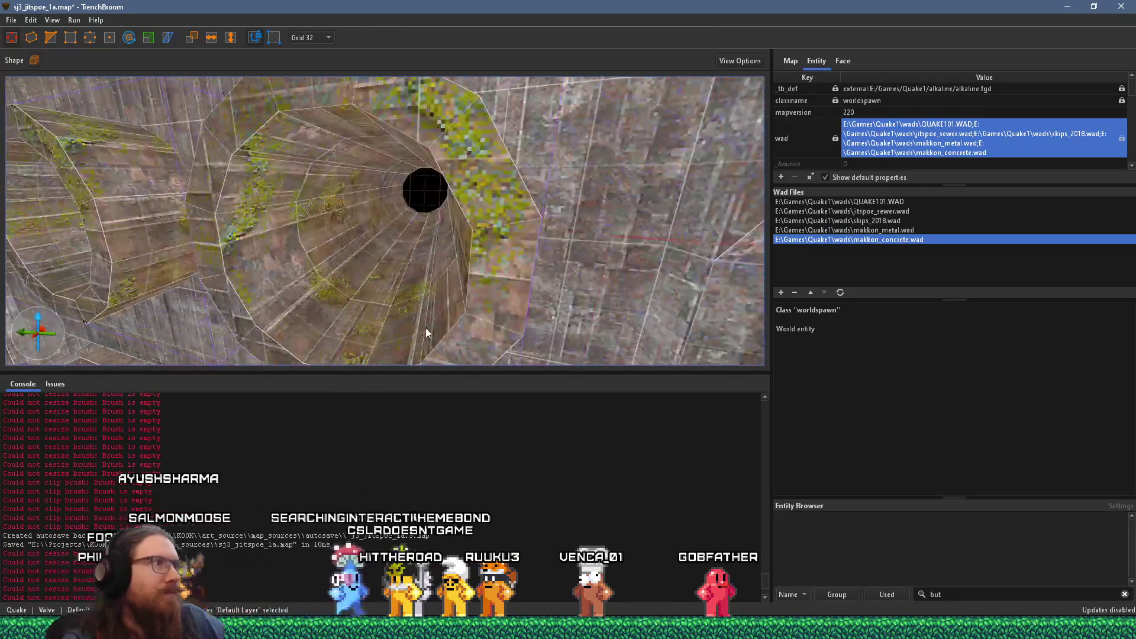
left_click(417, 323)
mouse_move(98, 270)
left_mouse_down()
mouse_move(456, 293)
mouse_move(286, 279)
mouse_move(358, 282)
left_mouse_up()
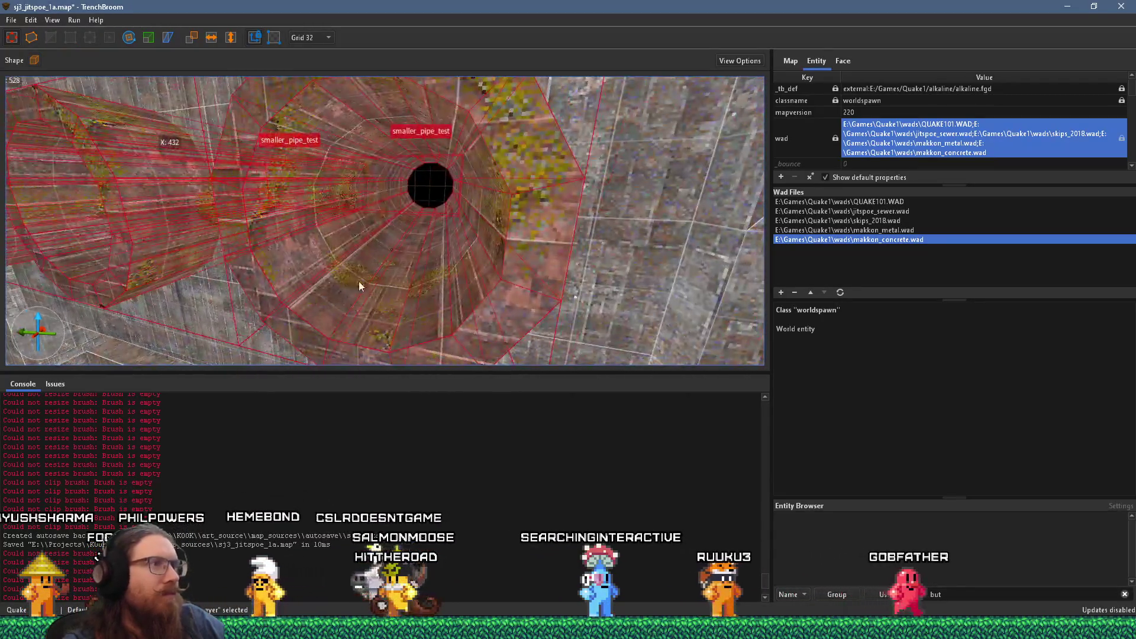
left_click(845, 63)
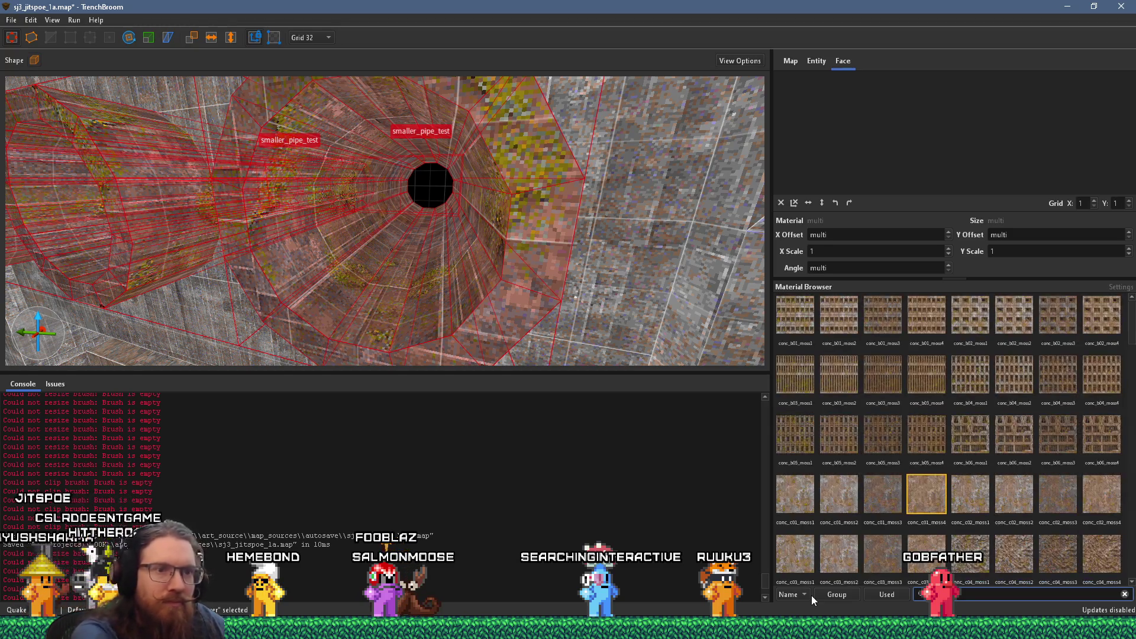
Step: Apply conc_c01_moss4 to the pipes, compare it against conc_c01_moss3 and another texture, keeping moss4
left_click(930, 489)
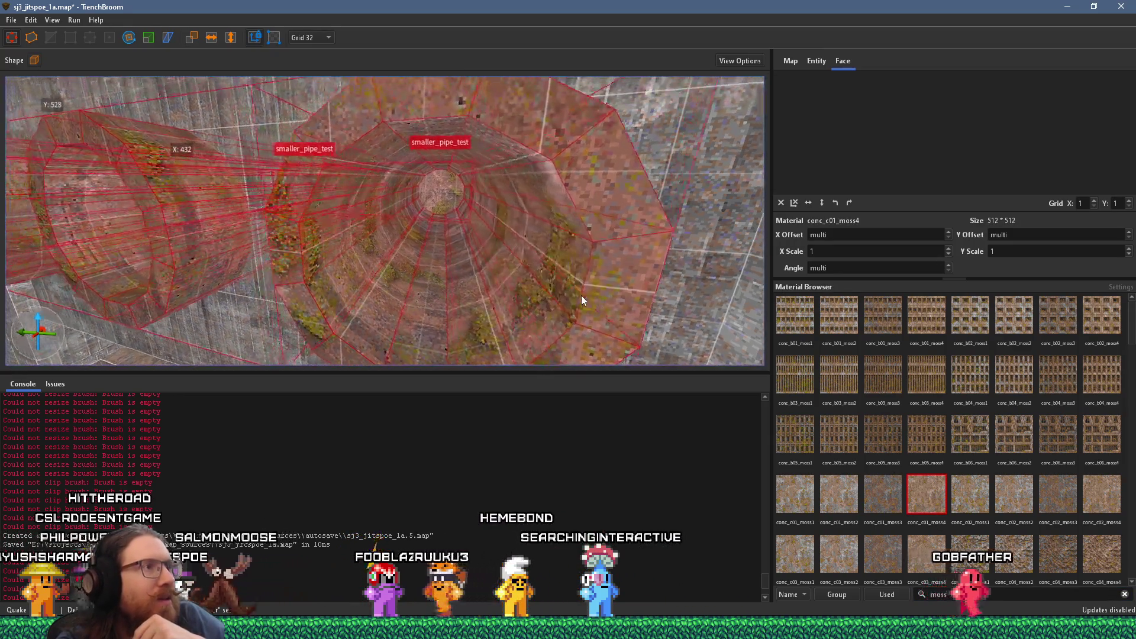
key("s")
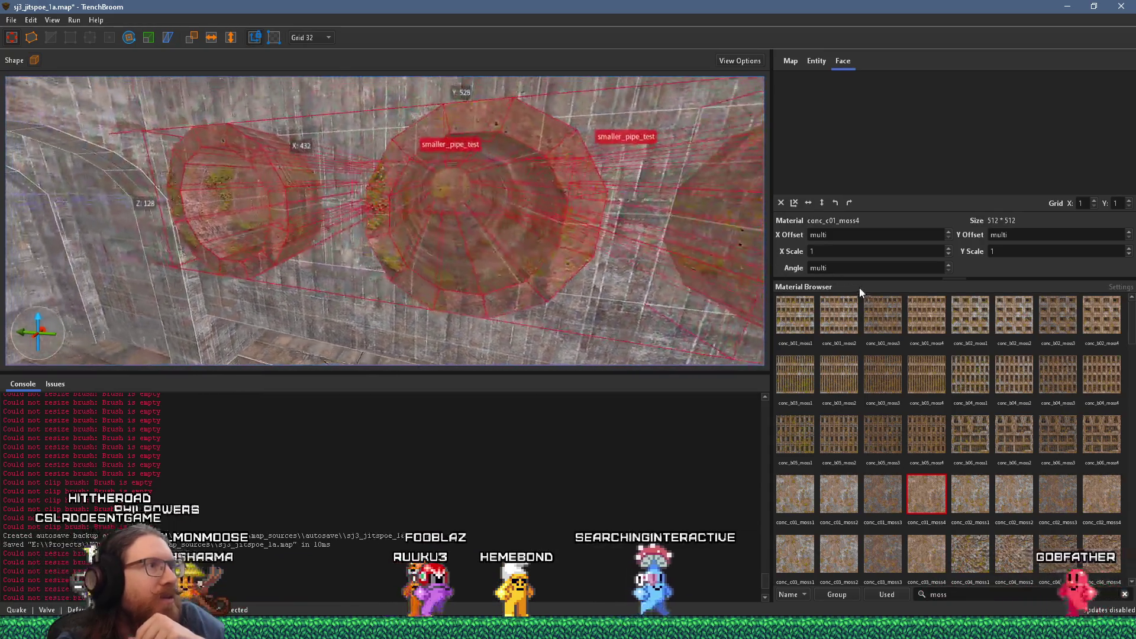
scroll(604, 292, "up", 2)
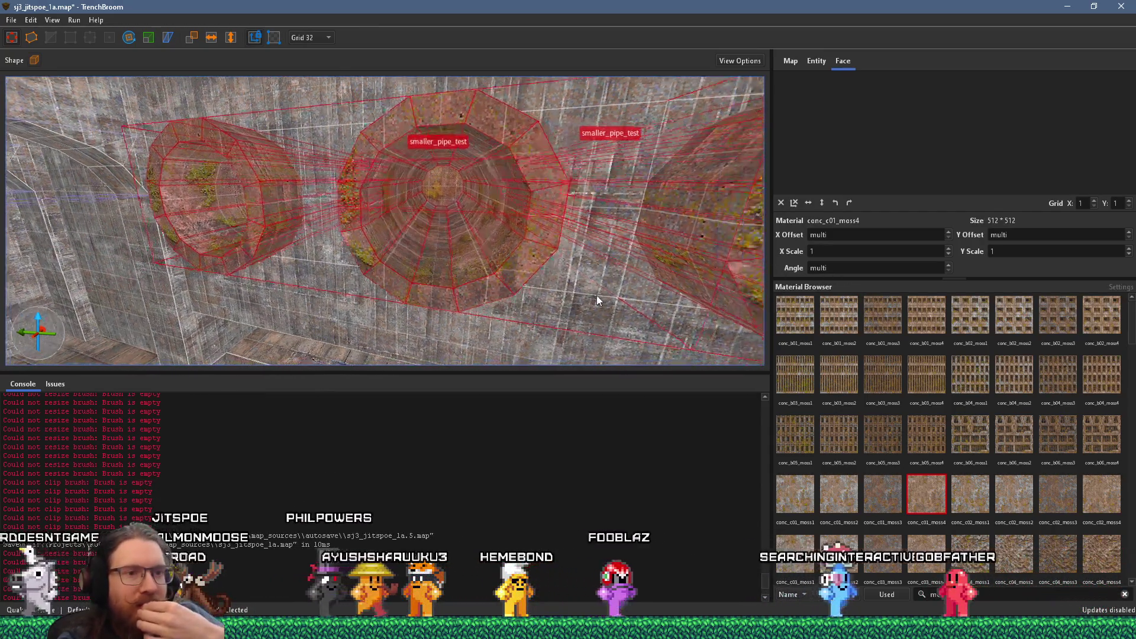
scroll(282, 261, "up", 3)
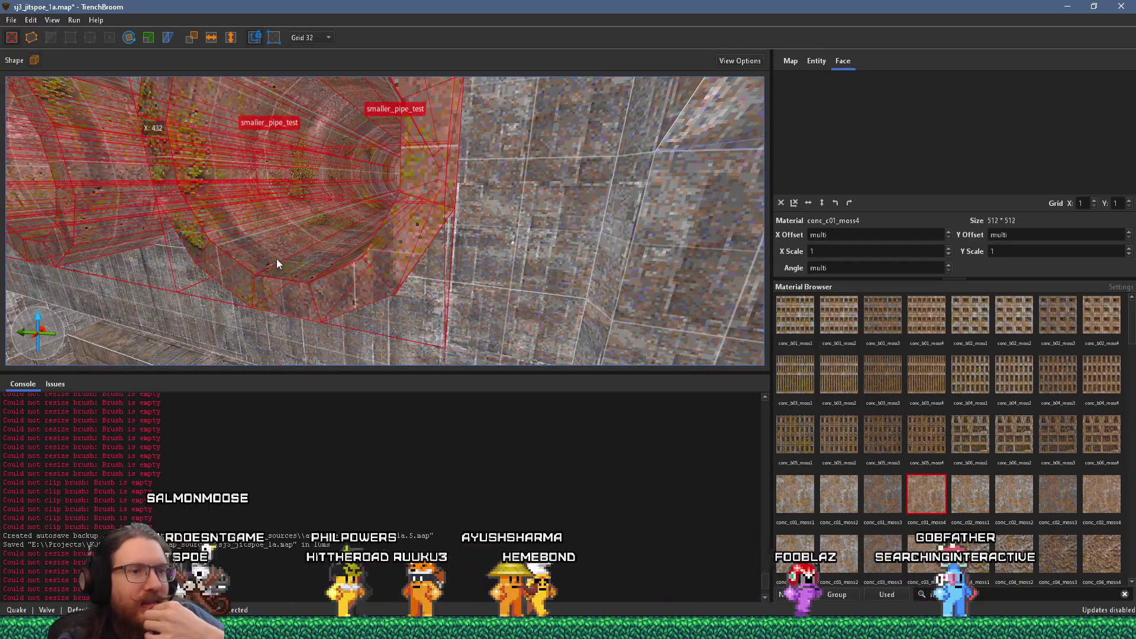
left_click(875, 496)
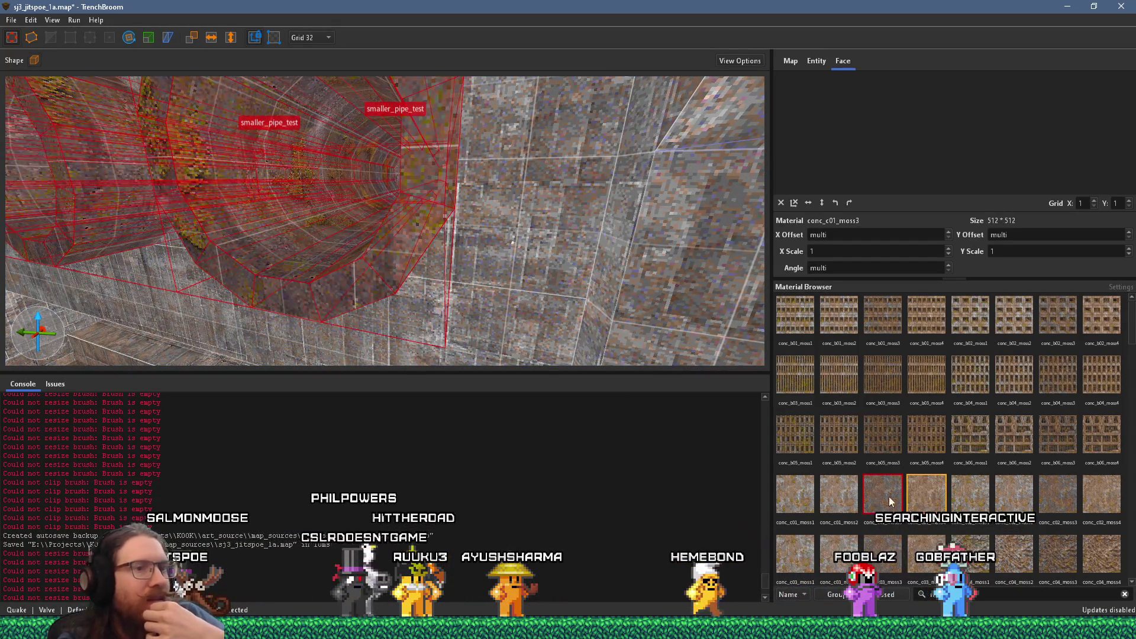
left_click(928, 491)
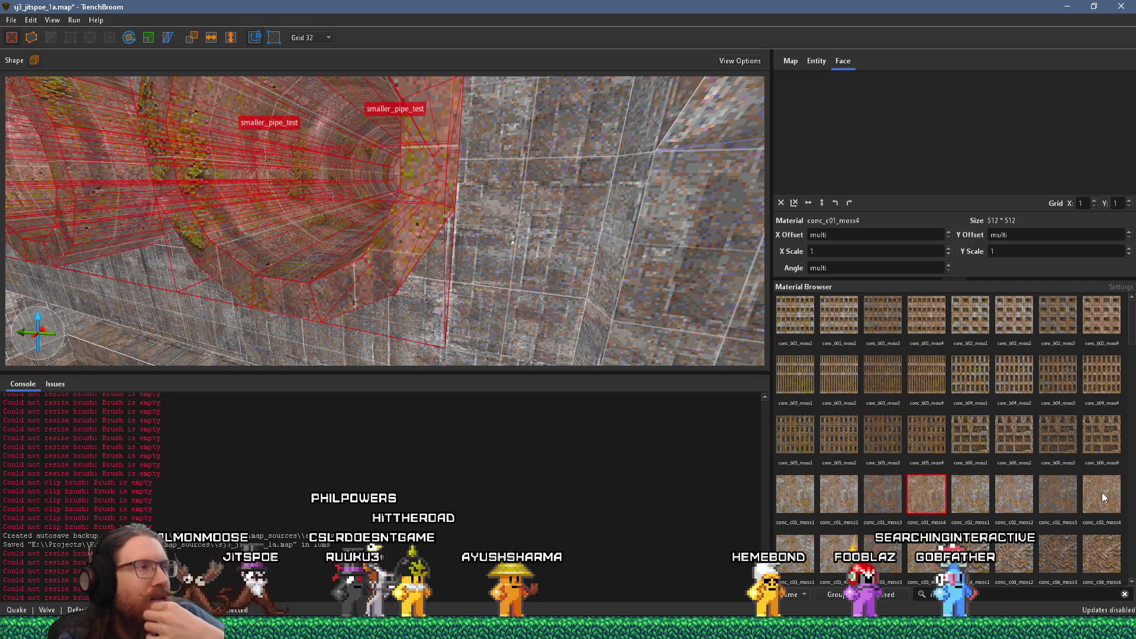
left_click(1103, 492)
left_click(919, 498)
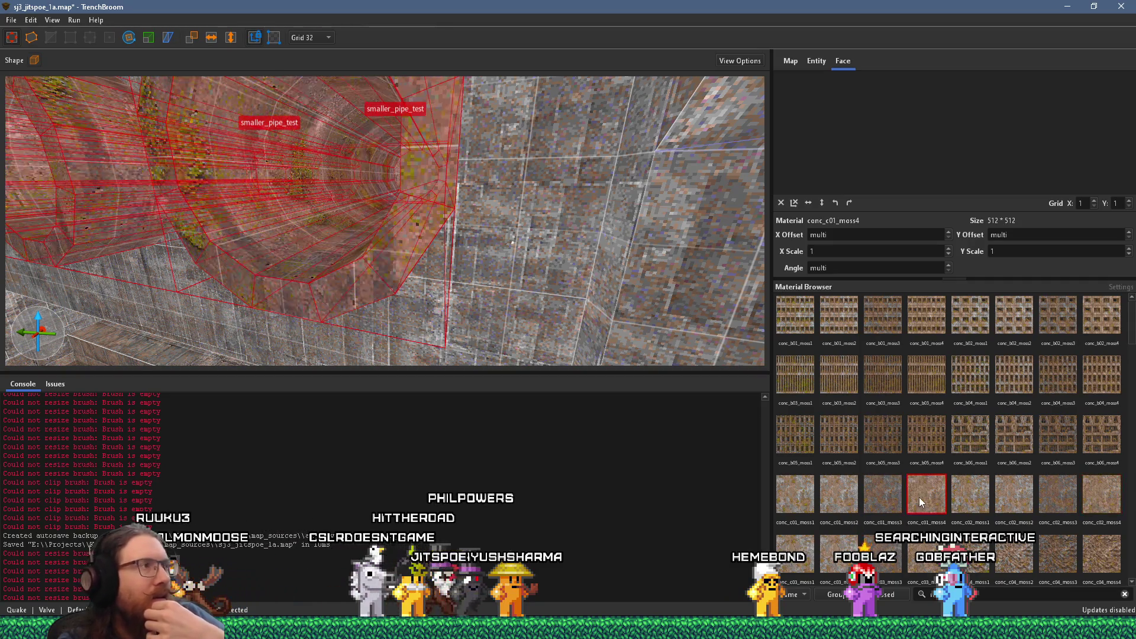
Step: Check individual faces on the middle and third pipes for the moss texture, then clear the selection
scroll(511, 310, "down", 5)
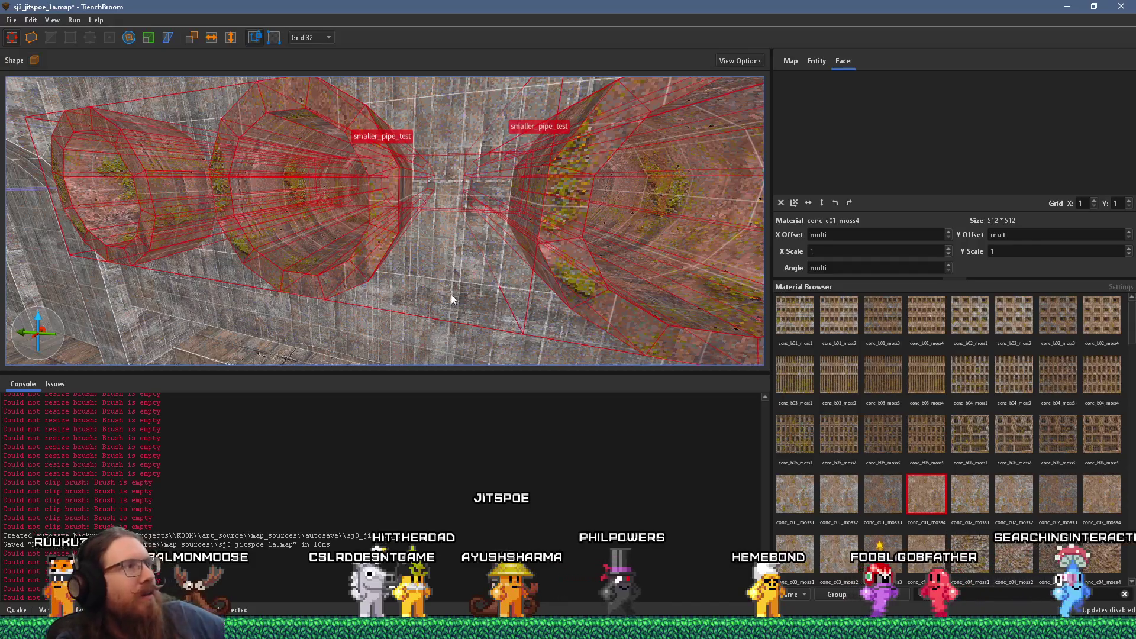
scroll(542, 288, "up", 5)
scroll(311, 271, "down", 3)
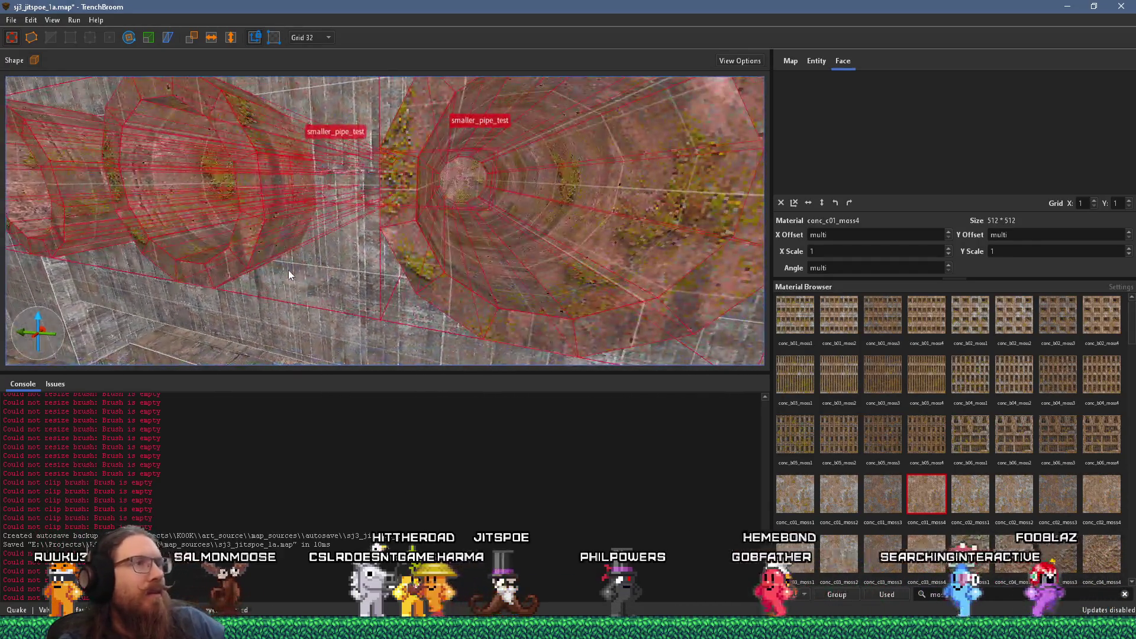
scroll(288, 270, "down", 3)
scroll(402, 275, "down", 4)
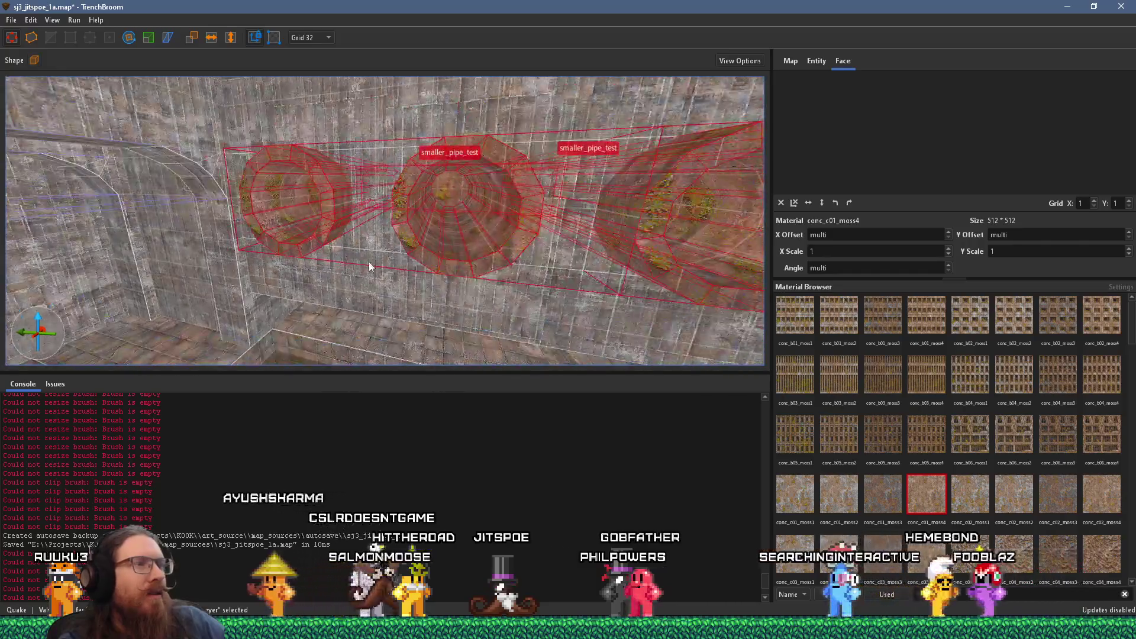
scroll(343, 264, "up", 3)
key("Escape")
left_click(533, 227, "shift")
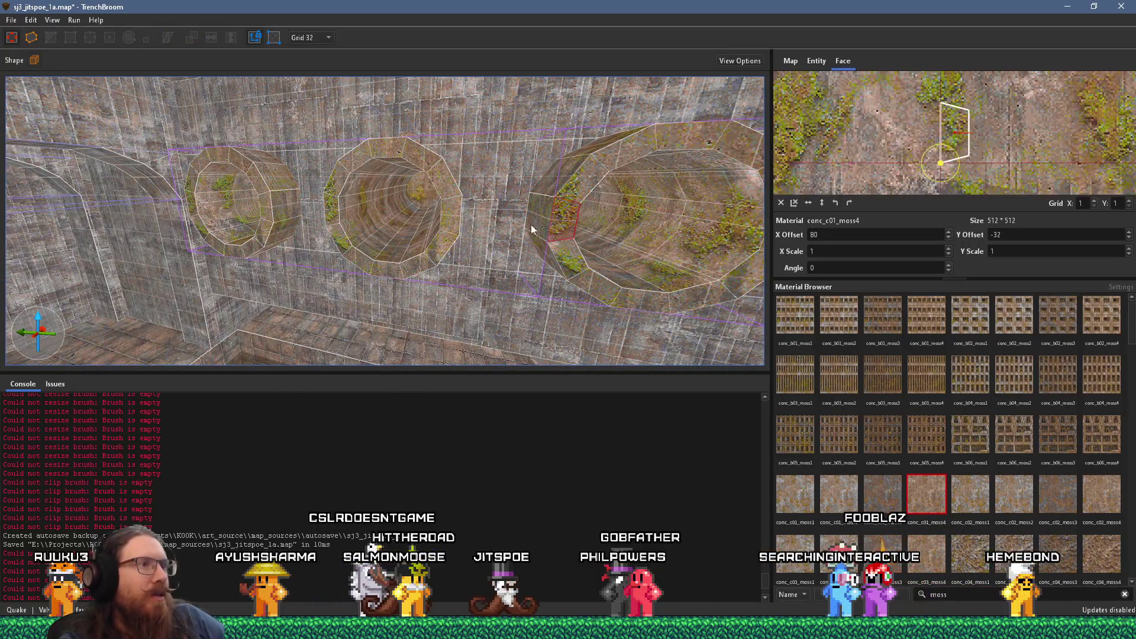
left_click(450, 221, "shift")
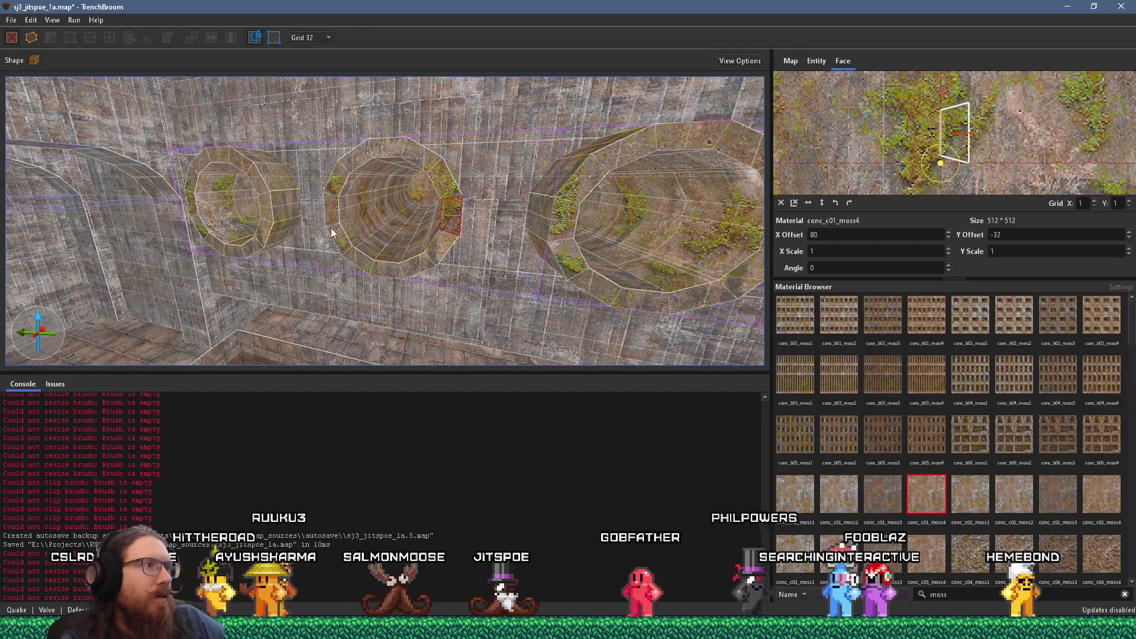
key("d")
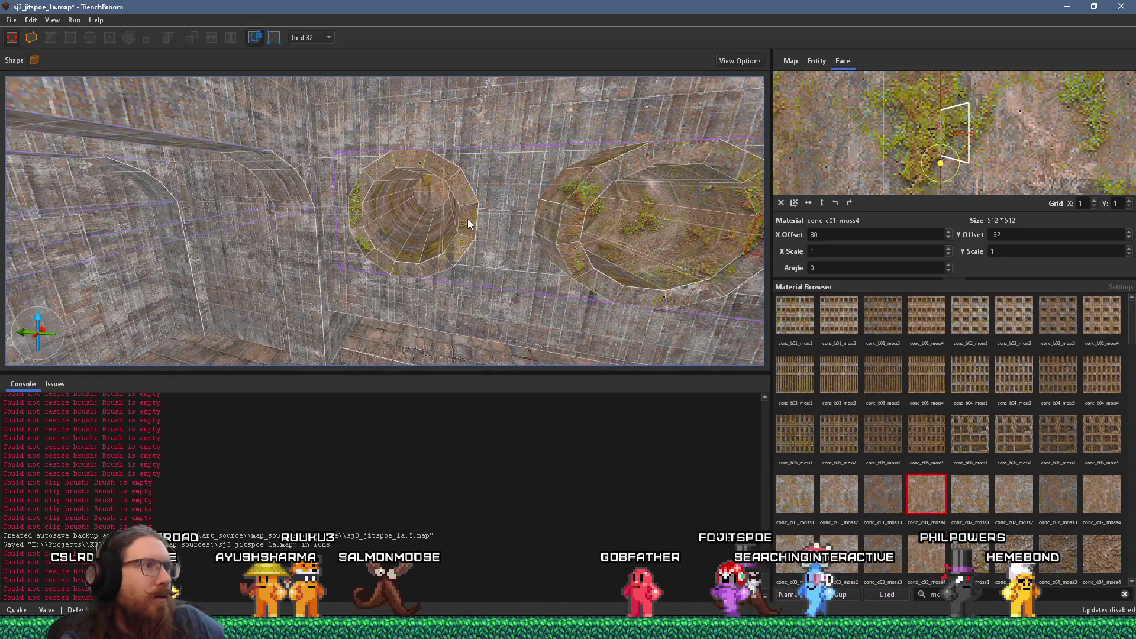
left_click(467, 228, "shift")
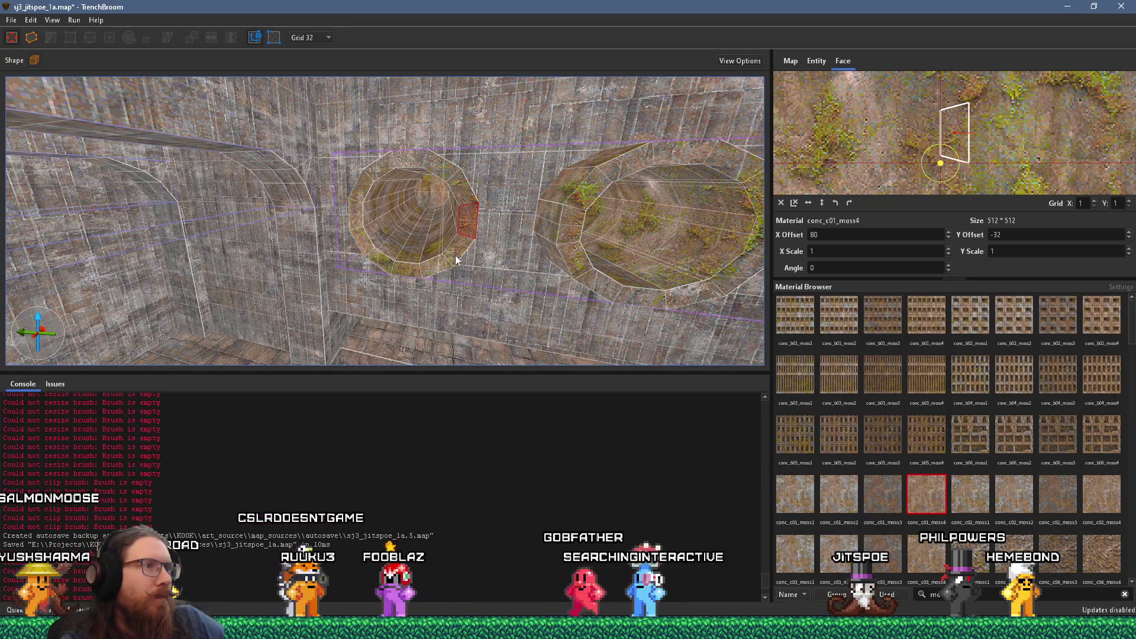
key("d")
key("d")
key("Escape")
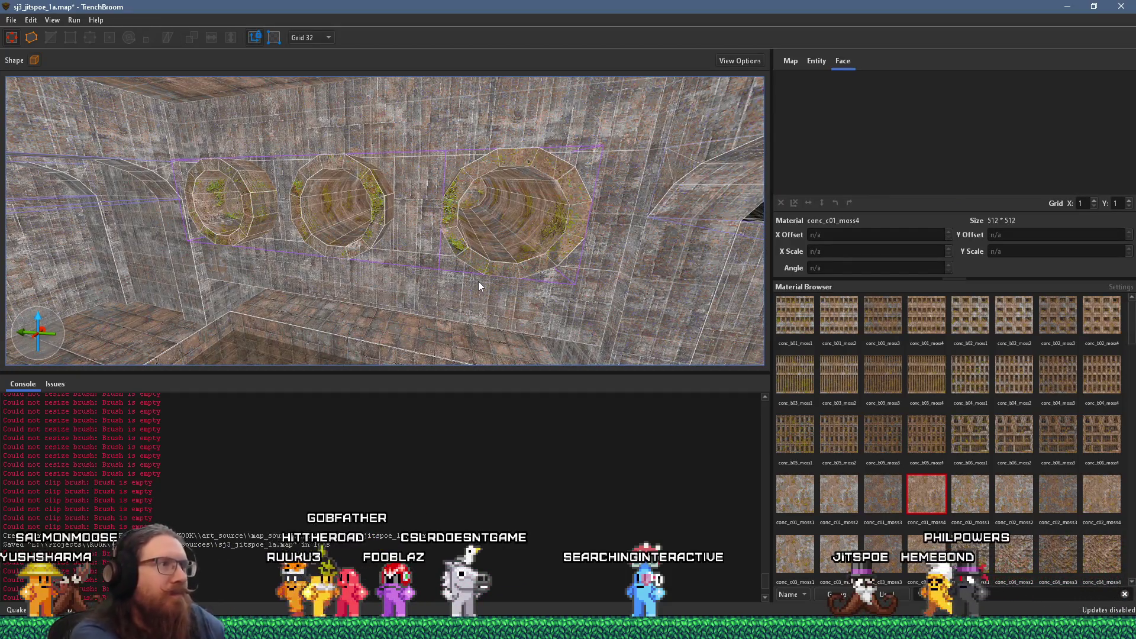
Step: Select the 64 by 352 func_detail_fence brush under the dark pipe and zoom around it
mouse_move(504, 290)
left_mouse_down()
mouse_move(409, 253)
mouse_move(52, 198)
mouse_move(347, 276)
mouse_move(429, 117)
mouse_move(456, 229)
mouse_move(474, 203)
mouse_move(422, 361)
mouse_move(432, 293)
mouse_move(481, 211)
left_mouse_up()
left_click(474, 199)
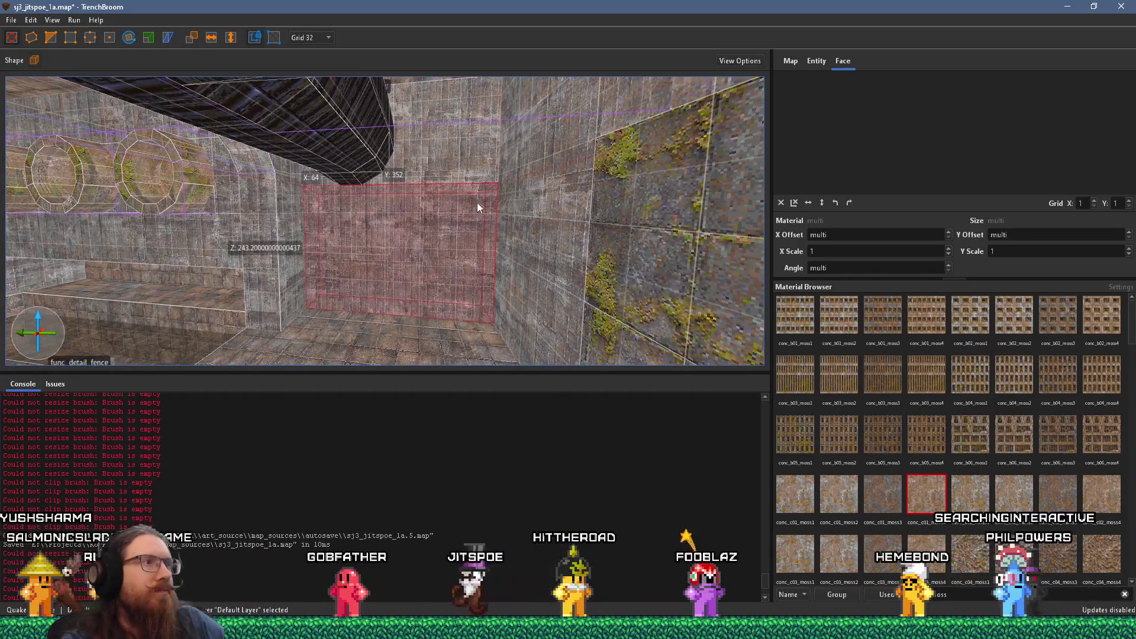
scroll(437, 154, "up", 5)
scroll(430, 234, "down", 5)
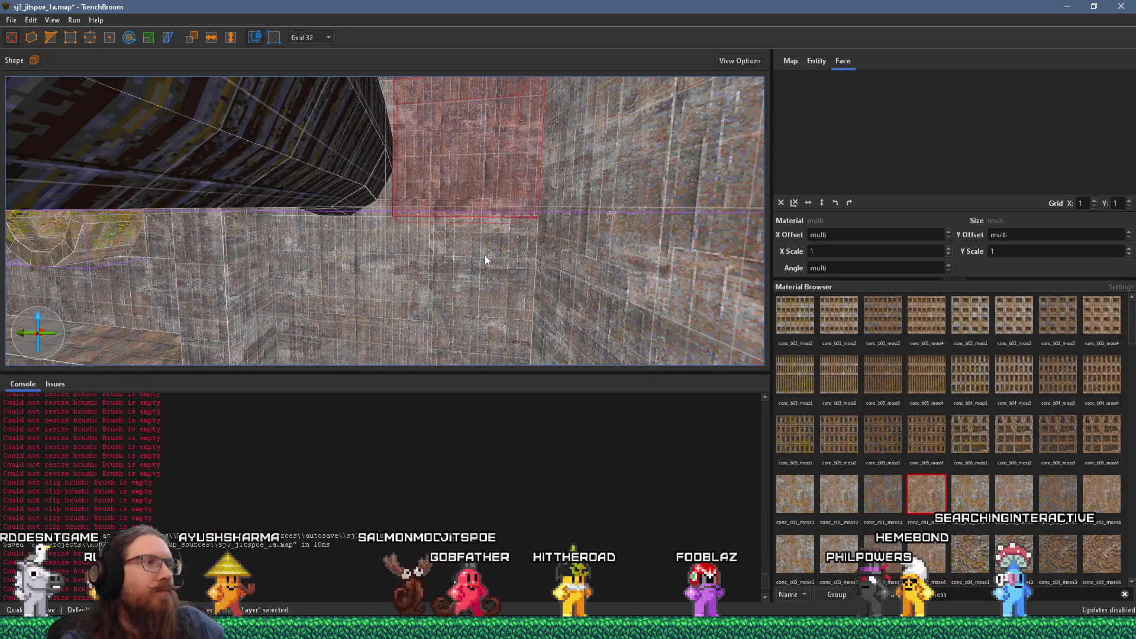
scroll(456, 270, "up", 2)
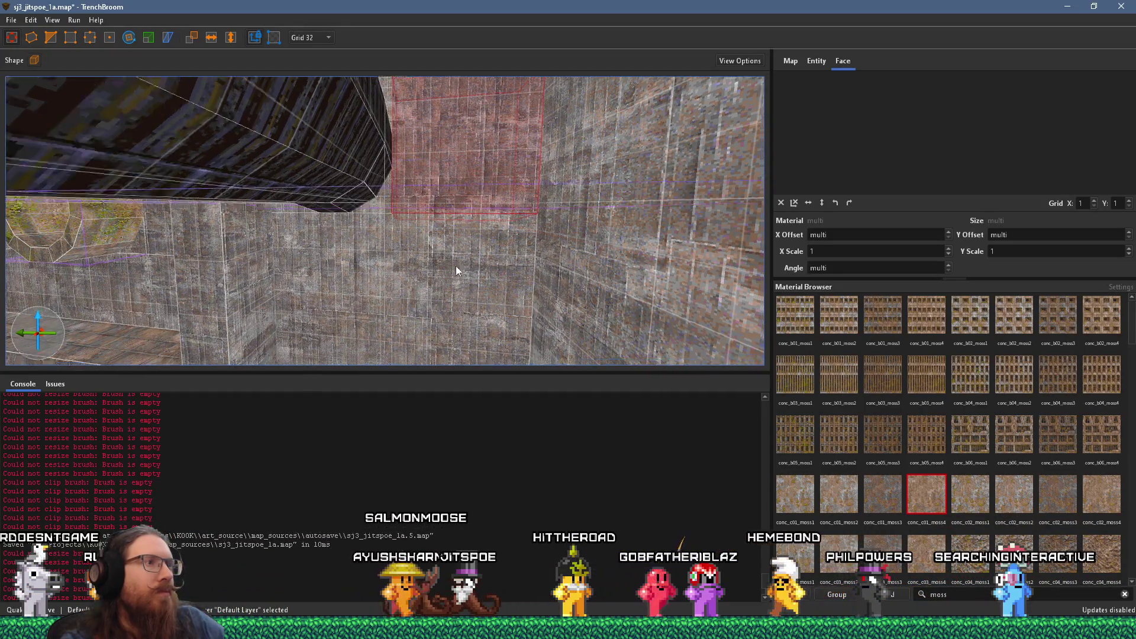
scroll(438, 207, "up", 4)
scroll(448, 279, "down", 4)
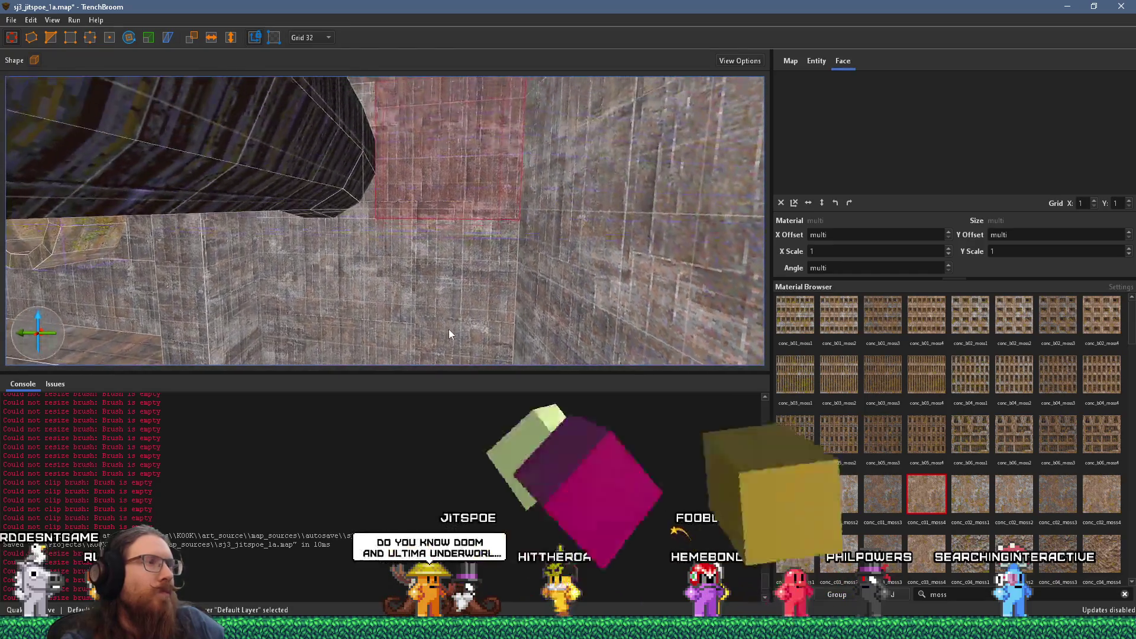
scroll(448, 334, "down", 3)
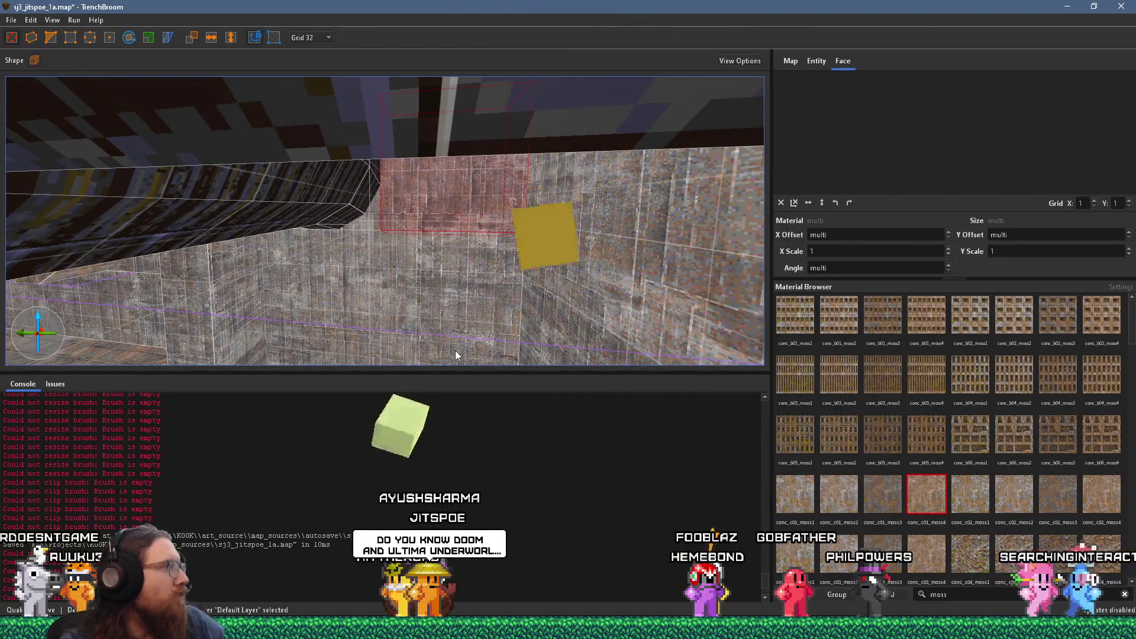